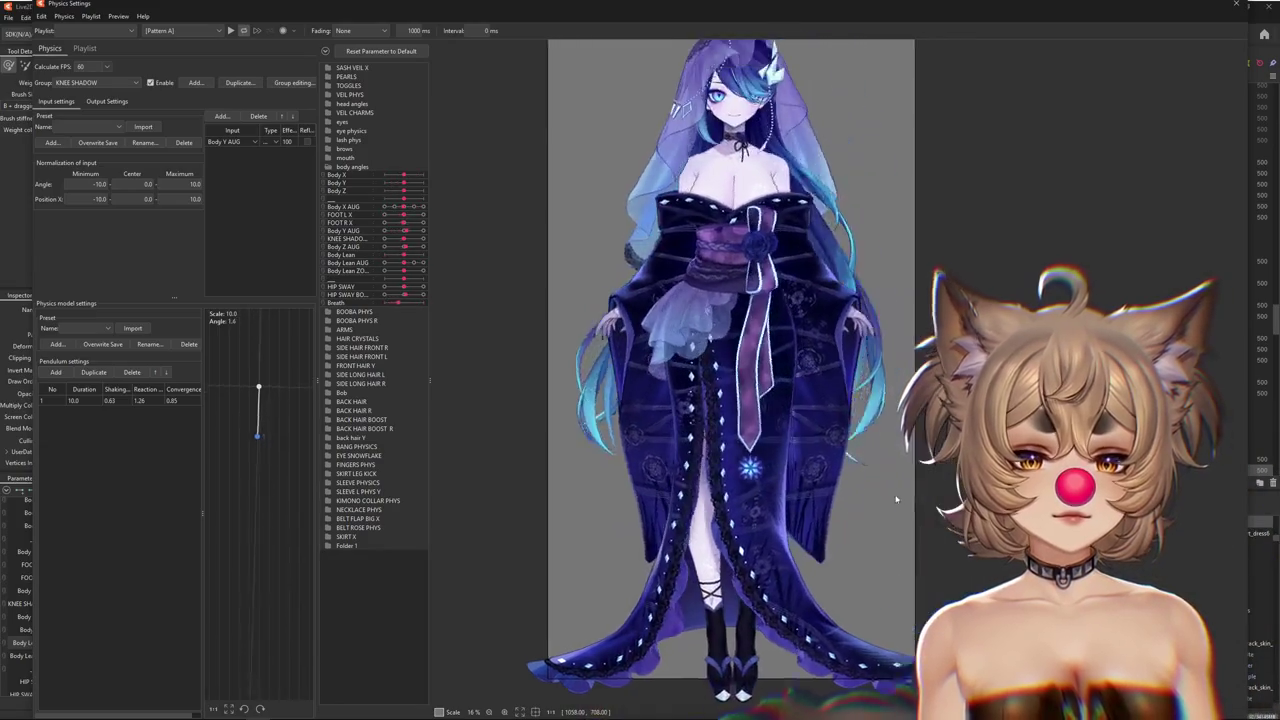
Start the physics preview playing and choose the [Posing] pattern so she strikes her fan pose
{"action": "scroll", "coordinate": [847, 494], "scroll_direction": "down", "scroll_amount": 2}
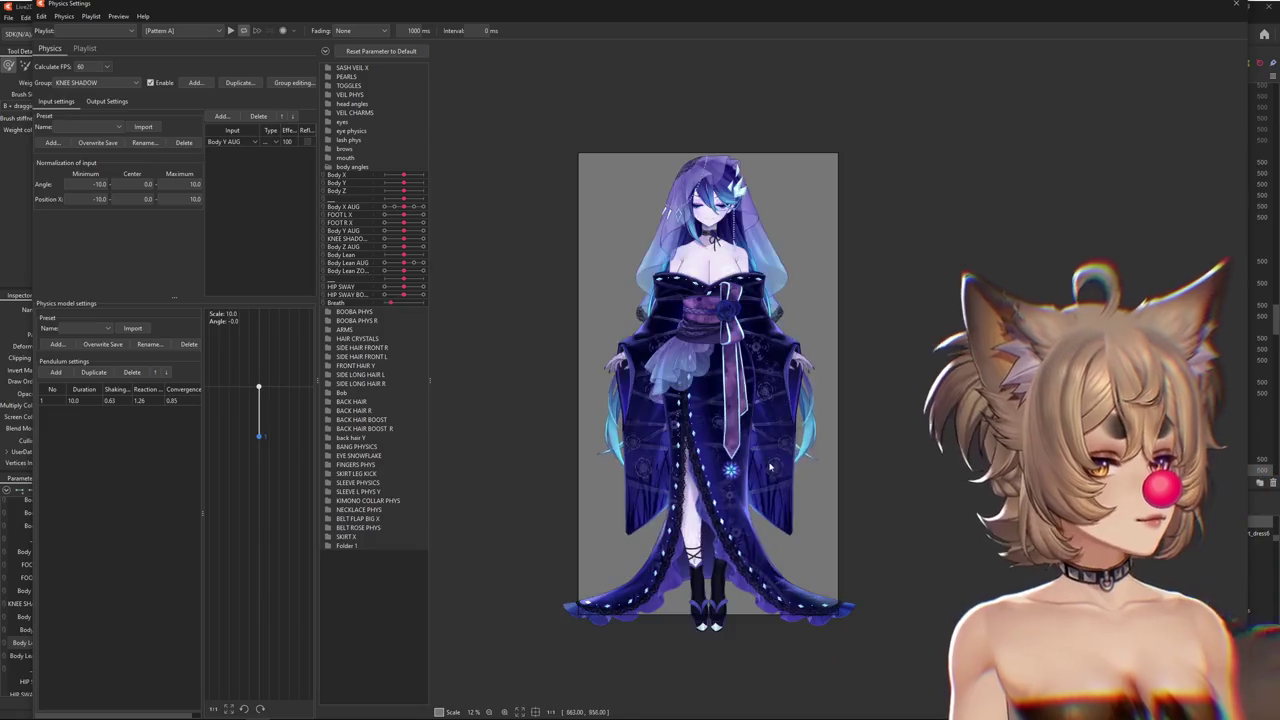
{"action": "scroll", "coordinate": [713, 461], "scroll_direction": "up", "scroll_amount": 2}
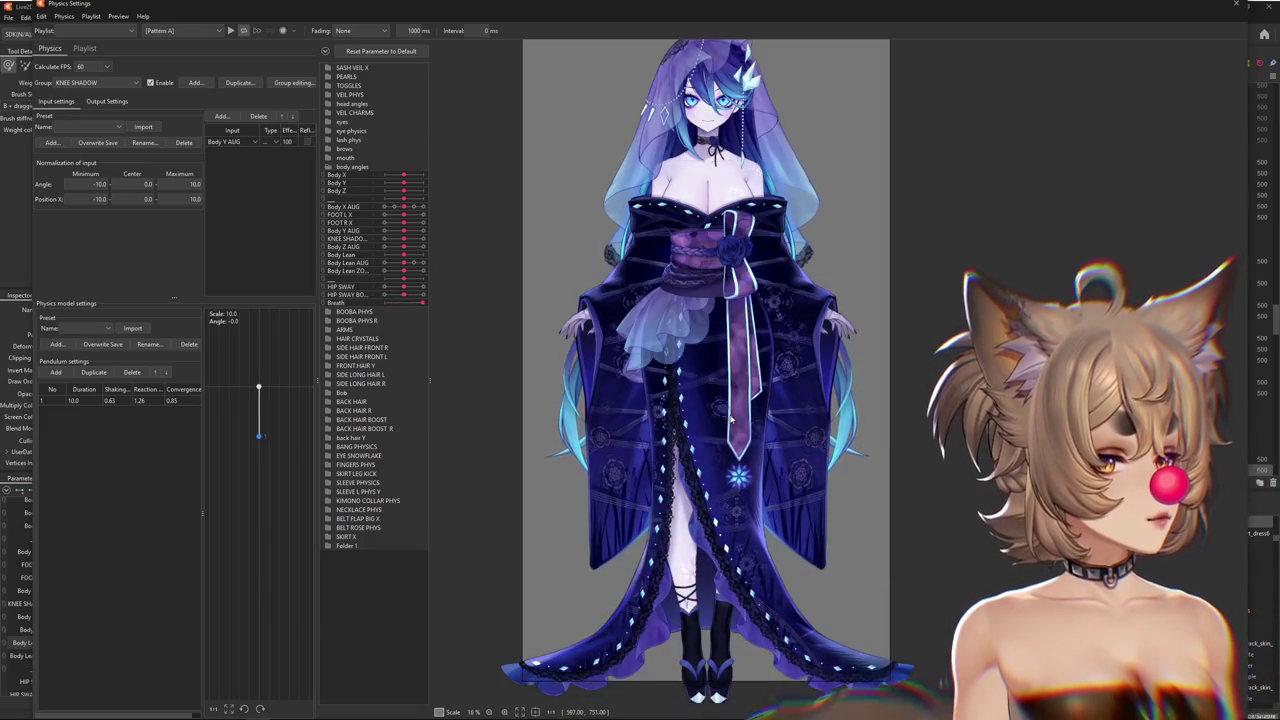
{"action": "mouse_move", "coordinate": [731, 420]}
{"action": "left_mouse_down"}
{"action": "mouse_move", "coordinate": [703, 428]}
{"action": "mouse_move", "coordinate": [702, 408]}
{"action": "left_mouse_up"}
{"action": "left_click", "coordinate": [165, 30]}
{"action": "left_click", "coordinate": [244, 31]}
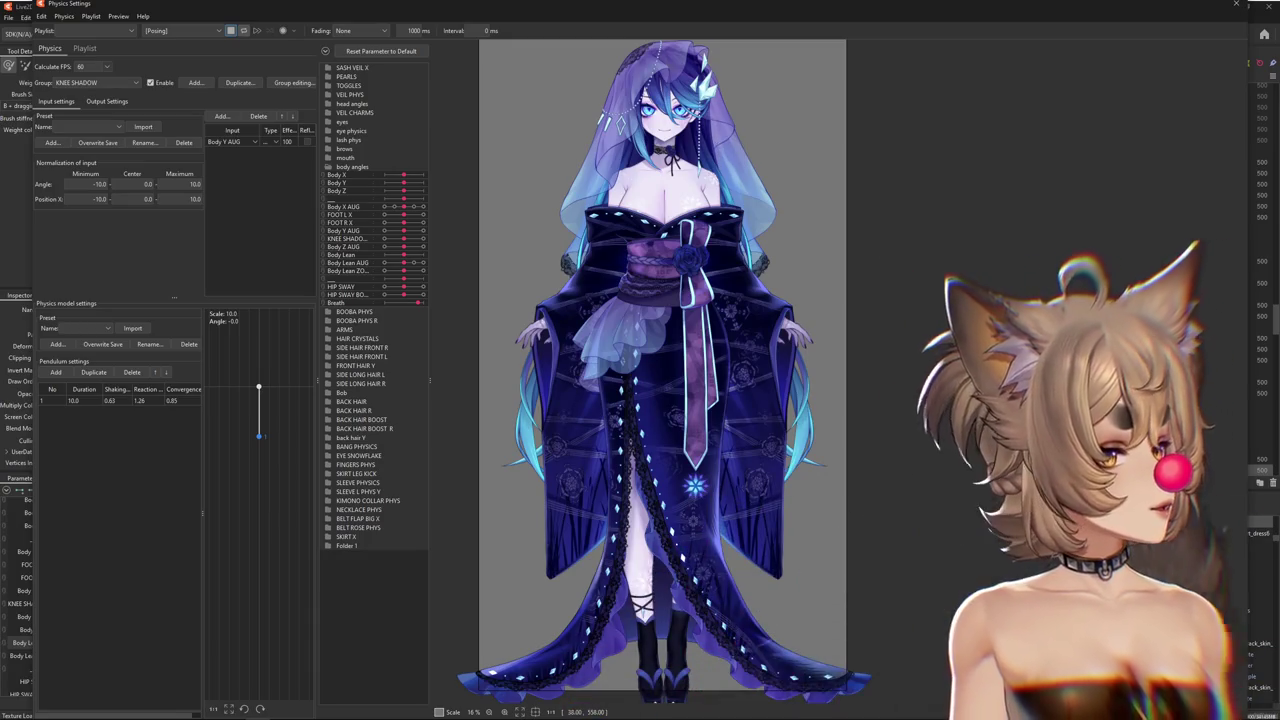
{"action": "left_click", "coordinate": [199, 33]}
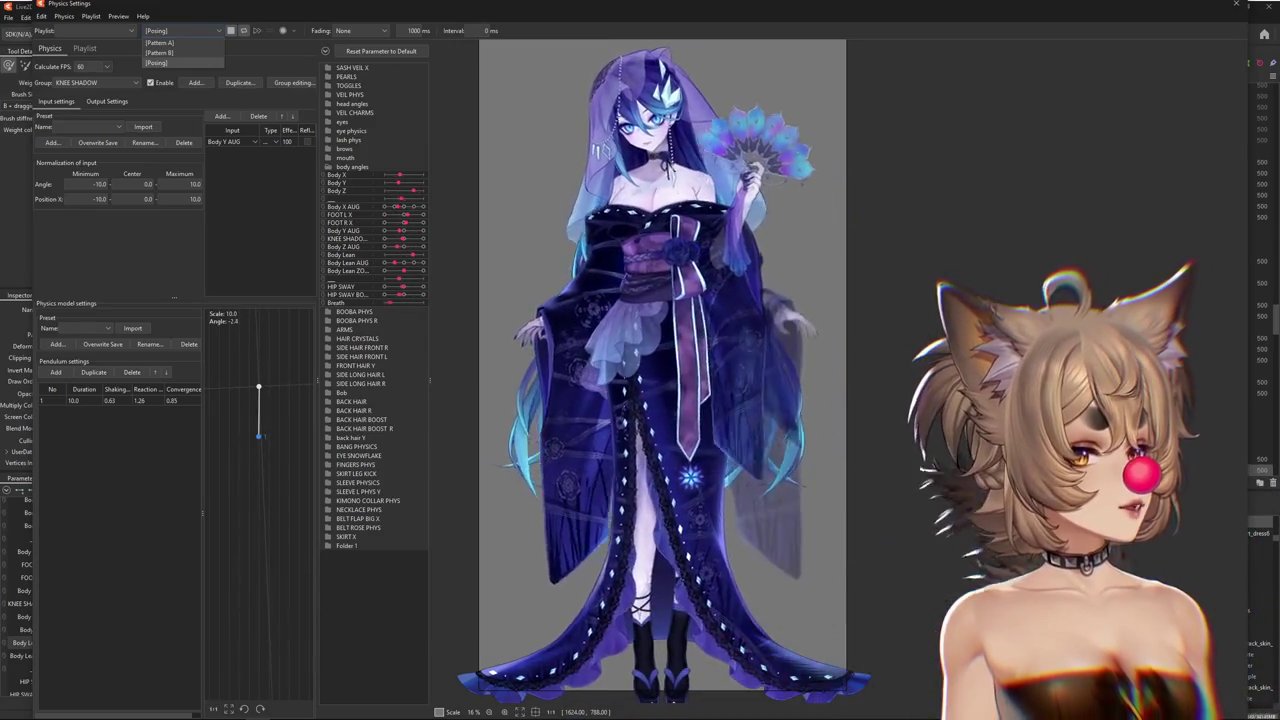
{"action": "key", "text": "Escape"}
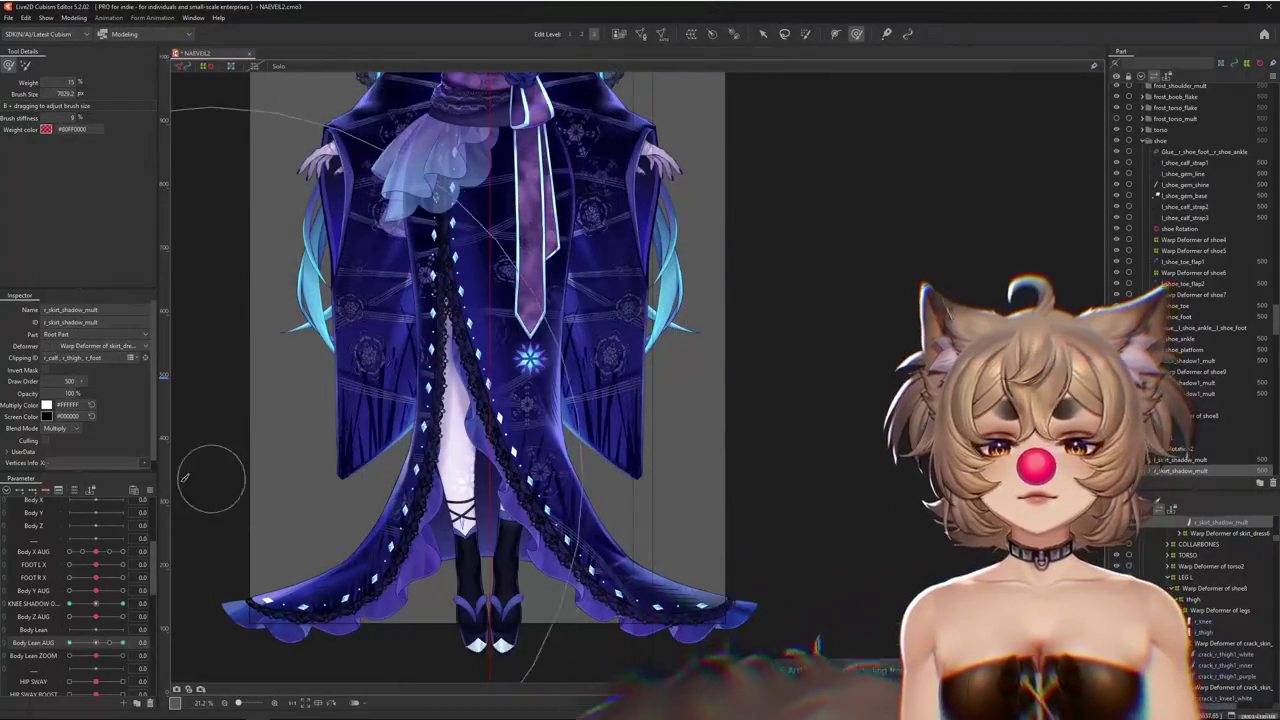
Frame the lower skirt and feet, ease Body Lean AUG to about half, and select the skirt mesh
{"action": "left_click", "coordinate": [150, 491]}
{"action": "scroll", "coordinate": [478, 432], "scroll_direction": "down", "scroll_amount": 5}
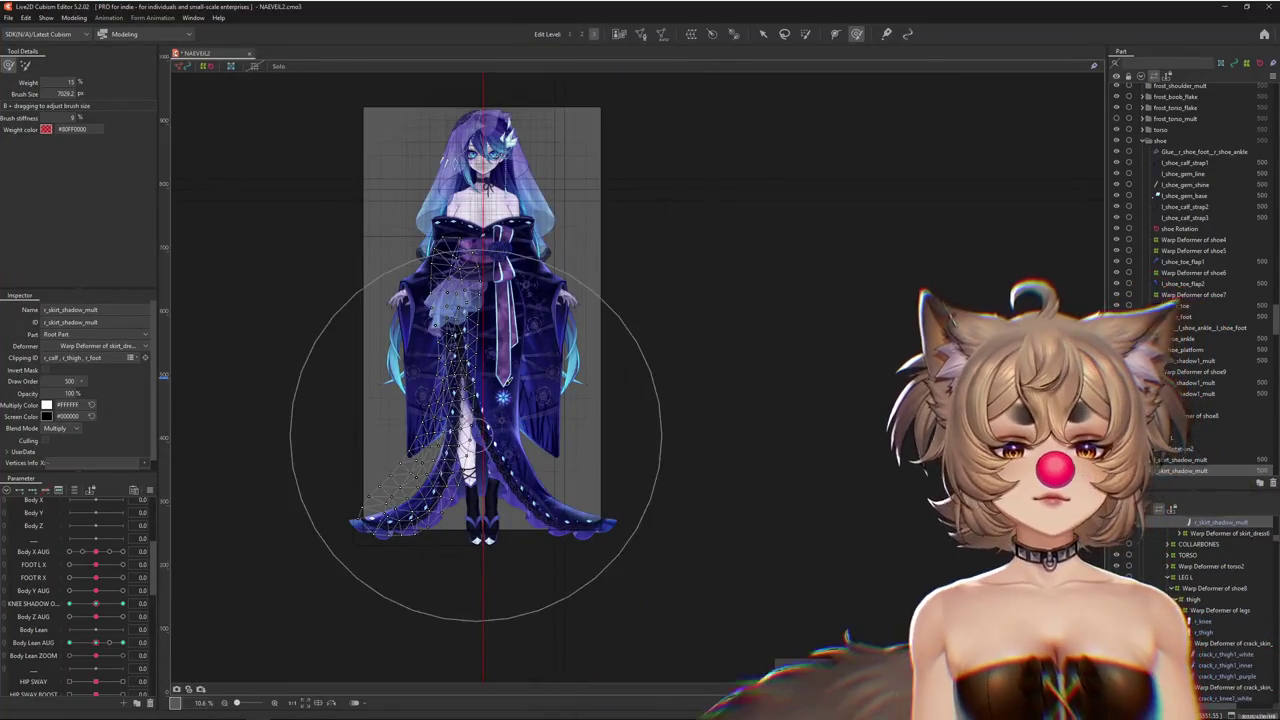
{"action": "scroll", "coordinate": [484, 430], "scroll_direction": "up", "scroll_amount": 5}
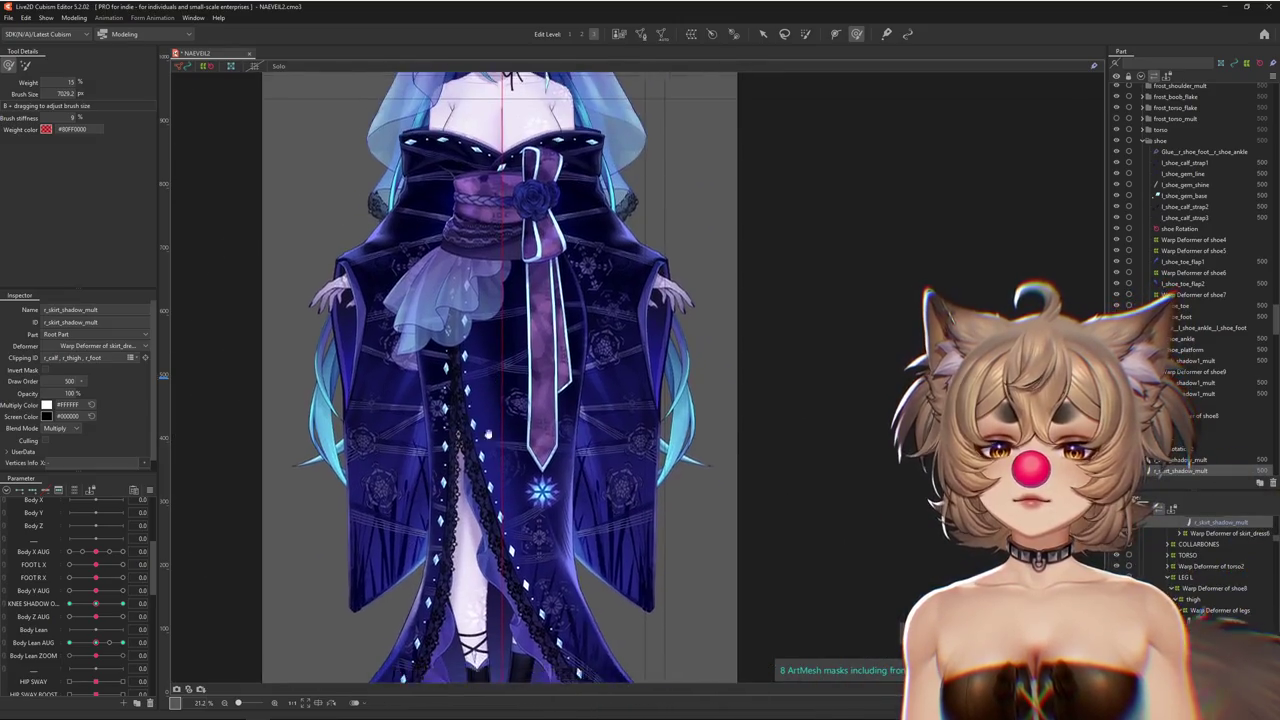
{"action": "scroll", "coordinate": [488, 434], "scroll_direction": "down", "scroll_amount": 5}
{"action": "scroll", "coordinate": [566, 320], "scroll_direction": "up", "scroll_amount": 5}
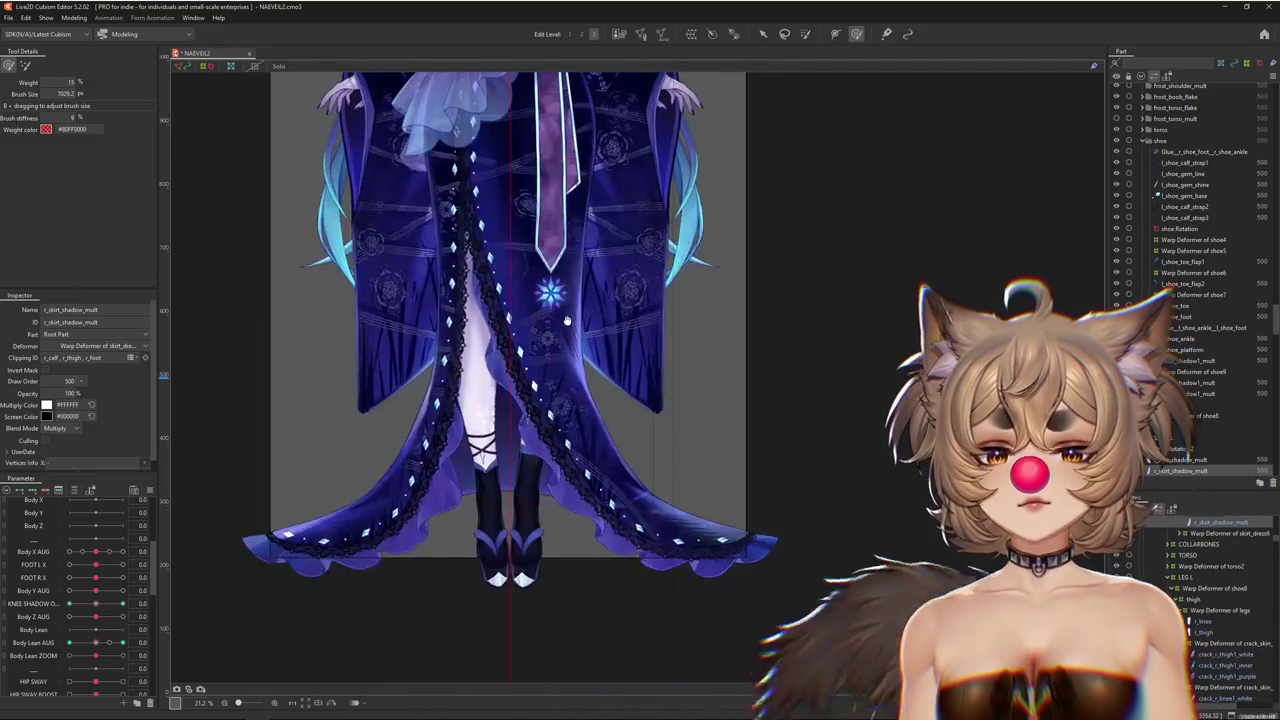
{"action": "left_click_drag", "start_coordinate": [566, 320], "coordinate": [566, 427]}
{"action": "mouse_move", "coordinate": [122, 642]}
{"action": "left_mouse_down"}
{"action": "mouse_move", "coordinate": [97, 646]}
{"action": "mouse_move", "coordinate": [122, 642]}
{"action": "left_mouse_up"}
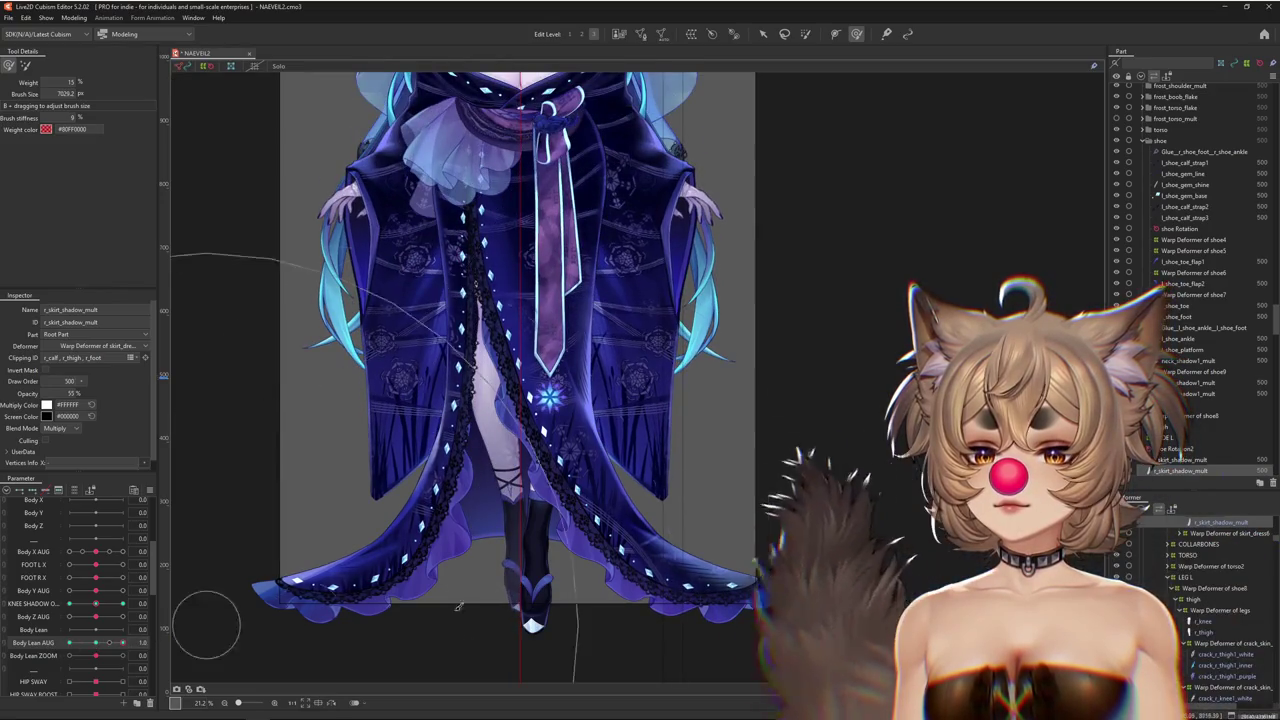
{"action": "left_click", "coordinate": [458, 607]}
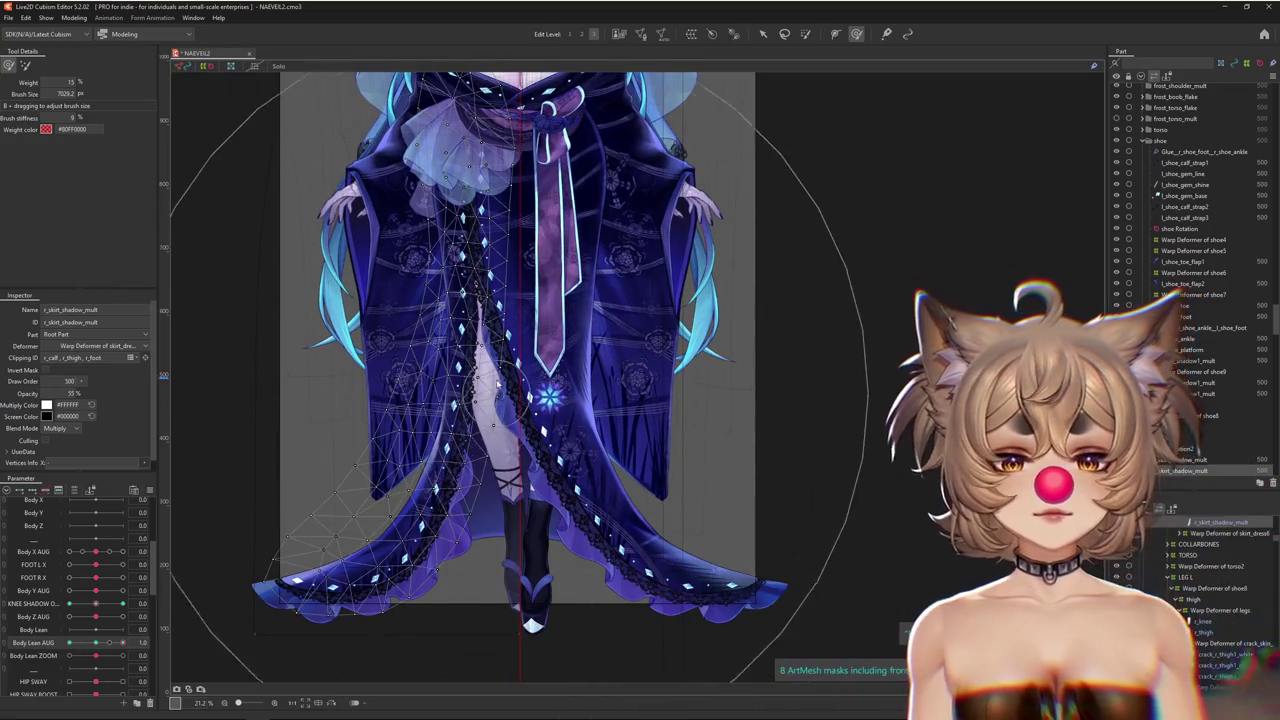
Vary the body lean, reset KNEE SHADOW to 0, and open Modeling > Physics Settings
{"action": "left_click_drag", "start_coordinate": [122, 642], "coordinate": [97, 632]}
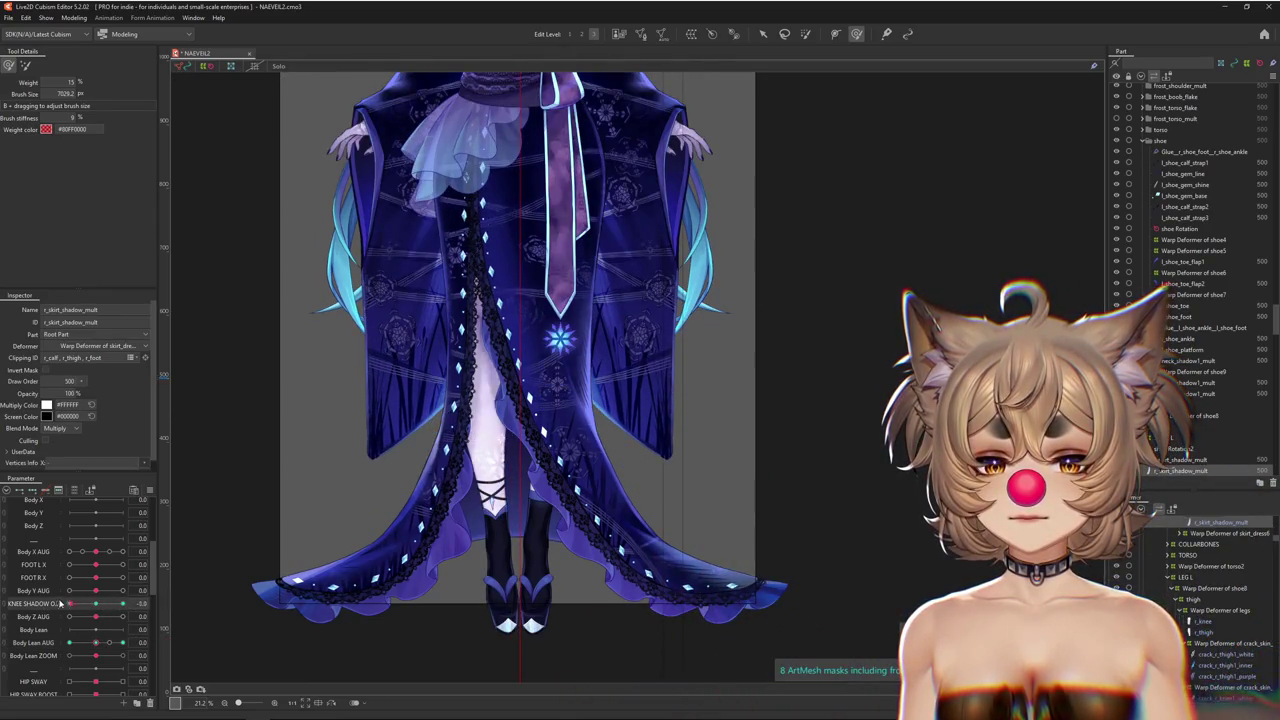
{"action": "left_click_drag", "start_coordinate": [122, 603], "coordinate": [70, 603]}
{"action": "left_click", "coordinate": [74, 17]}
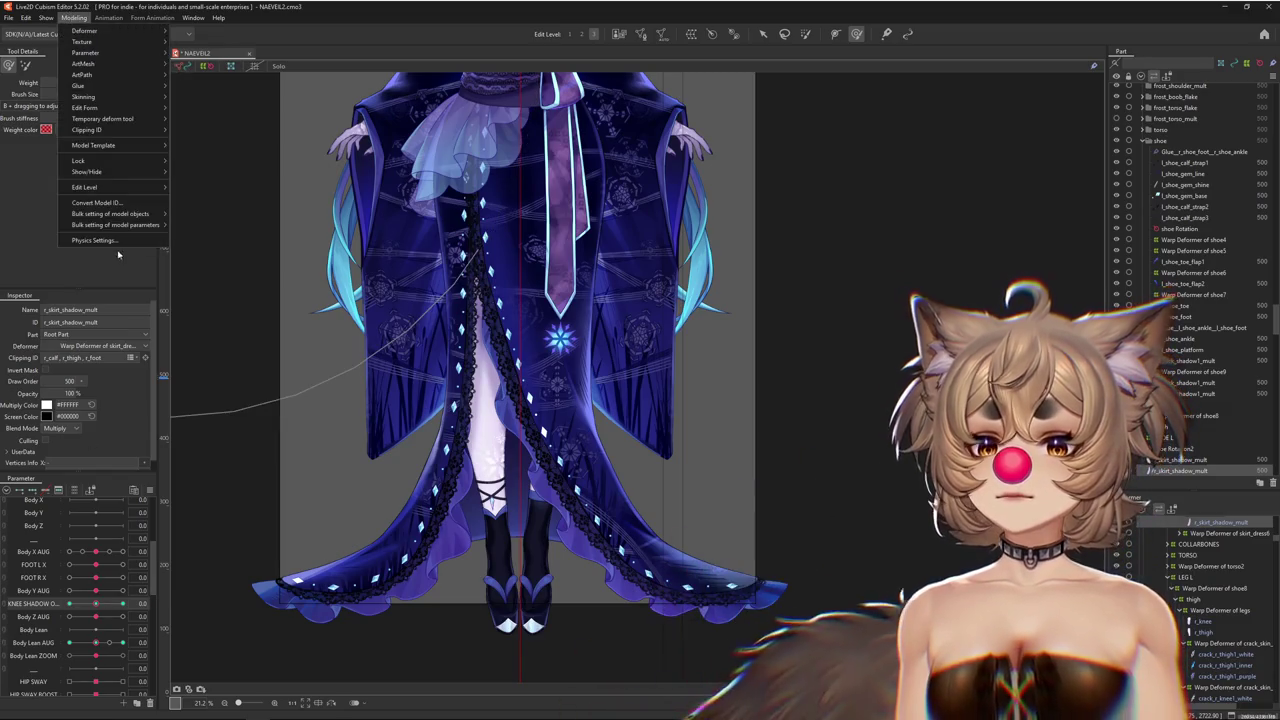
{"action": "left_click", "coordinate": [92, 241]}
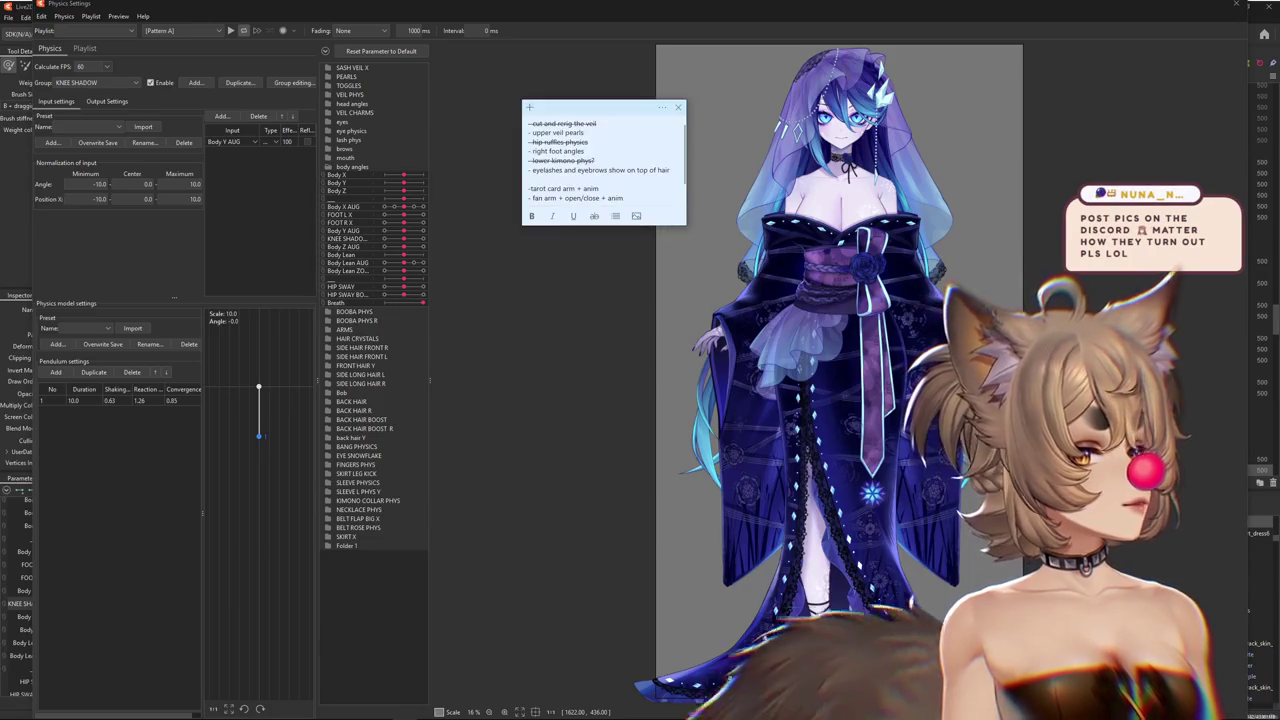
Move the to-do note beside the physics list and strike through 'right foot angles' and 'body ice'
{"action": "mouse_move", "coordinate": [581, 109]}
{"action": "left_mouse_down"}
{"action": "mouse_move", "coordinate": [483, 137]}
{"action": "mouse_move", "coordinate": [430, 181]}
{"action": "left_mouse_up"}
{"action": "left_click", "coordinate": [488, 181]}
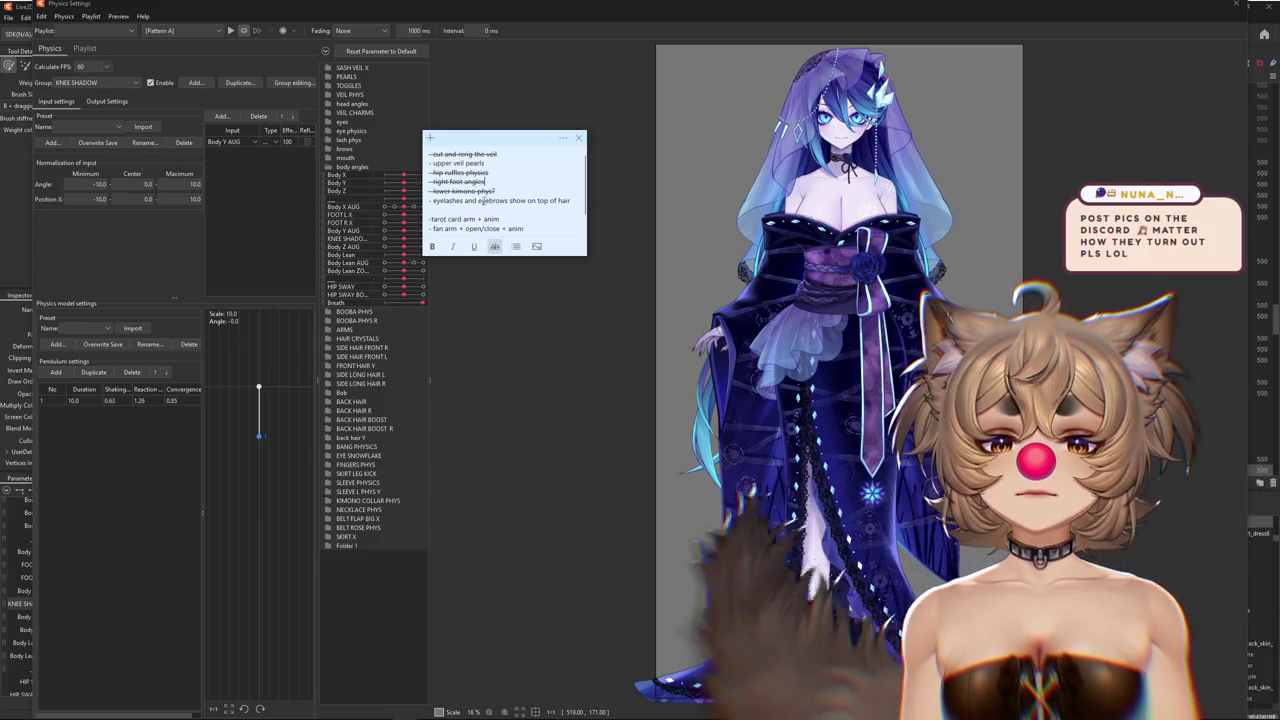
{"action": "scroll", "coordinate": [493, 215], "scroll_direction": "down", "scroll_amount": 1}
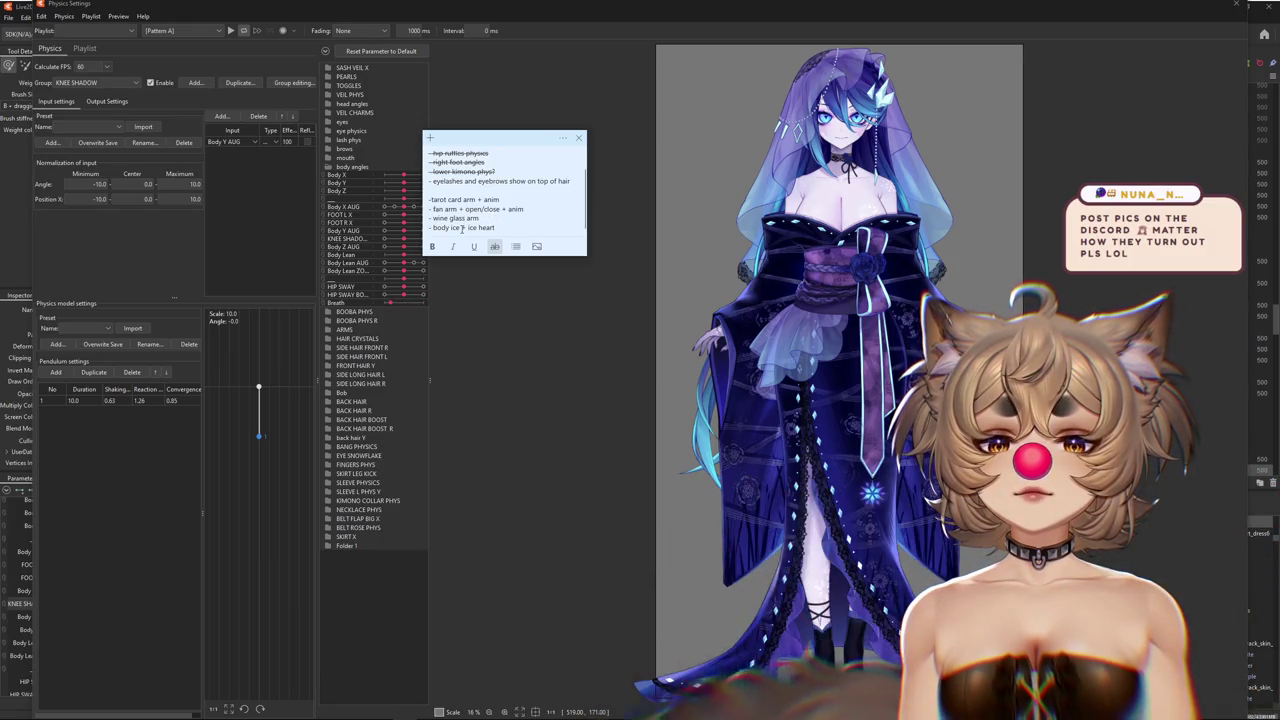
{"action": "left_click_drag", "start_coordinate": [447, 229], "coordinate": [430, 228]}
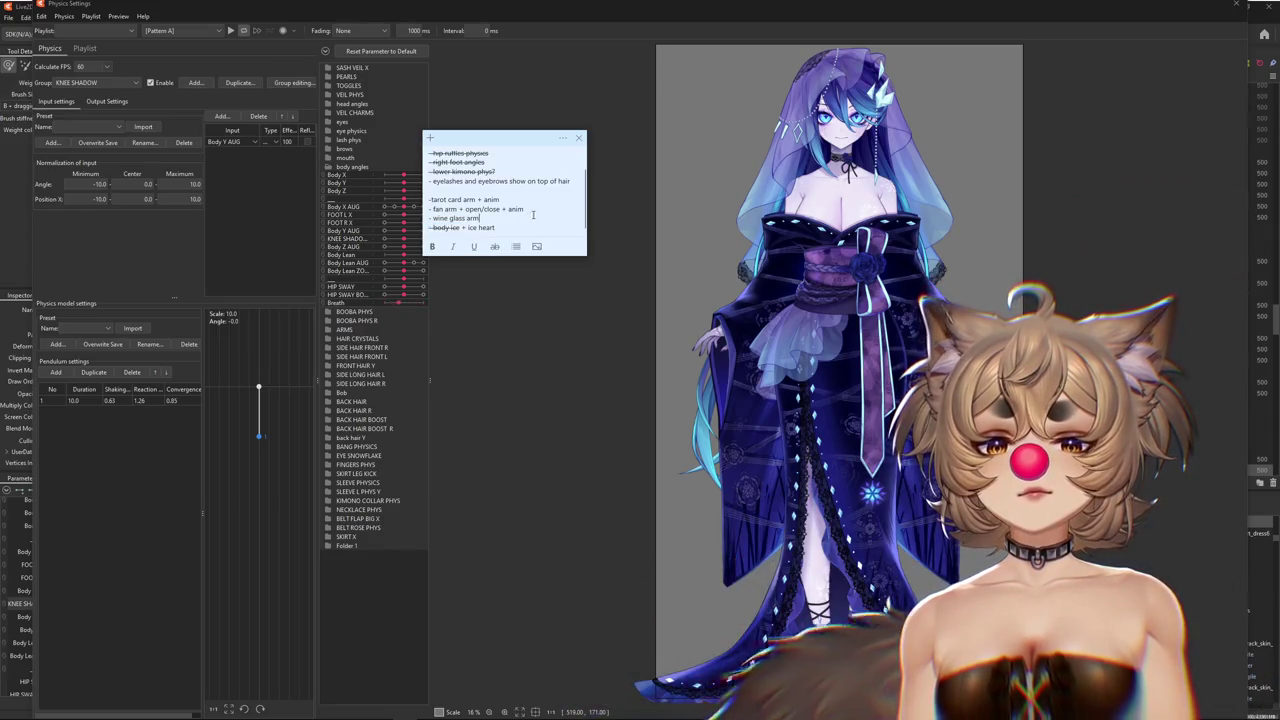
{"action": "scroll", "coordinate": [840, 370], "scroll_direction": "down", "scroll_amount": 2}
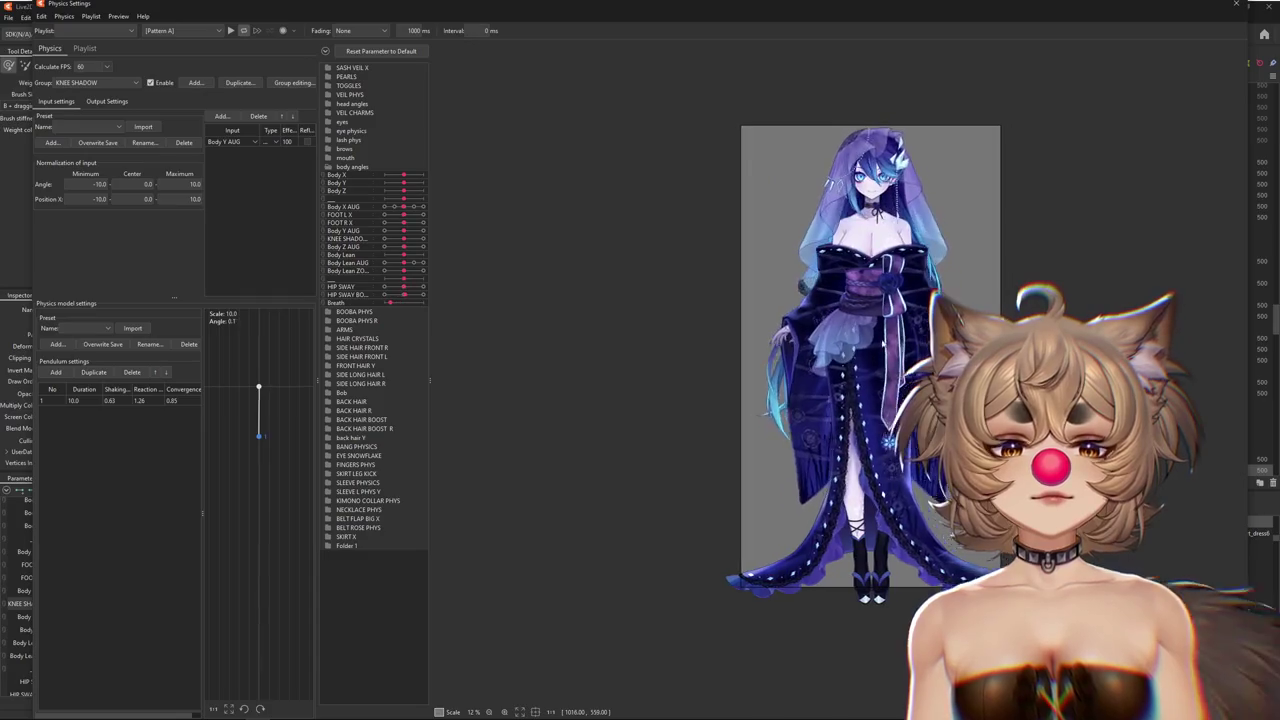
{"action": "scroll", "coordinate": [730, 400], "scroll_direction": "up", "scroll_amount": 2}
{"action": "scroll", "coordinate": [786, 293], "scroll_direction": "up", "scroll_amount": 2}
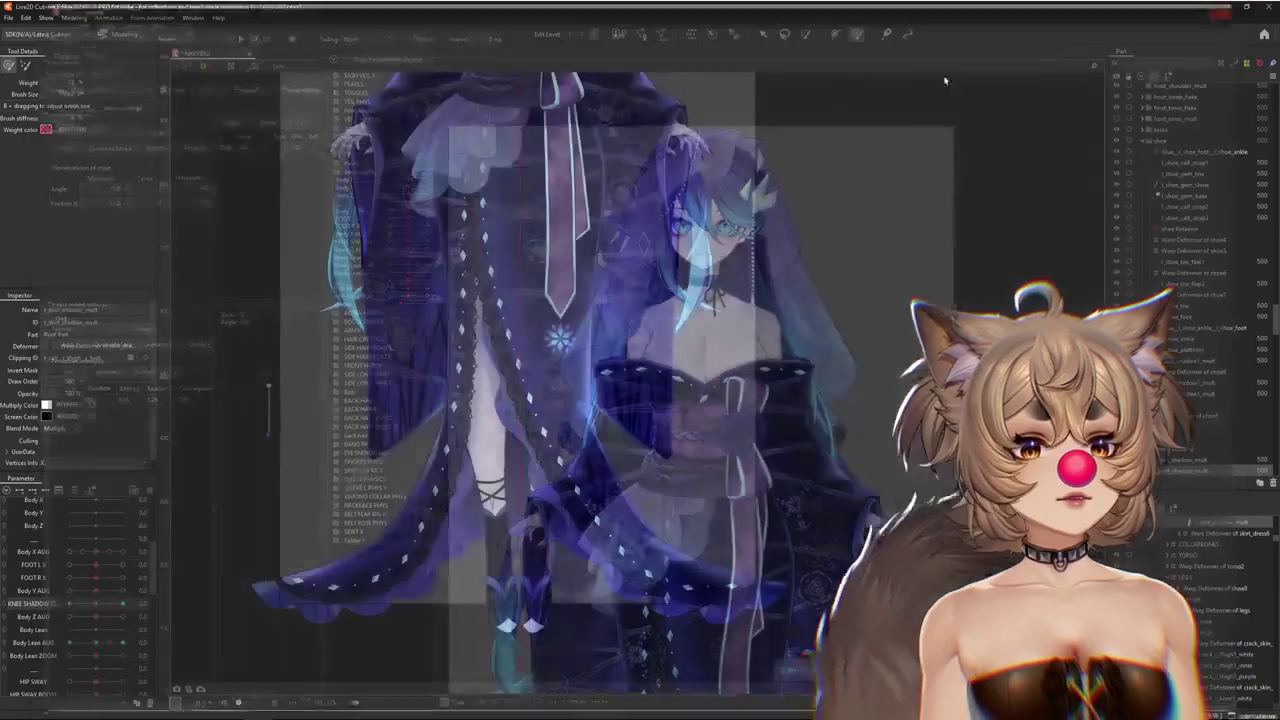
Zoom onto the face and pick front_veil Copy 5 from the meshes overlapping under the veil
{"action": "scroll", "coordinate": [511, 279], "scroll_direction": "down", "scroll_amount": 3}
{"action": "scroll", "coordinate": [640, 400], "scroll_direction": "up", "scroll_amount": 2}
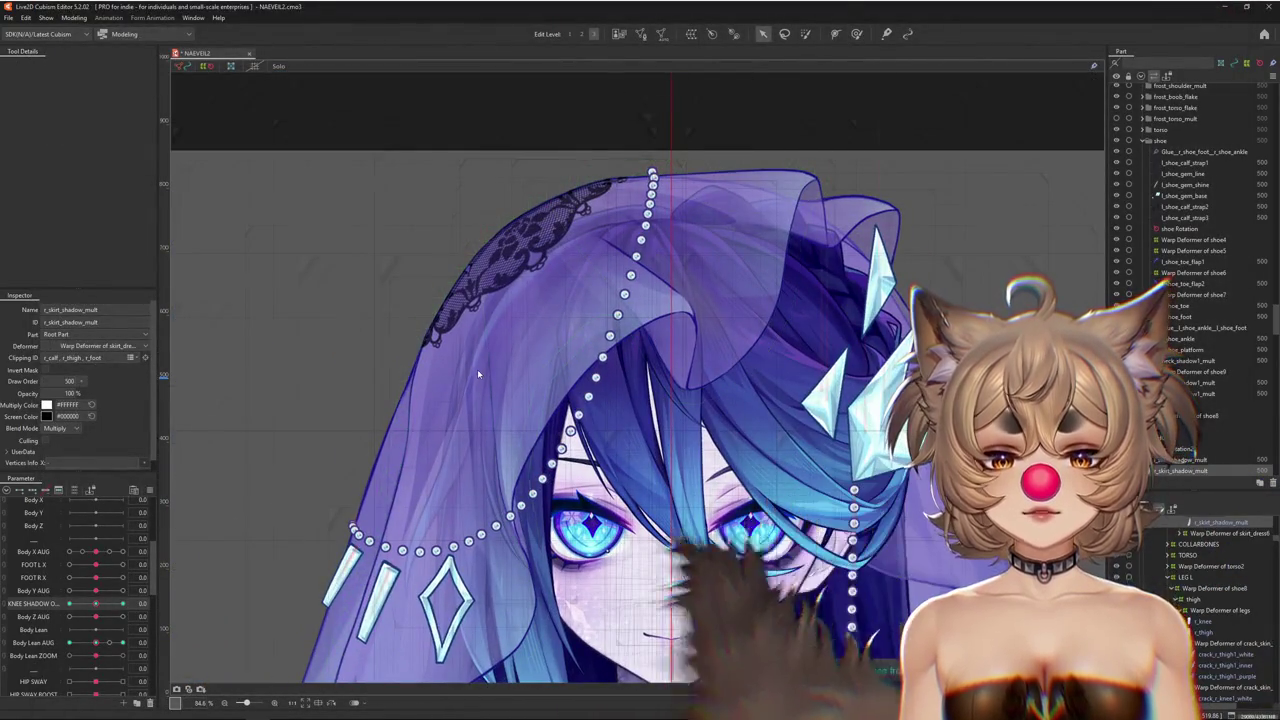
{"action": "right_click", "coordinate": [478, 372]}
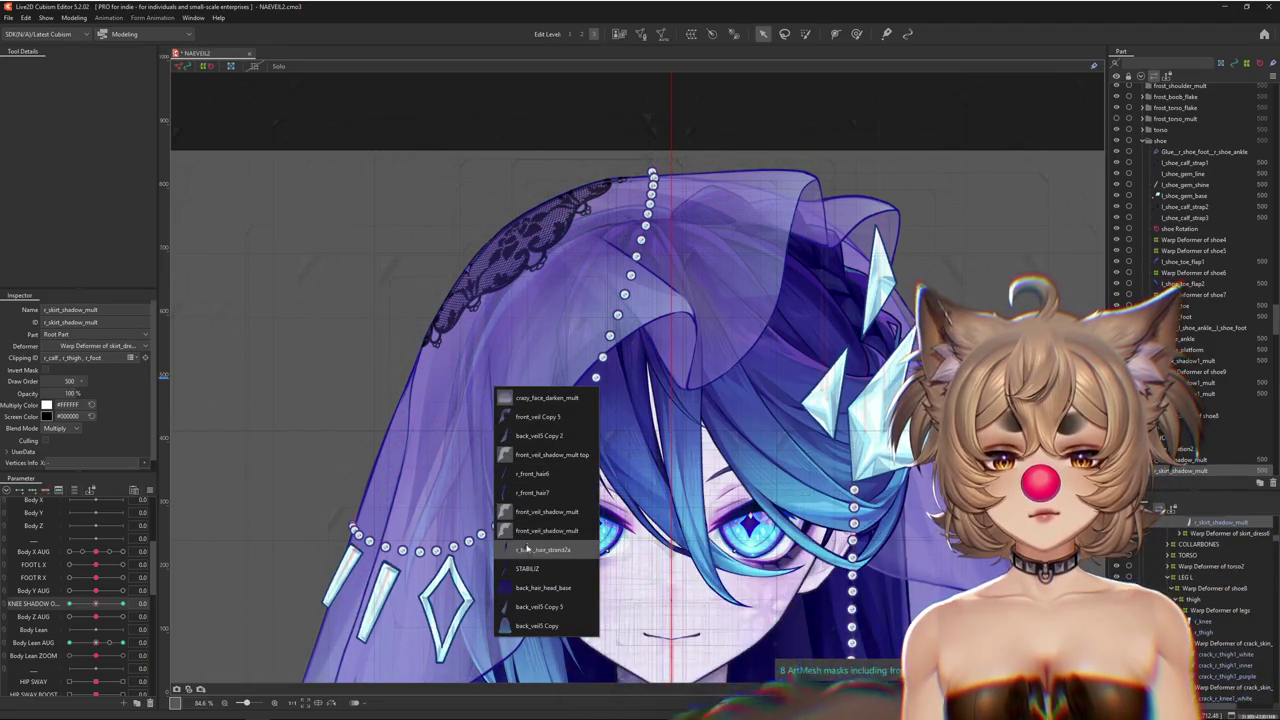
{"action": "left_click", "coordinate": [513, 421]}
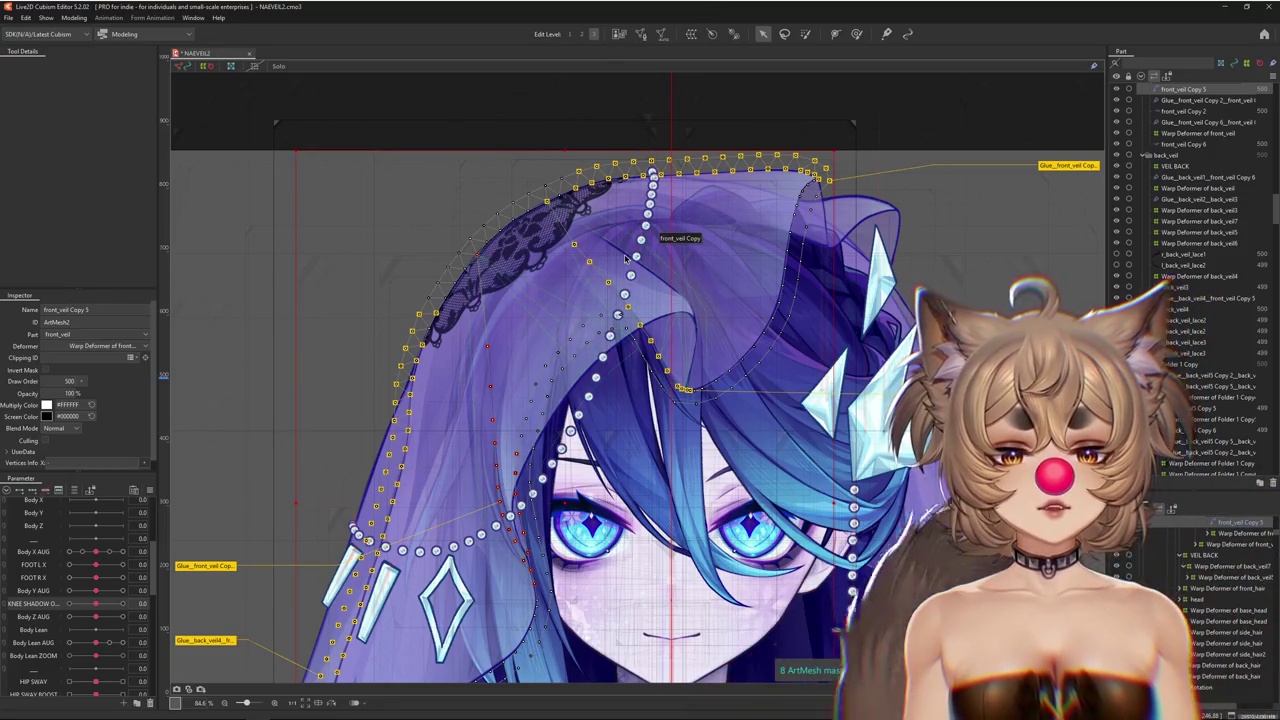
Recentre on the veil's top edge, unhide the veil_bead1 pearl strand, and select its row
{"action": "scroll", "coordinate": [626, 258], "scroll_direction": "up", "scroll_amount": 2}
{"action": "scroll", "coordinate": [620, 280], "scroll_direction": "down", "scroll_amount": 4}
{"action": "scroll", "coordinate": [605, 310], "scroll_direction": "up", "scroll_amount": 5}
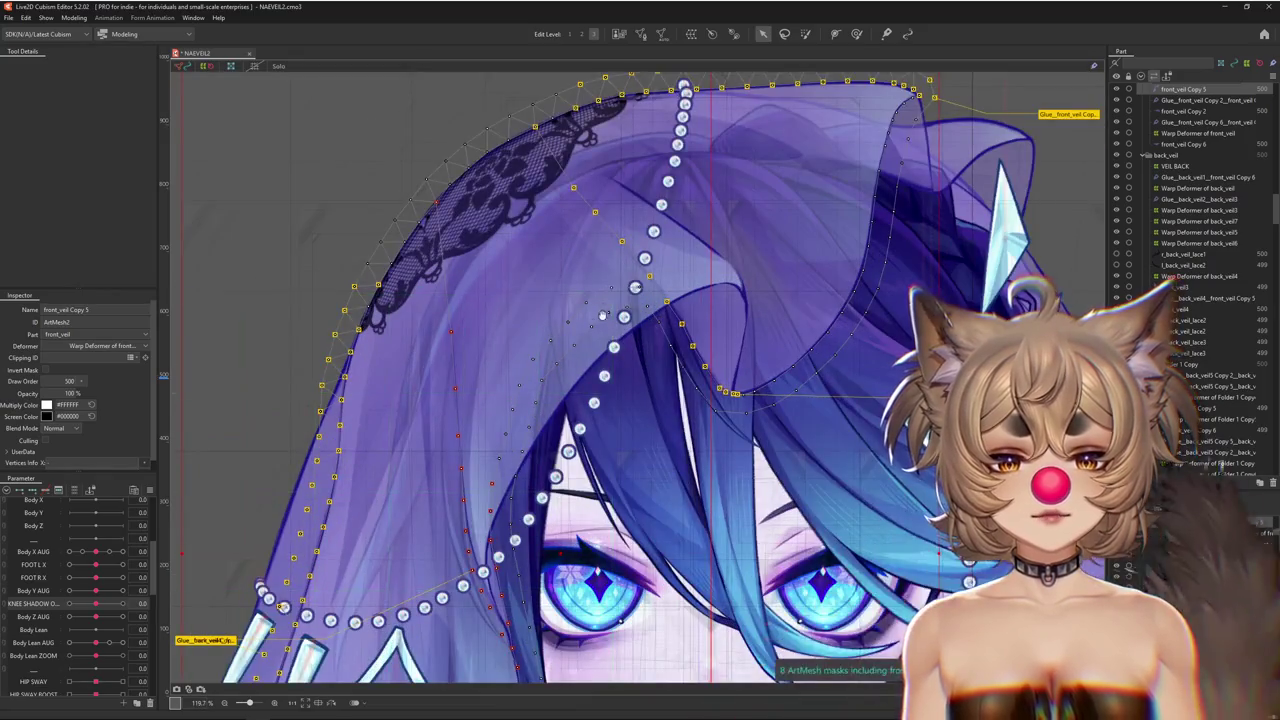
{"action": "left_click_drag", "start_coordinate": [603, 315], "coordinate": [573, 326]}
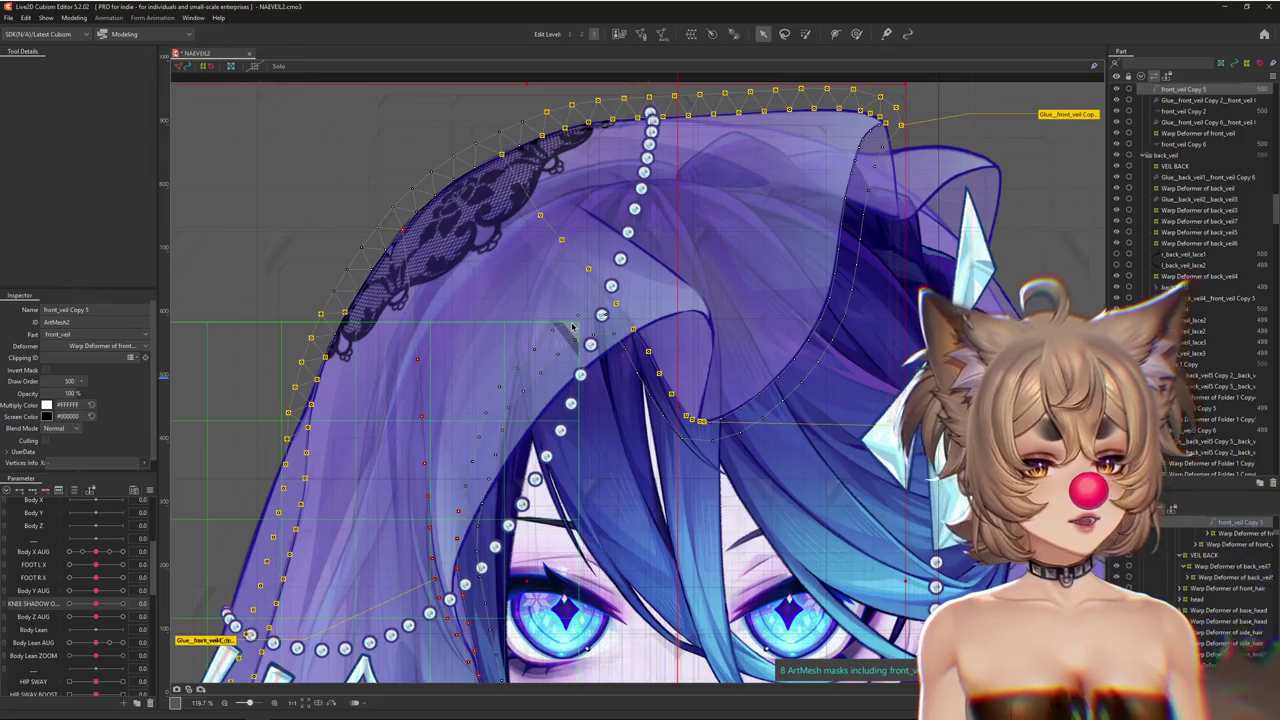
{"action": "scroll", "coordinate": [1194, 186], "scroll_direction": "up", "scroll_amount": 5}
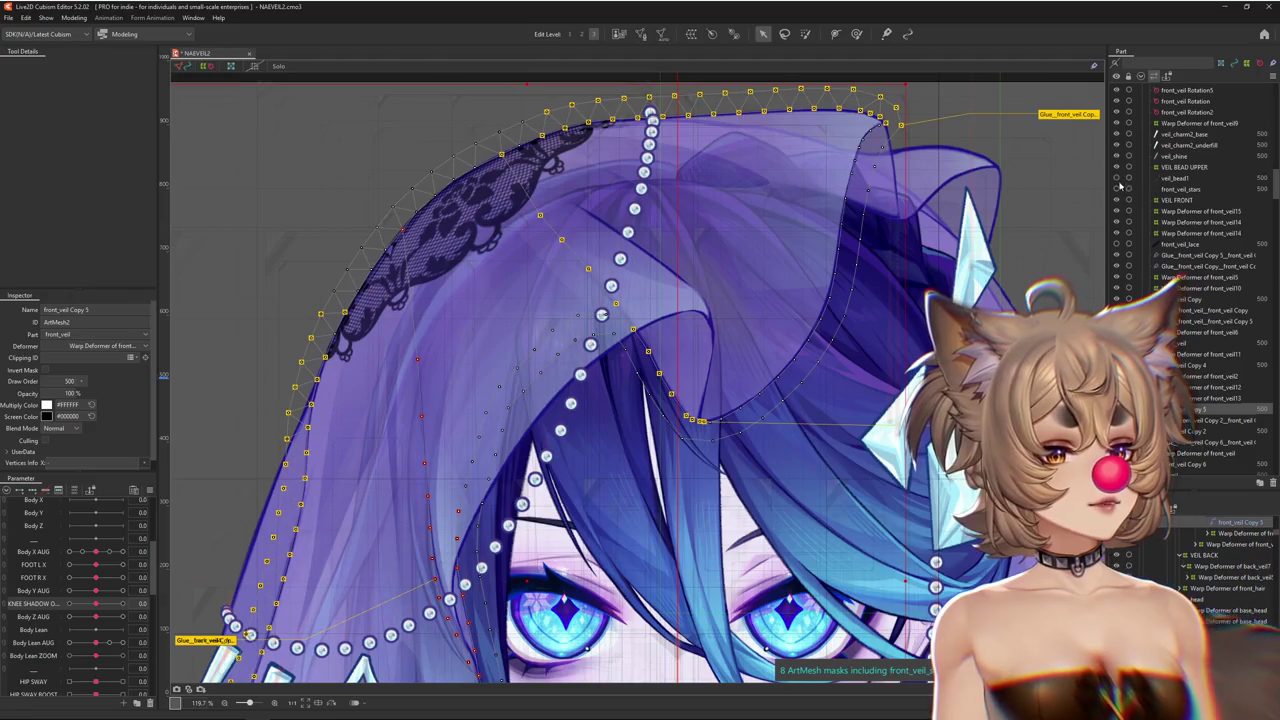
{"action": "left_click", "coordinate": [1117, 178]}
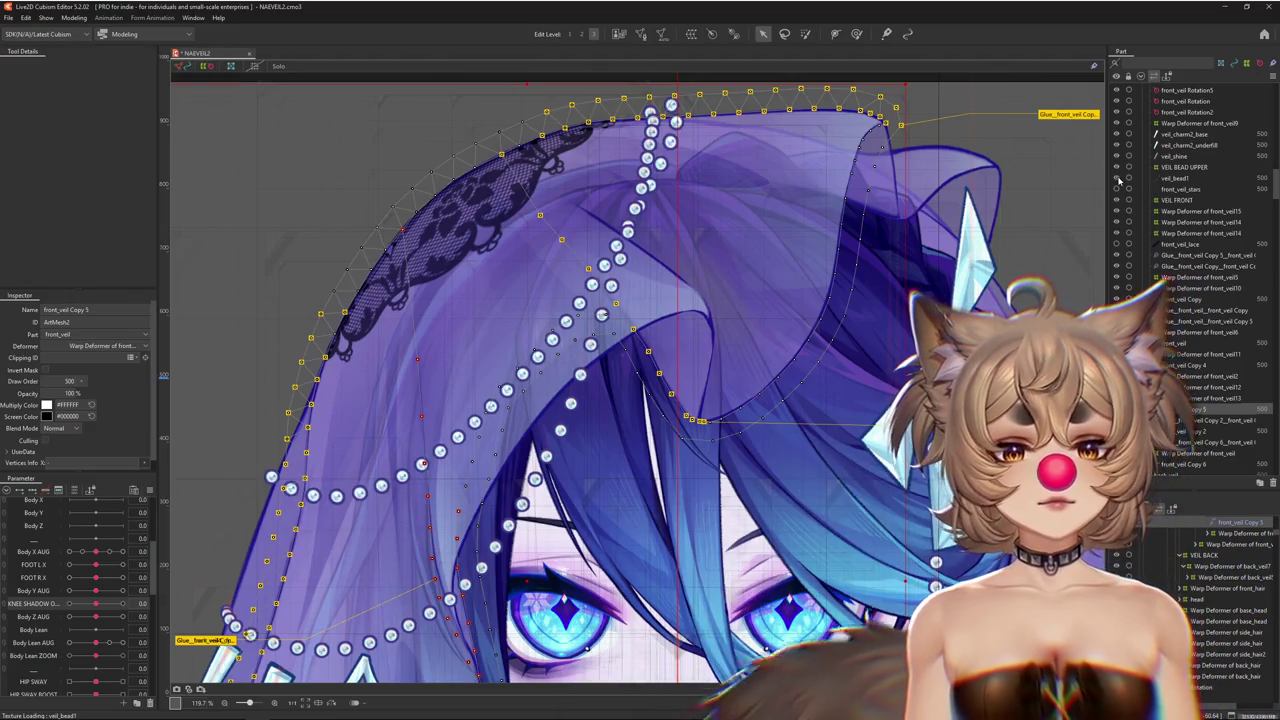
{"action": "left_click", "coordinate": [1170, 178]}
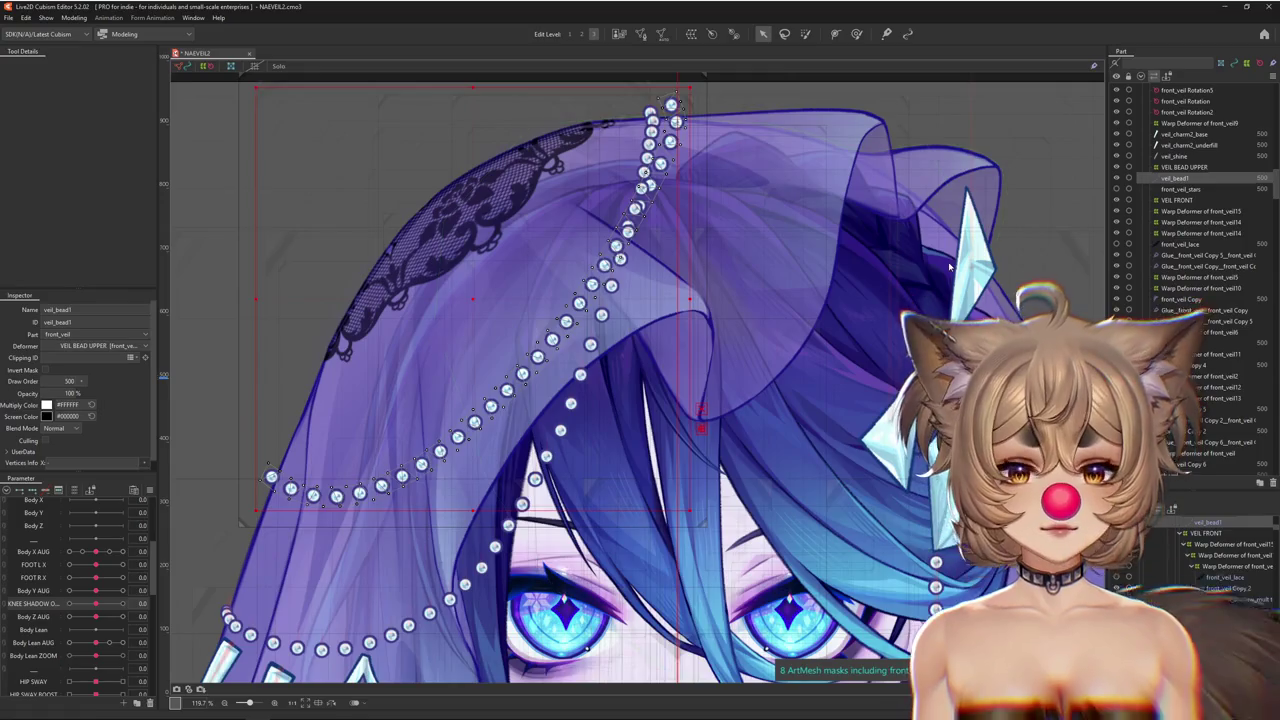
{"action": "scroll", "coordinate": [653, 320], "scroll_direction": "down", "scroll_amount": 2}
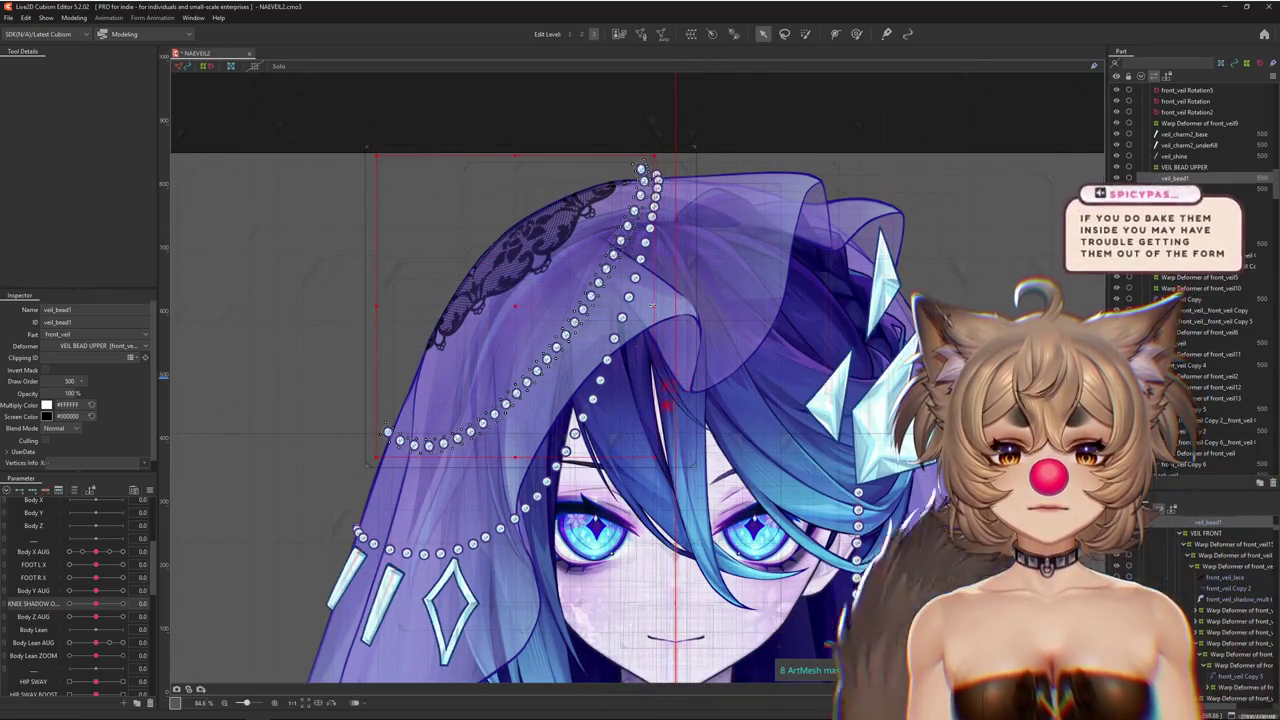
Switch to weight painting and shrink the weight brush to about 578 px
{"action": "left_click", "coordinate": [856, 33]}
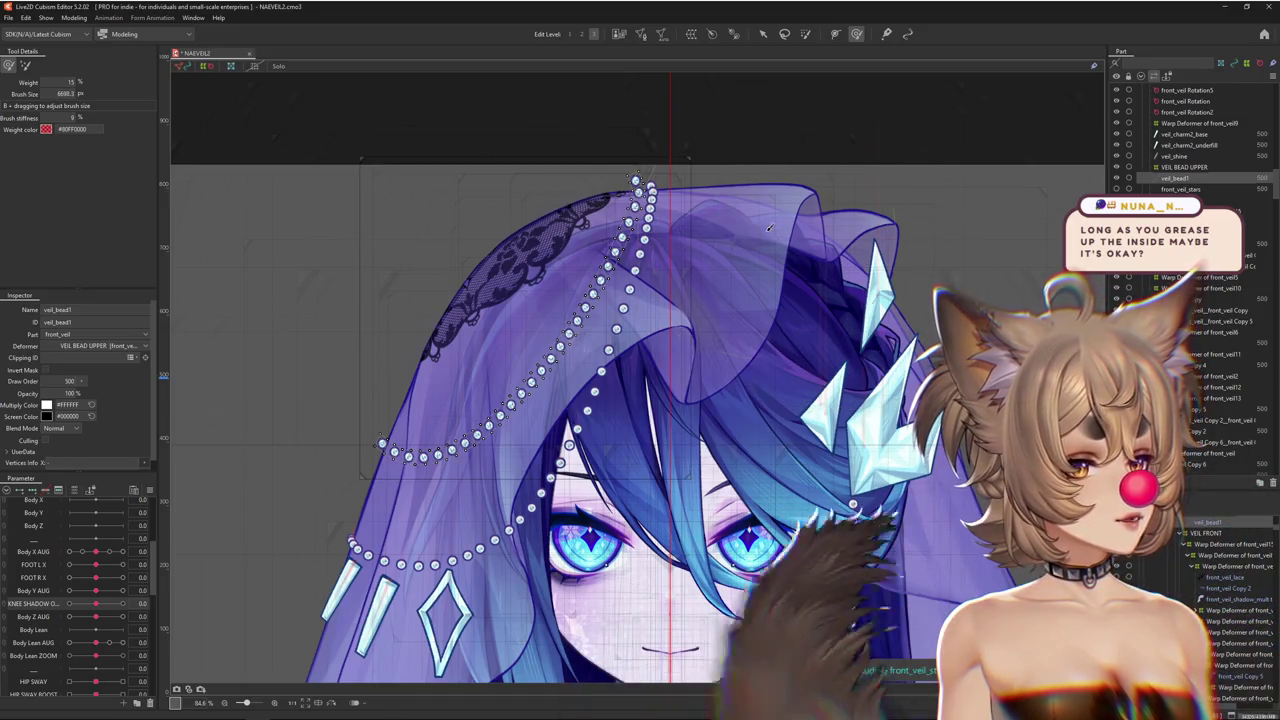
{"action": "scroll", "coordinate": [690, 157], "scroll_direction": "up", "scroll_amount": 2}
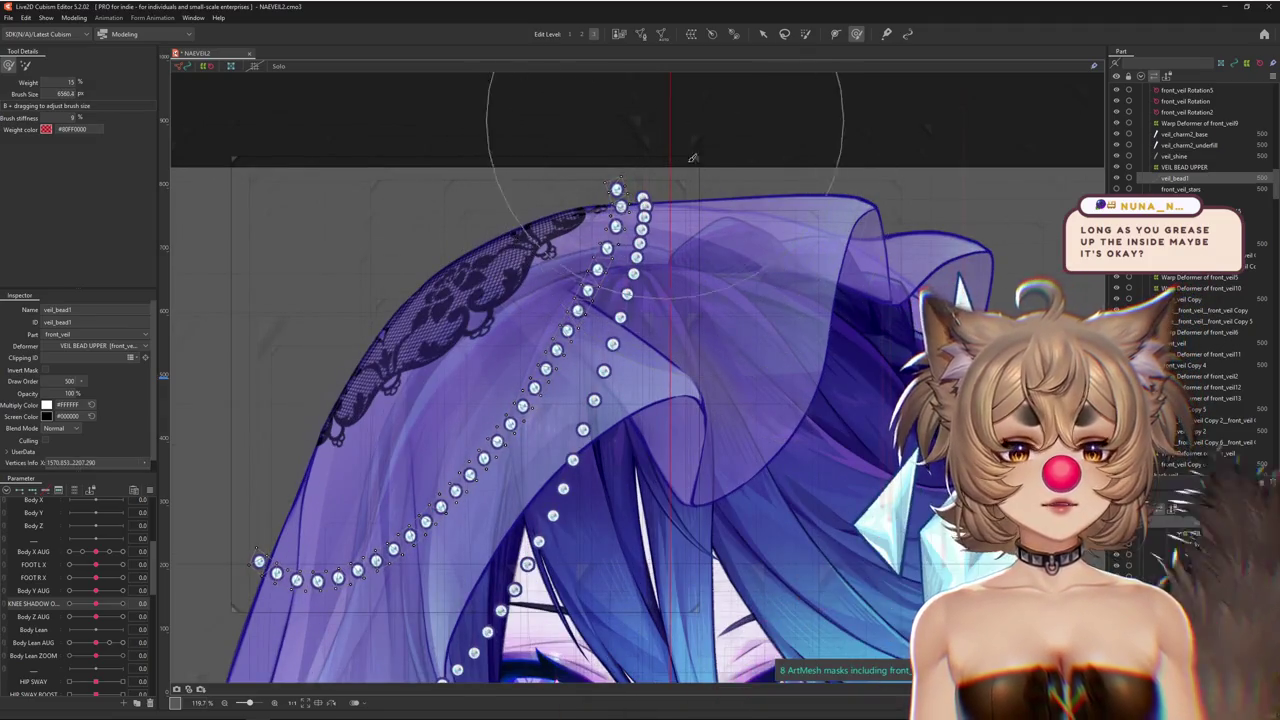
{"action": "scroll", "coordinate": [688, 266], "scroll_direction": "down", "scroll_amount": 5}
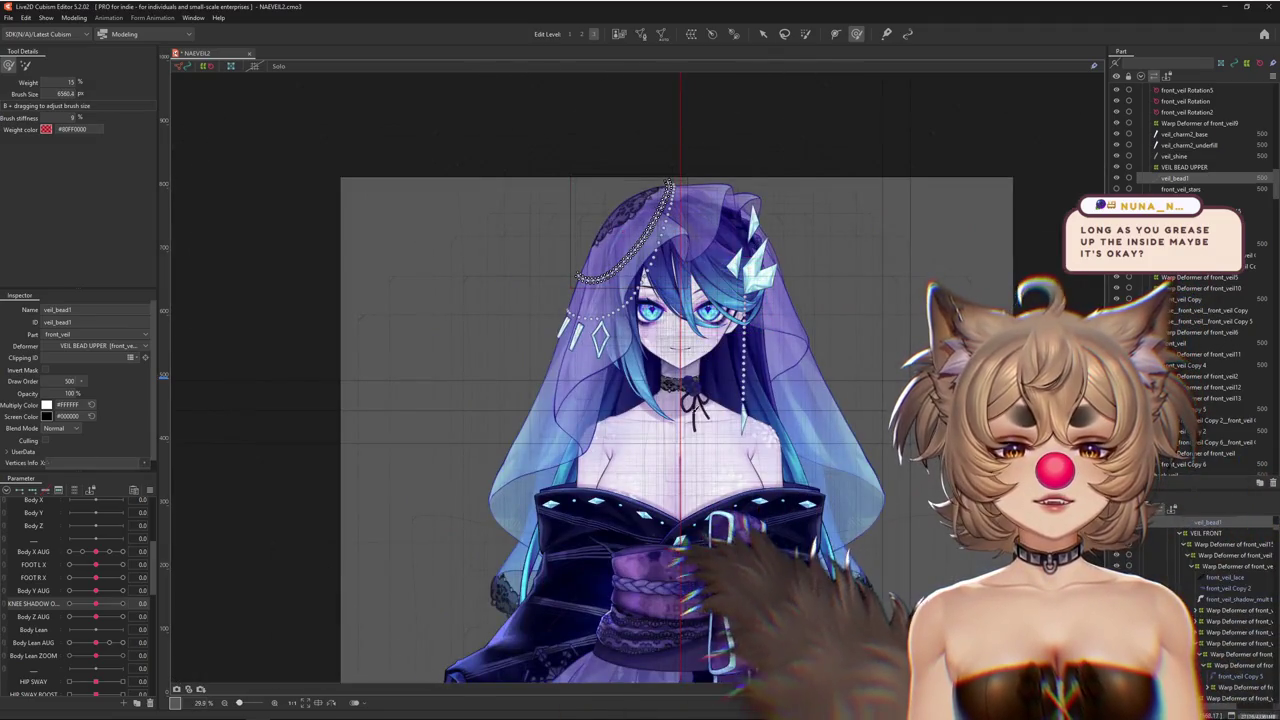
{"action": "left_click_drag", "start_coordinate": [706, 355], "coordinate": [581, 147]}
{"action": "scroll", "coordinate": [680, 175], "scroll_direction": "up", "scroll_amount": 6}
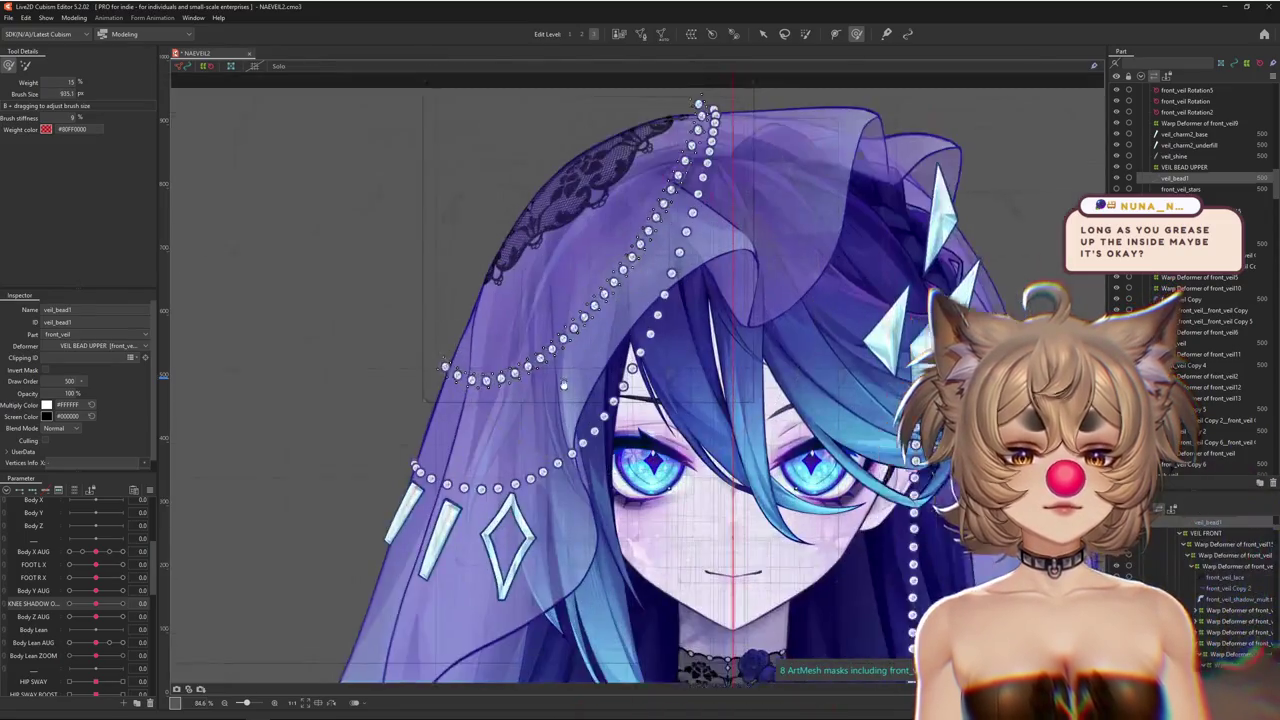
{"action": "mouse_move", "coordinate": [567, 372]}
{"action": "left_mouse_down"}
{"action": "mouse_move", "coordinate": [628, 174]}
{"action": "mouse_move", "coordinate": [603, 272]}
{"action": "mouse_move", "coordinate": [543, 194]}
{"action": "left_mouse_up"}
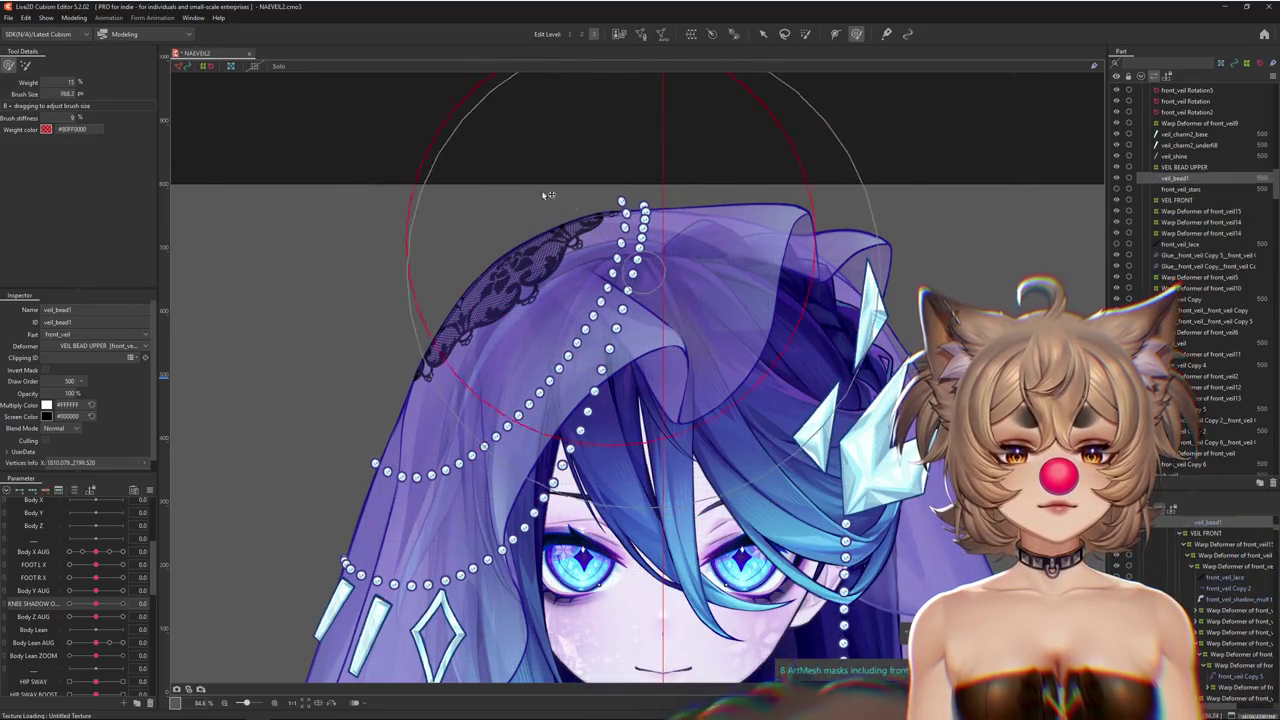
Return to the Select tool and pick the veil_bead2 pearl from the overlapping-mesh list
{"action": "left_click", "coordinate": [763, 35]}
{"action": "left_click_drag", "start_coordinate": [680, 298], "coordinate": [713, 260]}
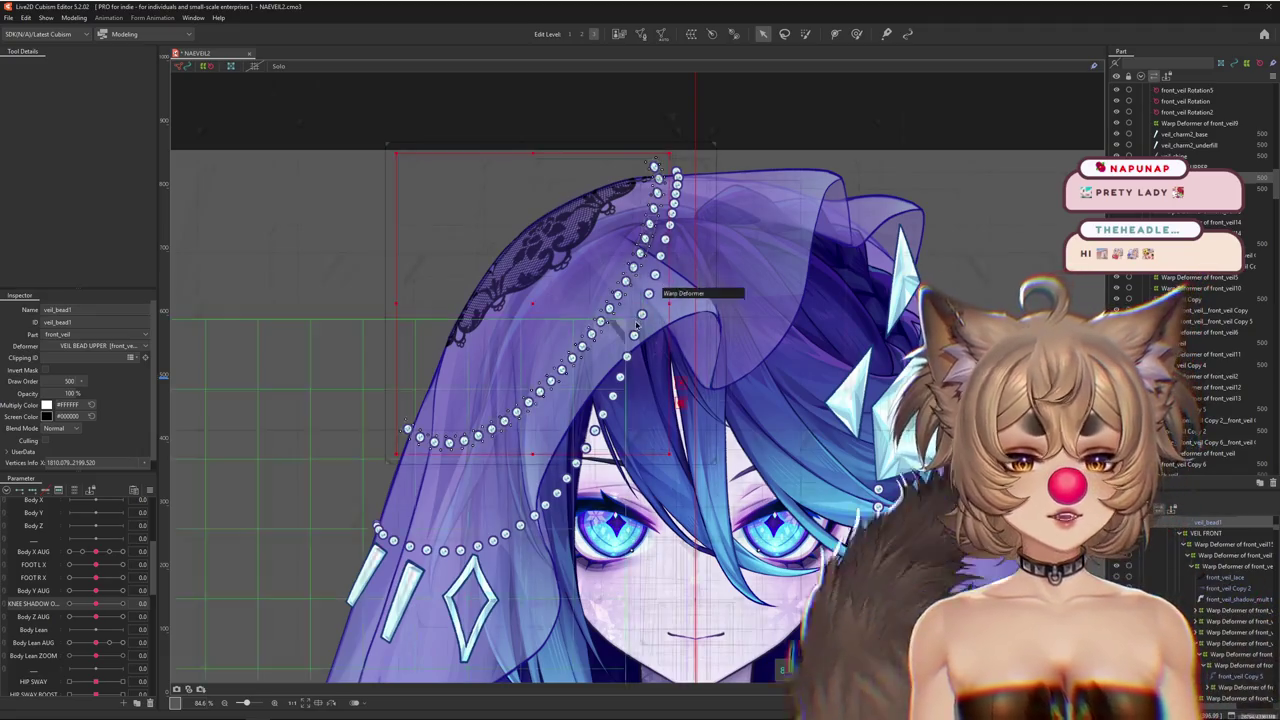
{"action": "scroll", "coordinate": [683, 285], "scroll_direction": "up", "scroll_amount": 5}
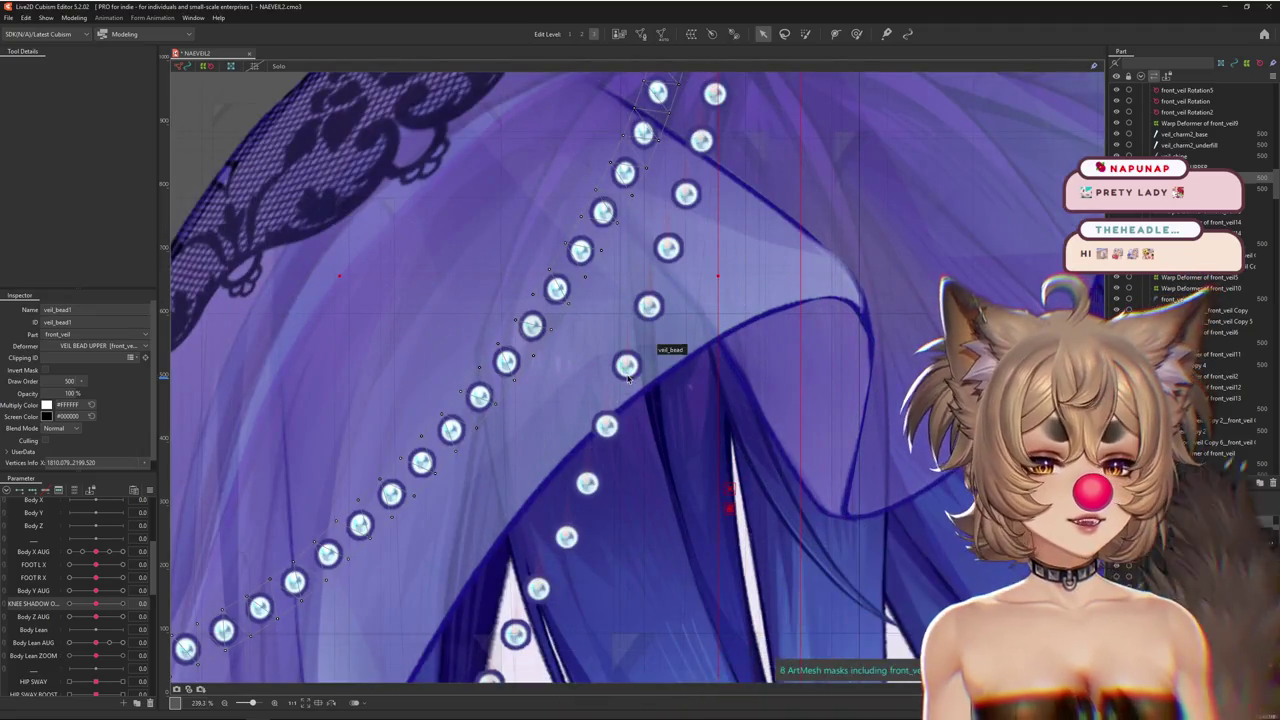
{"action": "right_click", "coordinate": [629, 376]}
{"action": "left_click", "coordinate": [684, 413]}
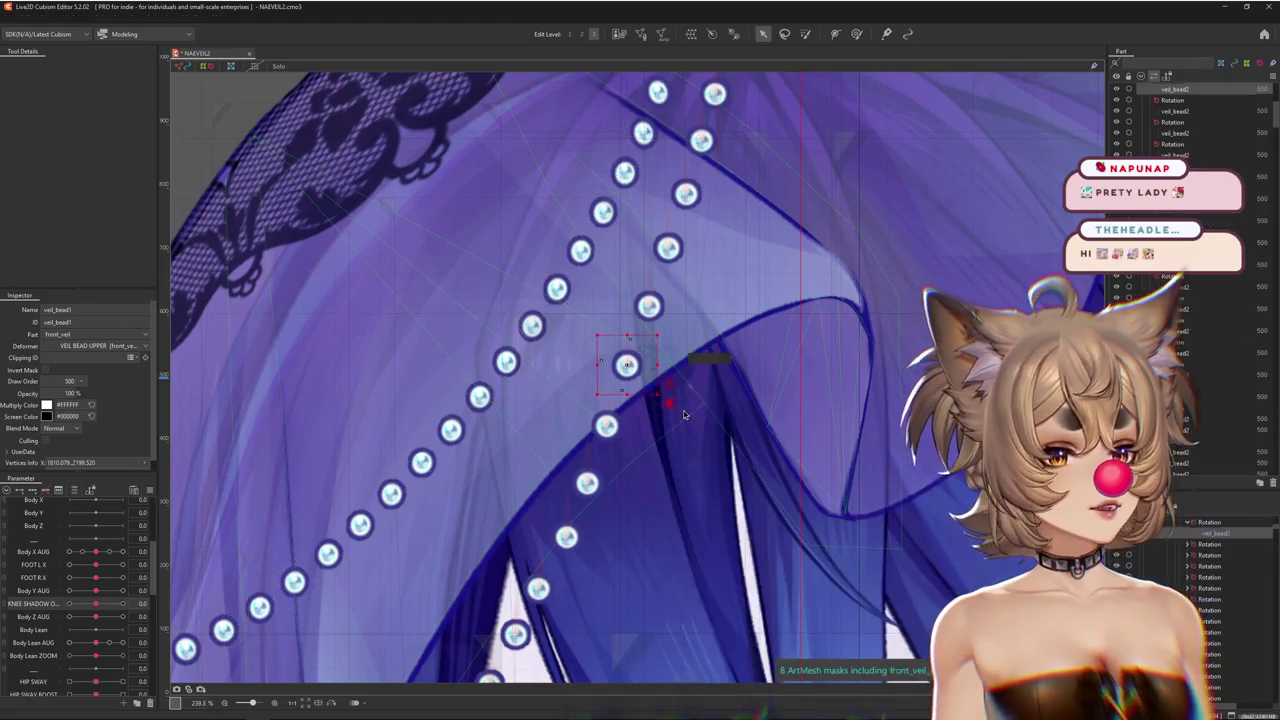
Select the Curved Surface6 warp deformer and the bead meshes inside it
{"action": "scroll", "coordinate": [1213, 608], "scroll_direction": "down", "scroll_amount": 1}
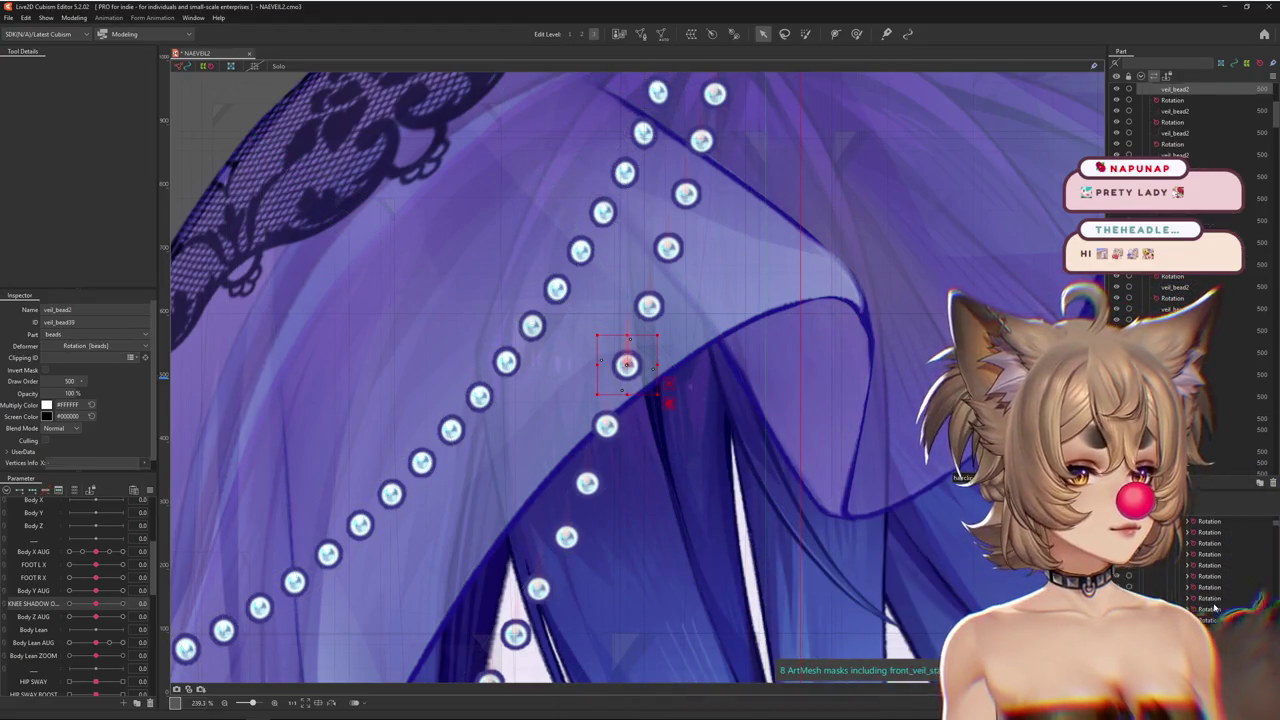
{"action": "scroll", "coordinate": [1232, 636], "scroll_direction": "up", "scroll_amount": 1}
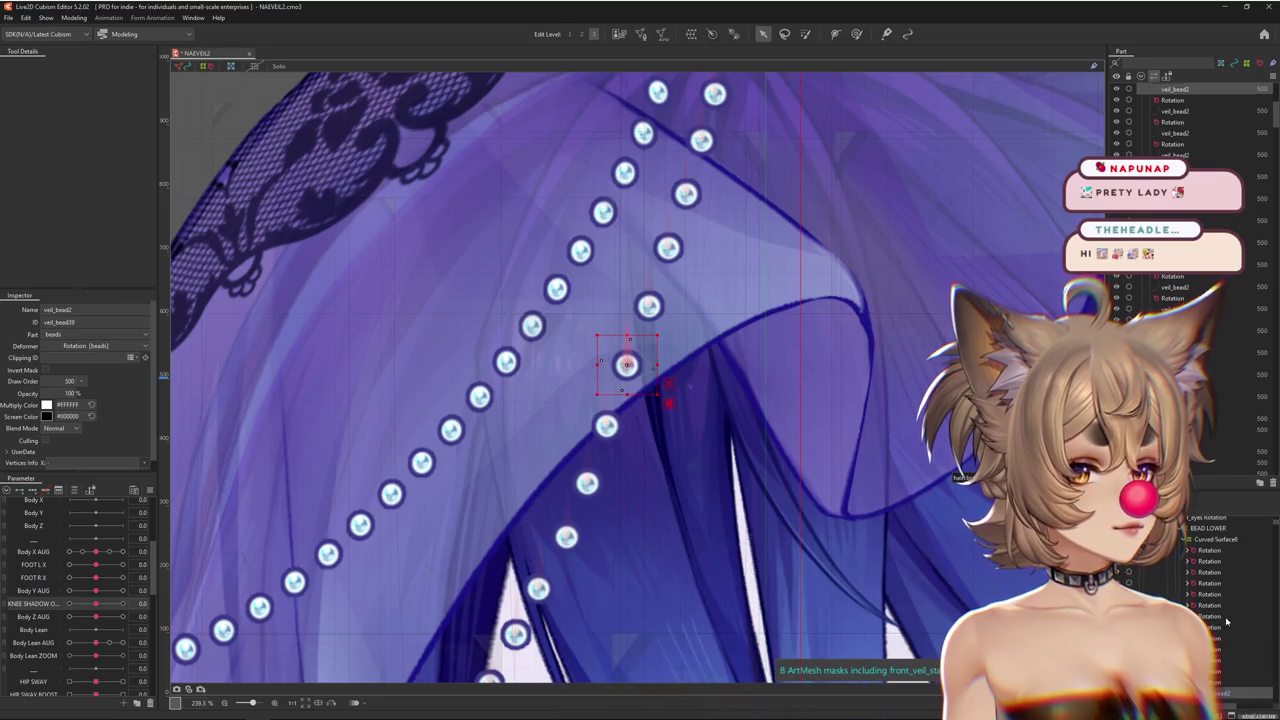
{"action": "left_click", "coordinate": [1204, 539]}
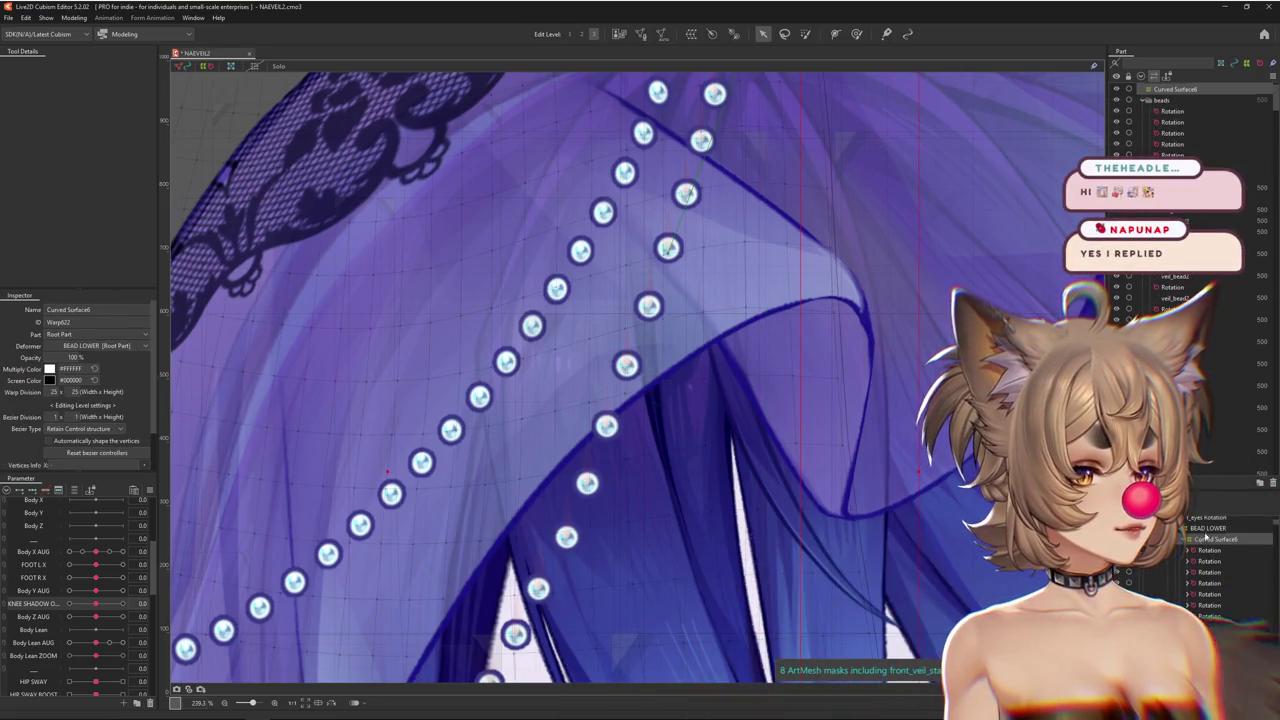
{"action": "scroll", "coordinate": [863, 567], "scroll_direction": "down", "scroll_amount": 4}
{"action": "scroll", "coordinate": [863, 567], "scroll_direction": "up", "scroll_amount": 2}
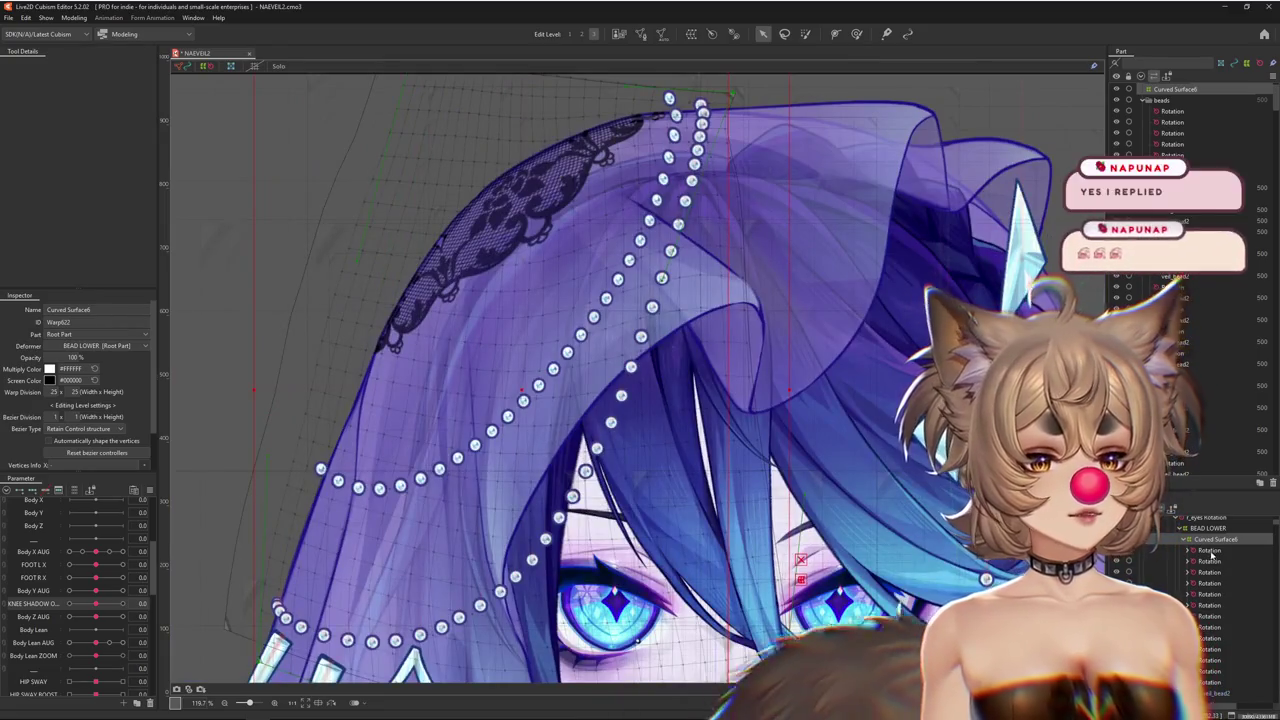
{"action": "scroll", "coordinate": [727, 406], "scroll_direction": "down", "scroll_amount": 3}
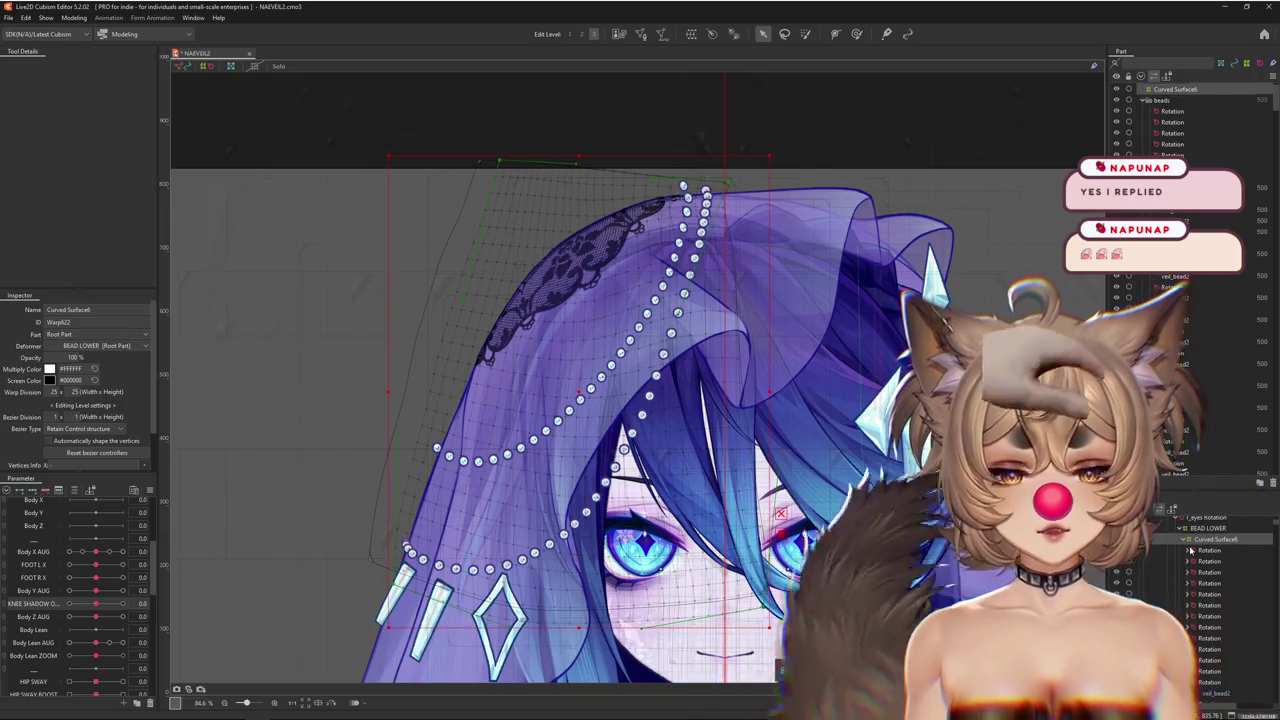
{"action": "scroll", "coordinate": [640, 430], "scroll_direction": "down", "scroll_amount": 1}
{"action": "scroll", "coordinate": [677, 411], "scroll_direction": "up", "scroll_amount": 1}
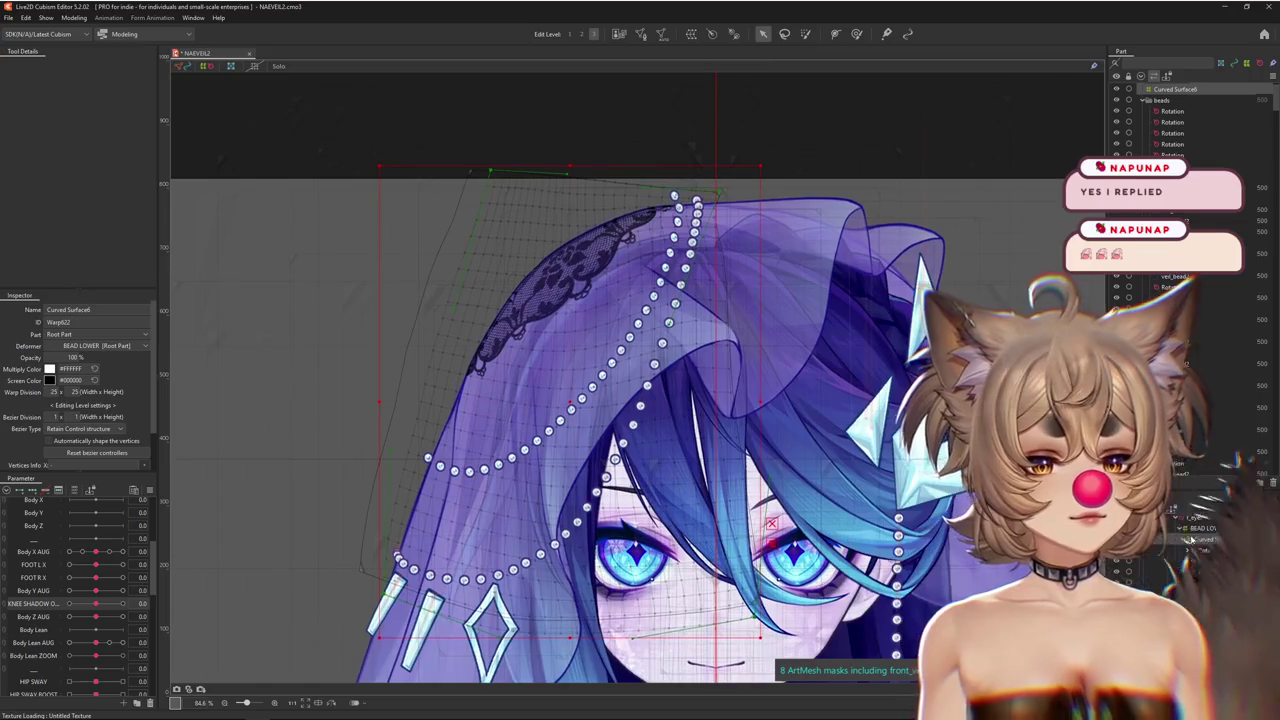
{"action": "left_click", "coordinate": [1210, 545]}
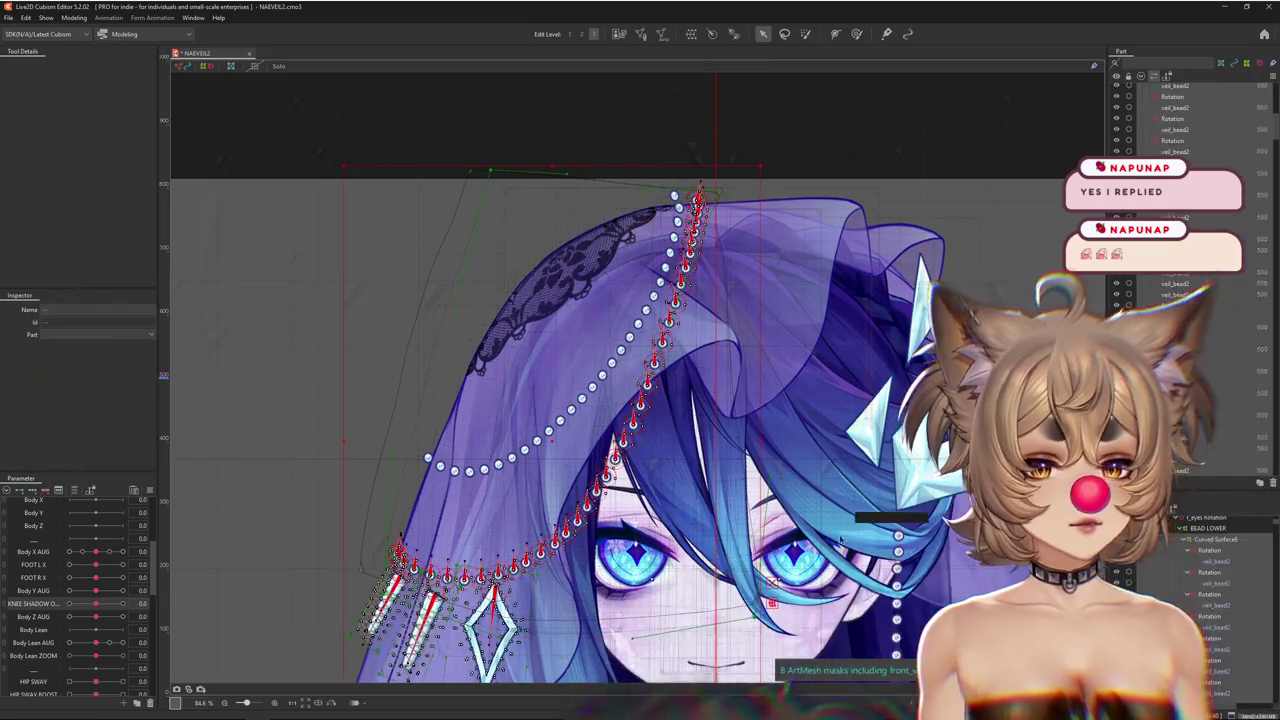
{"action": "scroll", "coordinate": [838, 522], "scroll_direction": "down", "scroll_amount": 3}
{"action": "left_click", "coordinate": [1210, 540]}
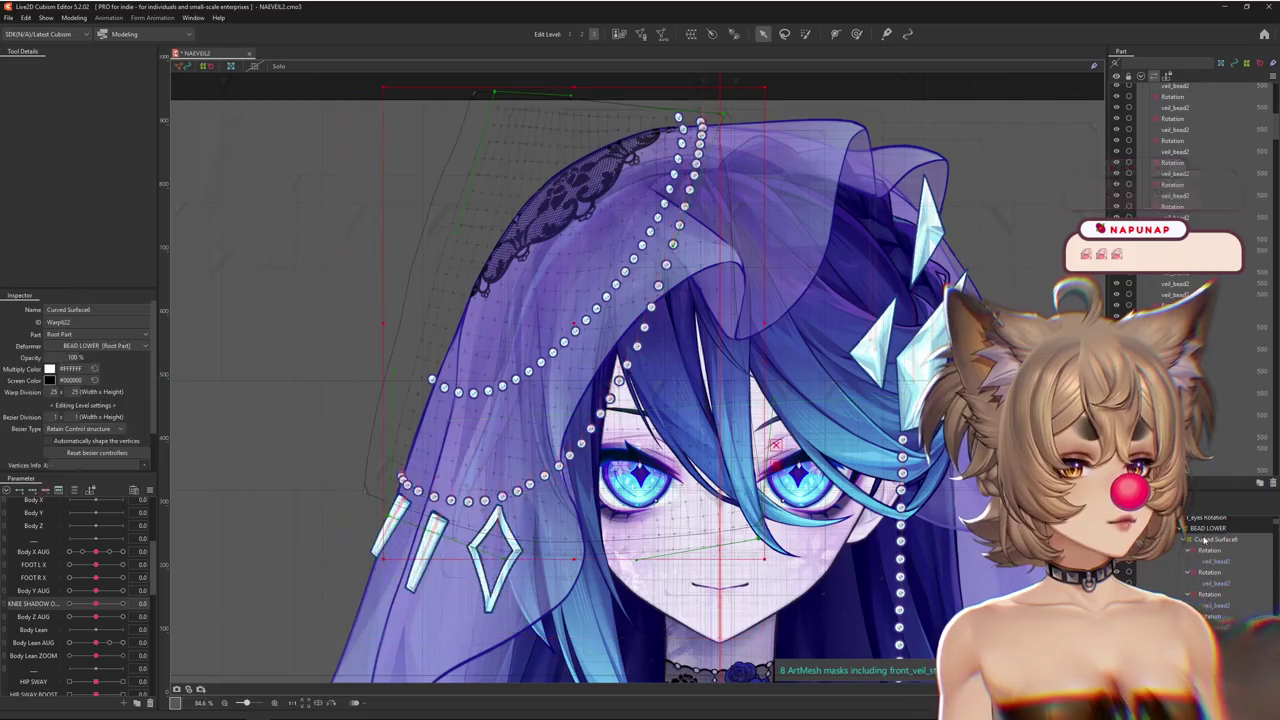
Select the bead rotation deformers with their meshes and paste the copied bead deformers
{"action": "right_click", "coordinate": [1208, 545]}
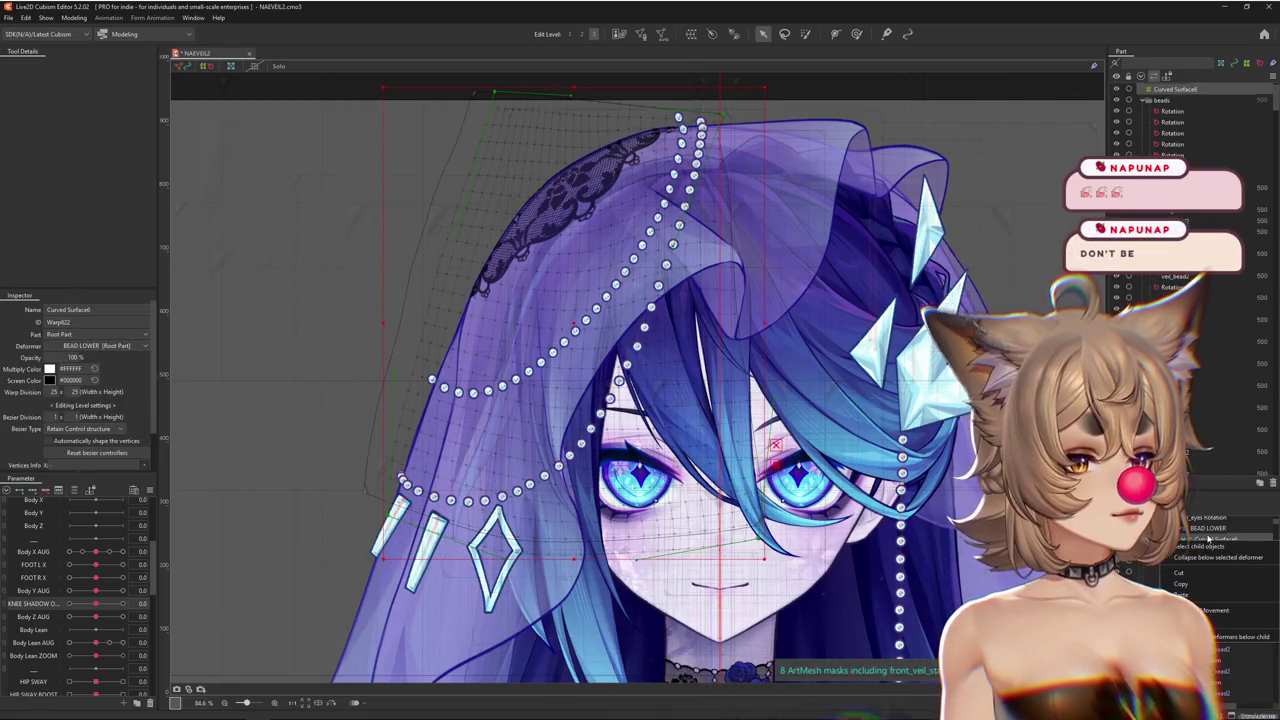
{"action": "scroll", "coordinate": [672, 425], "scroll_direction": "up", "scroll_amount": 2}
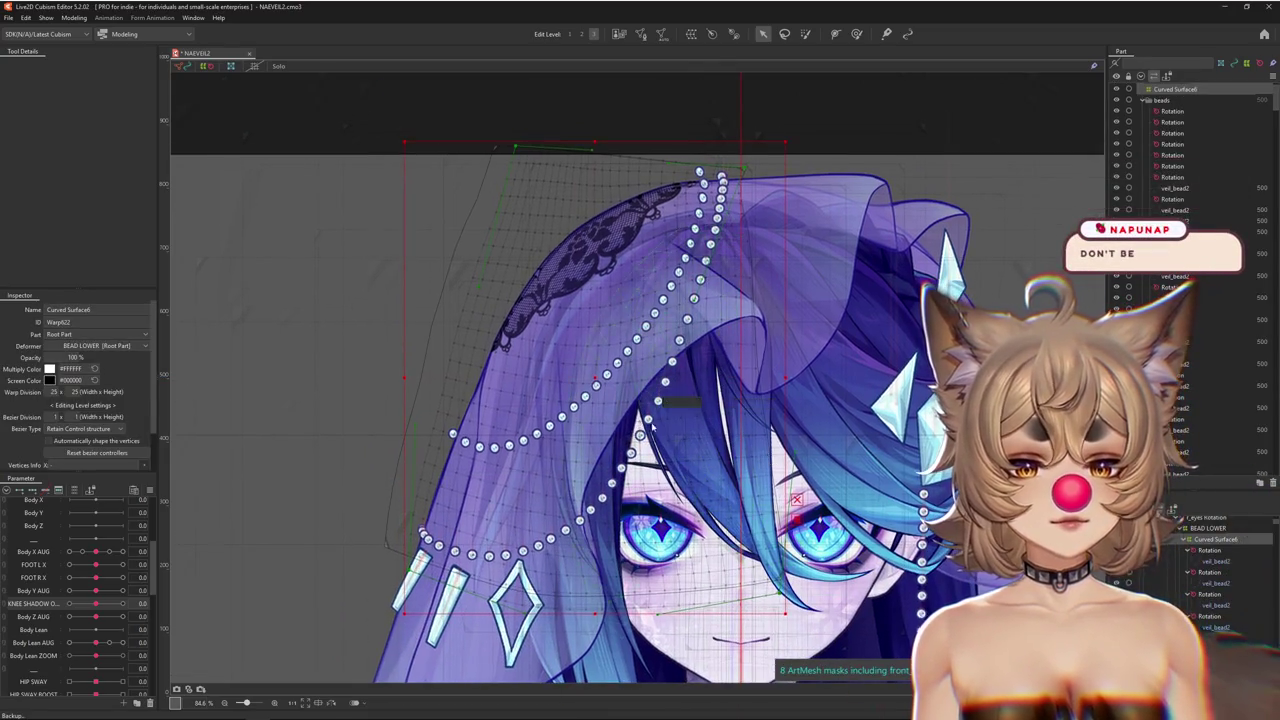
{"action": "scroll", "coordinate": [650, 425], "scroll_direction": "up", "scroll_amount": 5}
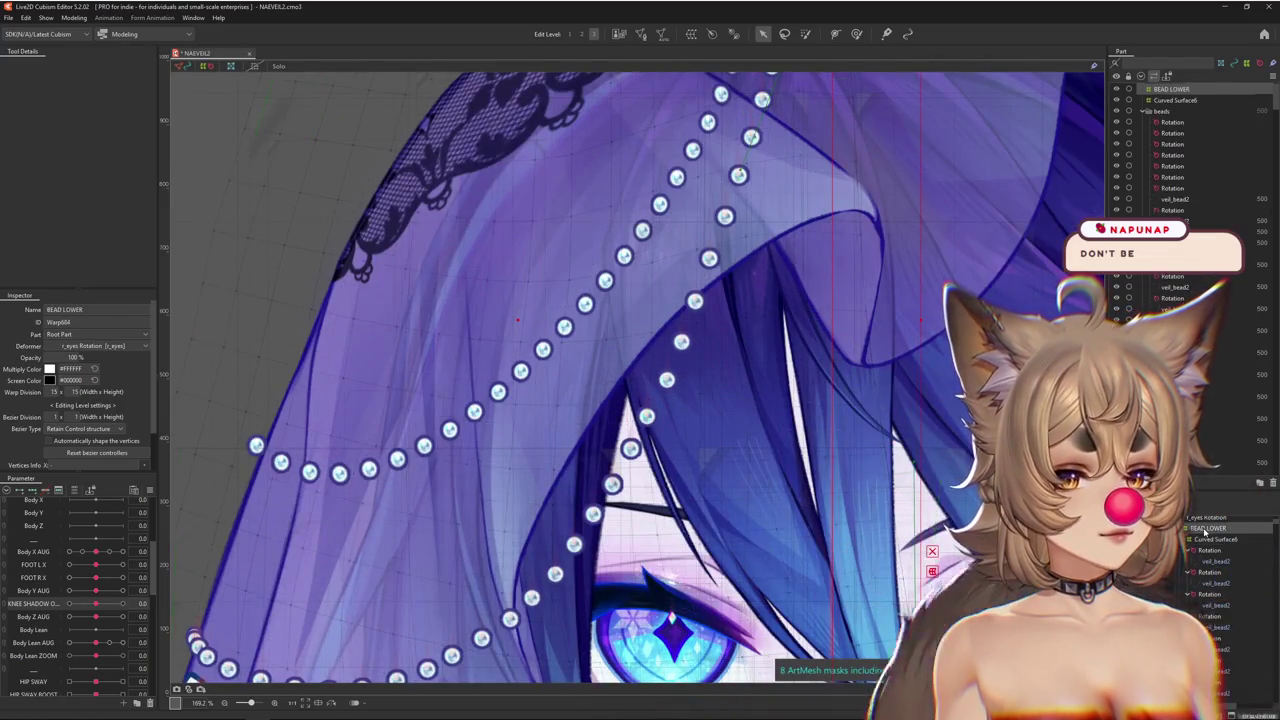
{"action": "left_click", "coordinate": [1160, 111]}
{"action": "scroll", "coordinate": [887, 532], "scroll_direction": "down", "scroll_amount": 2}
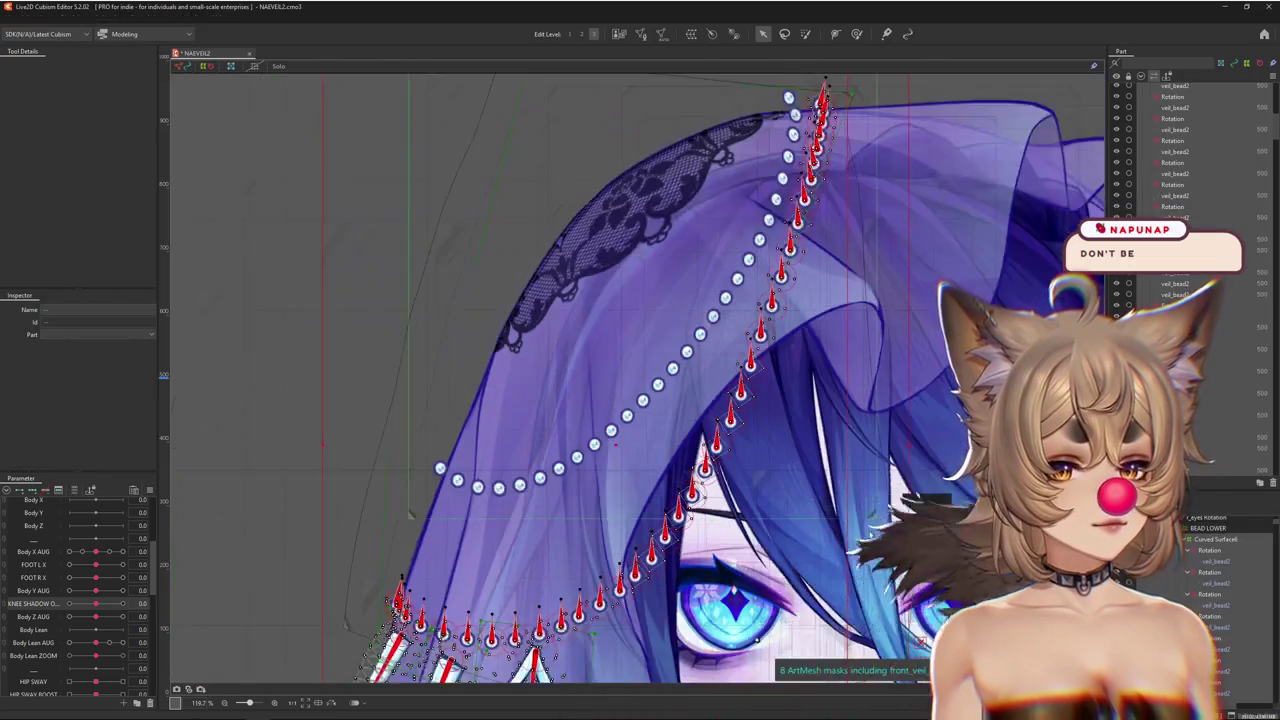
{"action": "scroll", "coordinate": [883, 453], "scroll_direction": "down", "scroll_amount": 2}
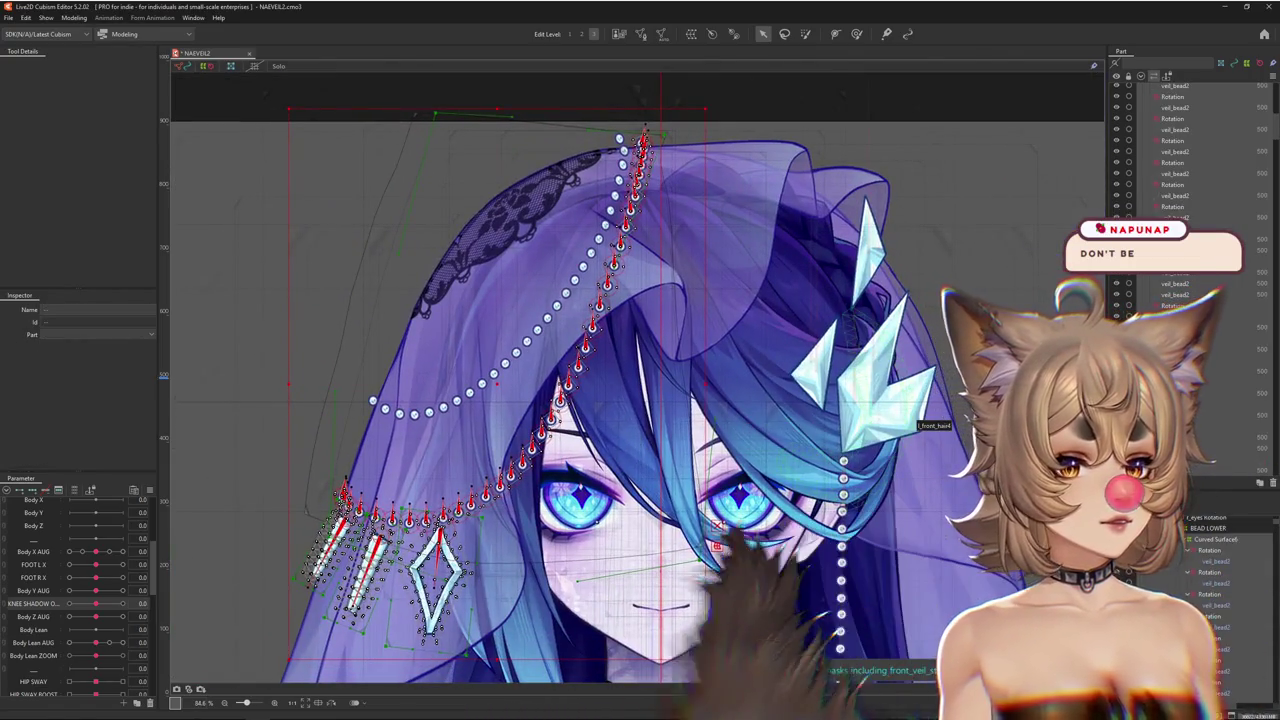
{"action": "key", "text": "ctrl+v"}
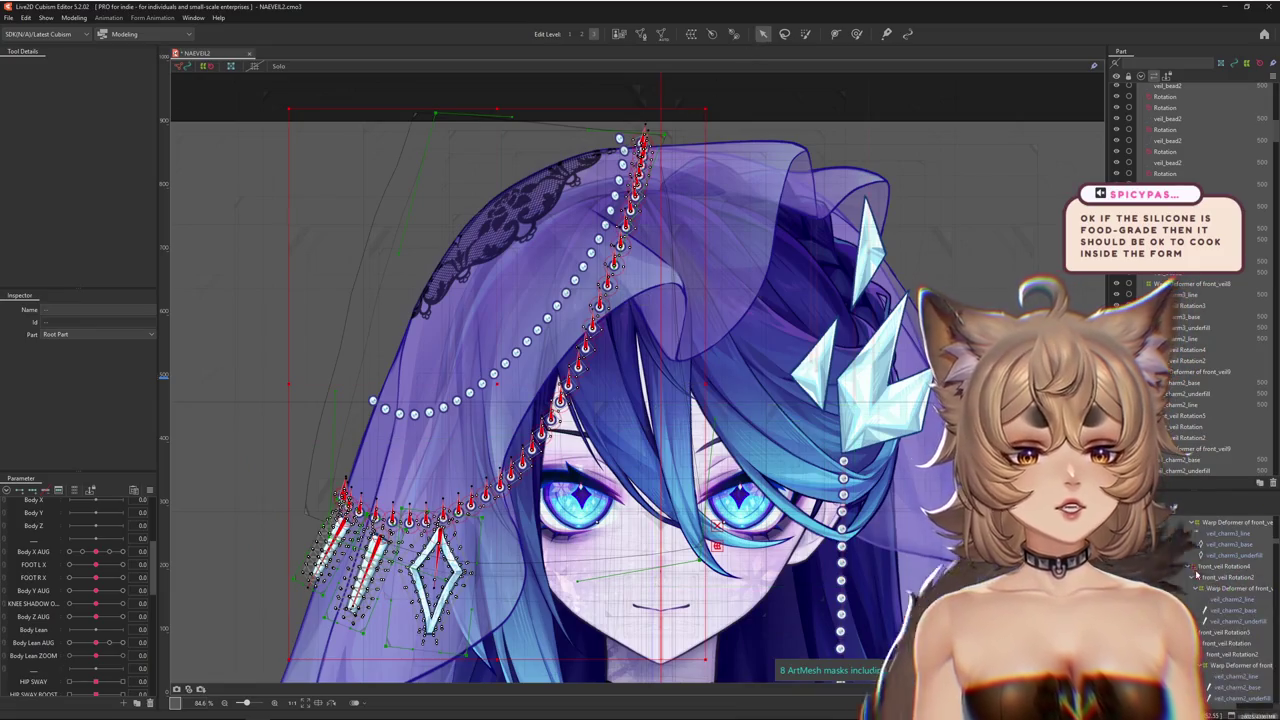
Drag the lower strand's Curved Surface6 warp up-left so its bead chain follows
{"action": "scroll", "coordinate": [1196, 573], "scroll_direction": "up", "scroll_amount": 5}
{"action": "scroll", "coordinate": [1218, 580], "scroll_direction": "up", "scroll_amount": 2}
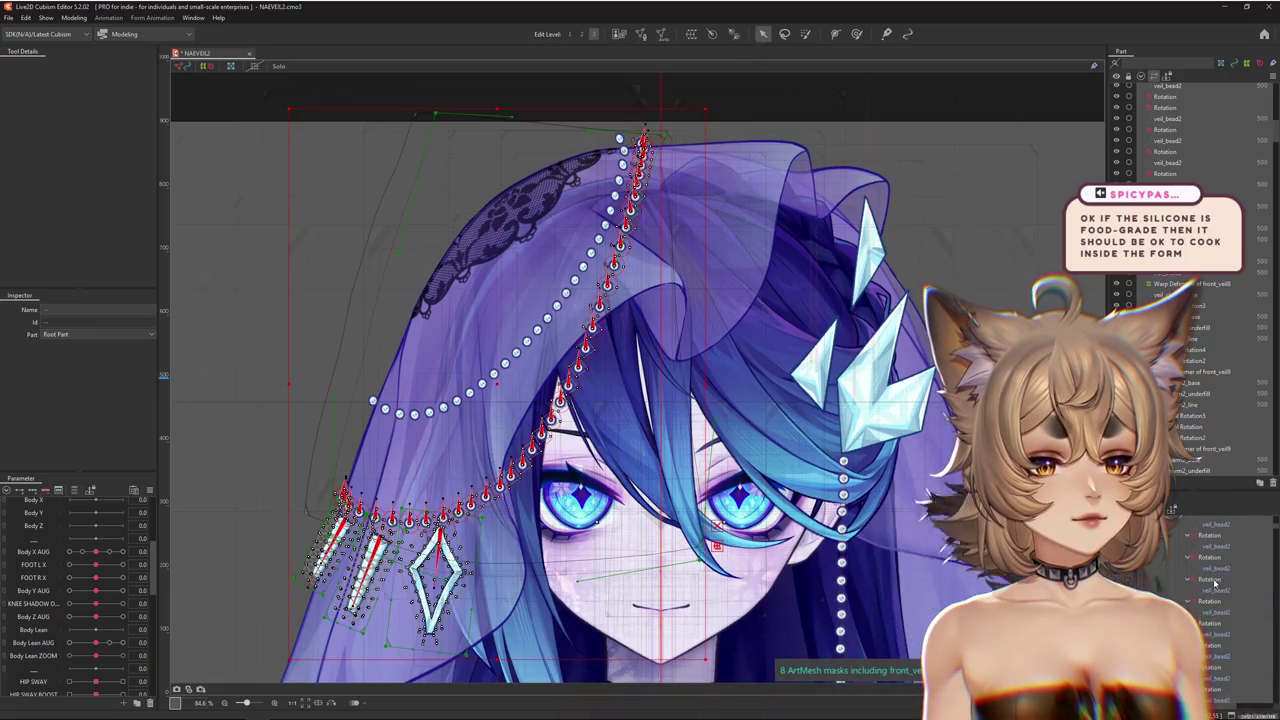
{"action": "left_click", "coordinate": [1213, 606]}
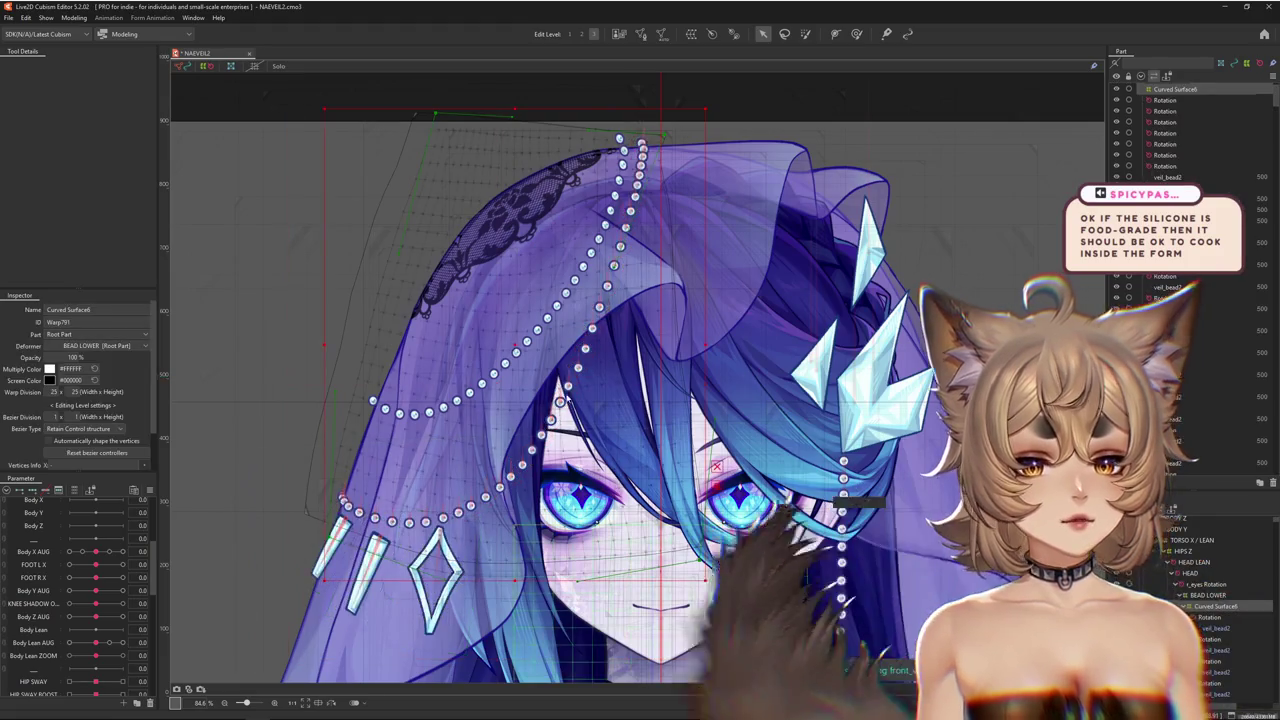
{"action": "mouse_move", "coordinate": [727, 360]}
{"action": "left_mouse_down"}
{"action": "mouse_move", "coordinate": [700, 337]}
{"action": "mouse_move", "coordinate": [685, 380]}
{"action": "left_mouse_up"}
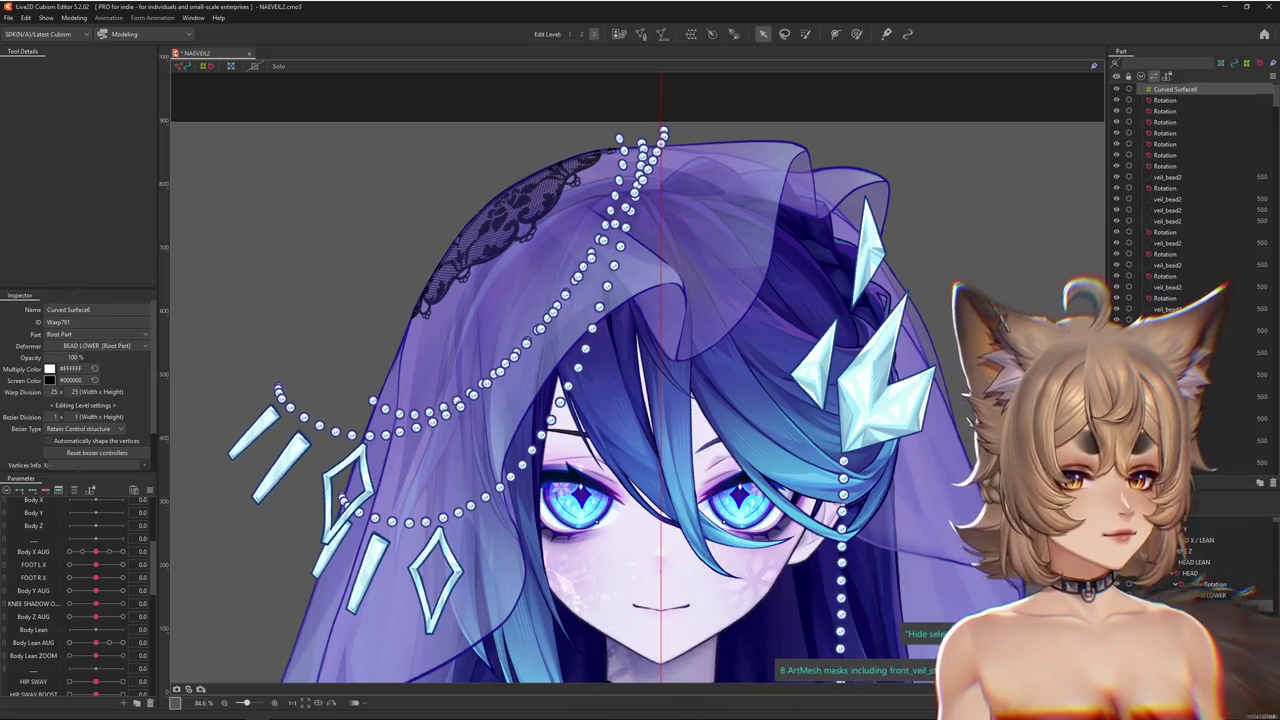
{"action": "scroll", "coordinate": [1218, 600], "scroll_direction": "down", "scroll_amount": 5}
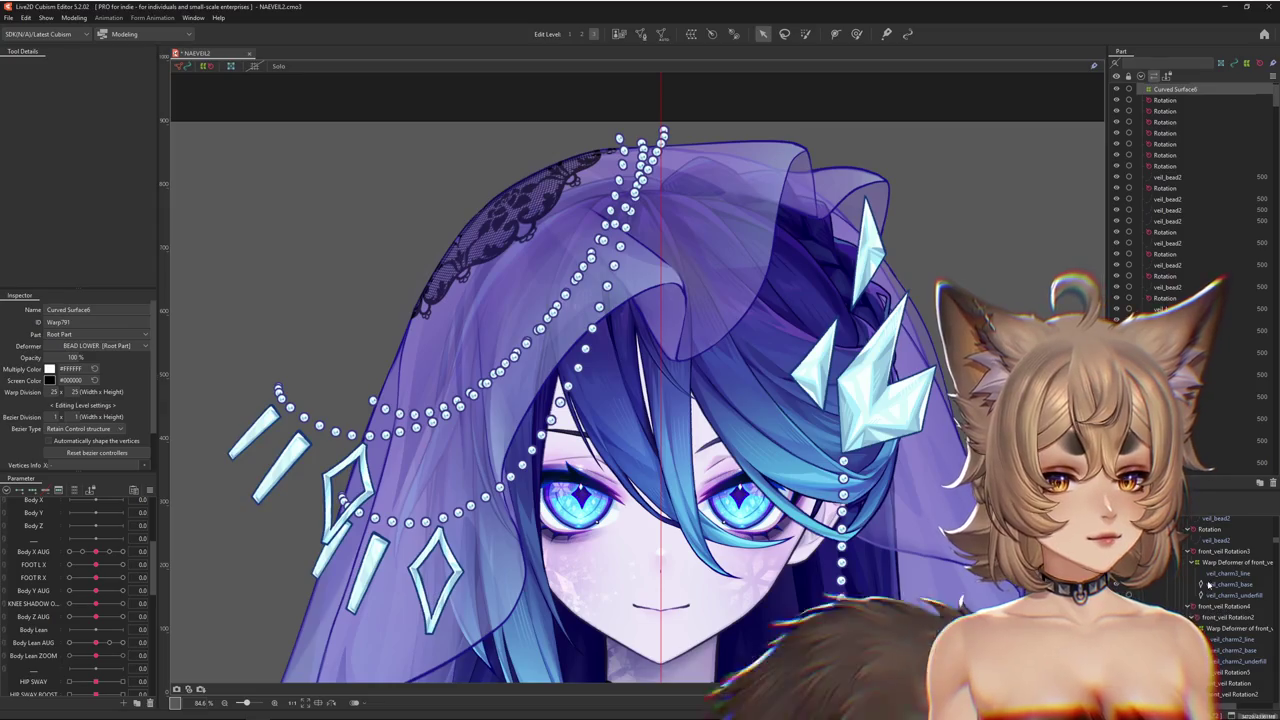
{"action": "left_click", "coordinate": [1217, 551]}
Step through front_veil Rotation3, 4 and 5 and their charm meshes, then list meshes under a pearl
{"action": "left_click", "coordinate": [1210, 557]}
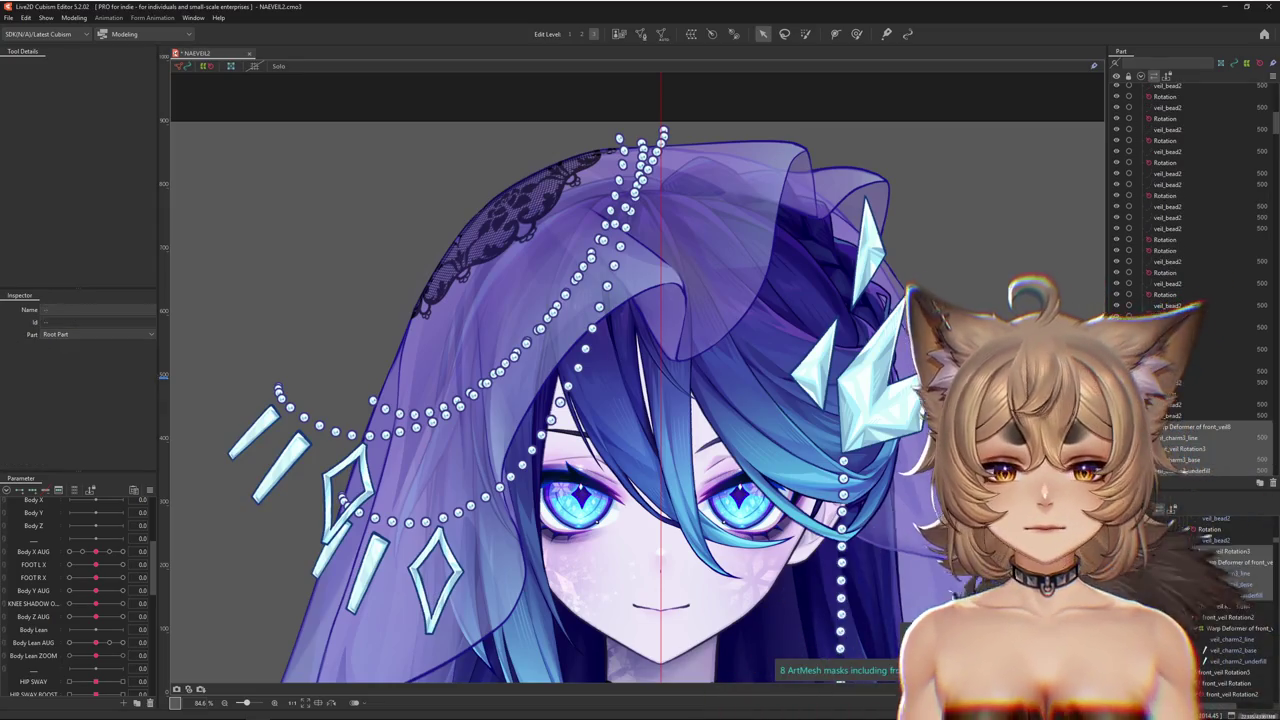
{"action": "left_click", "coordinate": [1240, 573]}
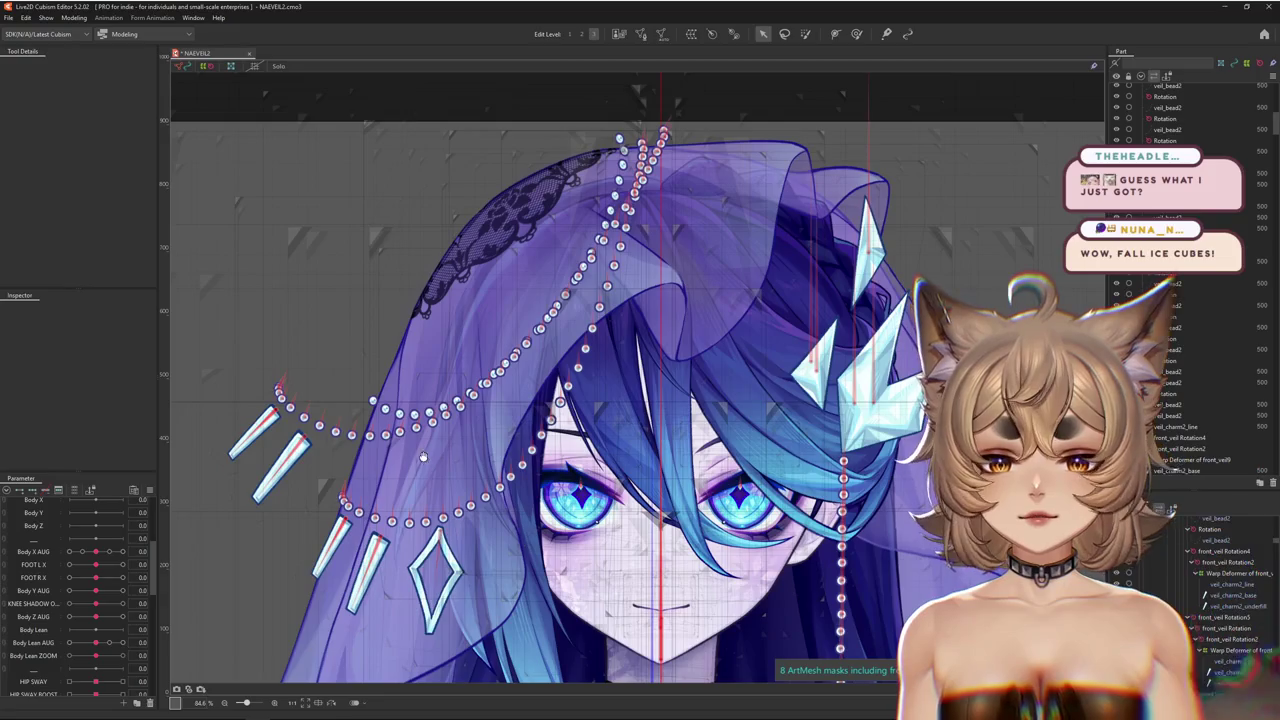
{"action": "scroll", "coordinate": [399, 451], "scroll_direction": "up", "scroll_amount": 2}
{"action": "scroll", "coordinate": [410, 453], "scroll_direction": "up", "scroll_amount": 3}
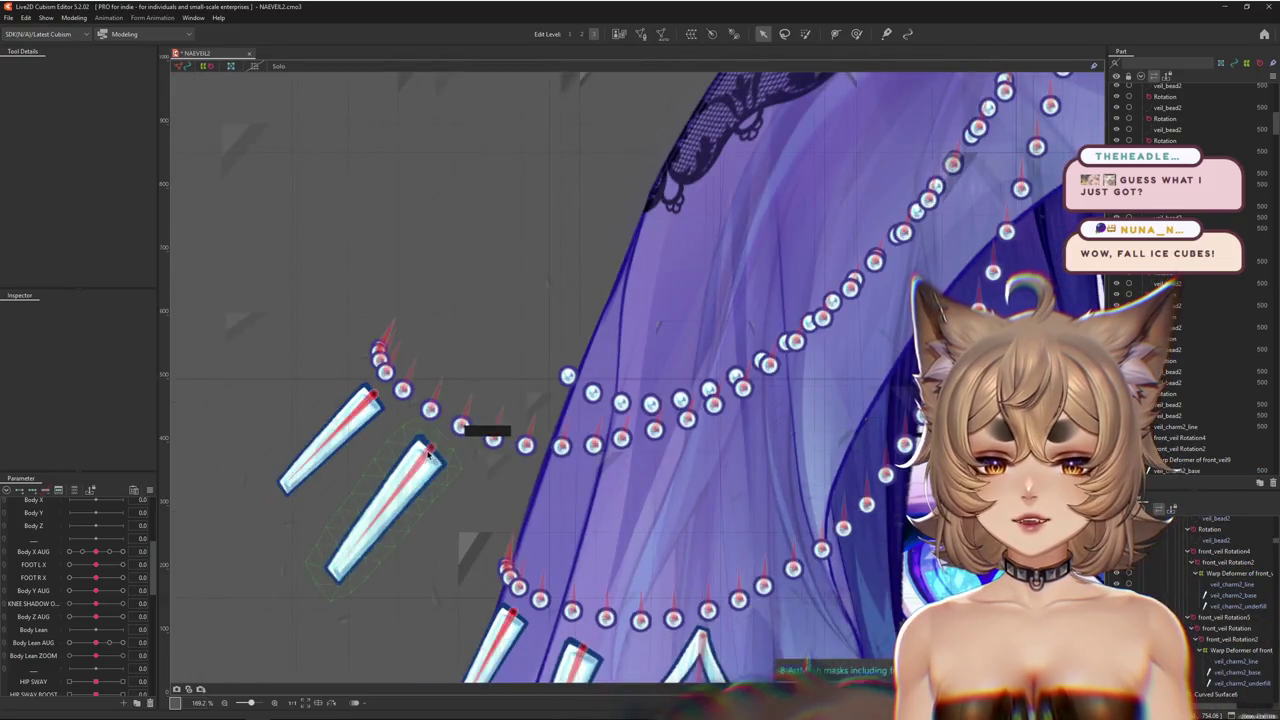
{"action": "left_click", "coordinate": [429, 450]}
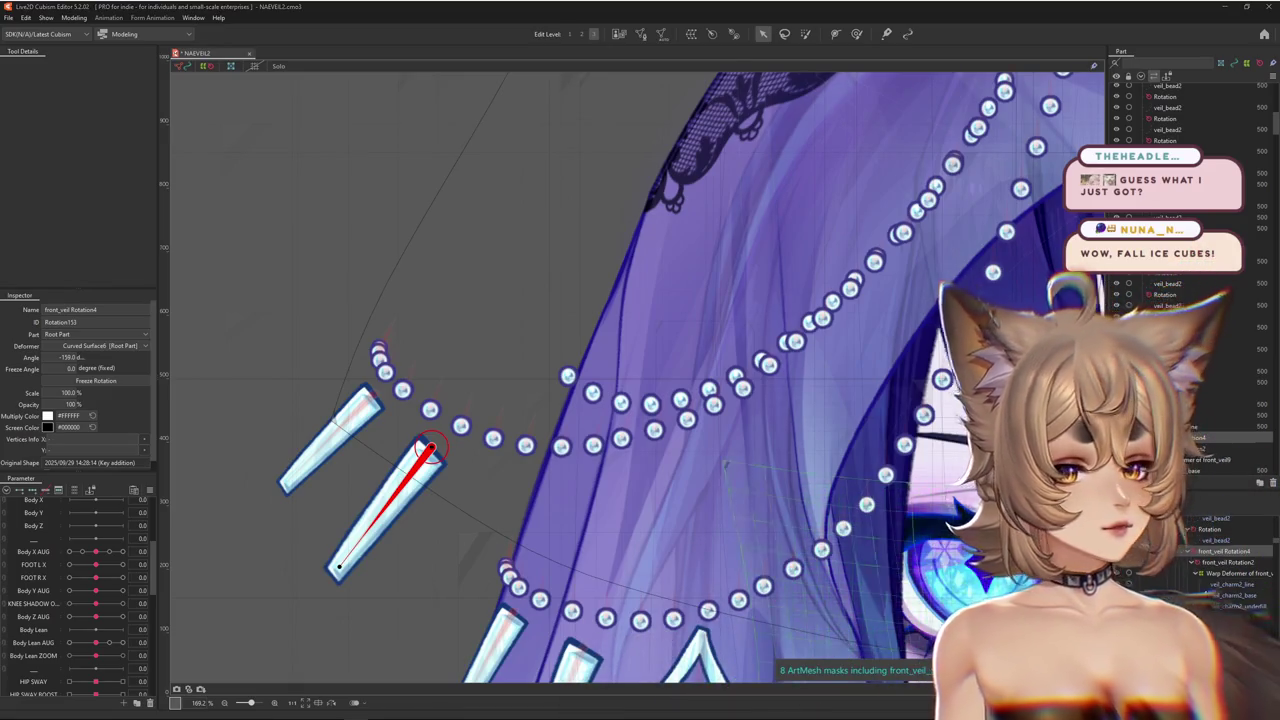
{"action": "left_click", "coordinate": [1196, 551]}
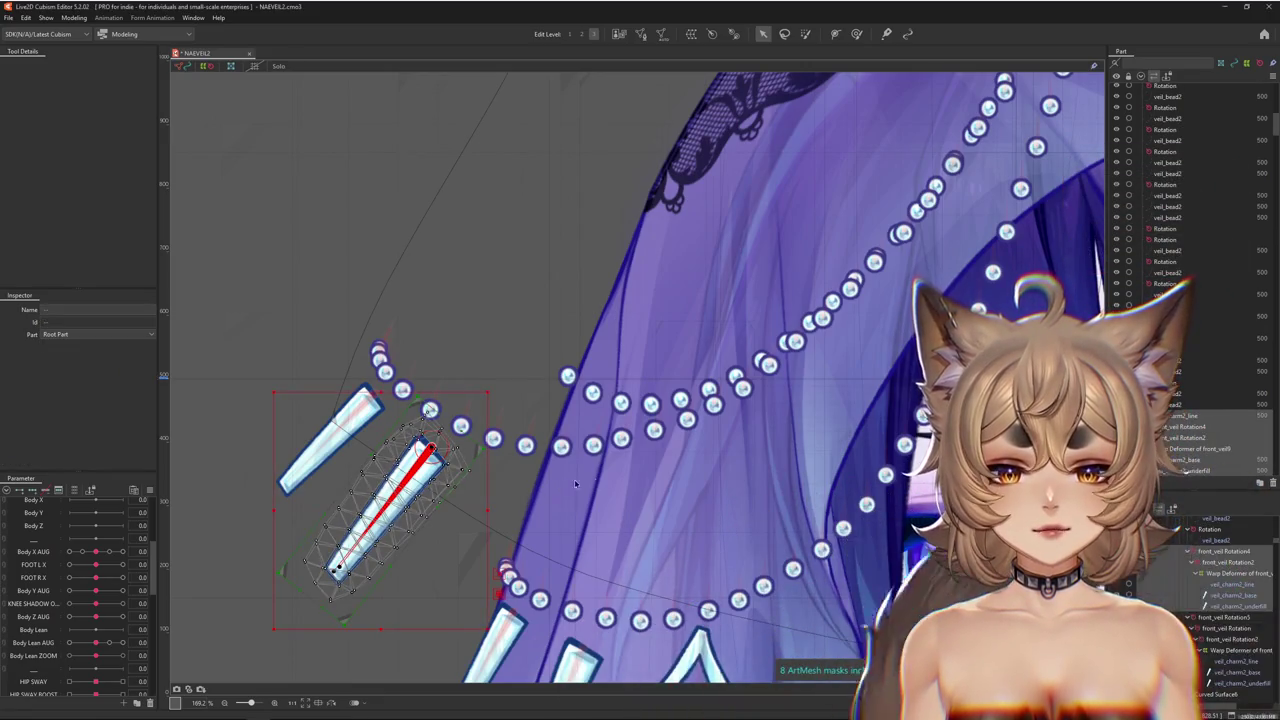
{"action": "left_click", "coordinate": [1190, 427]}
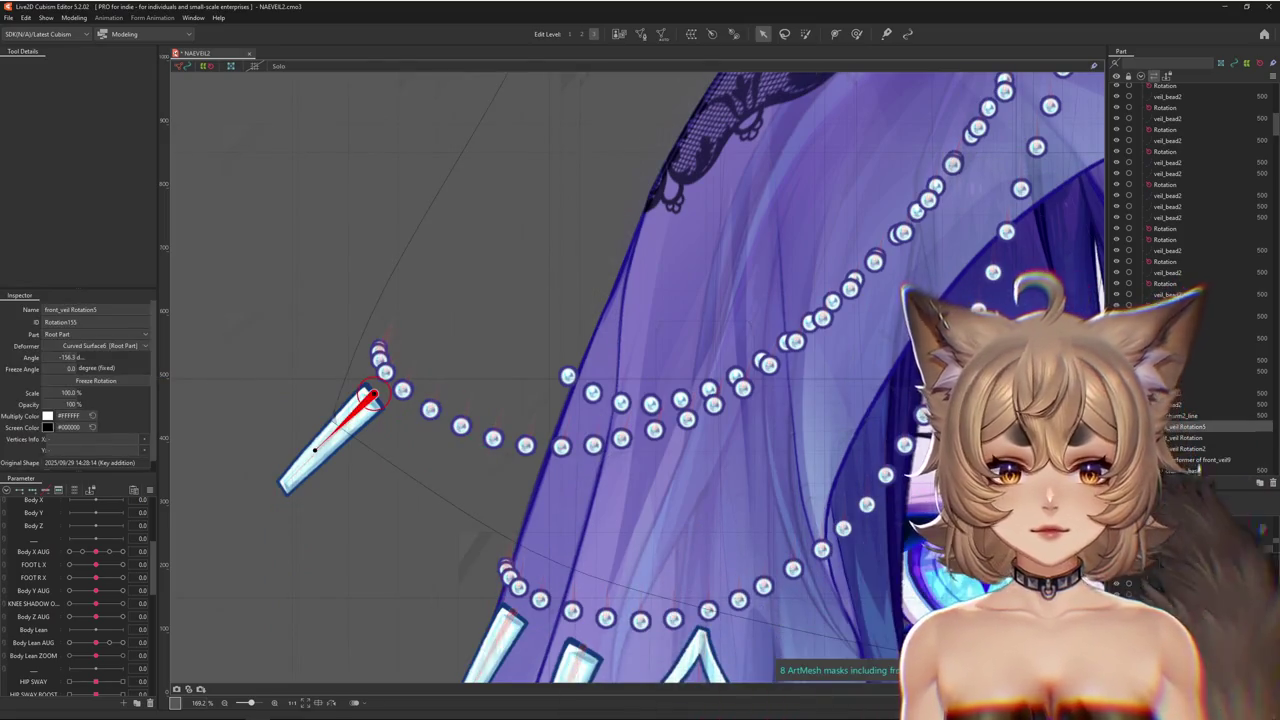
{"action": "left_click", "coordinate": [1218, 560]}
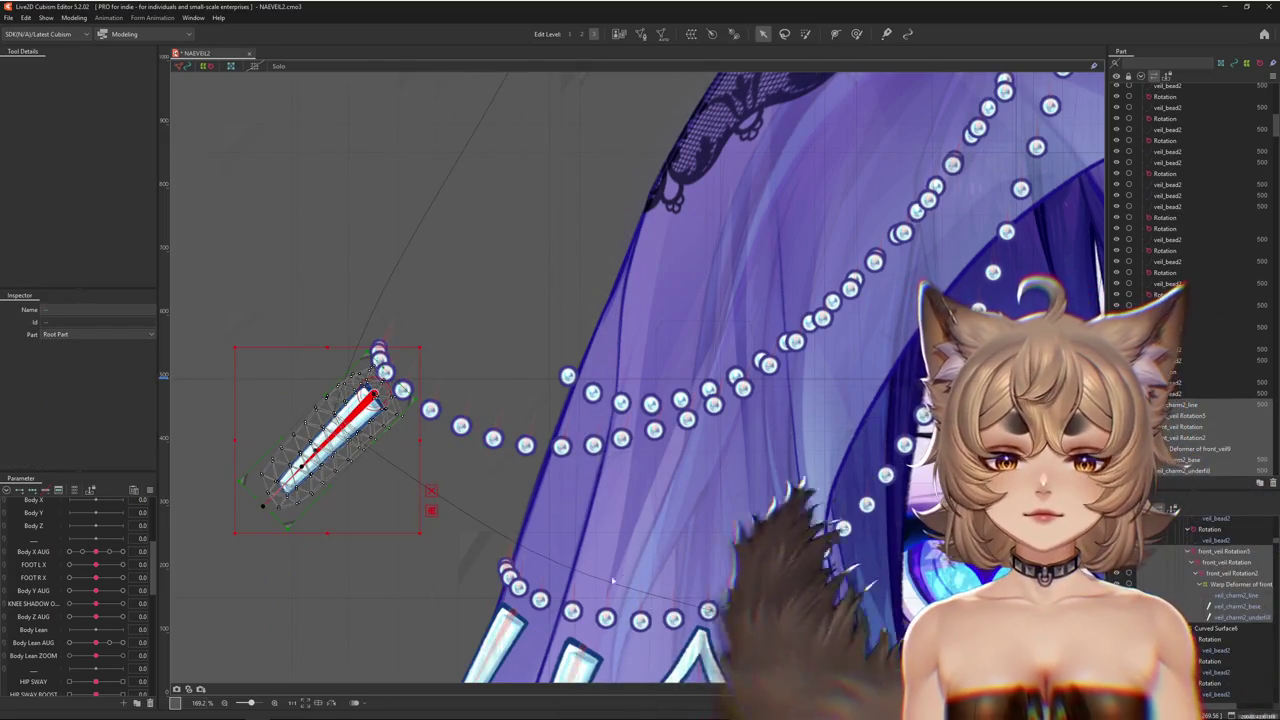
{"action": "scroll", "coordinate": [653, 408], "scroll_direction": "up", "scroll_amount": 2}
{"action": "right_click", "coordinate": [650, 405]}
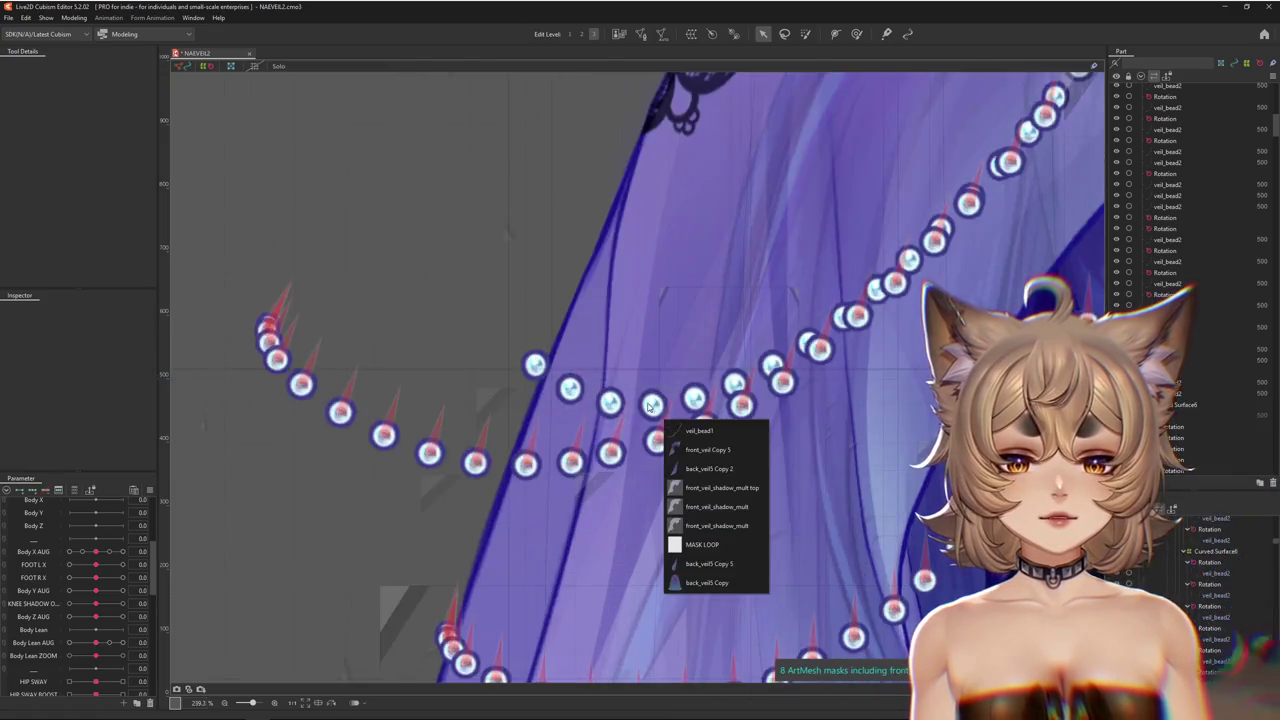
Pick veil_bead1, then veil_bead2, from the overlapping pearl meshes
{"action": "left_click", "coordinate": [700, 432]}
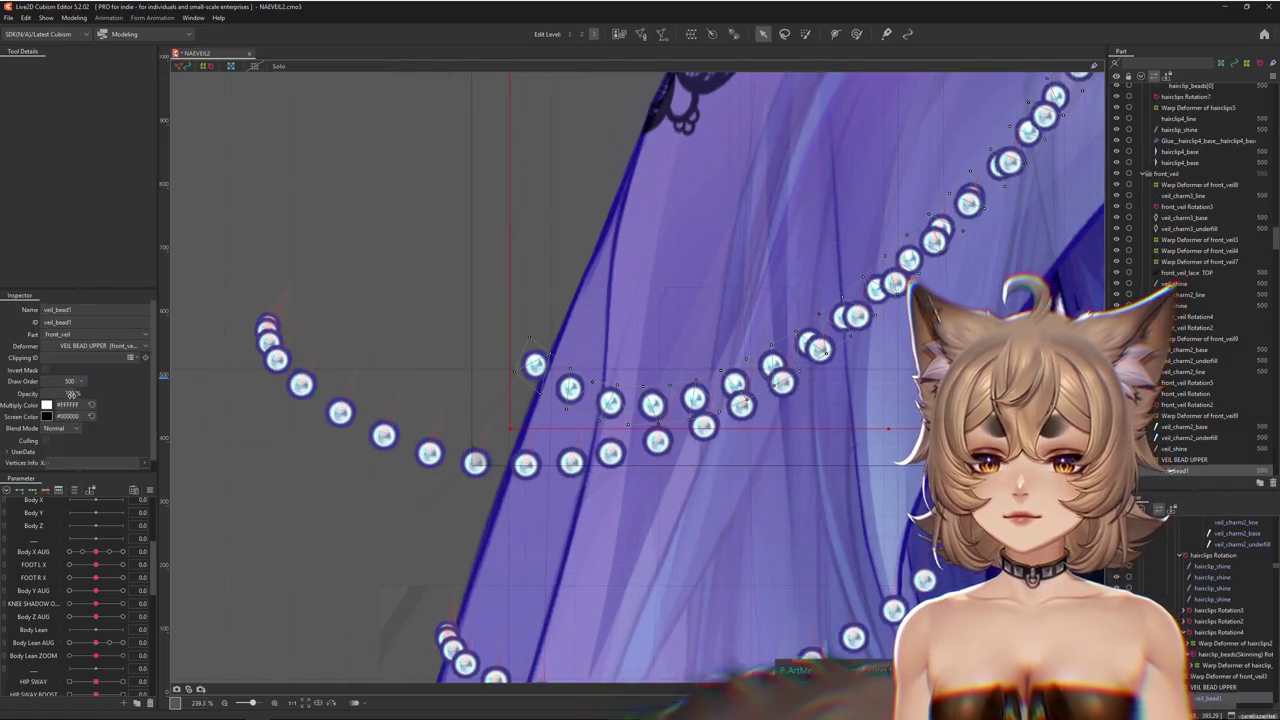
{"action": "scroll", "coordinate": [600, 360], "scroll_direction": "down", "scroll_amount": 2}
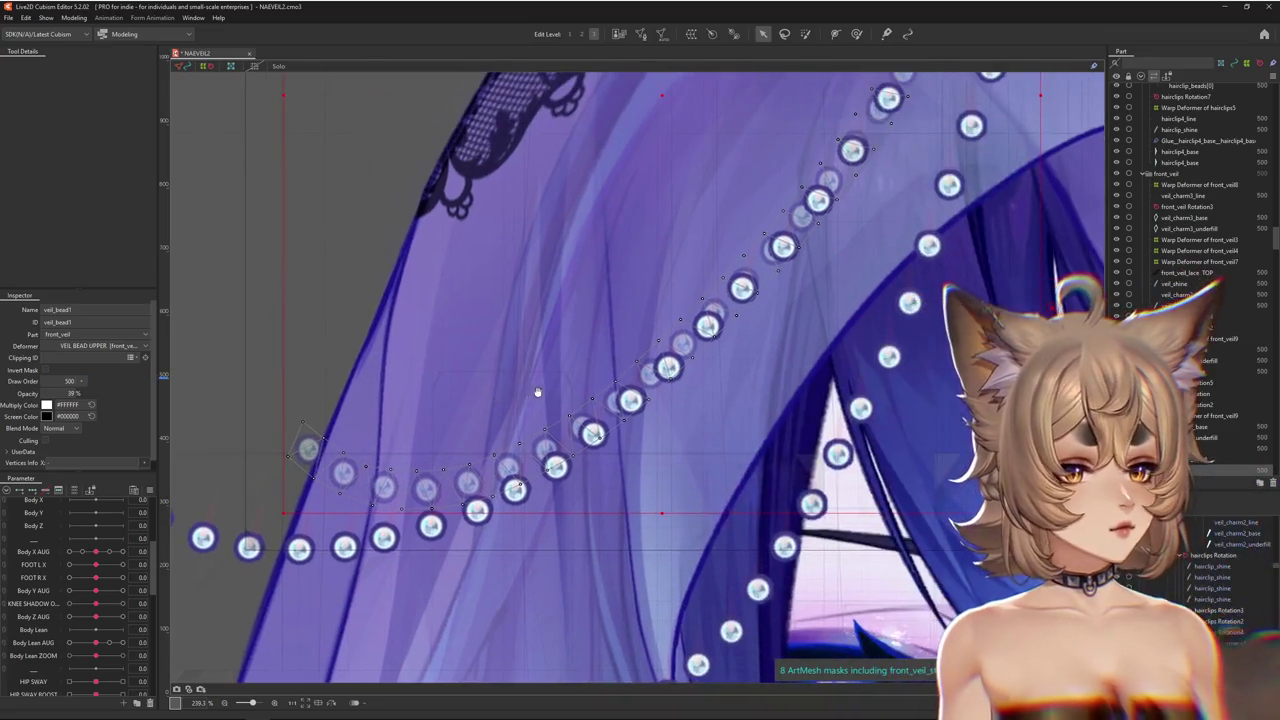
{"action": "scroll", "coordinate": [530, 385], "scroll_direction": "down", "scroll_amount": 2}
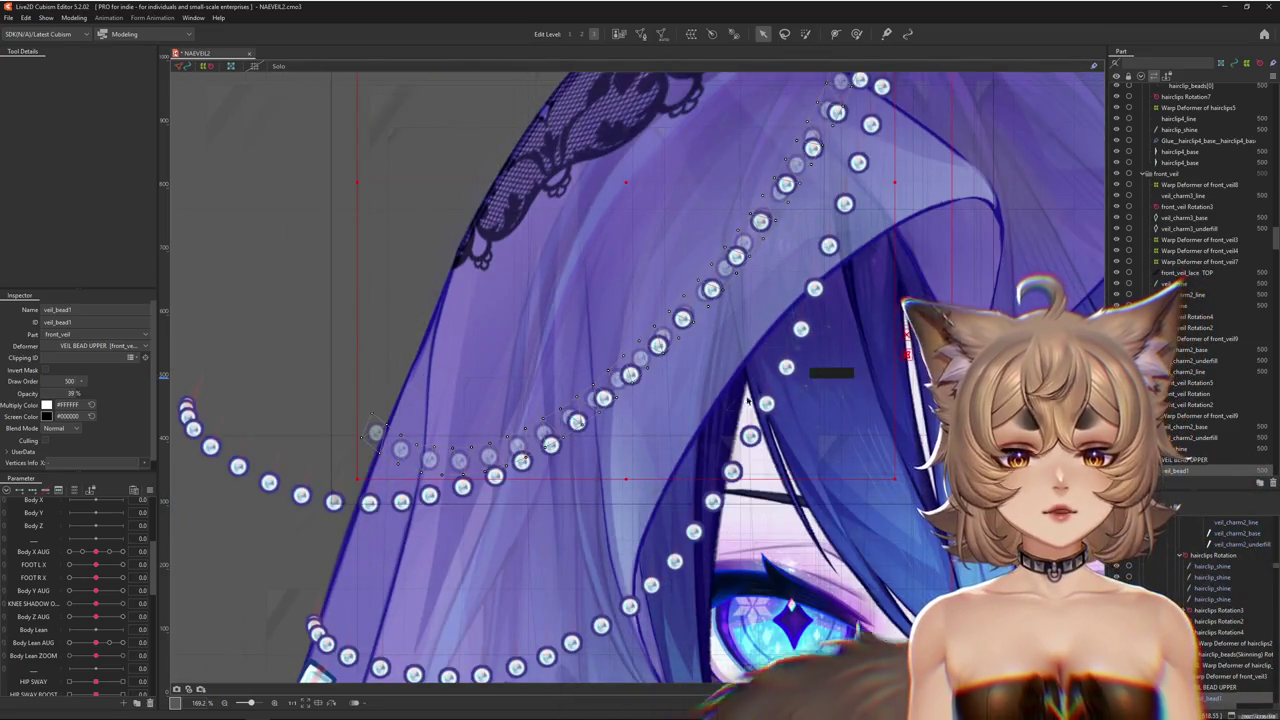
{"action": "scroll", "coordinate": [700, 370], "scroll_direction": "down", "scroll_amount": 2}
{"action": "scroll", "coordinate": [605, 297], "scroll_direction": "down", "scroll_amount": 1}
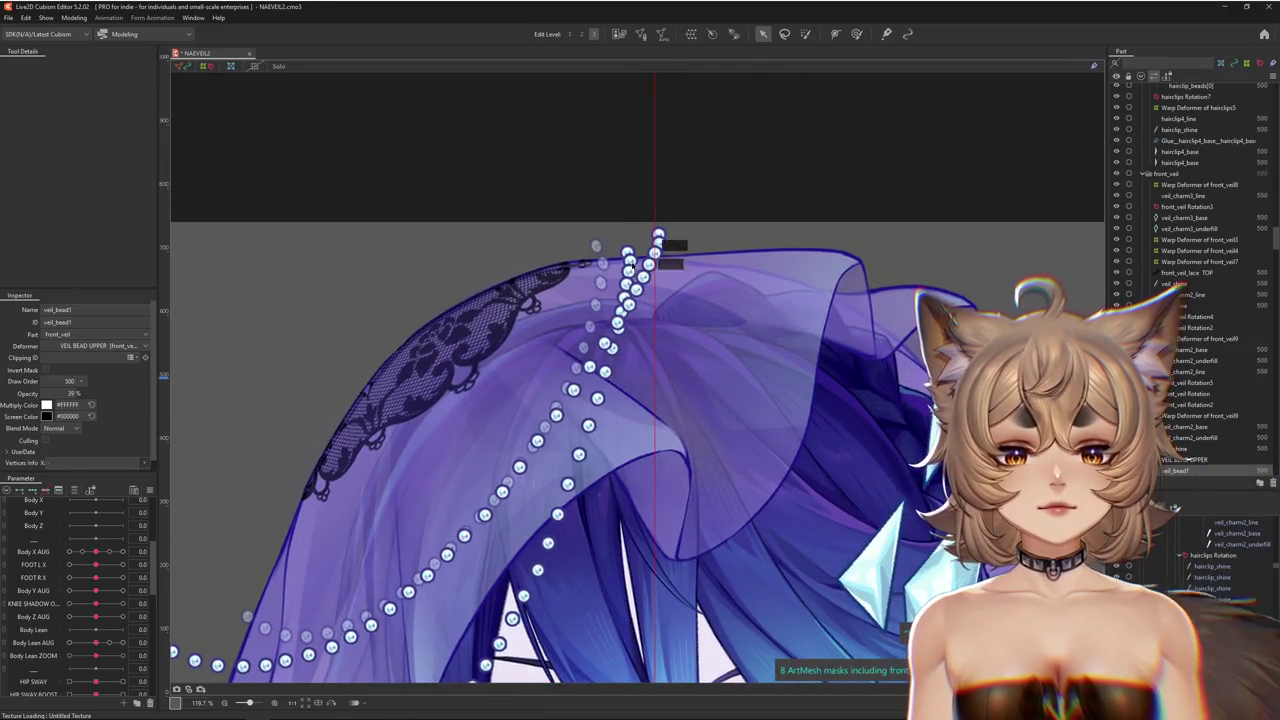
{"action": "scroll", "coordinate": [645, 240], "scroll_direction": "up", "scroll_amount": 6}
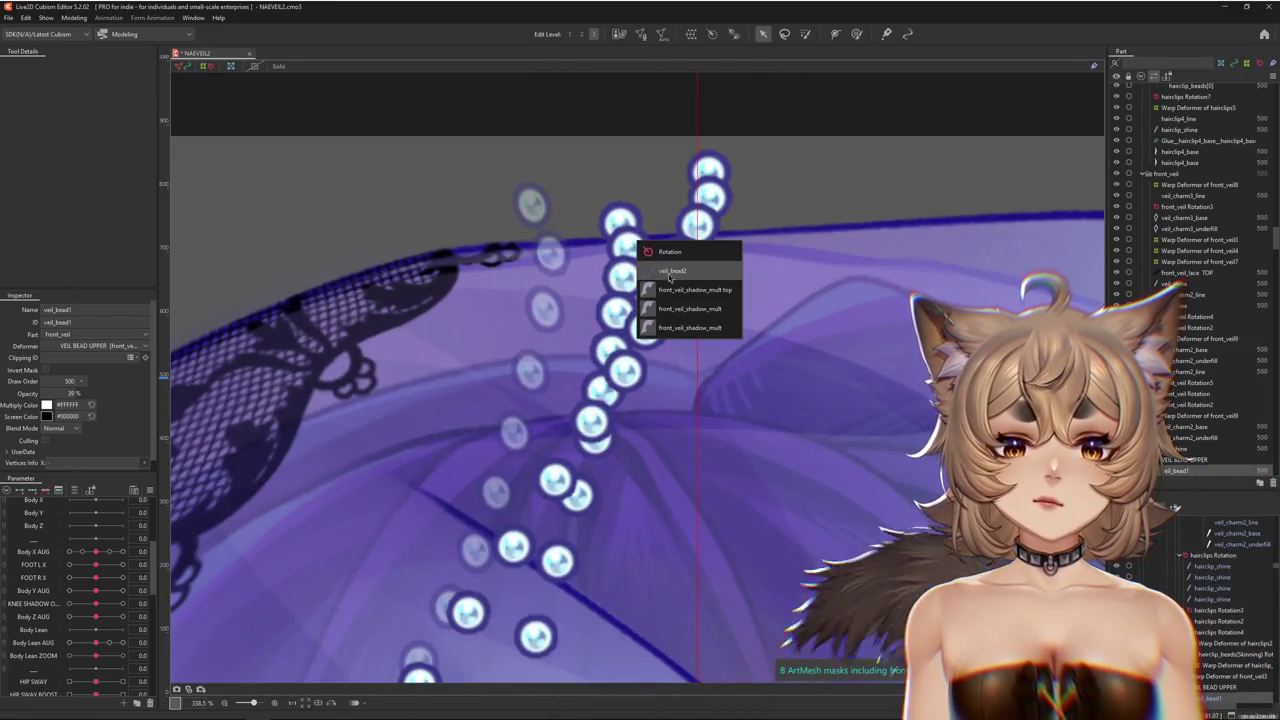
{"action": "left_click", "coordinate": [640, 246]}
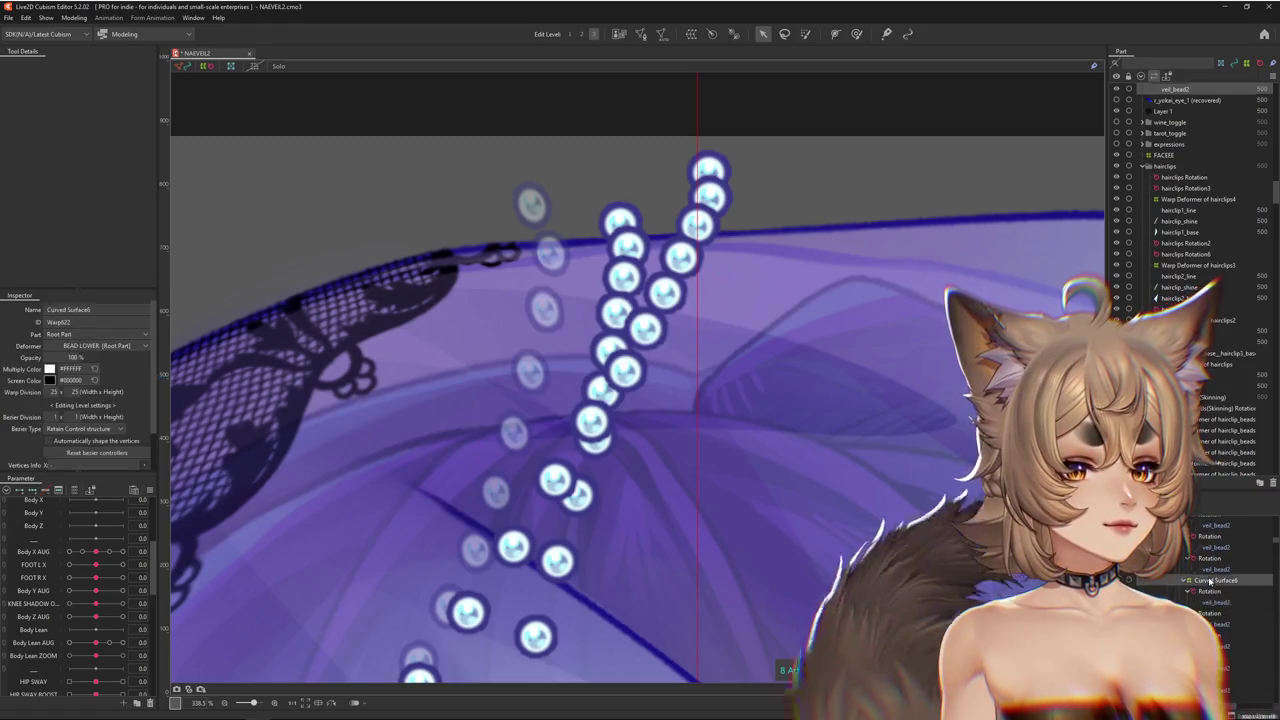
{"action": "scroll", "coordinate": [707, 464], "scroll_direction": "down", "scroll_amount": 6}
Filter parameters to the chosen deformer, pan above the veil, and start a 25×25 Curved Surface8 warp
{"action": "left_click", "coordinate": [75, 491]}
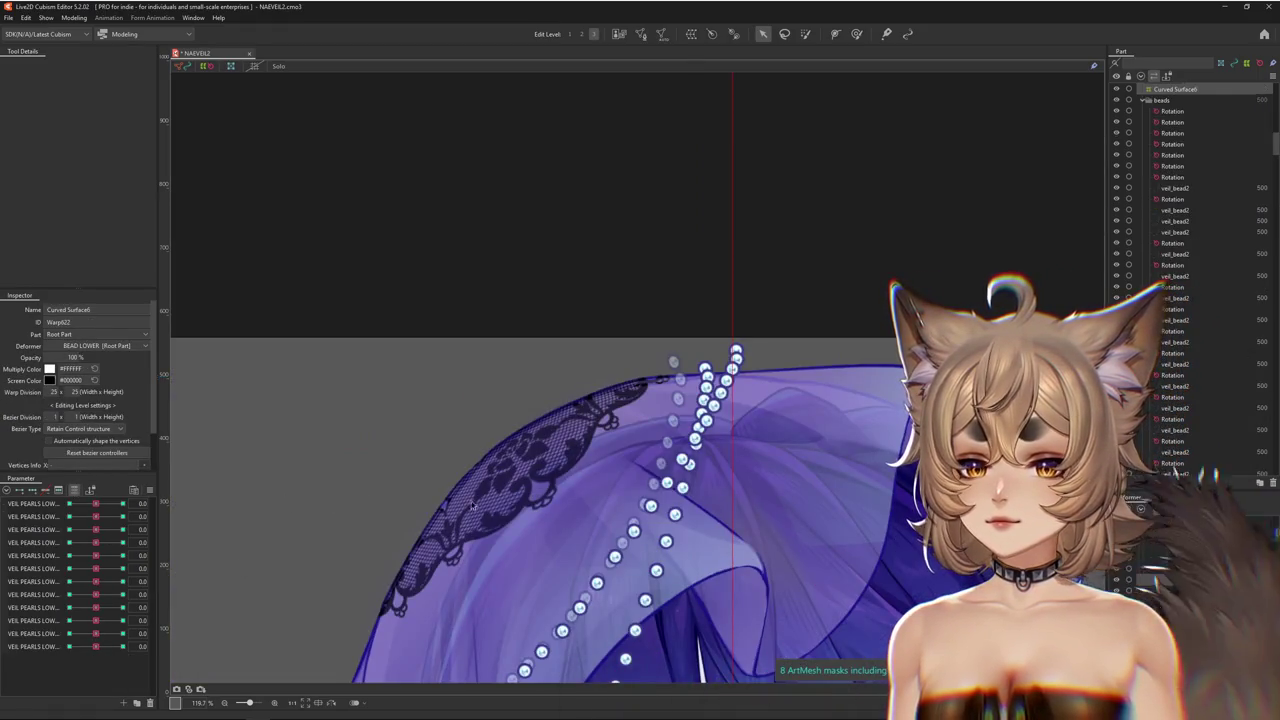
{"action": "left_click_drag", "start_coordinate": [811, 489], "coordinate": [601, 70]}
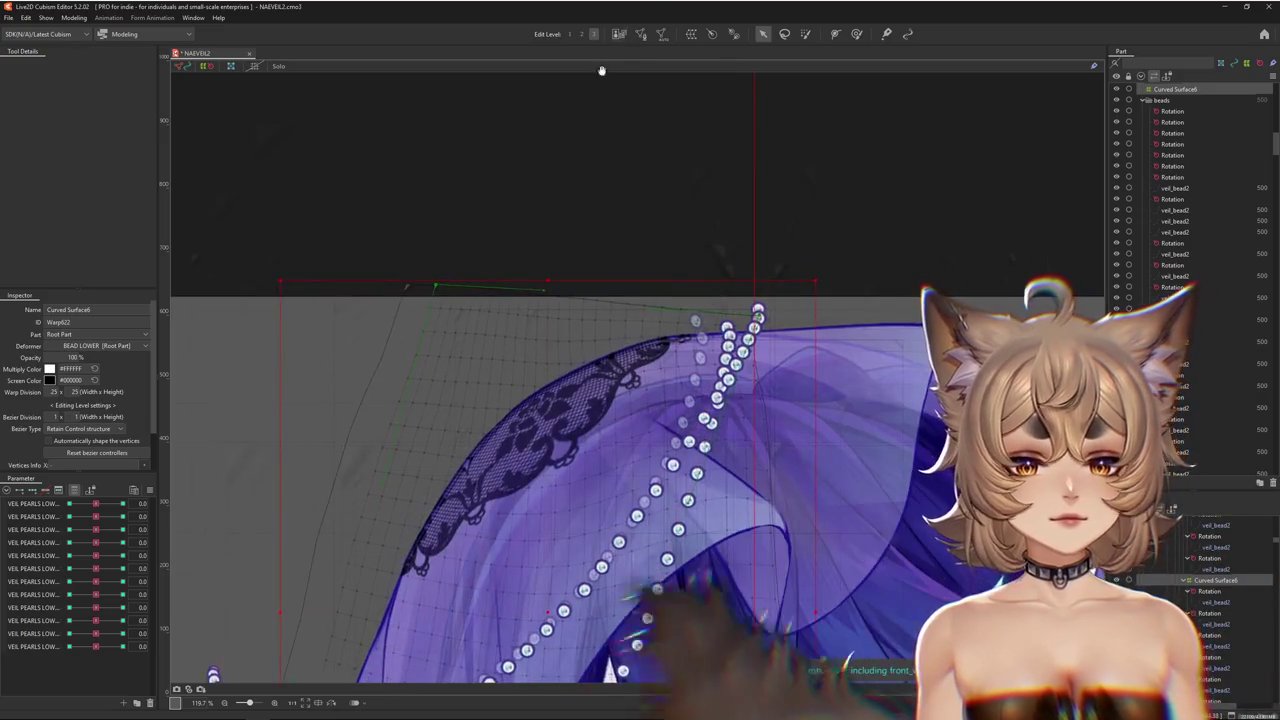
{"action": "left_click", "coordinate": [691, 35]}
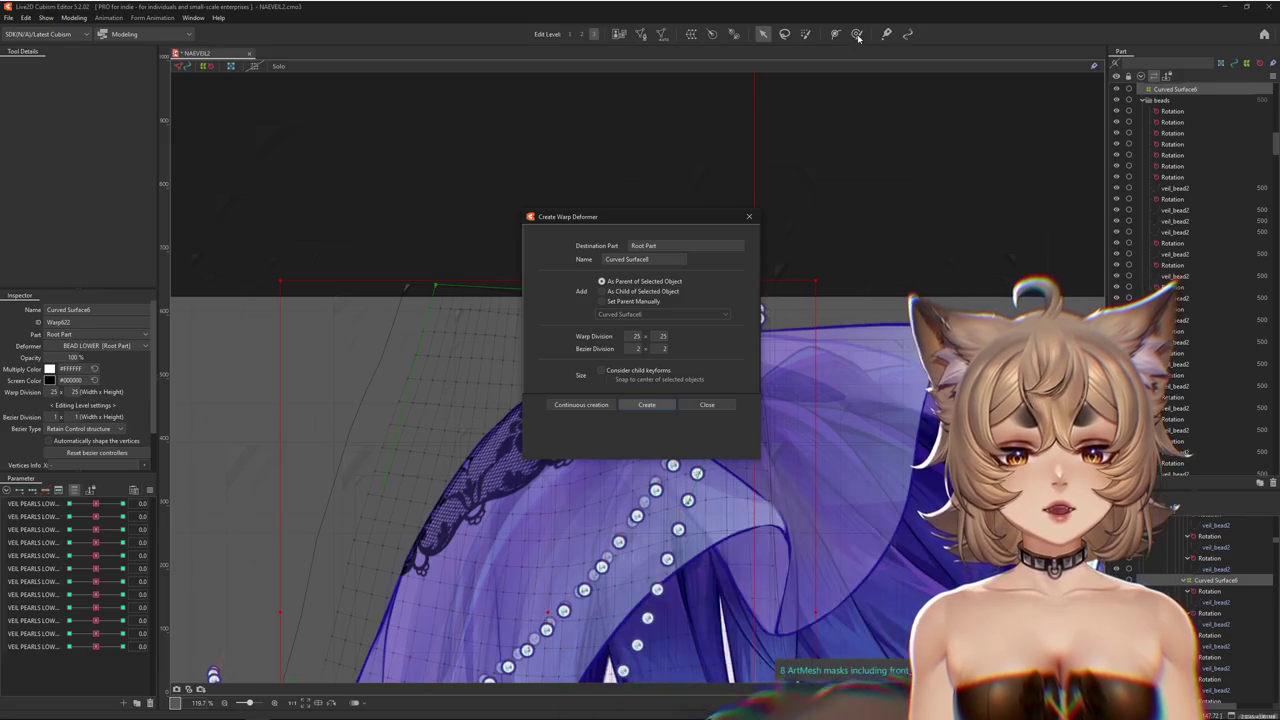
Create Curved Surface8 as parent of Curved Surface6 and push the strands' top left with an enlarged brush
{"action": "key", "text": "Return"}
{"action": "left_click_drag", "start_coordinate": [762, 306], "coordinate": [830, 355]}
{"action": "mouse_move", "coordinate": [783, 312]}
{"action": "left_mouse_down"}
{"action": "mouse_move", "coordinate": [712, 312]}
{"action": "mouse_move", "coordinate": [784, 111]}
{"action": "left_mouse_up"}
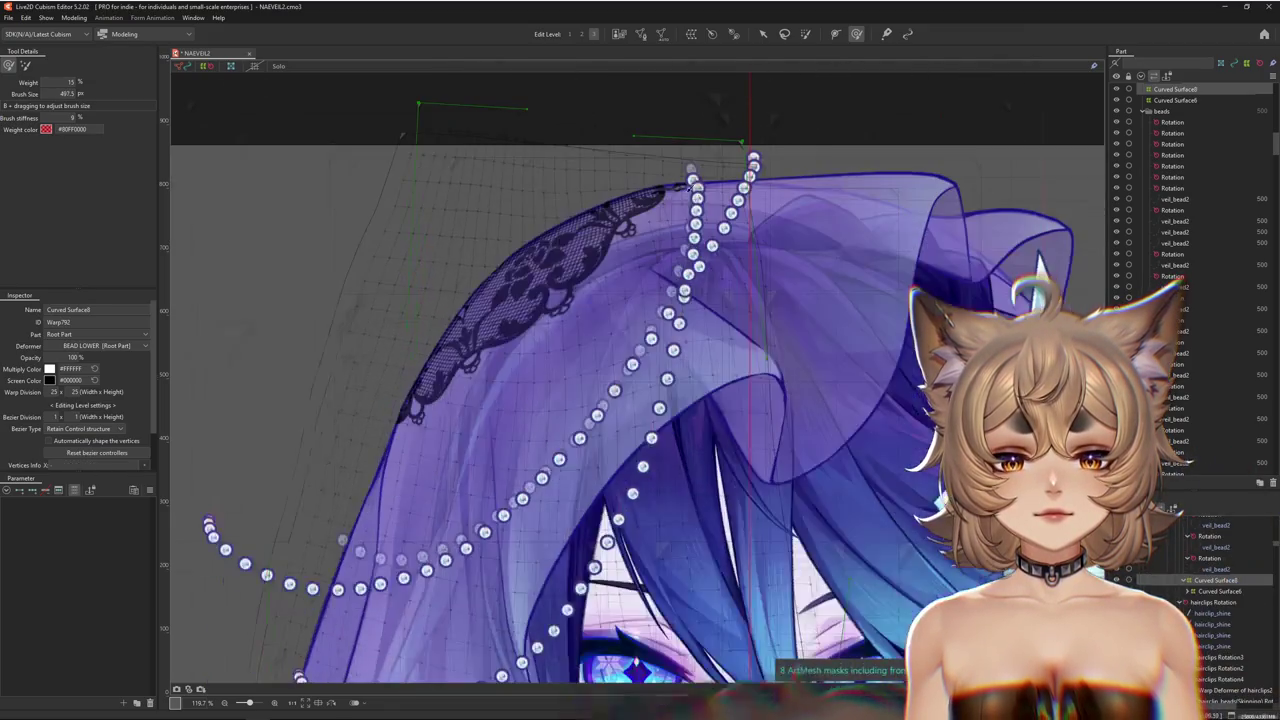
{"action": "scroll", "coordinate": [634, 200], "scroll_direction": "down", "scroll_amount": 3}
{"action": "mouse_move", "coordinate": [696, 543]}
{"action": "left_mouse_down"}
{"action": "mouse_move", "coordinate": [645, 530]}
{"action": "mouse_move", "coordinate": [737, 425]}
{"action": "left_mouse_up"}
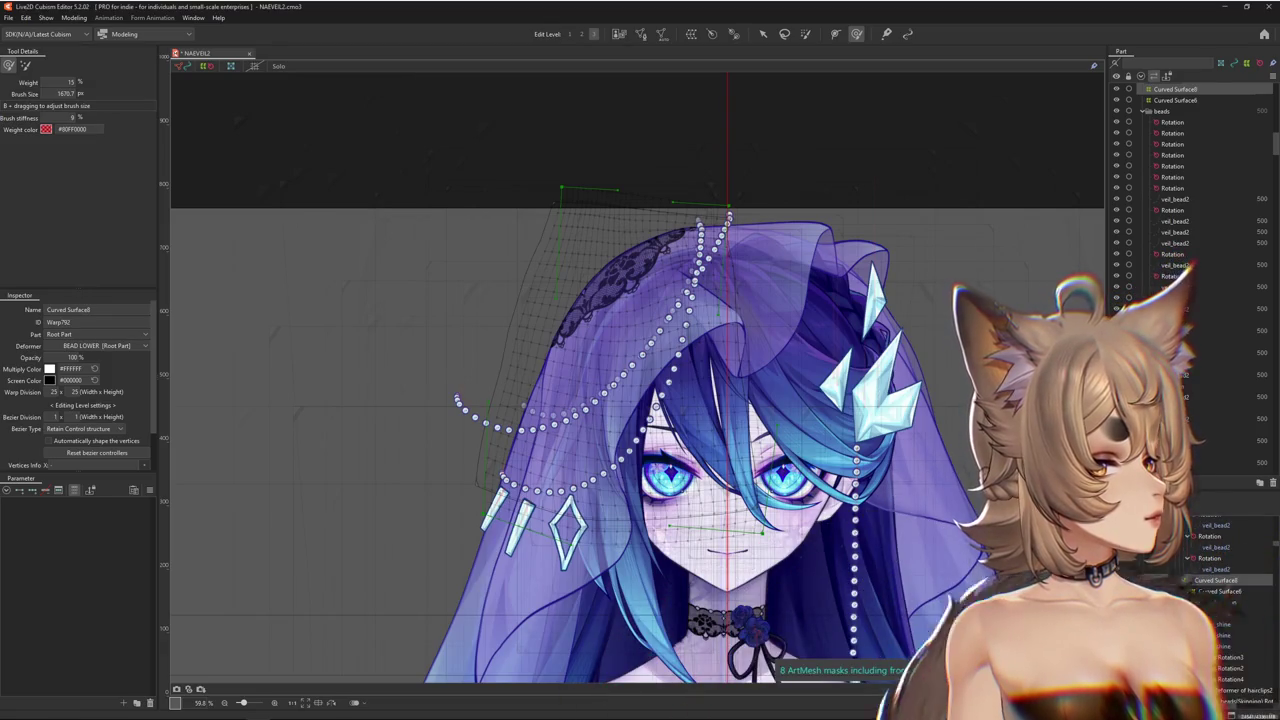
{"action": "left_click", "coordinate": [707, 225]}
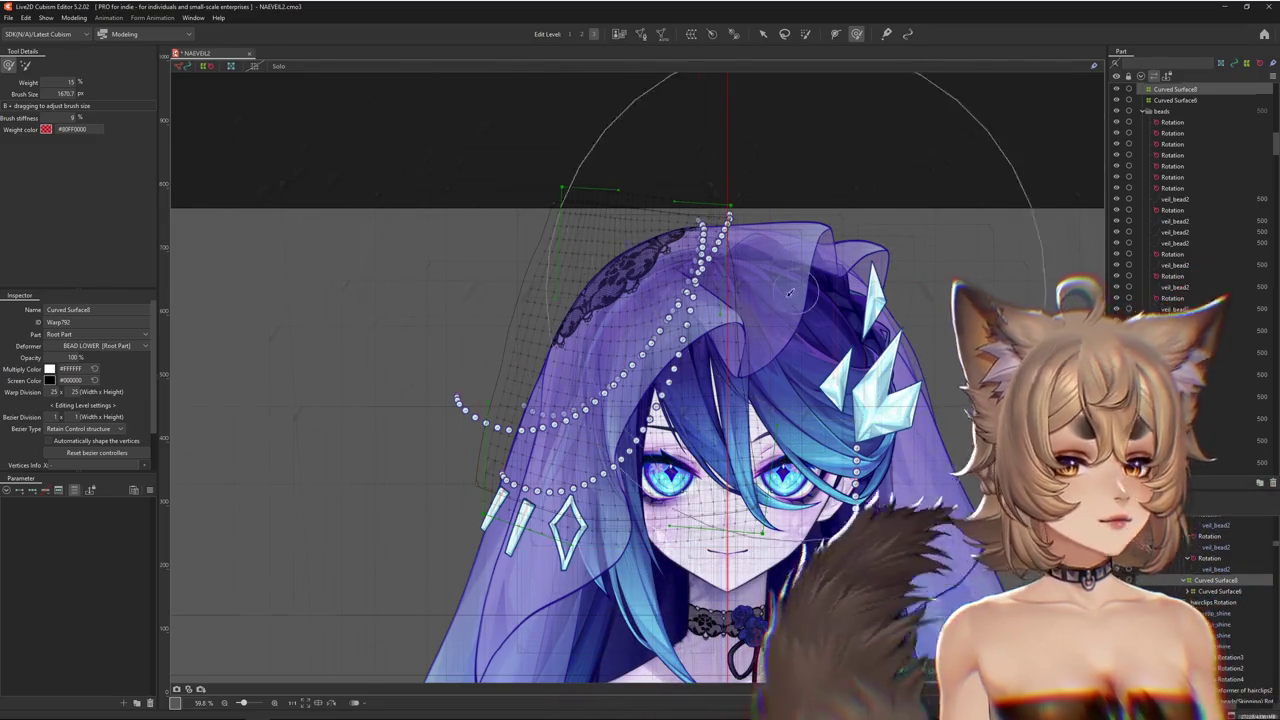
Select the Curved Surface8 warp over the lower pearl strands and nudge it slightly down-right
{"action": "scroll", "coordinate": [707, 310], "scroll_direction": "up", "scroll_amount": 5}
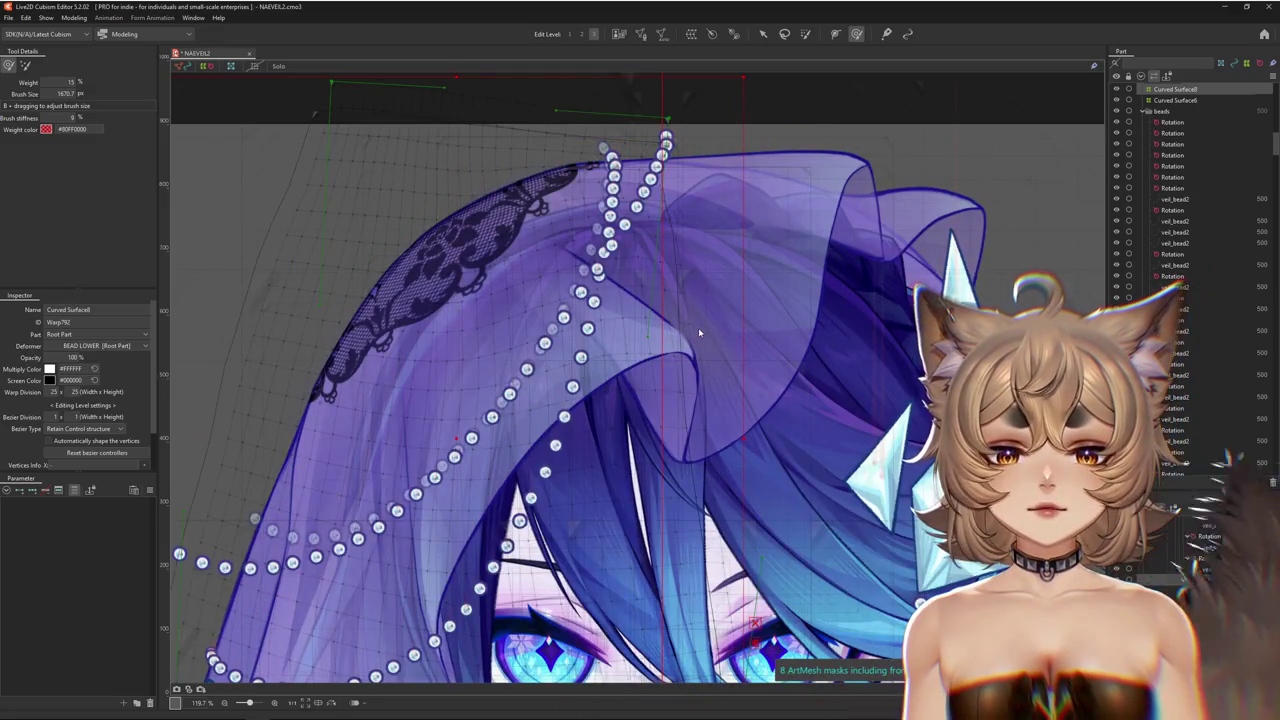
{"action": "scroll", "coordinate": [649, 323], "scroll_direction": "down", "scroll_amount": 3}
{"action": "scroll", "coordinate": [602, 318], "scroll_direction": "up", "scroll_amount": 2}
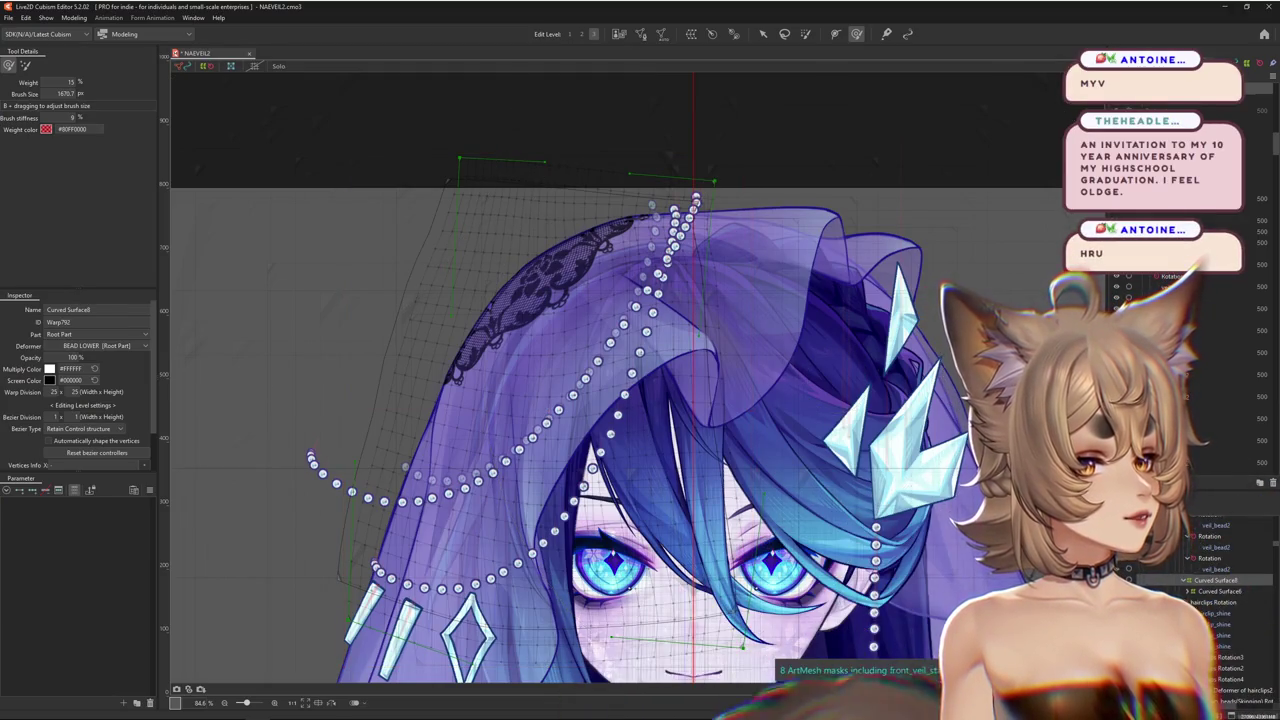
{"action": "scroll", "coordinate": [738, 413], "scroll_direction": "down", "scroll_amount": 2}
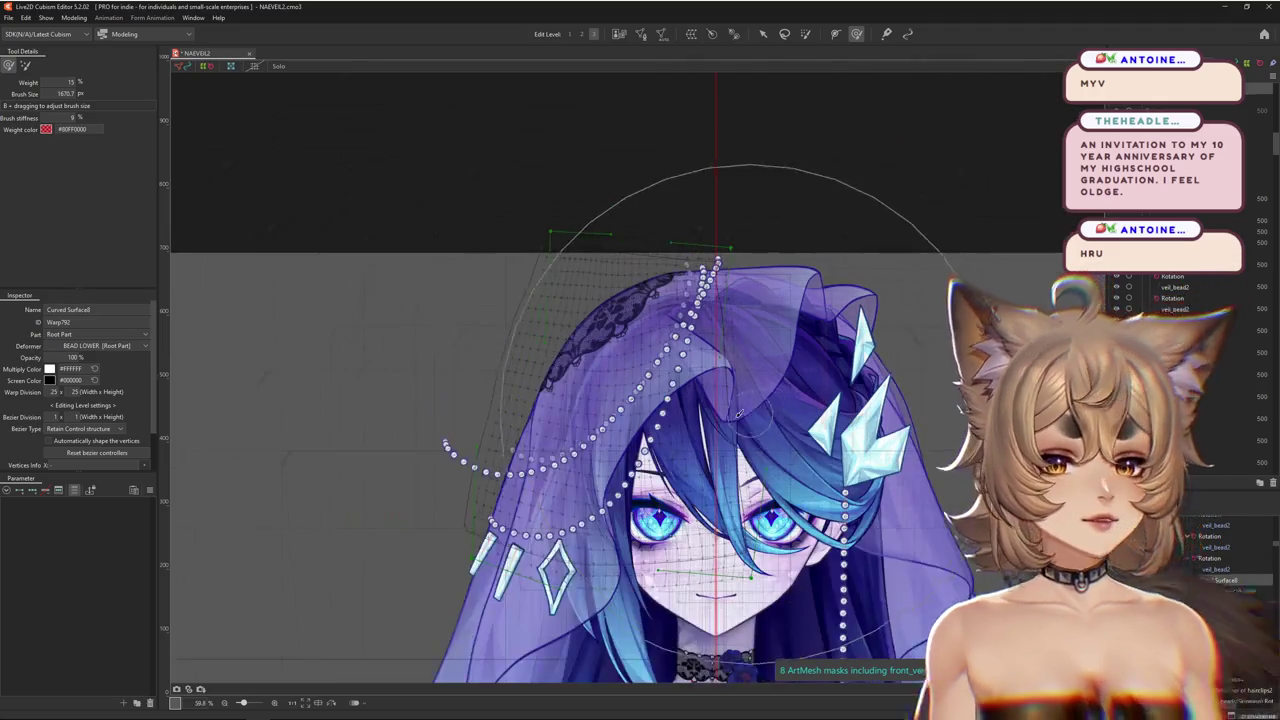
{"action": "scroll", "coordinate": [738, 413], "scroll_direction": "up", "scroll_amount": 2}
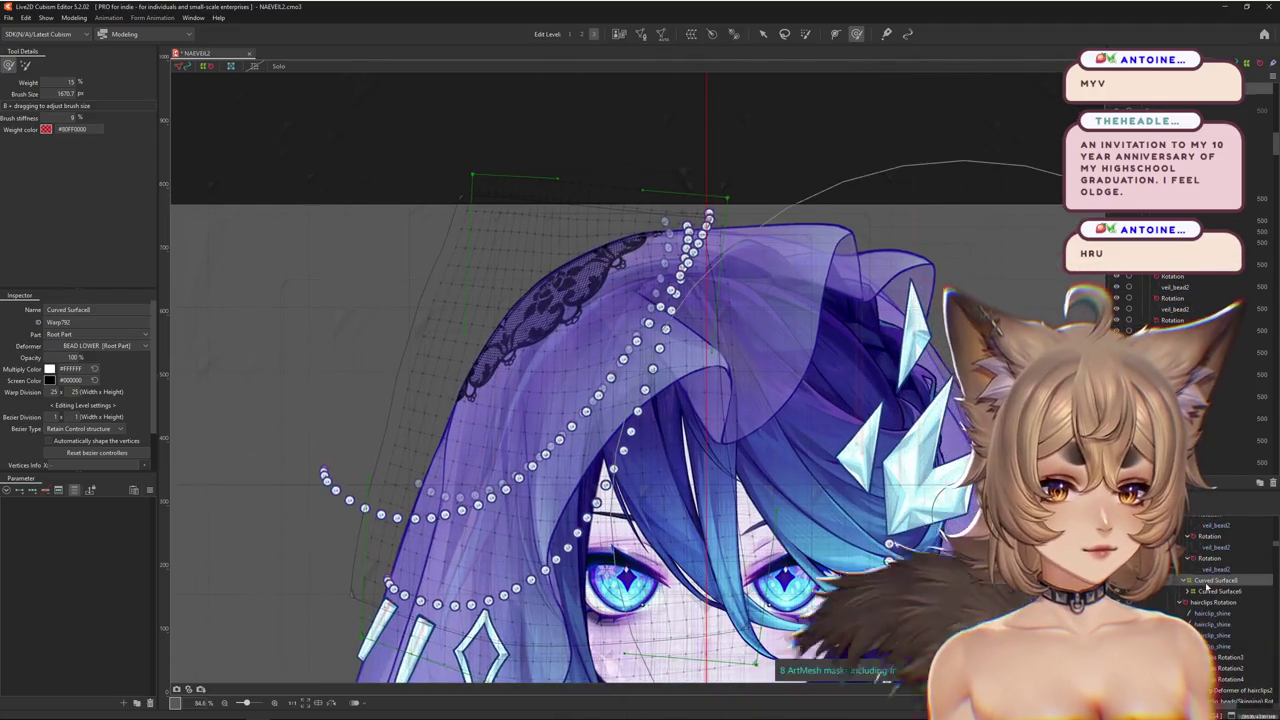
{"action": "left_click", "coordinate": [1208, 591]}
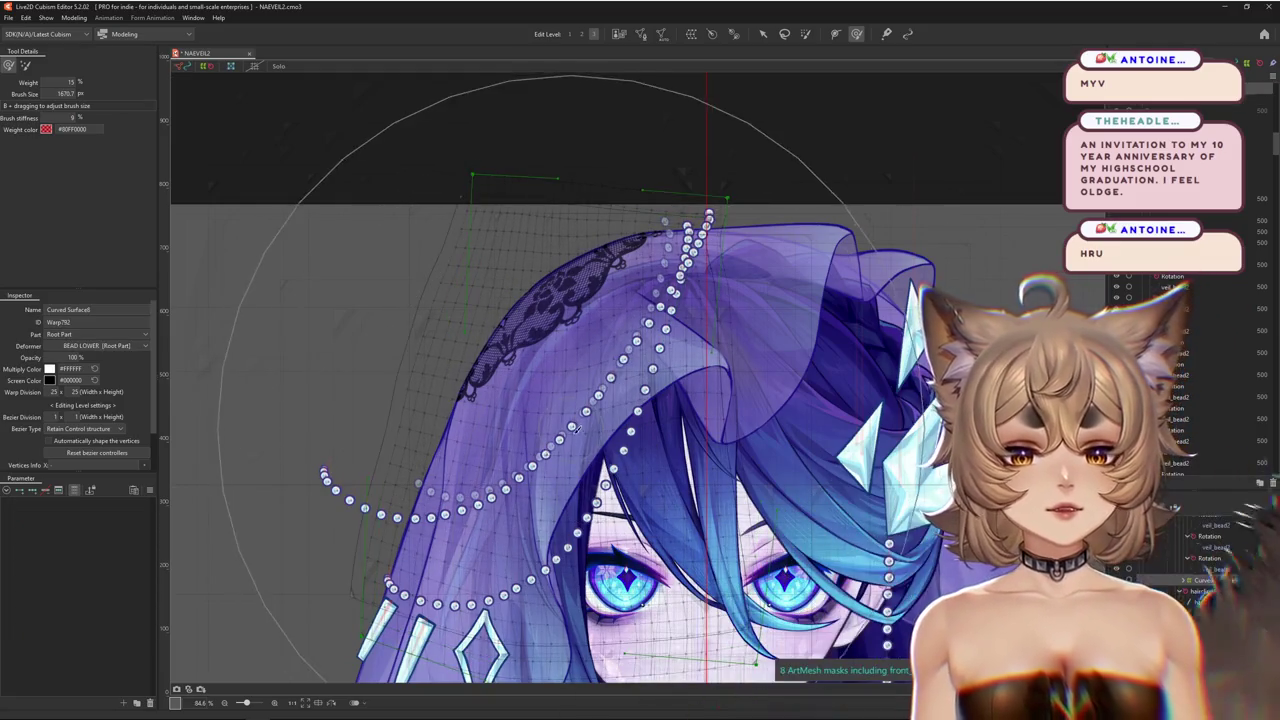
{"action": "left_click", "coordinate": [605, 424]}
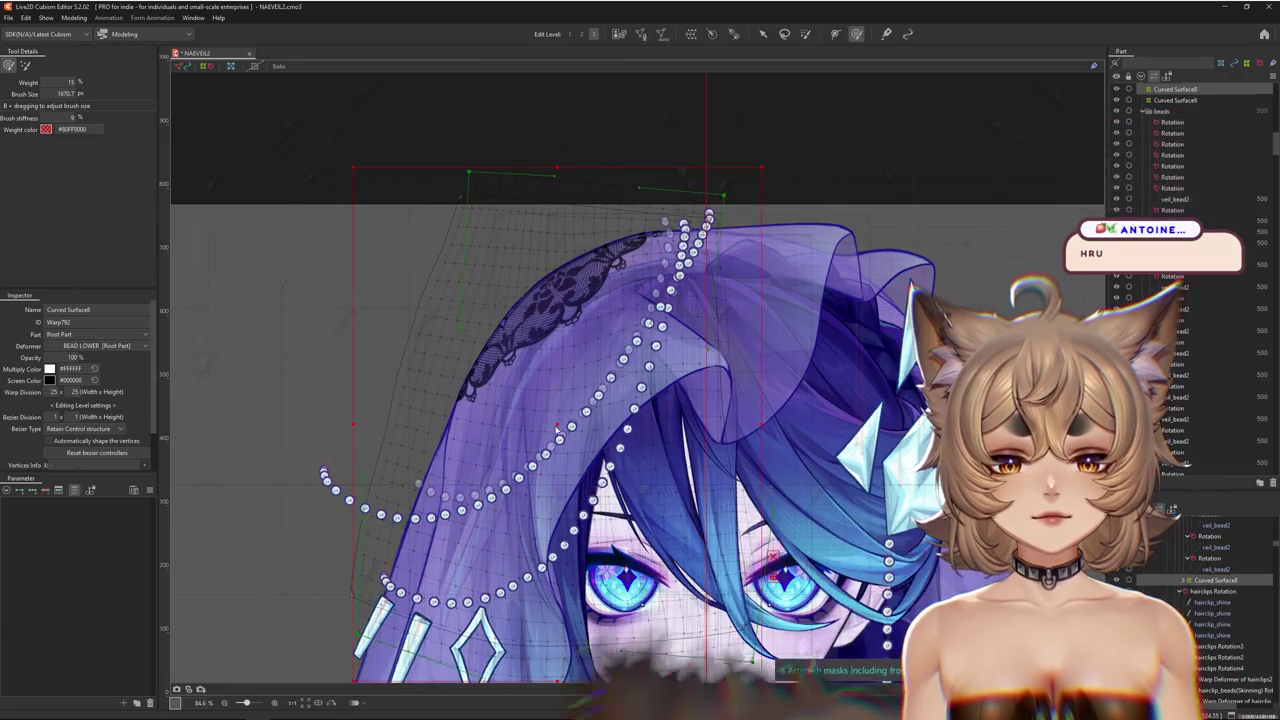
{"action": "left_click_drag", "start_coordinate": [565, 437], "coordinate": [569, 440]}
Pick the veil_bead2 mesh from the overlapping items and bring the whole veil back into view
{"action": "scroll", "coordinate": [325, 472], "scroll_direction": "up", "scroll_amount": 5}
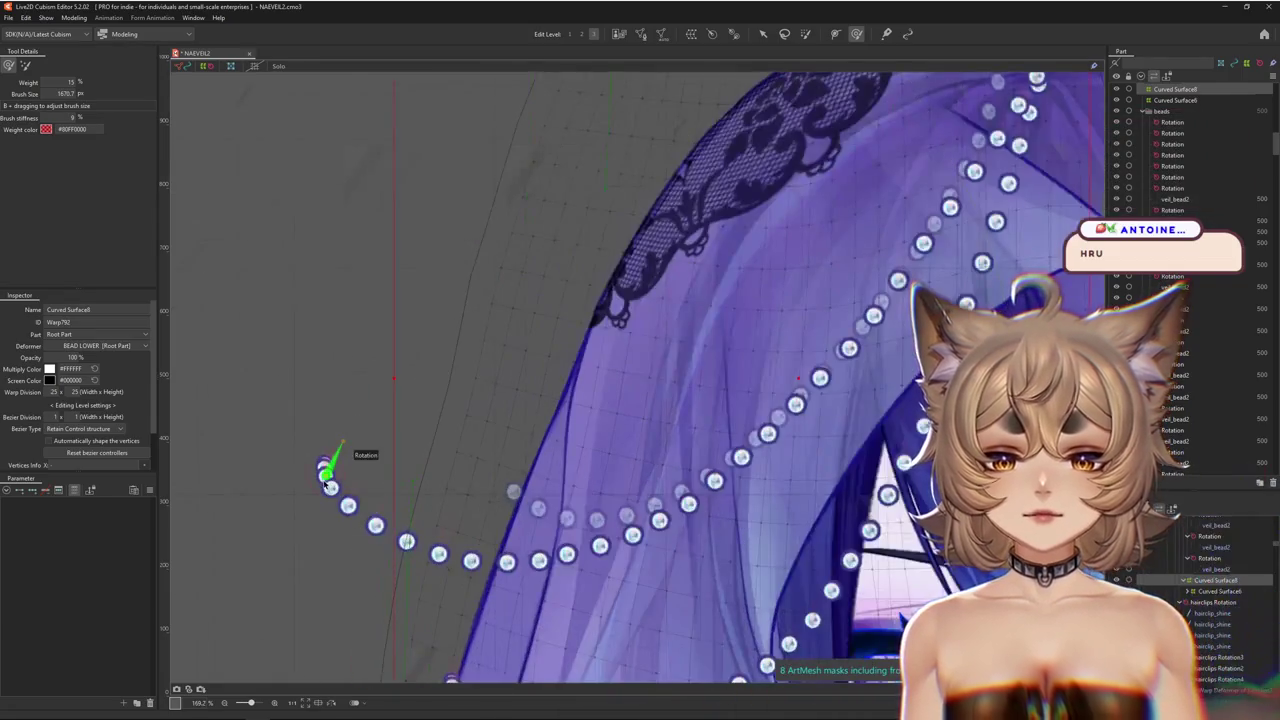
{"action": "left_click", "coordinate": [371, 527]}
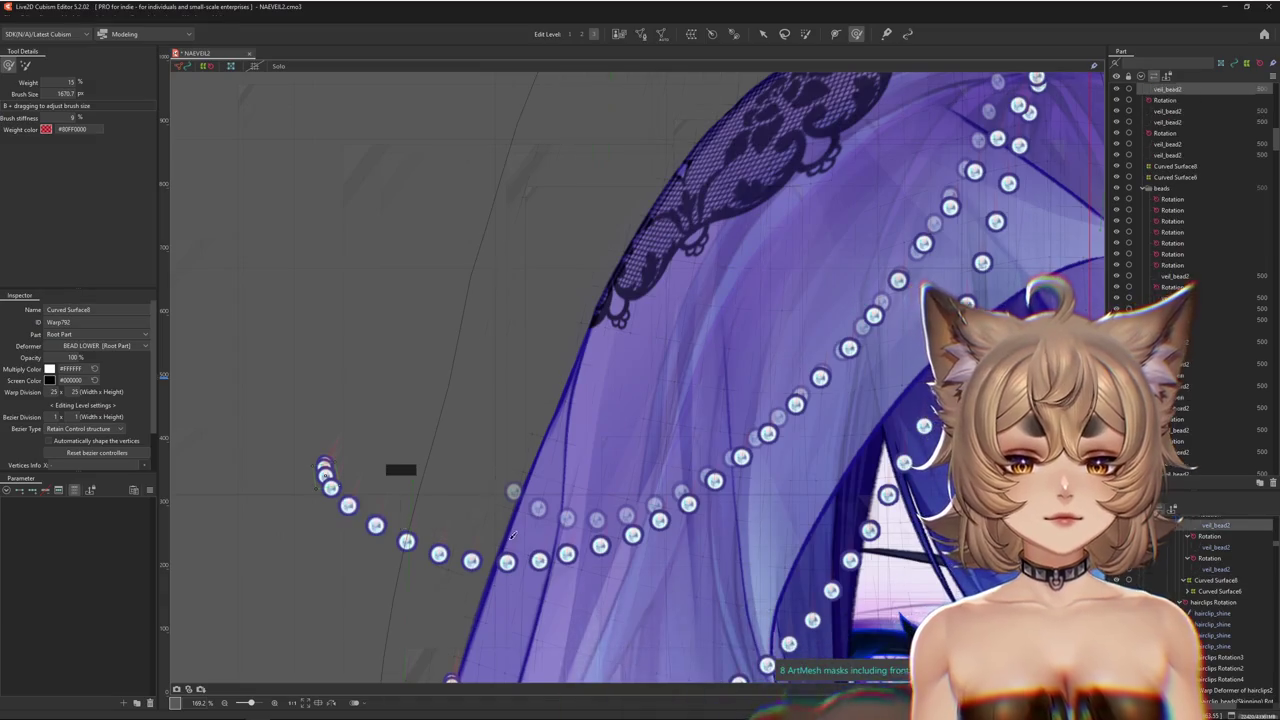
{"action": "scroll", "coordinate": [371, 527], "scroll_direction": "down", "scroll_amount": 5}
{"action": "left_click_drag", "start_coordinate": [640, 400], "coordinate": [540, 340]}
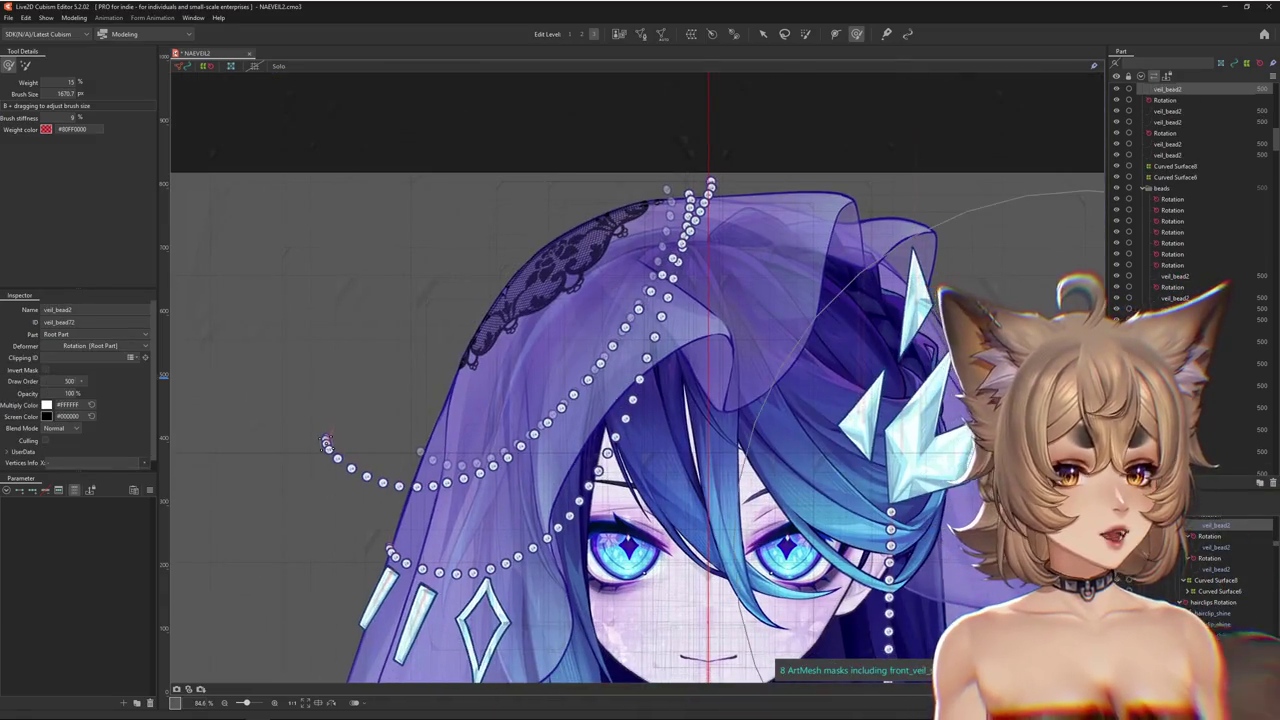
Scroll the deformer palette and select Curved Surface6 under BEAD LOWER
{"action": "scroll", "coordinate": [1243, 592], "scroll_direction": "up", "scroll_amount": 2}
{"action": "scroll", "coordinate": [1233, 590], "scroll_direction": "down", "scroll_amount": 1}
{"action": "scroll", "coordinate": [1232, 589], "scroll_direction": "down", "scroll_amount": 1}
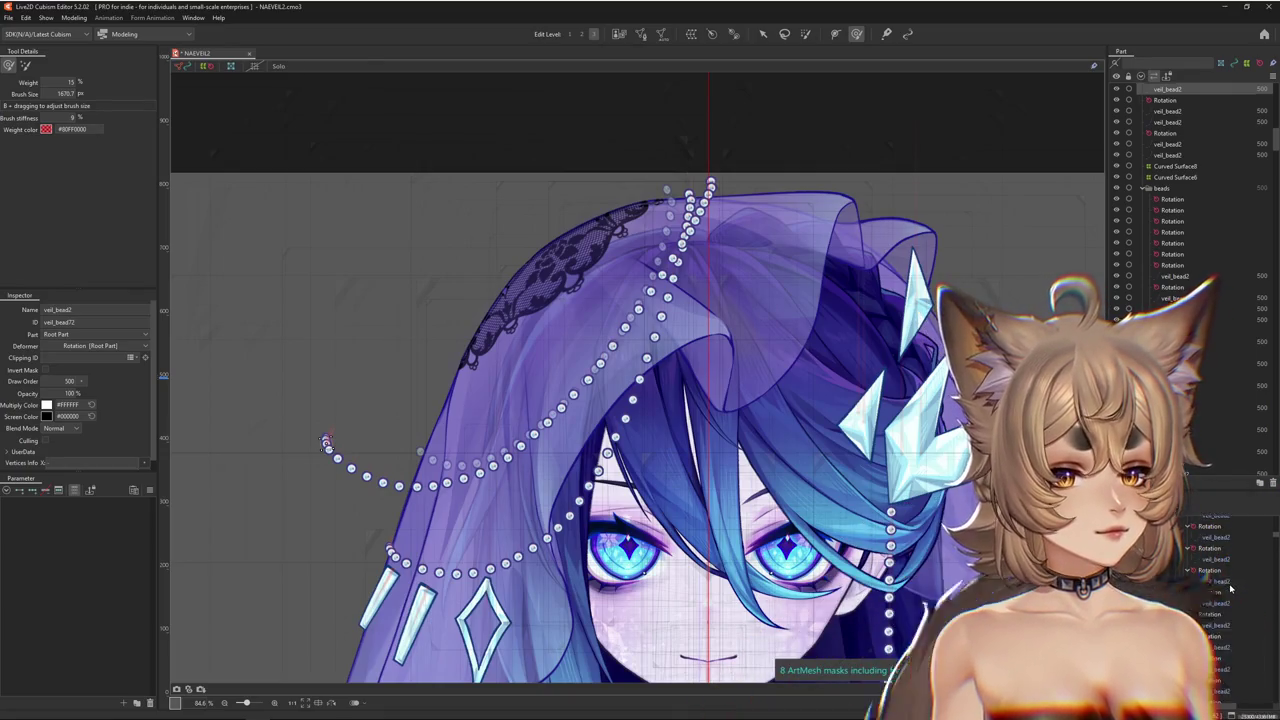
{"action": "scroll", "coordinate": [1230, 589], "scroll_direction": "up", "scroll_amount": 1}
{"action": "scroll", "coordinate": [1228, 588], "scroll_direction": "down", "scroll_amount": 3}
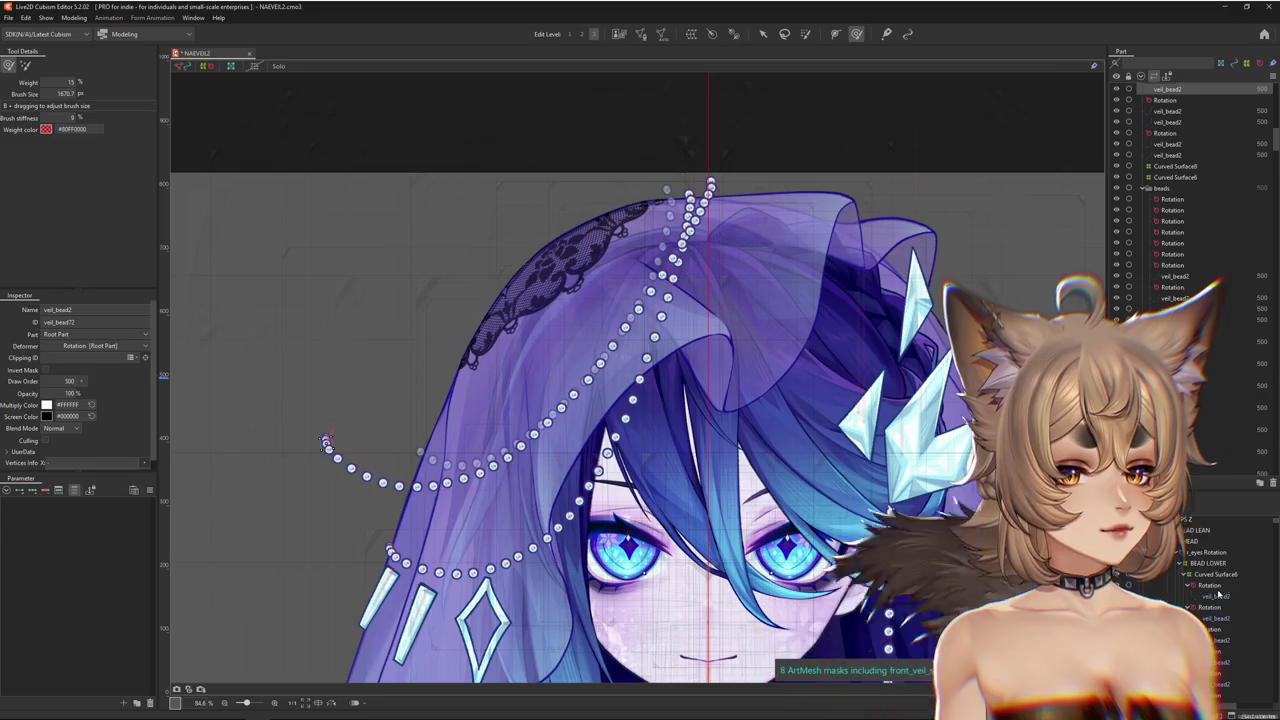
{"action": "left_click", "coordinate": [1215, 574]}
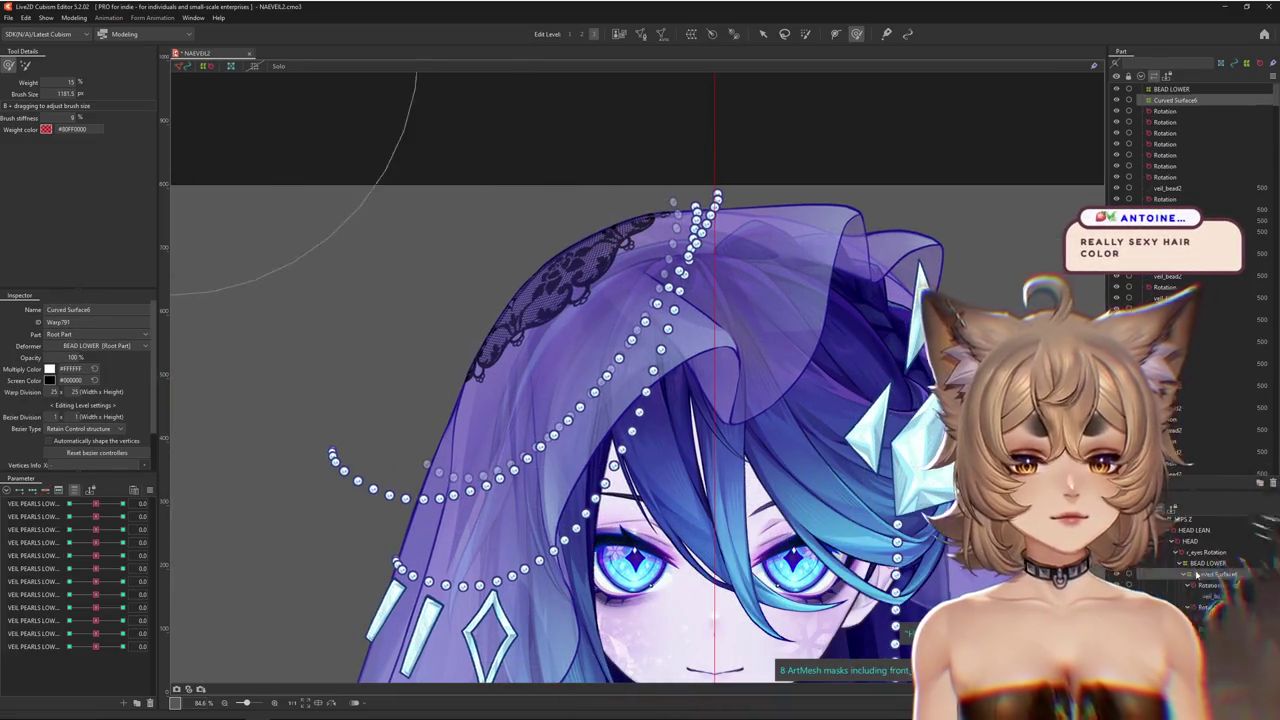
Shift the warp slightly left, then wrap it in a new parent warp deformer, Curved Surface9
{"action": "left_click_drag", "start_coordinate": [526, 361], "coordinate": [513, 361]}
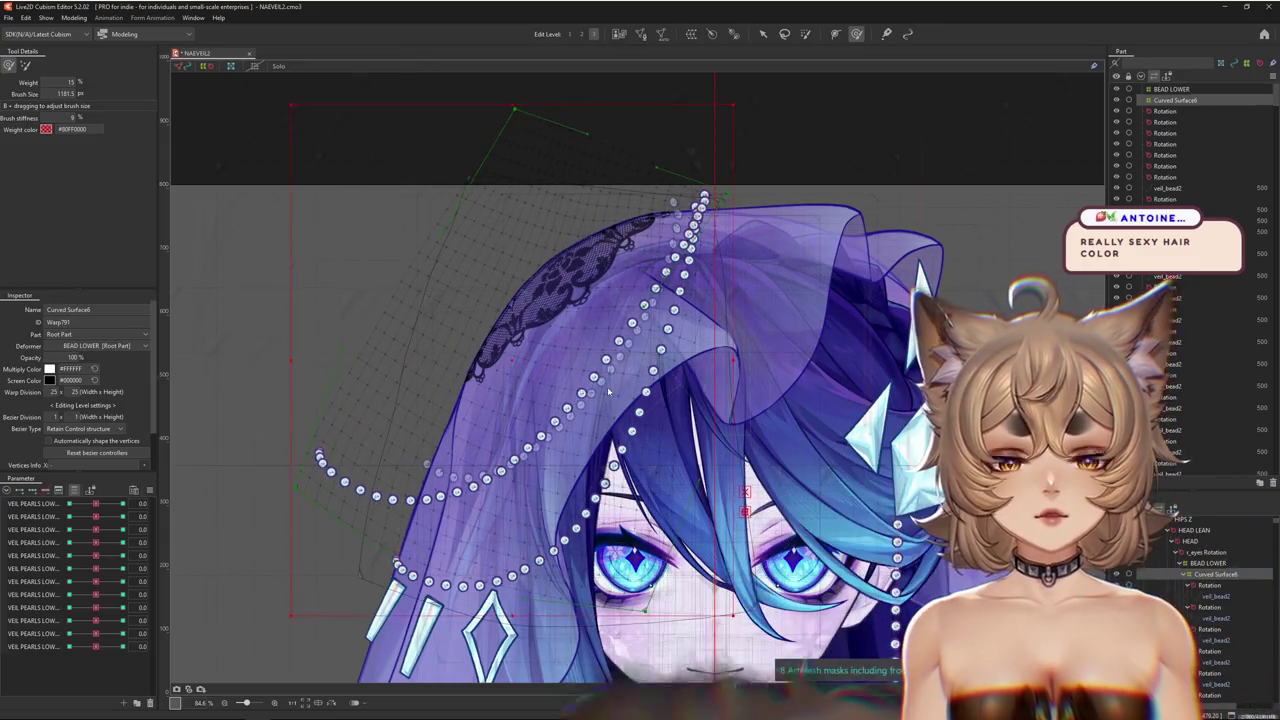
{"action": "left_click", "coordinate": [690, 33]}
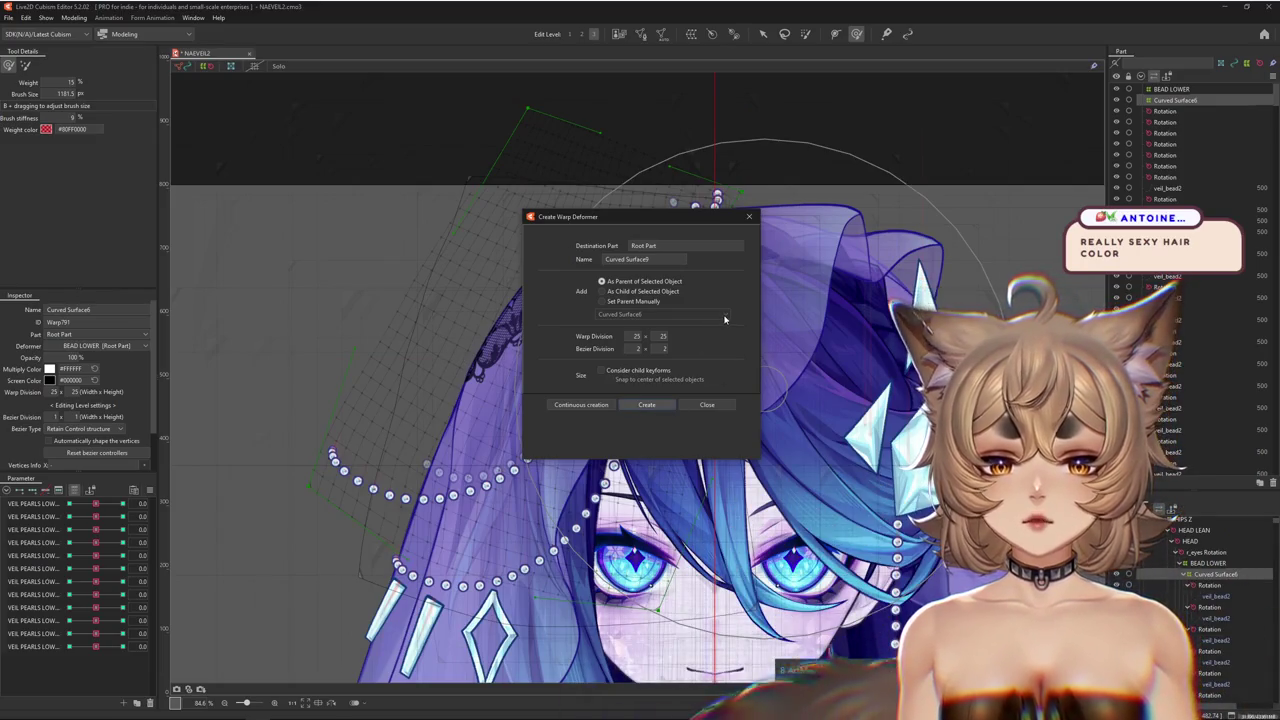
{"action": "key", "text": "Return"}
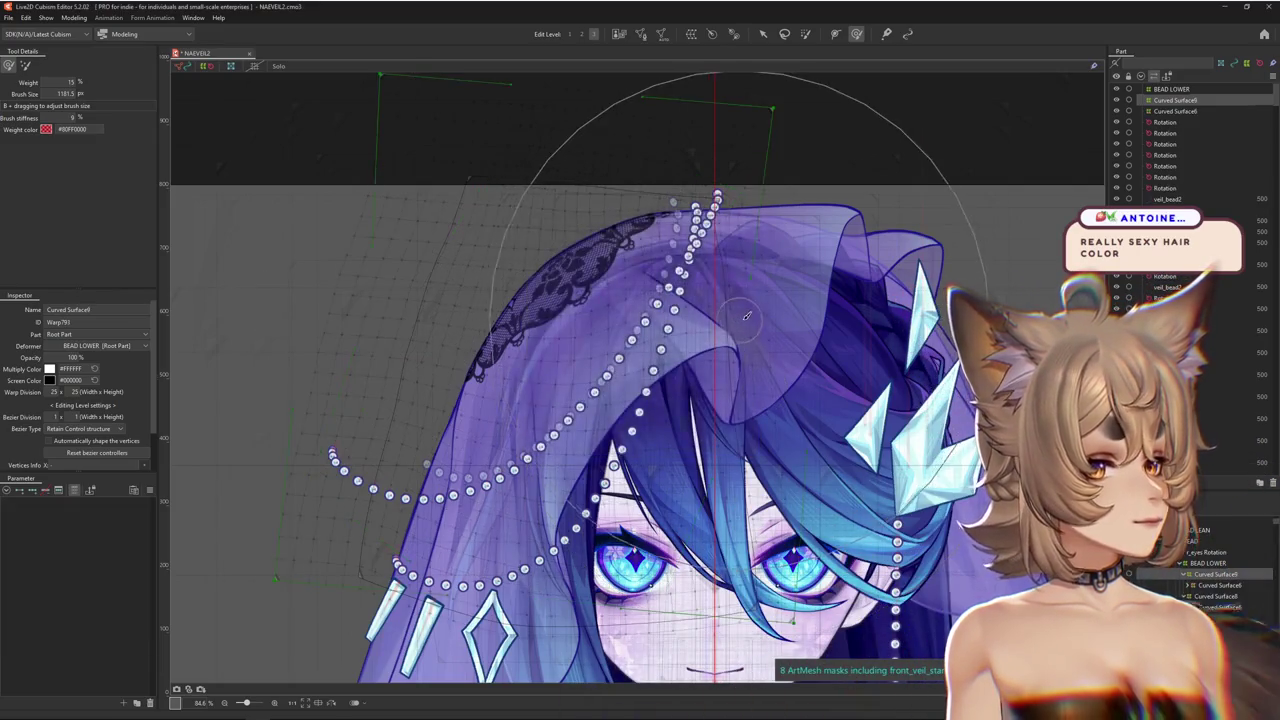
Enlarge the deform brush and pull Curved Surface9's right side inward
{"action": "scroll", "coordinate": [748, 323], "scroll_direction": "down", "scroll_amount": 3}
{"action": "scroll", "coordinate": [752, 245], "scroll_direction": "up", "scroll_amount": 2}
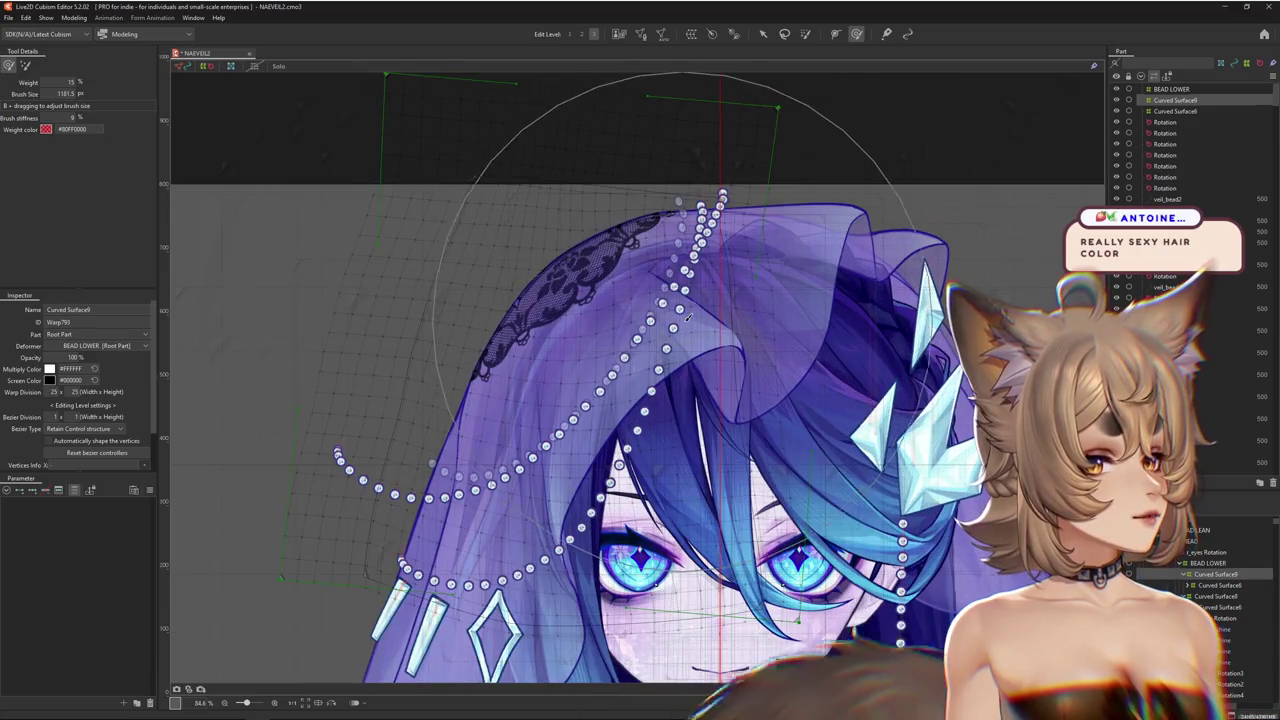
{"action": "left_click_drag", "start_coordinate": [720, 252], "coordinate": [672, 350]}
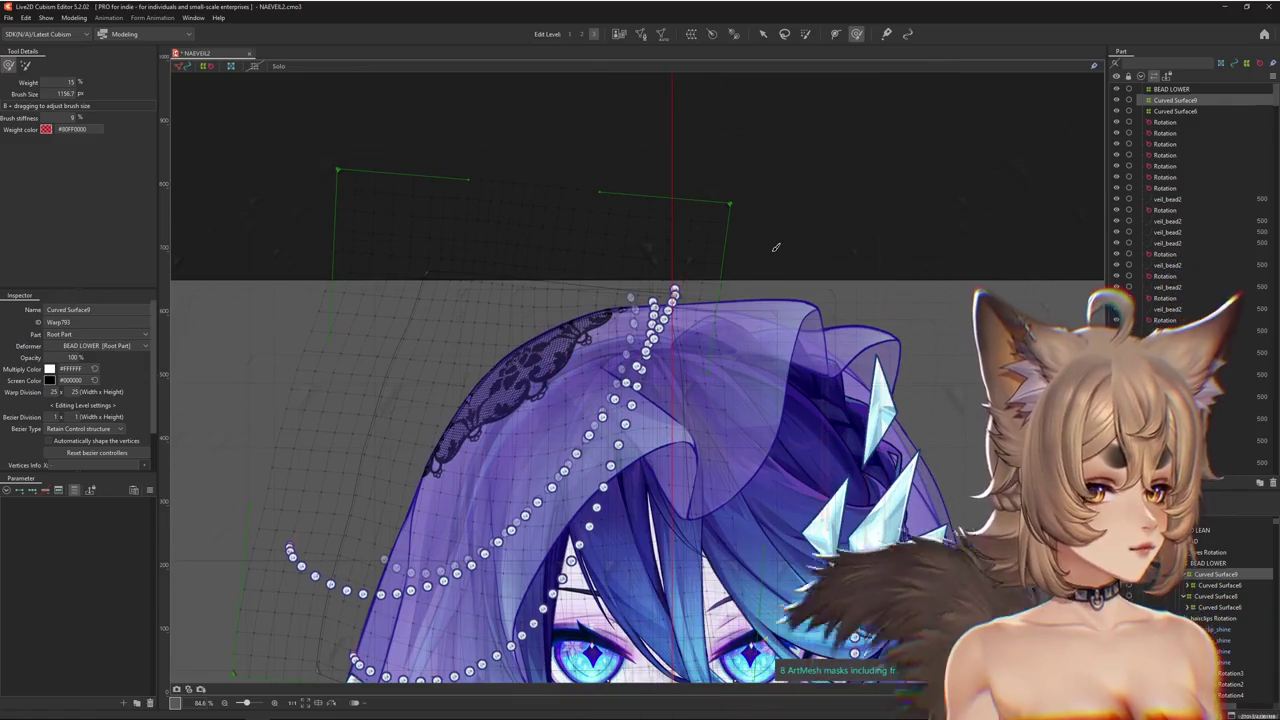
{"action": "mouse_move", "coordinate": [775, 247]}
{"action": "left_mouse_down"}
{"action": "mouse_move", "coordinate": [766, 229]}
{"action": "mouse_move", "coordinate": [800, 190]}
{"action": "mouse_move", "coordinate": [690, 153]}
{"action": "left_mouse_up"}
{"action": "left_click_drag", "start_coordinate": [778, 151], "coordinate": [651, 120]}
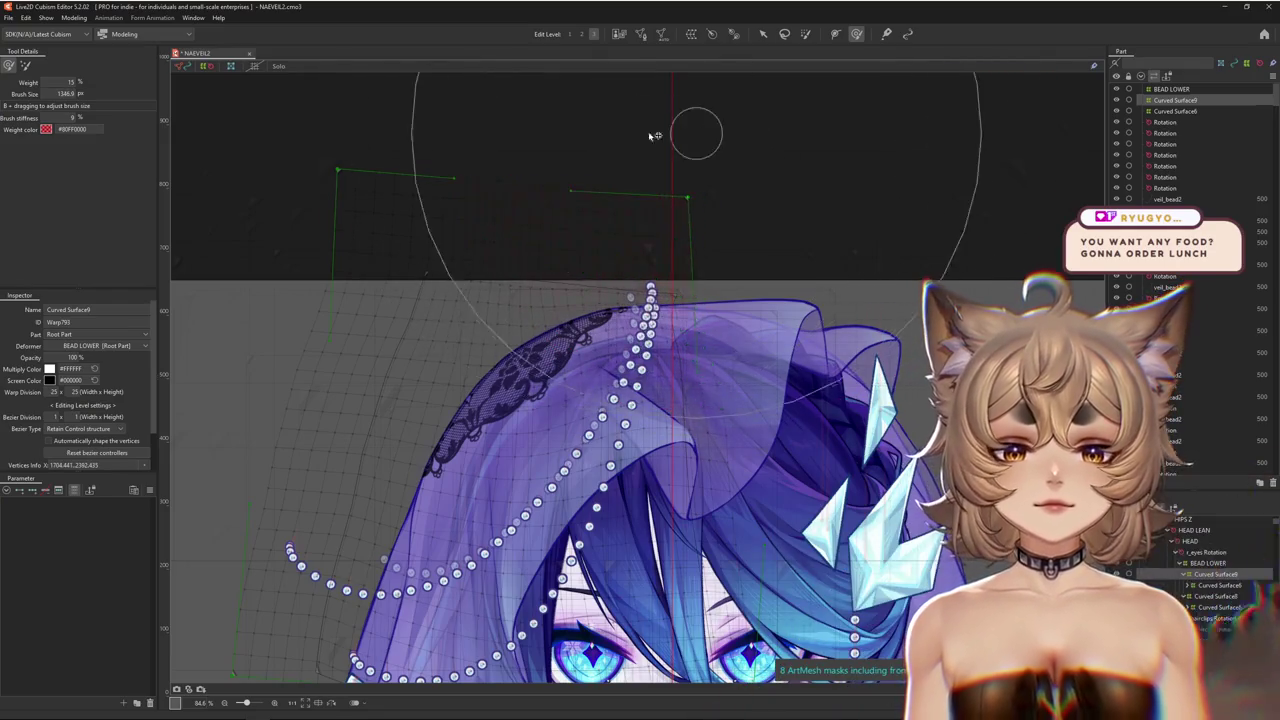
Drag Curved Surface9's top-right side further leftward so it tapers above the veil
{"action": "mouse_move", "coordinate": [544, 165]}
{"action": "left_mouse_down"}
{"action": "mouse_move", "coordinate": [625, 211]}
{"action": "mouse_move", "coordinate": [720, 208]}
{"action": "left_mouse_up"}
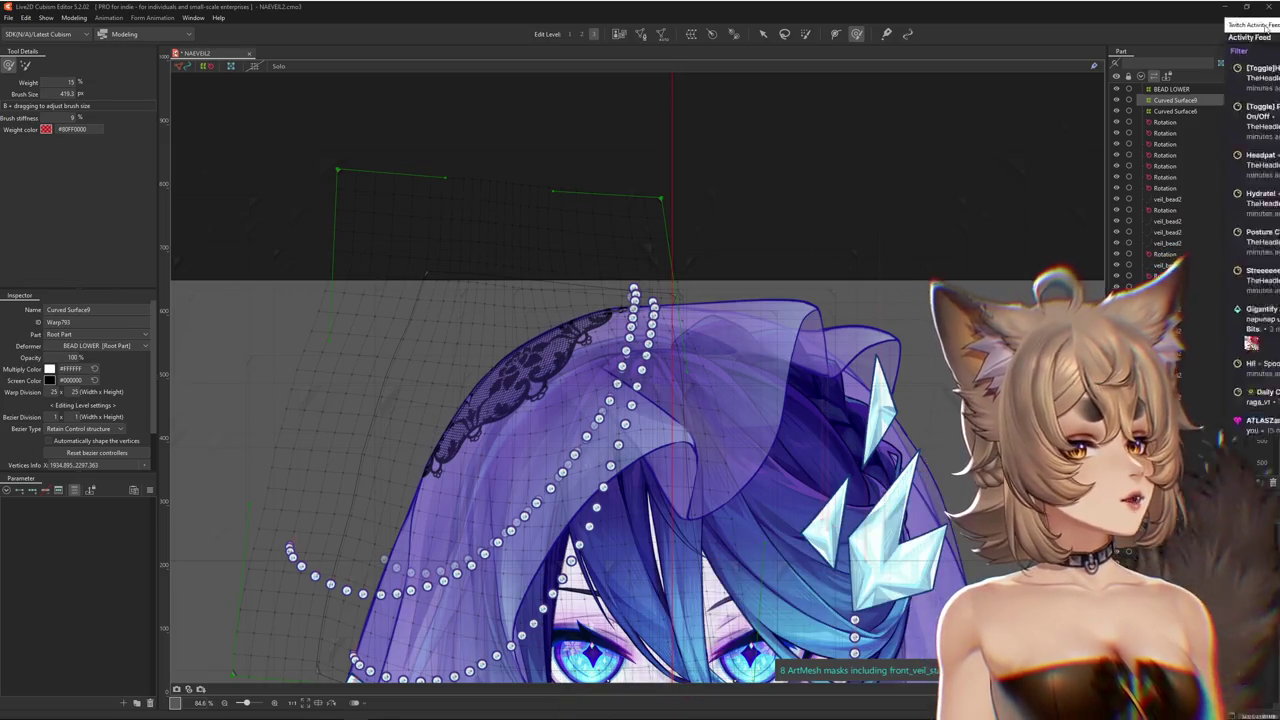
{"action": "left_click_drag", "start_coordinate": [485, 128], "coordinate": [1279, 130]}
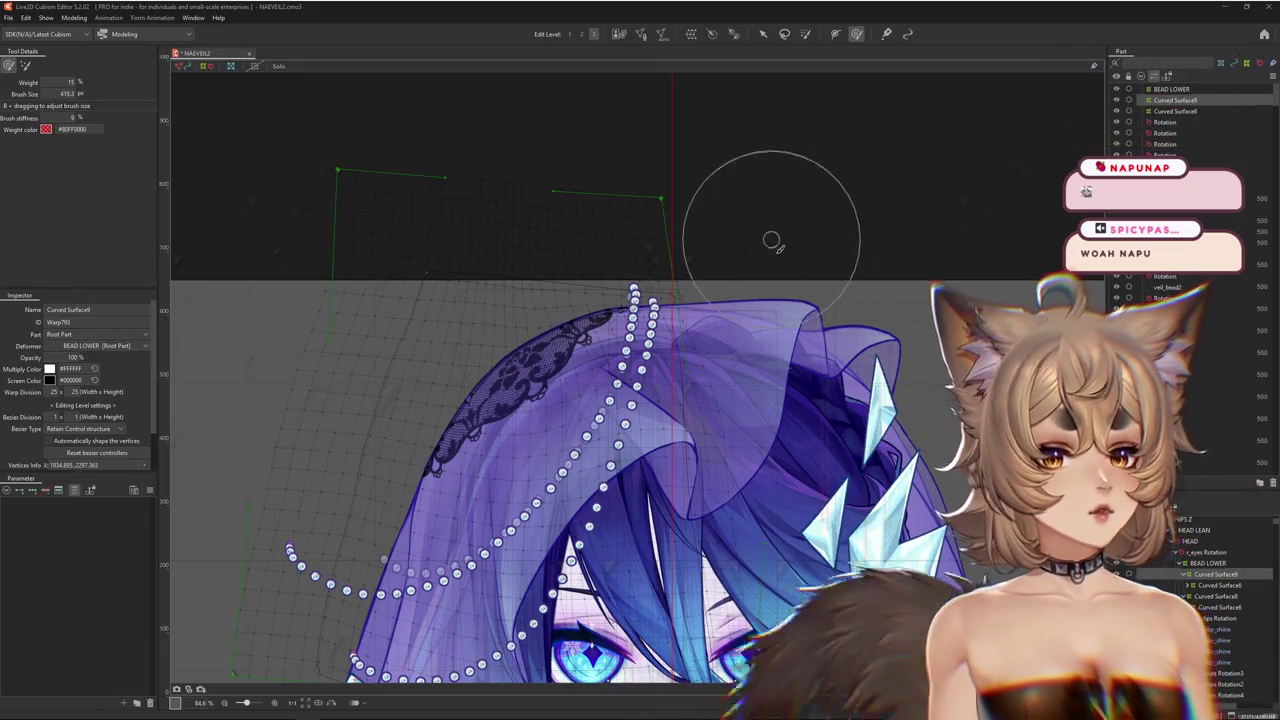
Nudge Curved Surface9's top edge down and resize the deform brush to about 946.6 px
{"action": "scroll", "coordinate": [771, 243], "scroll_direction": "down", "scroll_amount": 3}
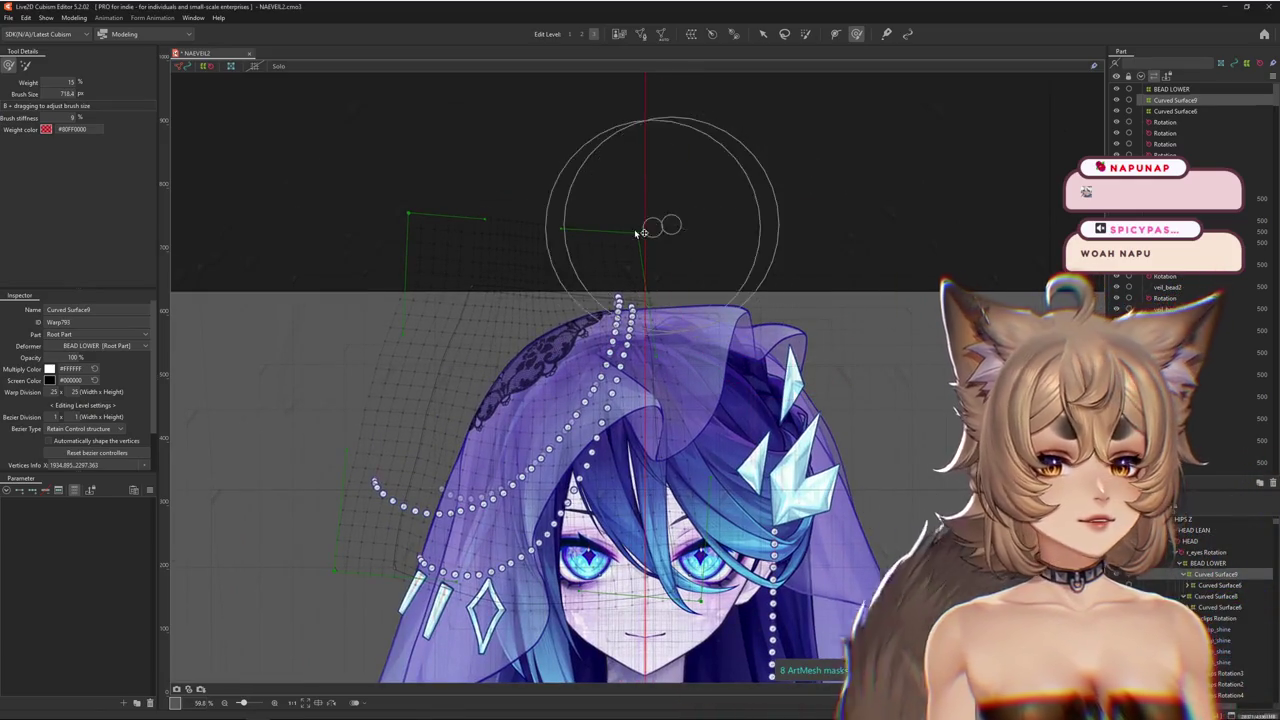
{"action": "left_click_drag", "start_coordinate": [614, 257], "coordinate": [591, 289]}
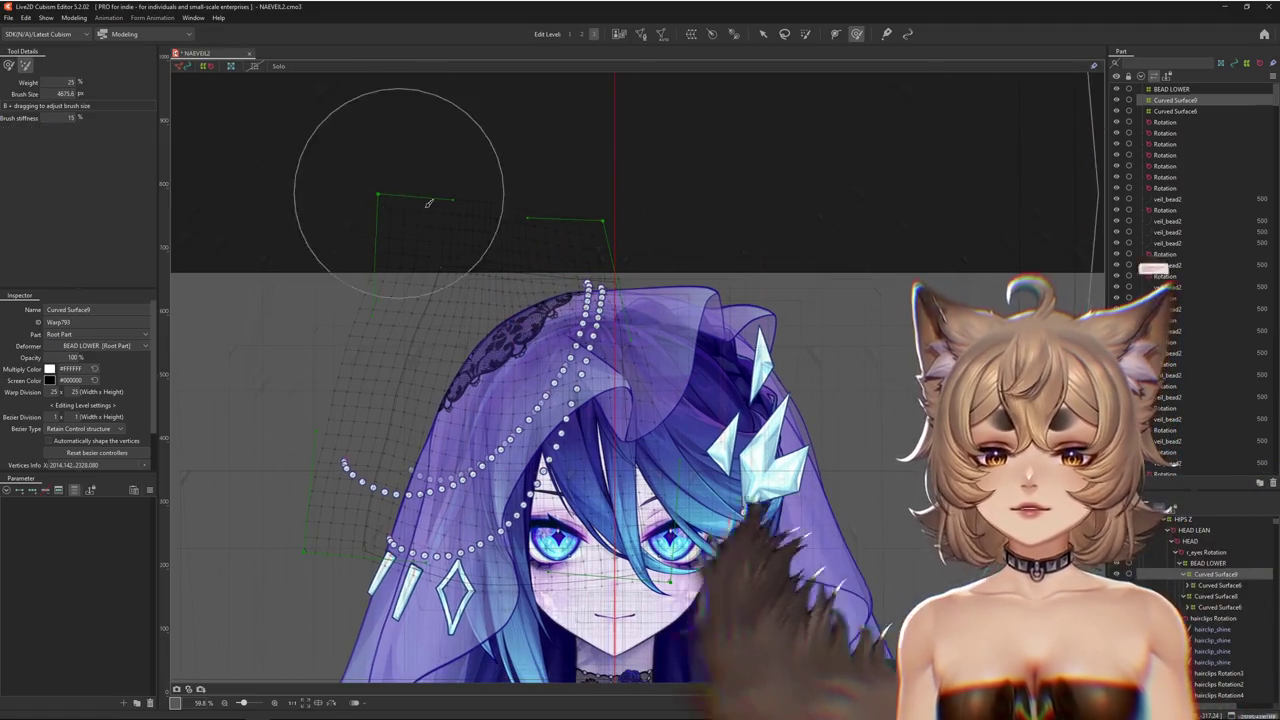
{"action": "left_click_drag", "start_coordinate": [394, 183], "coordinate": [427, 173]}
{"action": "left_click_drag", "start_coordinate": [503, 284], "coordinate": [439, 227]}
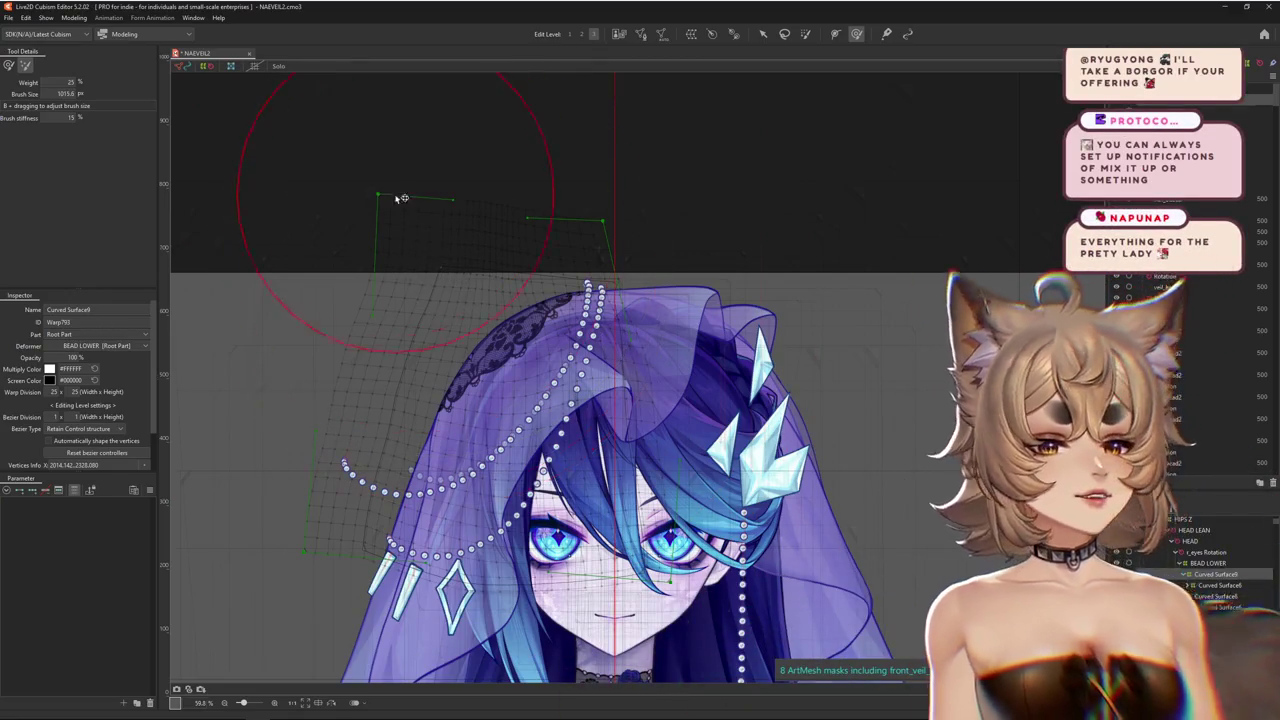
{"action": "left_click_drag", "start_coordinate": [480, 180], "coordinate": [557, 184]}
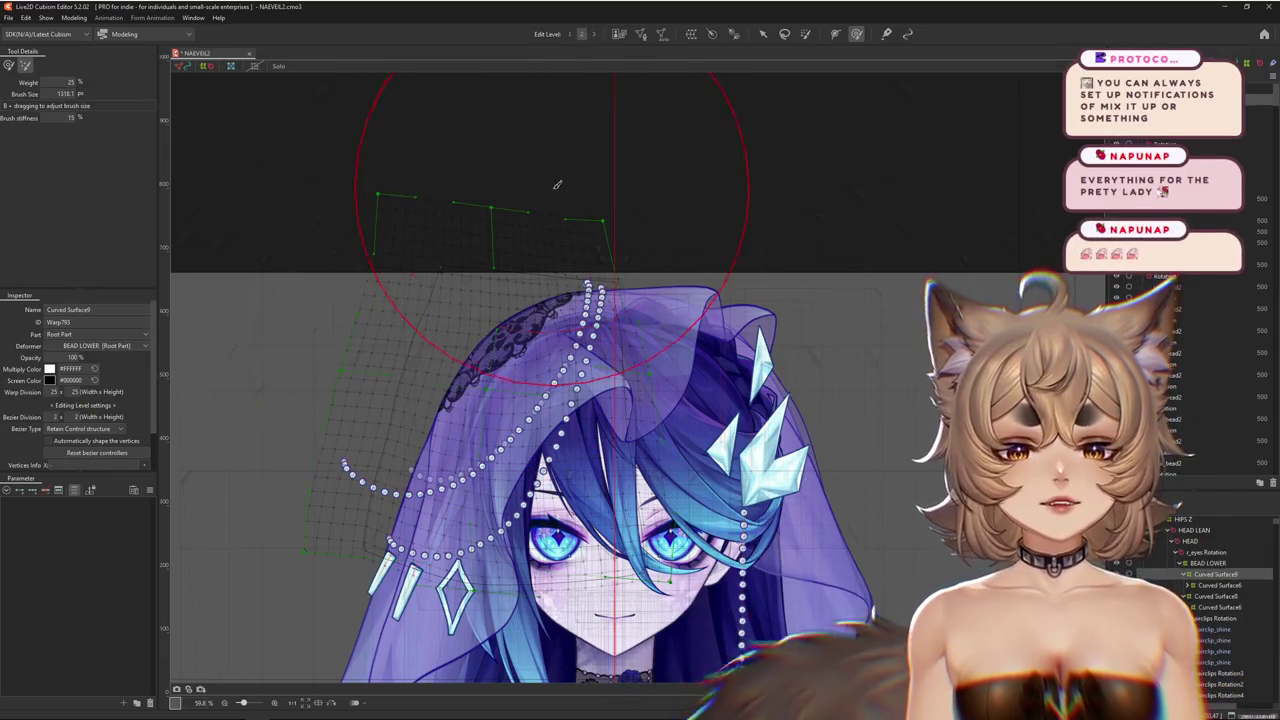
Switch to brushing a soft vertex selection along the warp's top edge
{"action": "scroll", "coordinate": [571, 214], "scroll_direction": "up", "scroll_amount": 2}
{"action": "scroll", "coordinate": [571, 257], "scroll_direction": "up", "scroll_amount": 2}
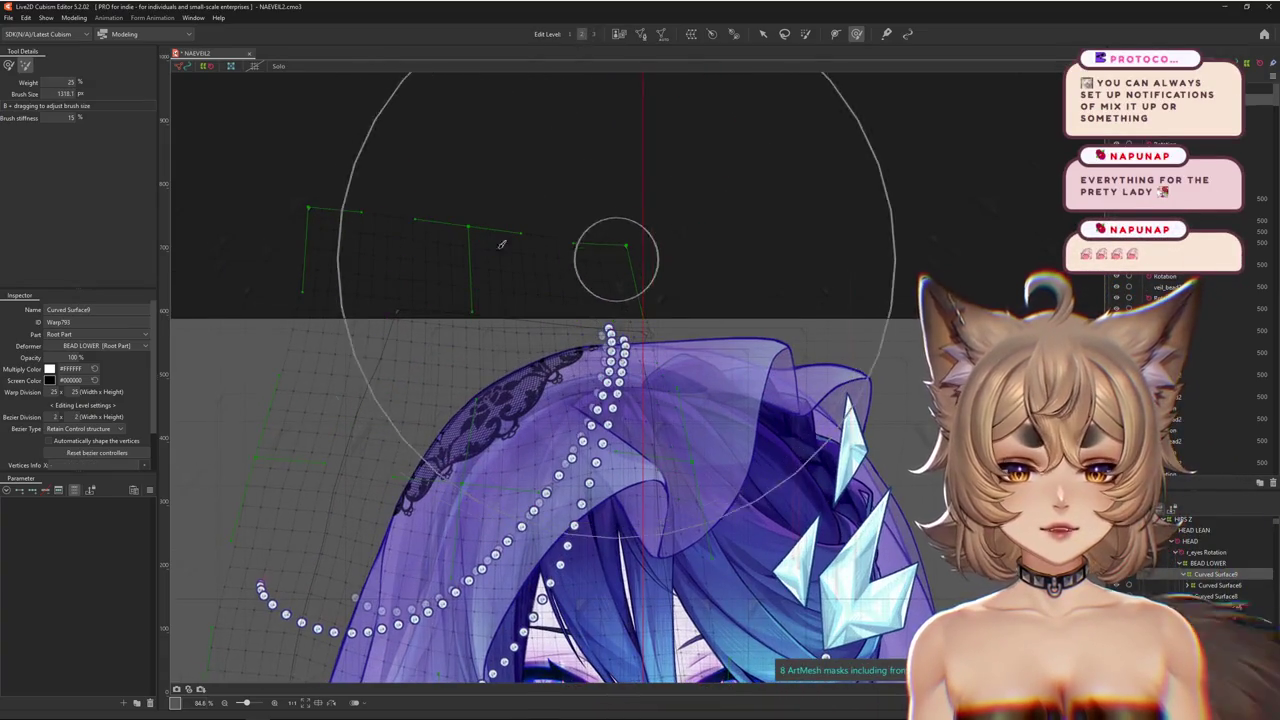
{"action": "left_click", "coordinate": [8, 65]}
{"action": "left_click_drag", "start_coordinate": [663, 157], "coordinate": [662, 155]}
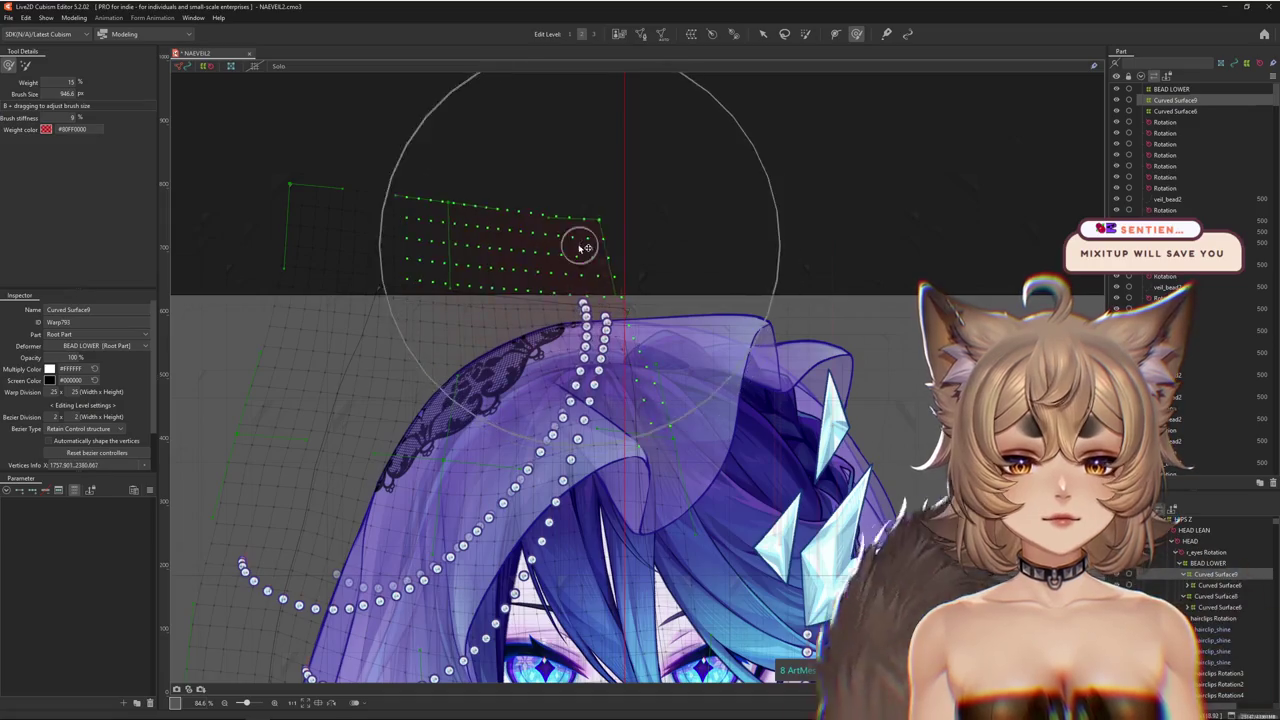
Resize the deform brush and push Curved Surface9's upper control points up and left
{"action": "mouse_move", "coordinate": [591, 259]}
{"action": "left_mouse_down"}
{"action": "mouse_move", "coordinate": [615, 270]}
{"action": "mouse_move", "coordinate": [557, 418]}
{"action": "left_mouse_up"}
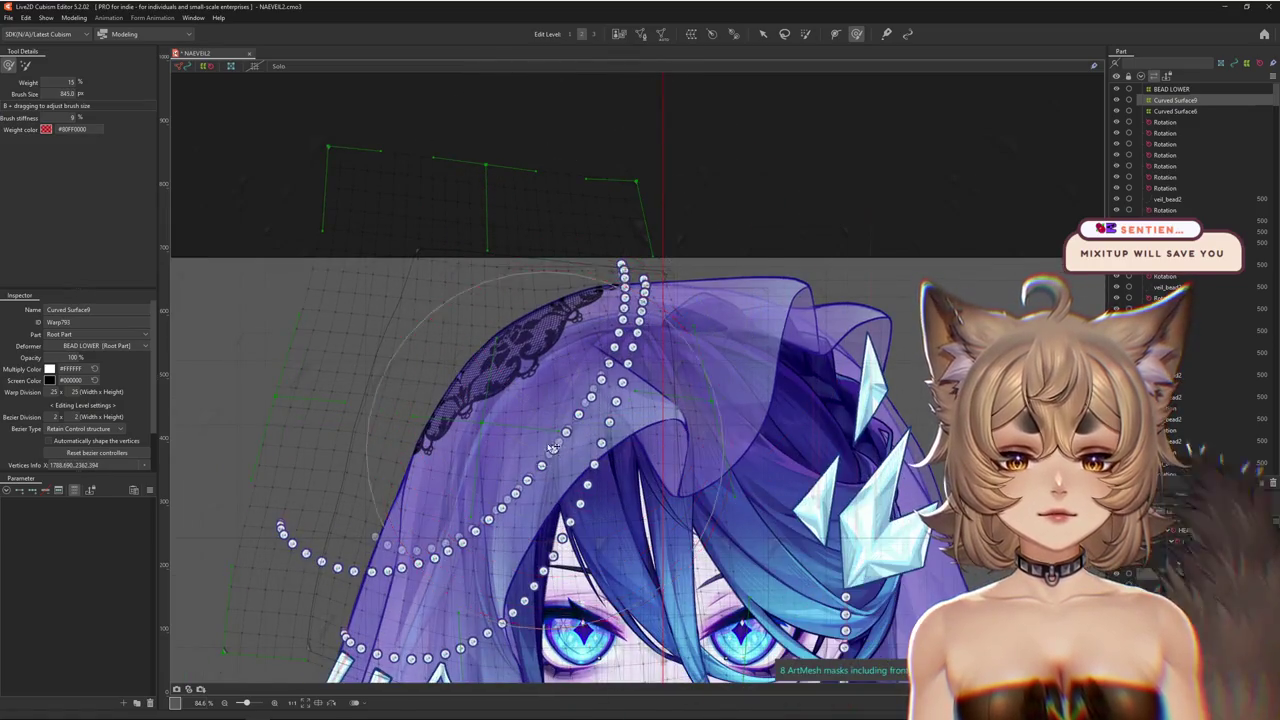
{"action": "left_click_drag", "start_coordinate": [384, 518], "coordinate": [474, 420]}
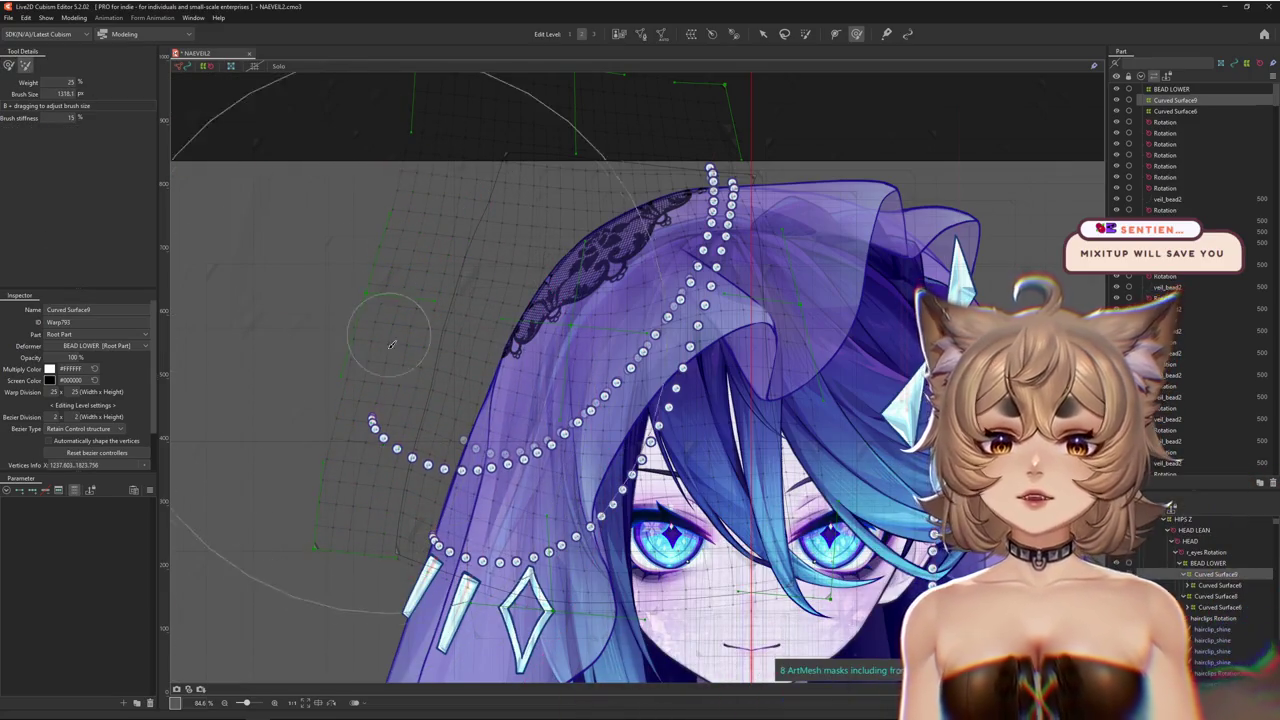
{"action": "left_click_drag", "start_coordinate": [276, 385], "coordinate": [291, 446]}
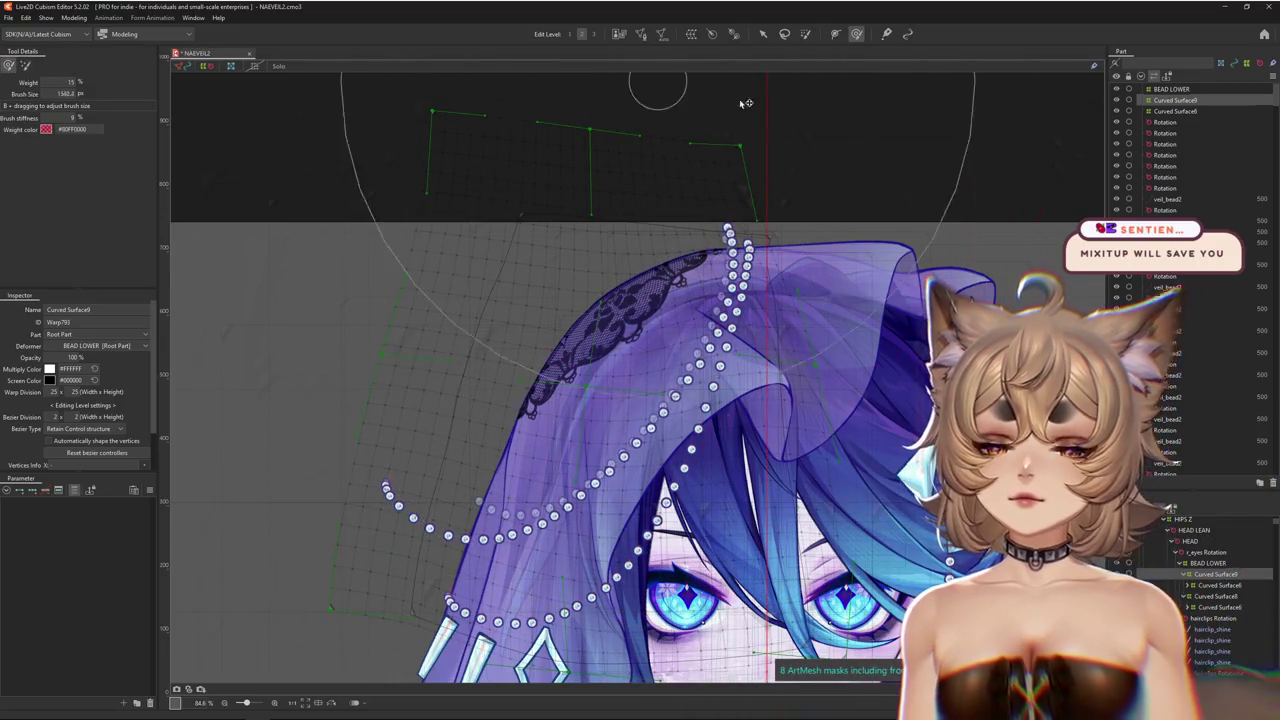
{"action": "mouse_move", "coordinate": [771, 143]}
{"action": "left_mouse_down"}
{"action": "mouse_move", "coordinate": [791, 135]}
{"action": "mouse_move", "coordinate": [657, 160]}
{"action": "left_mouse_up"}
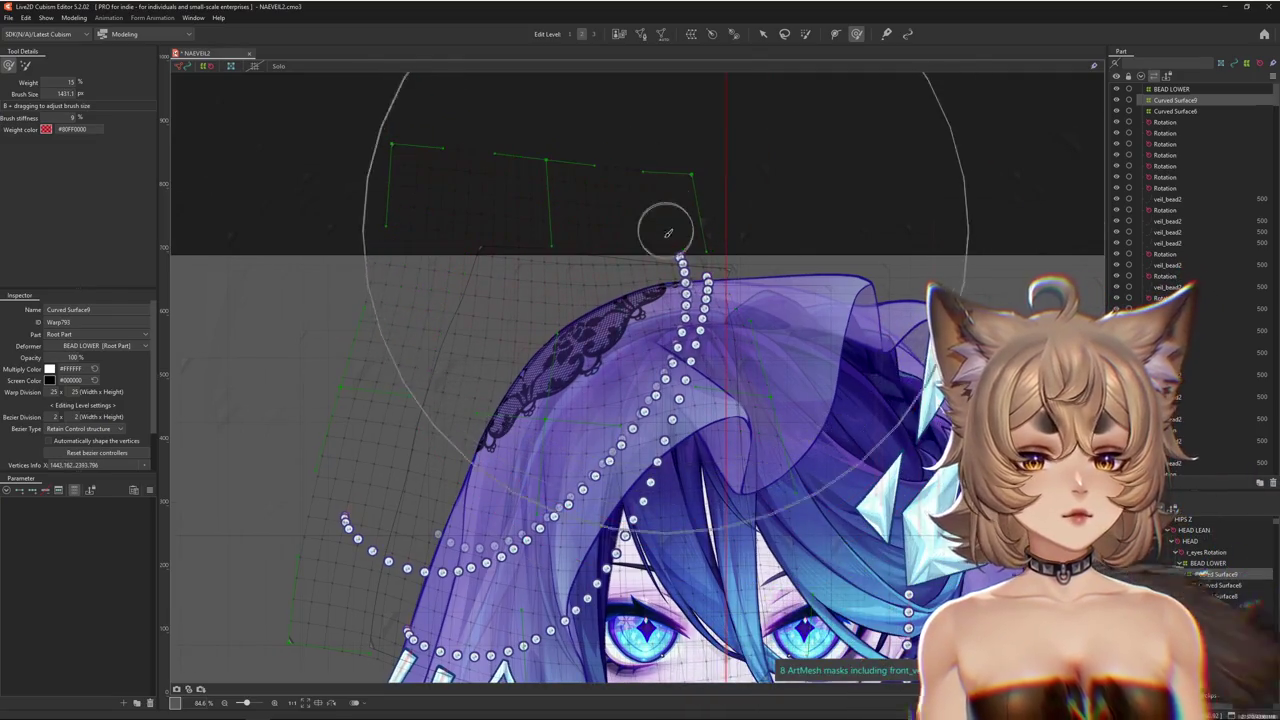
{"action": "left_click_drag", "start_coordinate": [668, 233], "coordinate": [666, 245]}
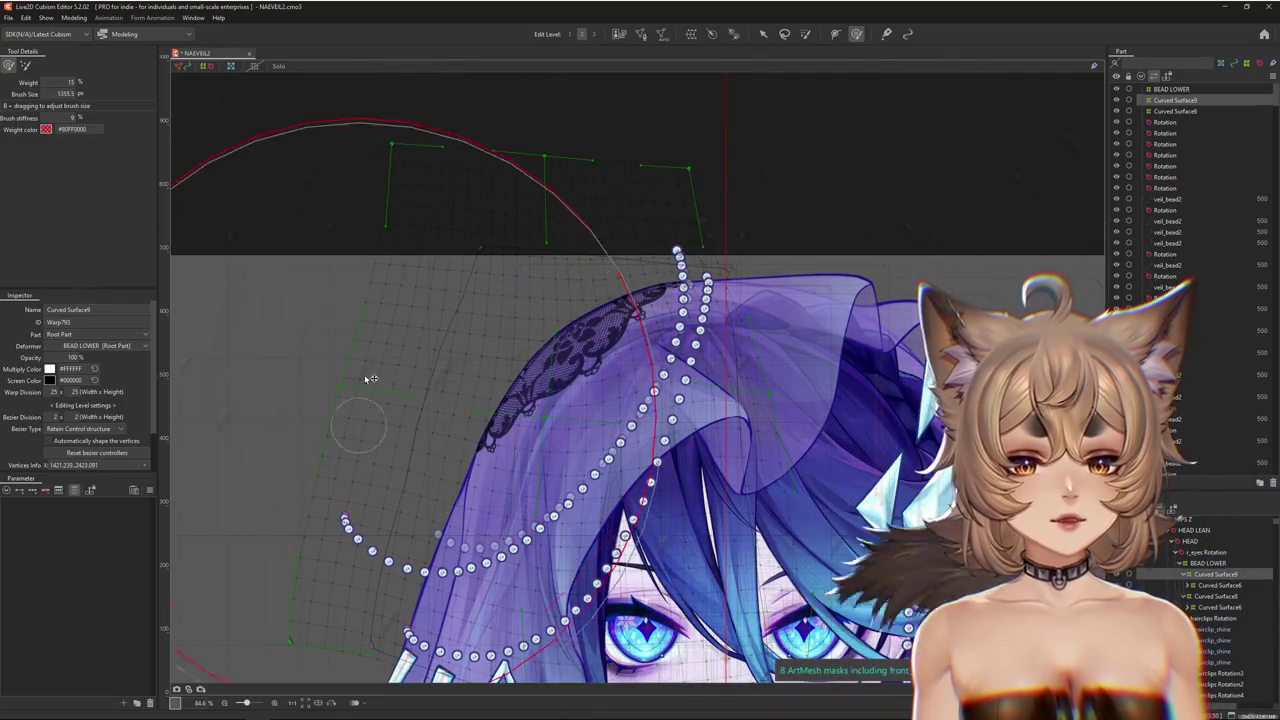
Lift the left end of the bead chain and bend the warp grid around it
{"action": "left_click_drag", "start_coordinate": [370, 379], "coordinate": [449, 306]}
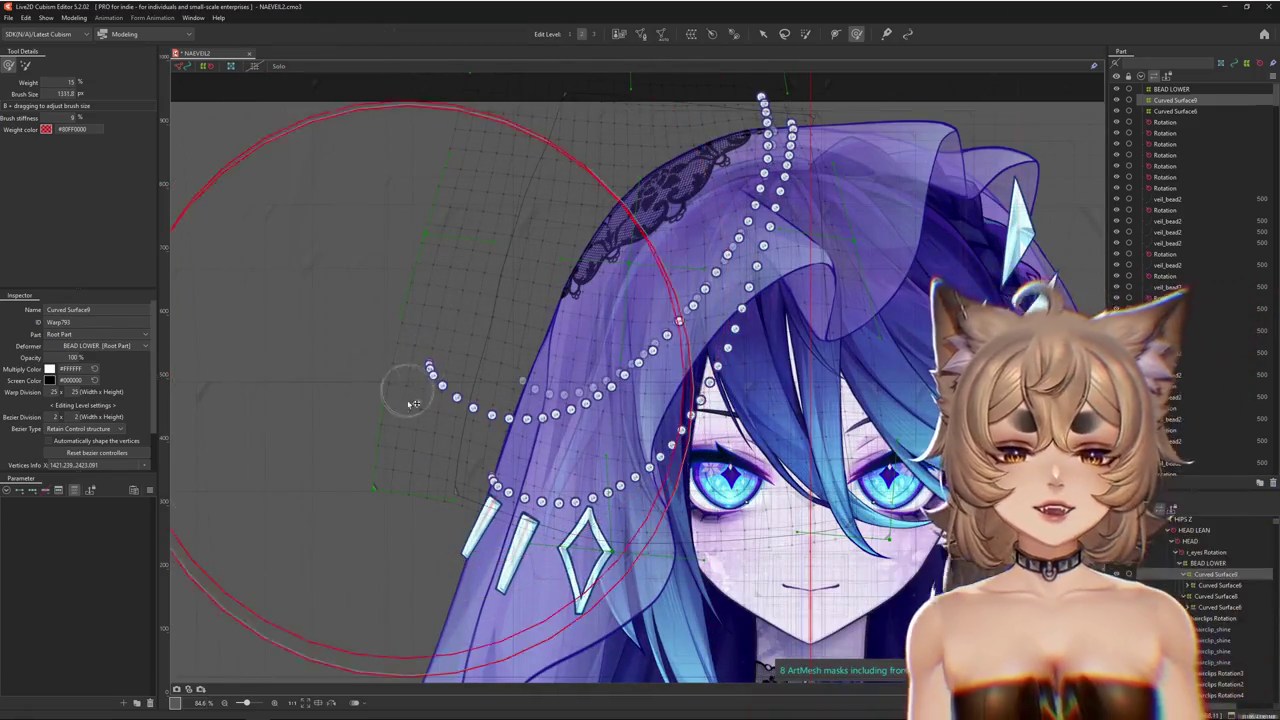
{"action": "left_click_drag", "start_coordinate": [380, 330], "coordinate": [486, 297]}
{"action": "left_click_drag", "start_coordinate": [561, 316], "coordinate": [567, 313]}
{"action": "mouse_move", "coordinate": [358, 381]}
{"action": "left_mouse_down"}
{"action": "mouse_move", "coordinate": [360, 346]}
{"action": "mouse_move", "coordinate": [547, 167]}
{"action": "left_mouse_up"}
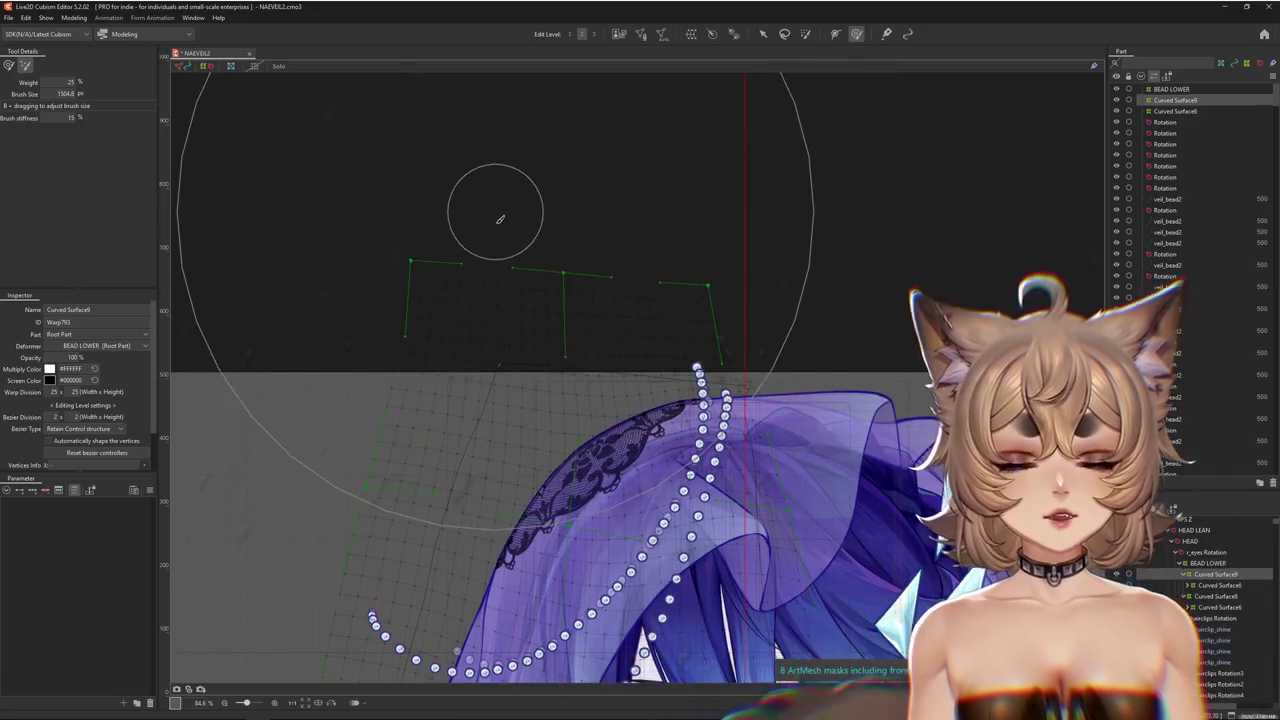
{"action": "left_click_drag", "start_coordinate": [500, 214], "coordinate": [560, 177]}
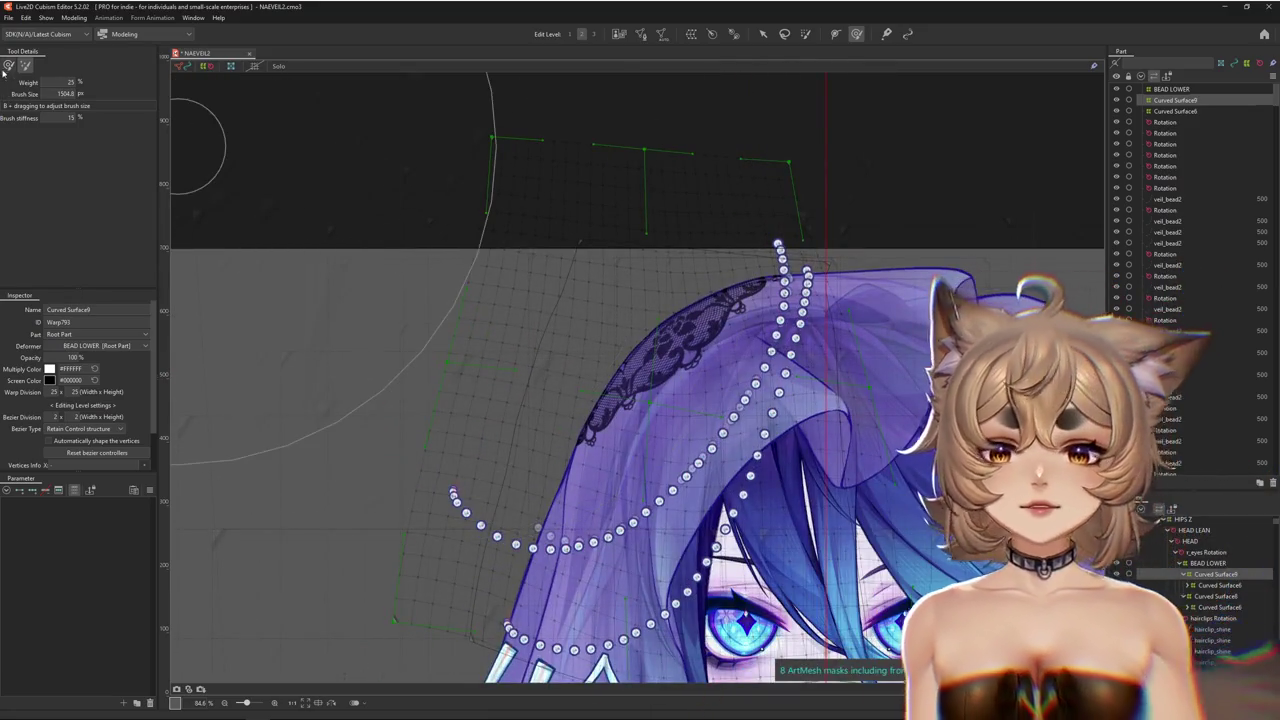
{"action": "left_click_drag", "start_coordinate": [424, 238], "coordinate": [385, 415]}
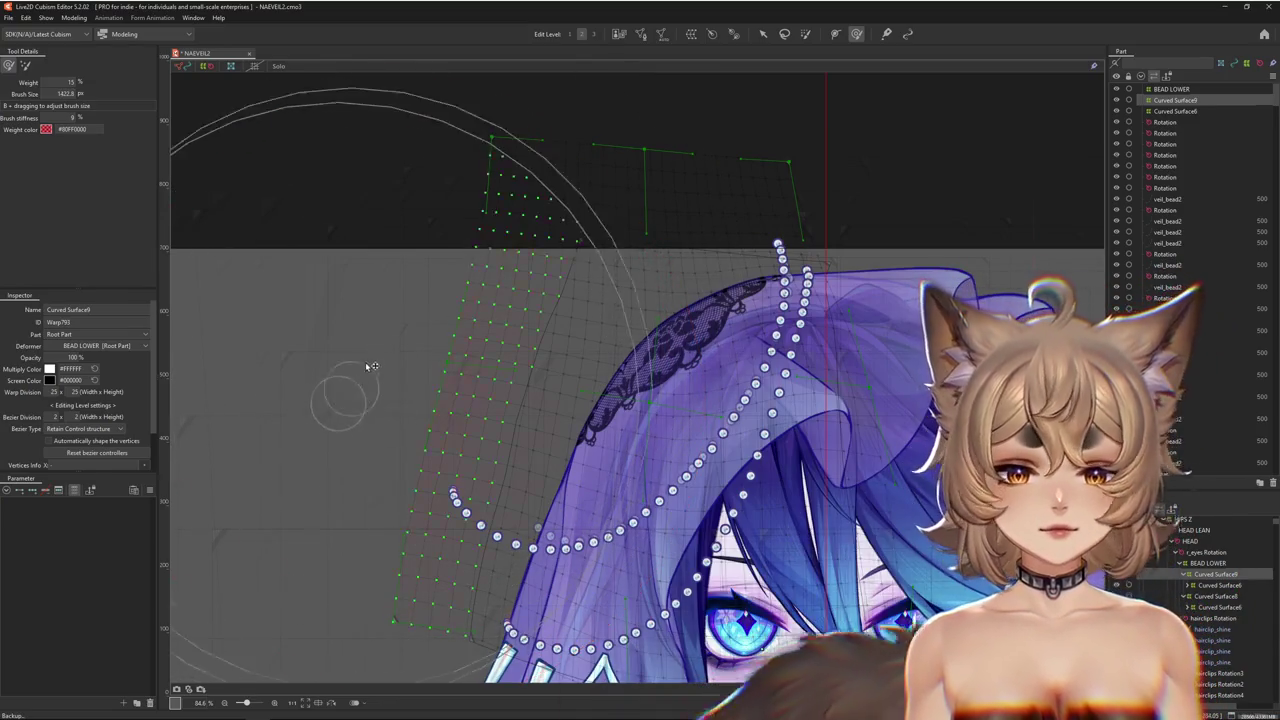
{"action": "mouse_move", "coordinate": [323, 380]}
{"action": "left_mouse_down"}
{"action": "mouse_move", "coordinate": [366, 409]}
{"action": "mouse_move", "coordinate": [441, 278]}
{"action": "left_mouse_up"}
{"action": "left_click_drag", "start_coordinate": [545, 250], "coordinate": [486, 343]}
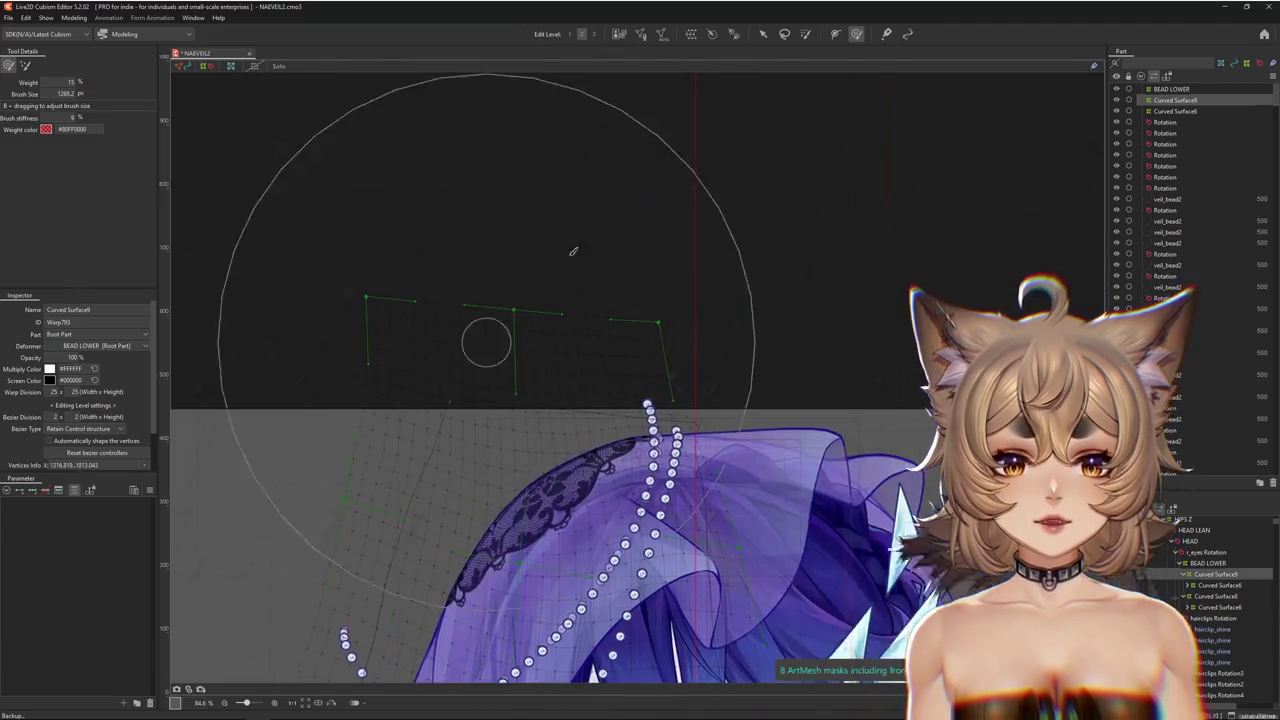
Bend the warp grid to lift the veil and sculpt the upper grid above it
{"action": "mouse_move", "coordinate": [623, 314]}
{"action": "left_mouse_down"}
{"action": "mouse_move", "coordinate": [638, 411]}
{"action": "mouse_move", "coordinate": [546, 462]}
{"action": "left_mouse_up"}
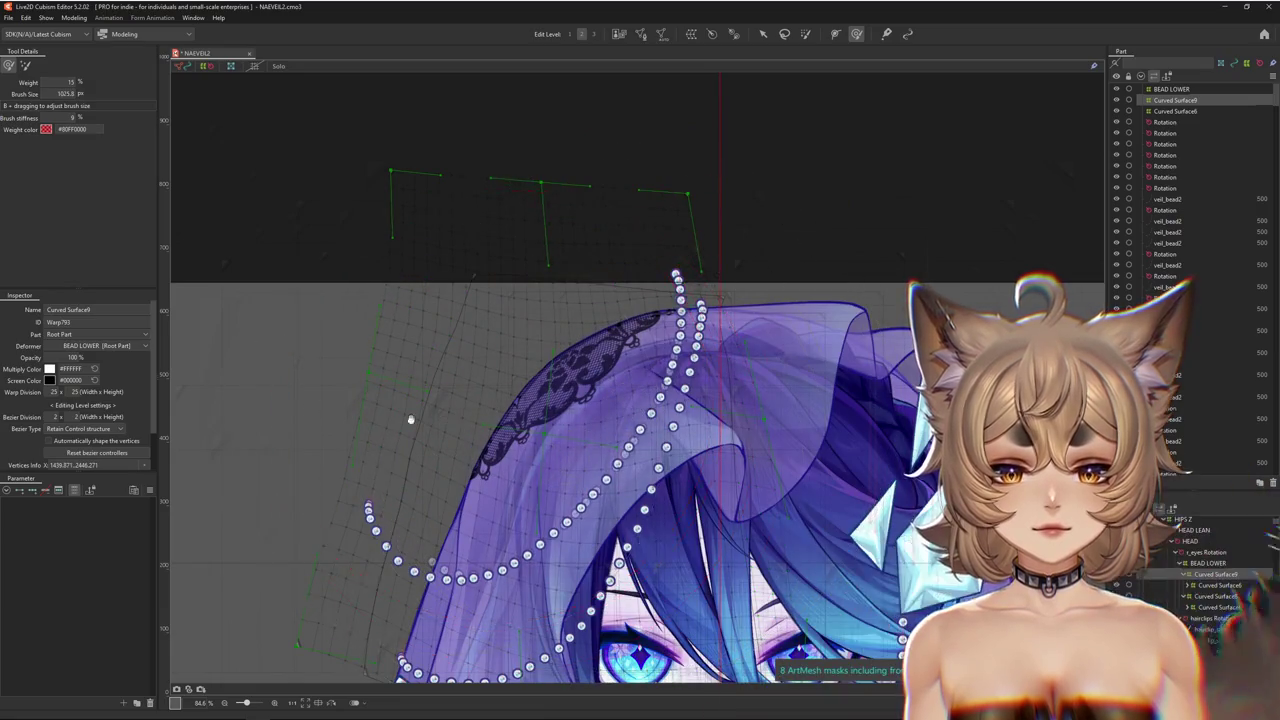
{"action": "left_click_drag", "start_coordinate": [410, 420], "coordinate": [476, 327]}
{"action": "left_click_drag", "start_coordinate": [297, 333], "coordinate": [827, 196]}
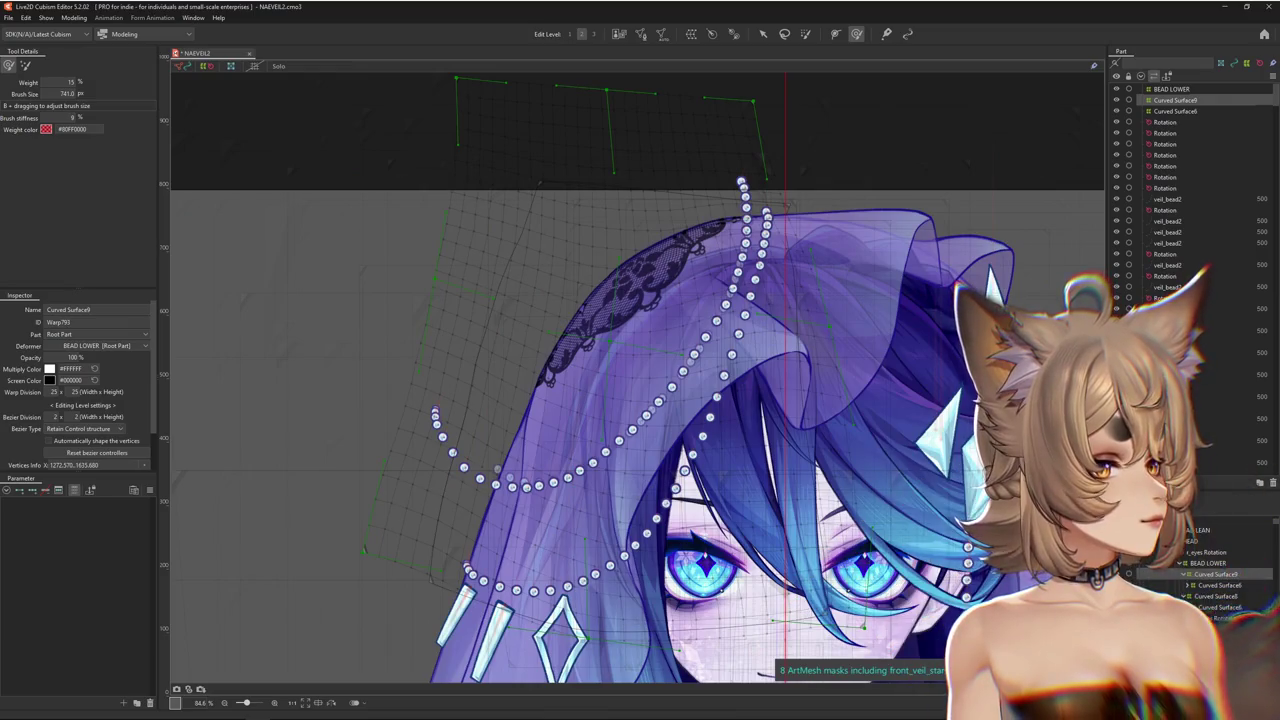
{"action": "mouse_move", "coordinate": [343, 229]}
{"action": "left_mouse_down"}
{"action": "mouse_move", "coordinate": [417, 213]}
{"action": "mouse_move", "coordinate": [486, 300]}
{"action": "left_mouse_up"}
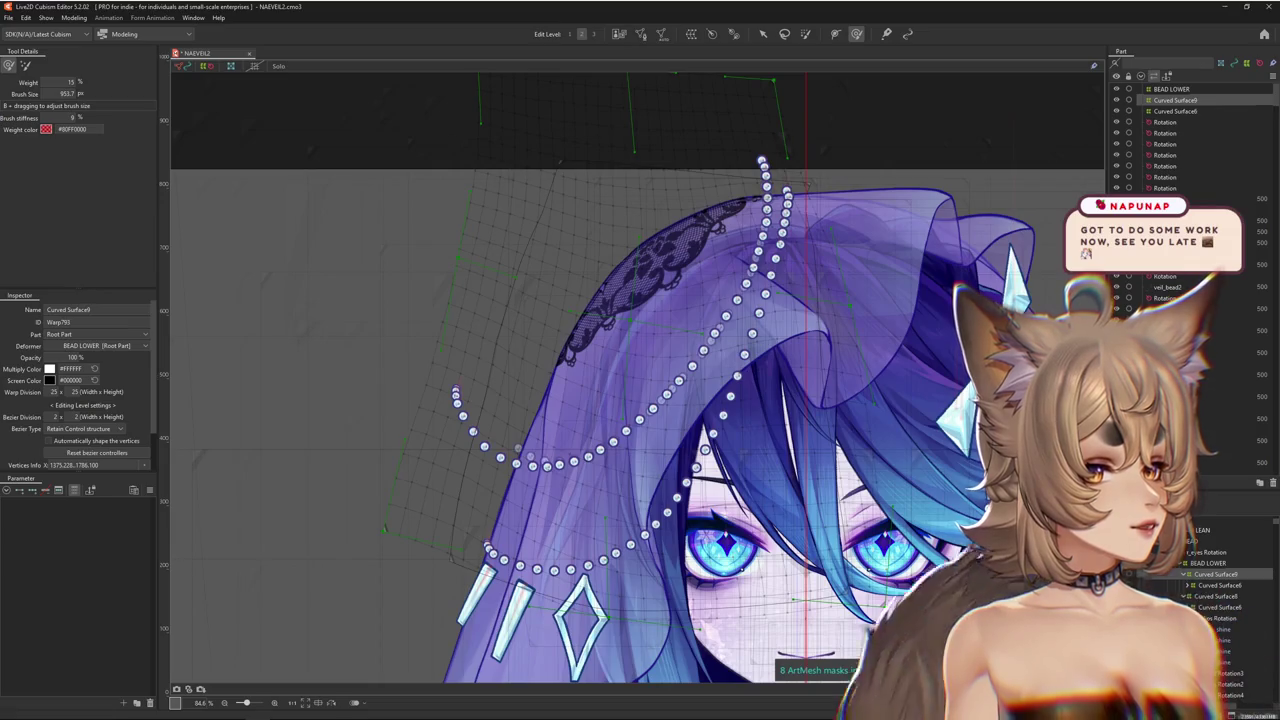
{"action": "mouse_move", "coordinate": [371, 435]}
{"action": "left_mouse_down"}
{"action": "mouse_move", "coordinate": [320, 396]}
{"action": "mouse_move", "coordinate": [337, 366]}
{"action": "left_mouse_up"}
{"action": "left_click_drag", "start_coordinate": [495, 250], "coordinate": [591, 379]}
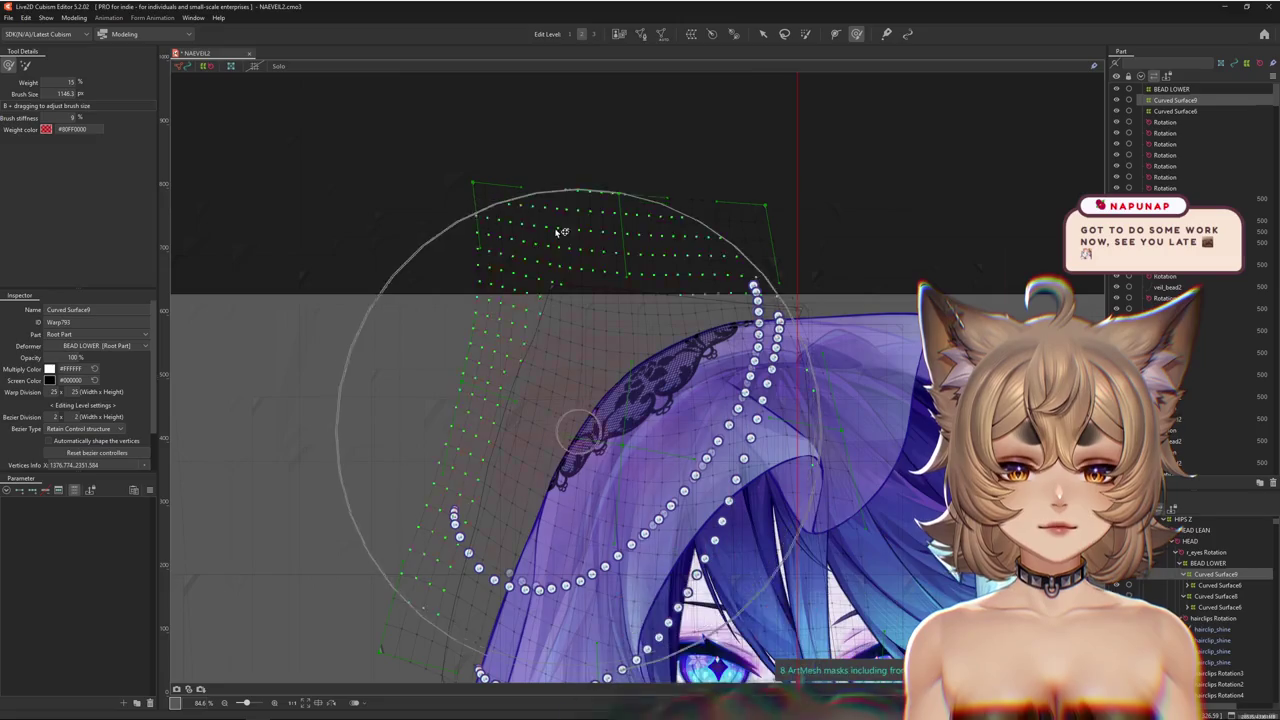
{"action": "left_click_drag", "start_coordinate": [520, 234], "coordinate": [584, 248]}
{"action": "mouse_move", "coordinate": [561, 195]}
{"action": "left_mouse_down"}
{"action": "mouse_move", "coordinate": [609, 251]}
{"action": "mouse_move", "coordinate": [606, 306]}
{"action": "left_mouse_up"}
Zoom out over the whole veil and enlarge the brush to about 1204.3 px
{"action": "scroll", "coordinate": [659, 388], "scroll_direction": "down", "scroll_amount": 5}
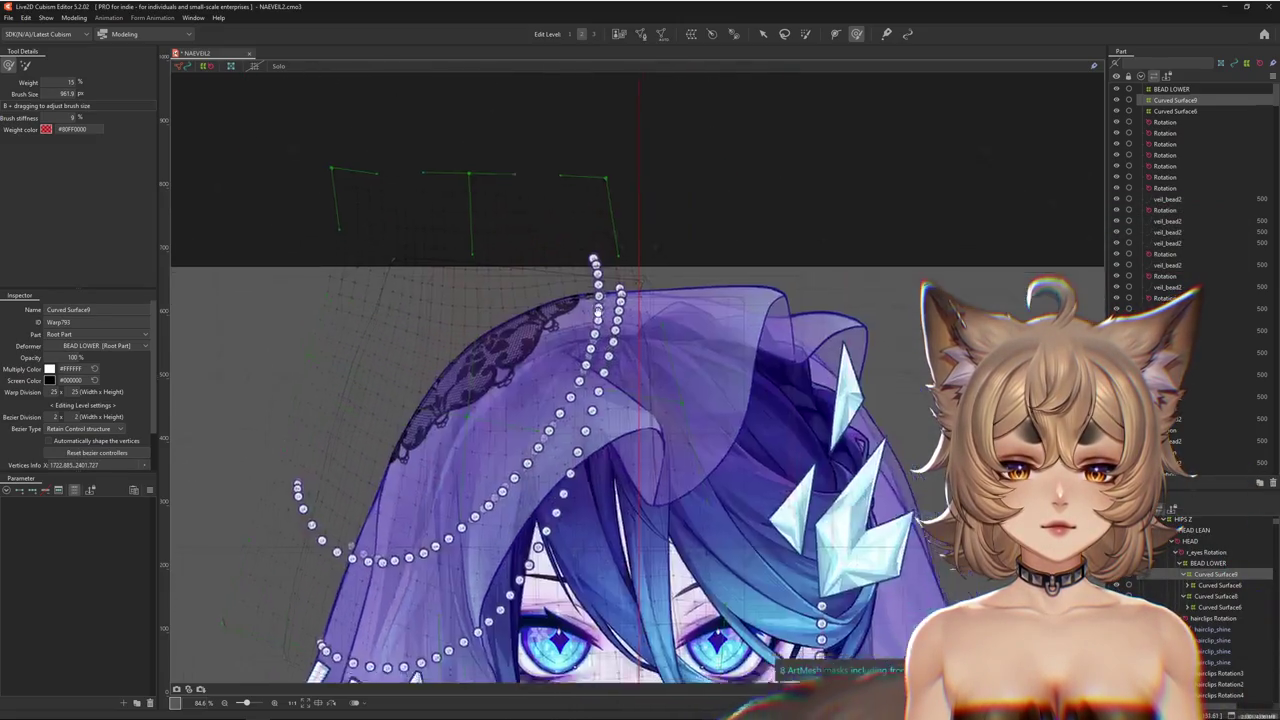
{"action": "left_click_drag", "start_coordinate": [343, 300], "coordinate": [310, 405]}
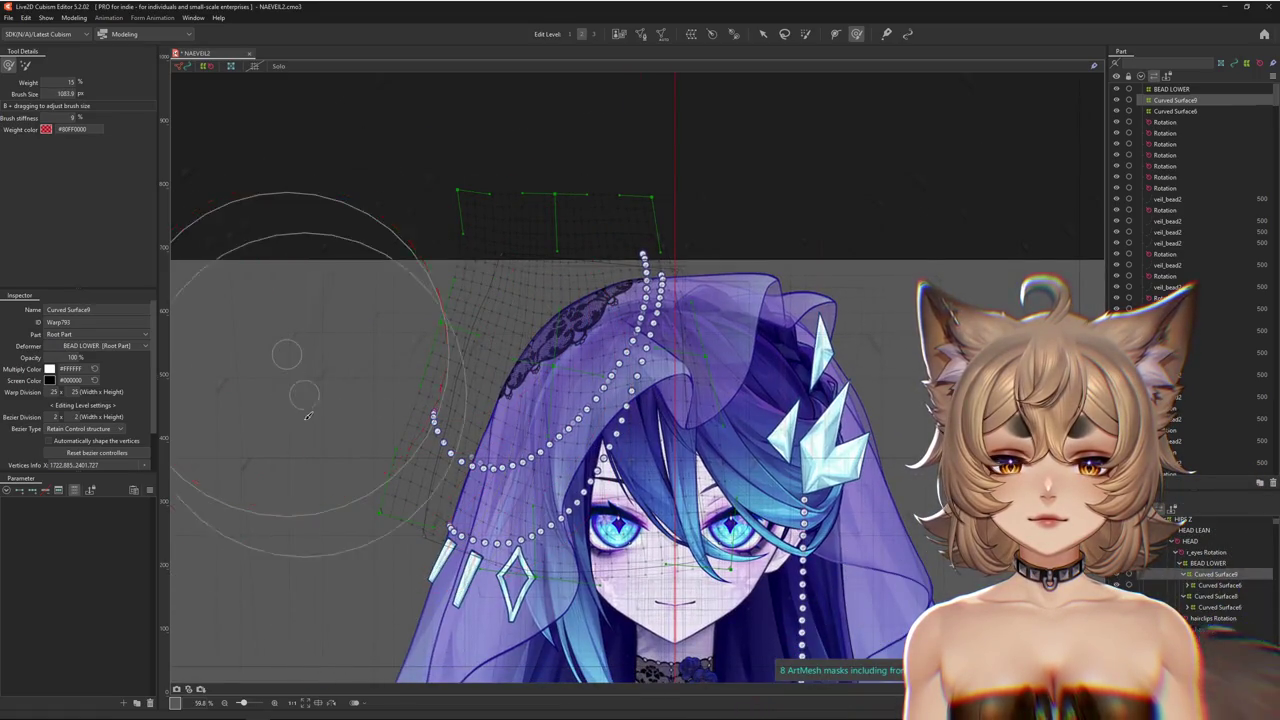
{"action": "mouse_move", "coordinate": [370, 347]}
{"action": "left_mouse_down"}
{"action": "mouse_move", "coordinate": [406, 380]}
{"action": "mouse_move", "coordinate": [471, 300]}
{"action": "left_mouse_up"}
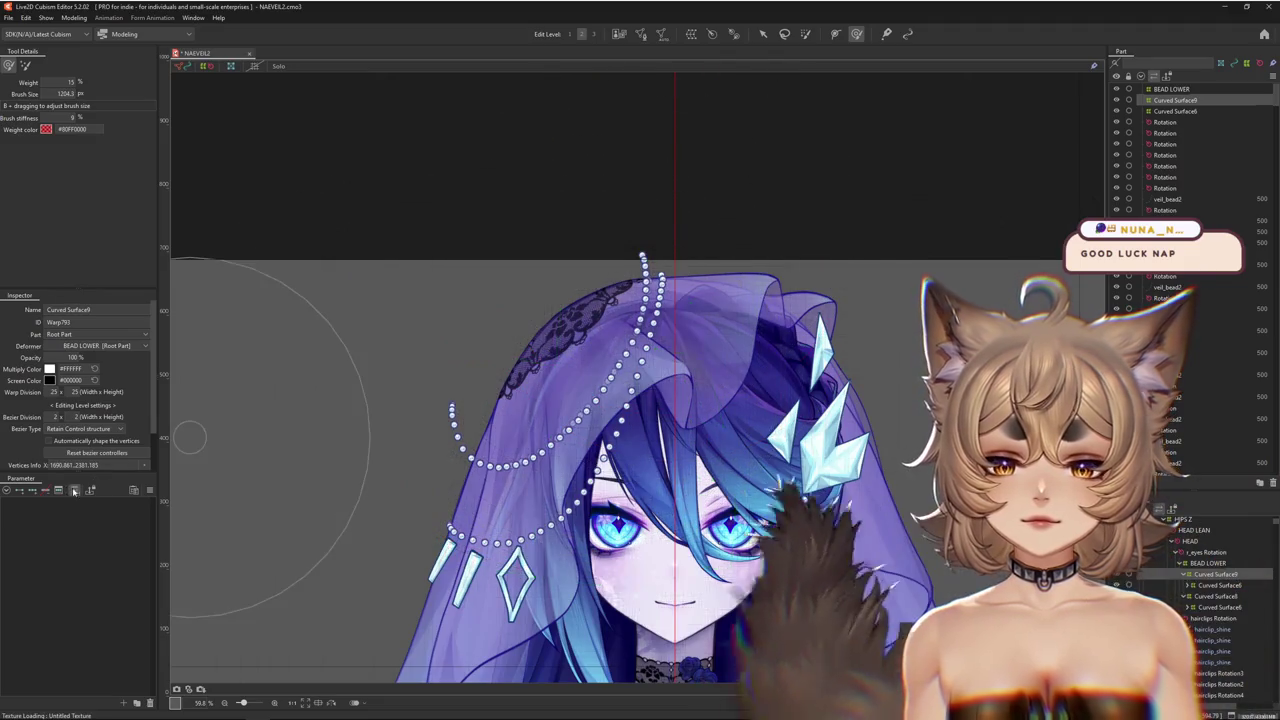
{"action": "scroll", "coordinate": [330, 450], "scroll_direction": "up", "scroll_amount": 5}
{"action": "left_click_drag", "start_coordinate": [358, 440], "coordinate": [473, 448]}
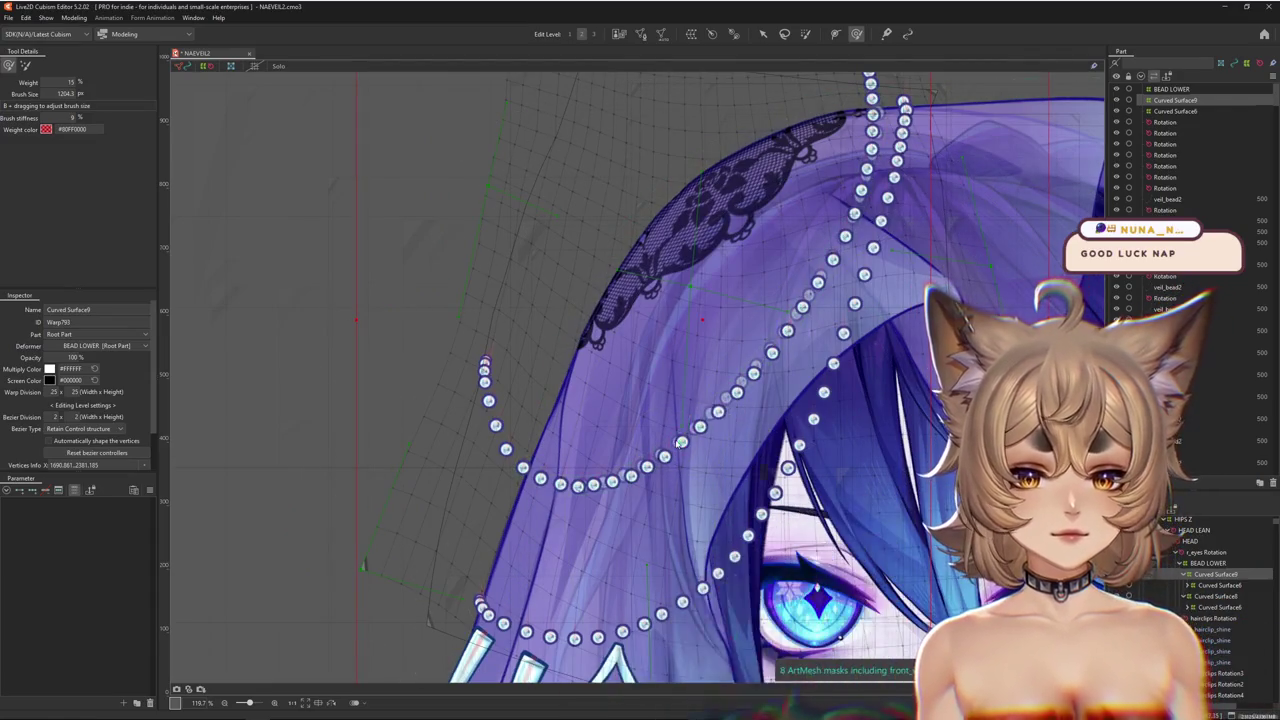
Pick veil_bead1, then veil_bead2 from the overlap popups, revealing its Rotation deformer parent
{"action": "right_click", "coordinate": [699, 455]}
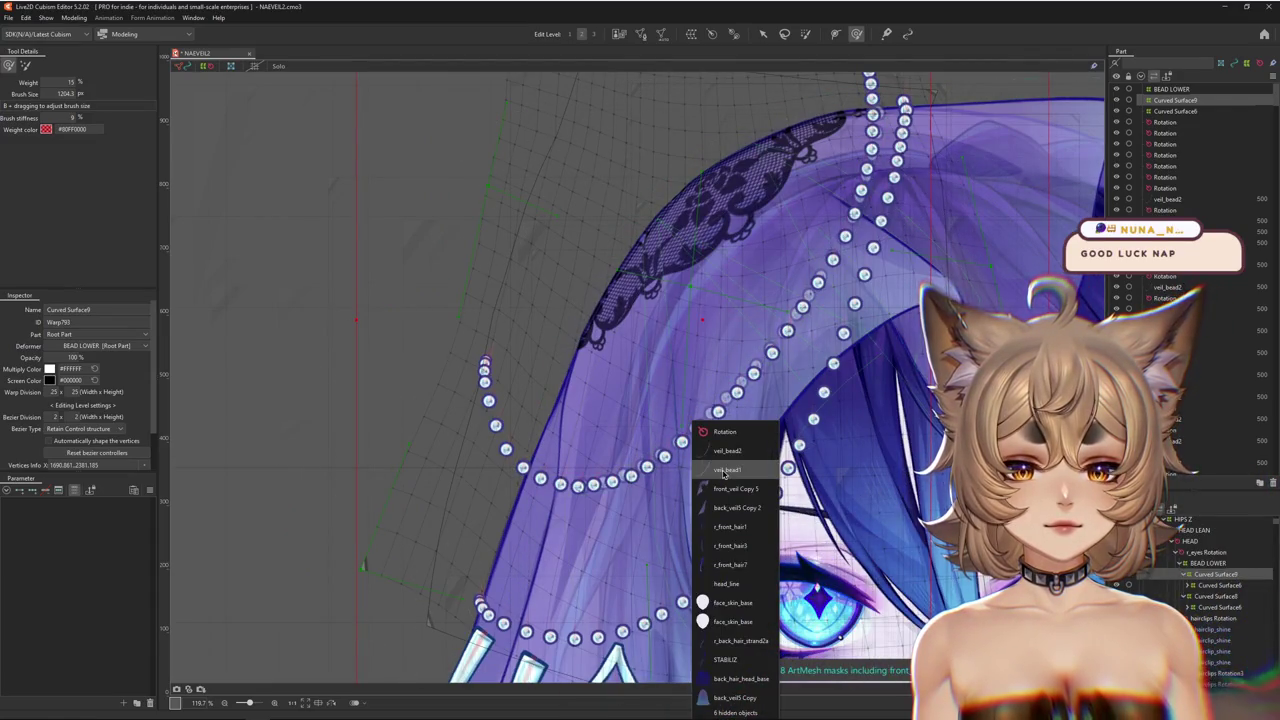
{"action": "left_click", "coordinate": [724, 471]}
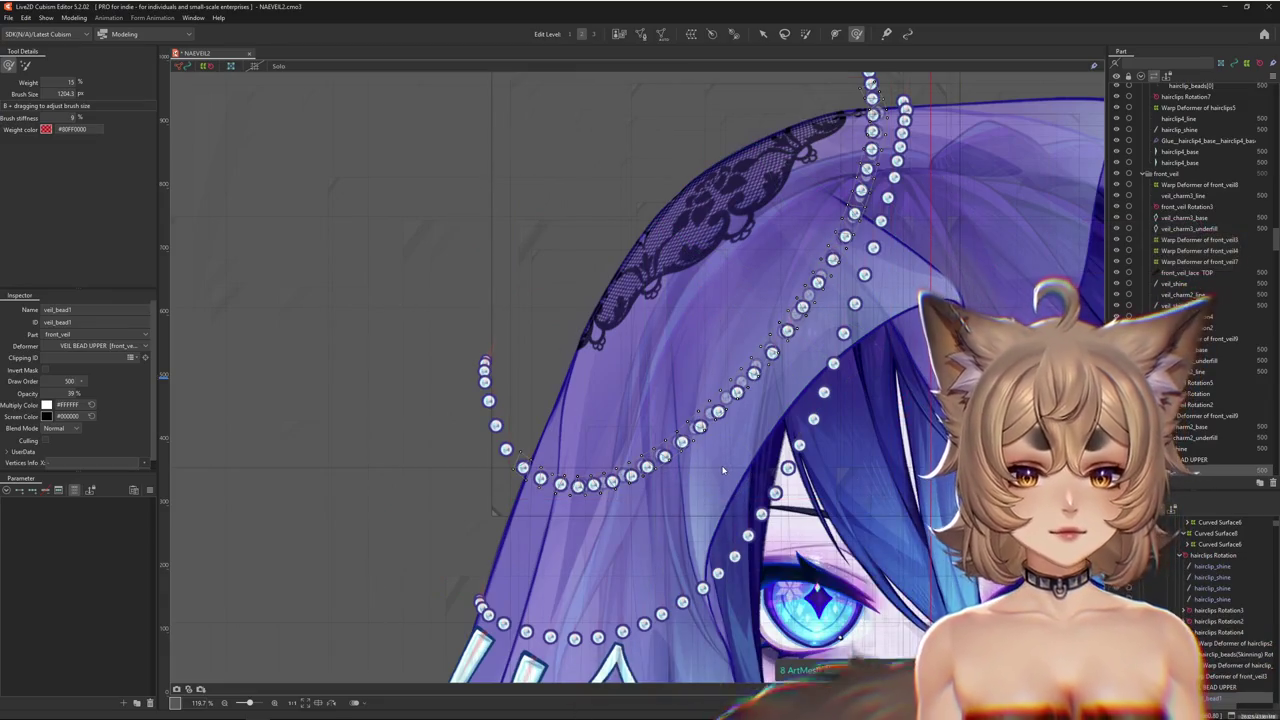
{"action": "left_click", "coordinate": [707, 456]}
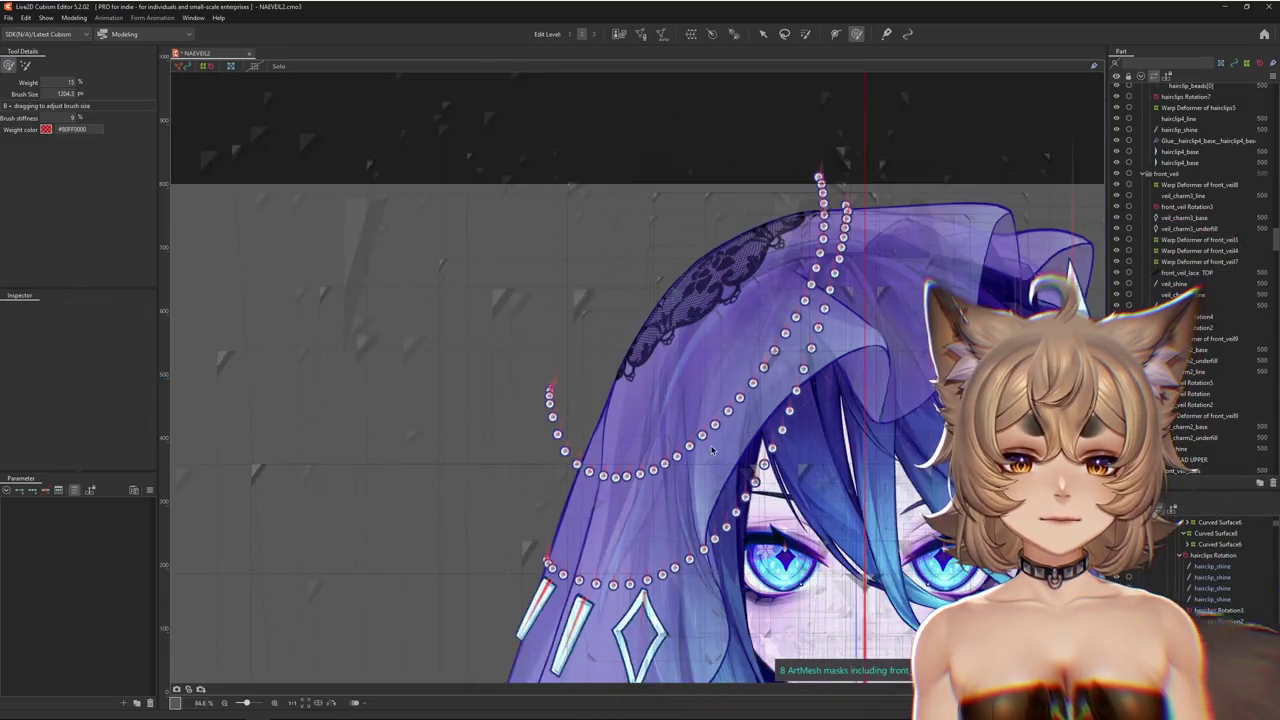
{"action": "scroll", "coordinate": [650, 435], "scroll_direction": "down", "scroll_amount": 3}
{"action": "right_click", "coordinate": [645, 386]}
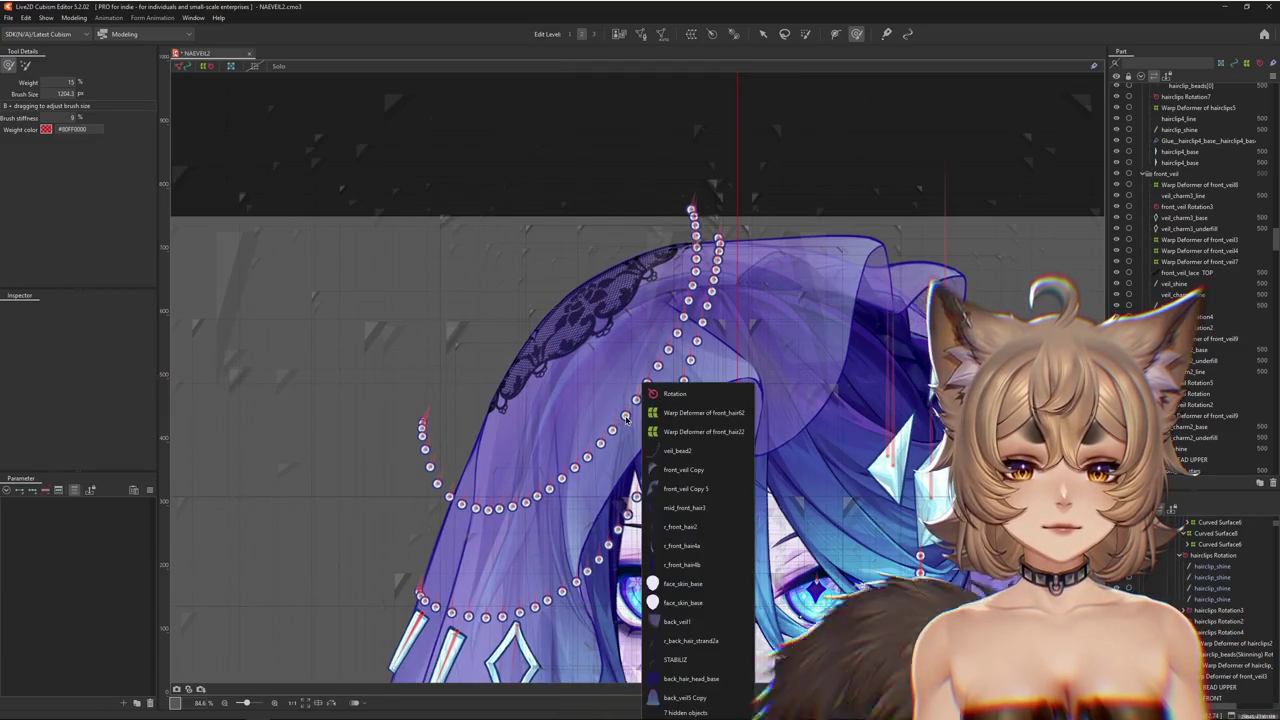
{"action": "left_click", "coordinate": [678, 450]}
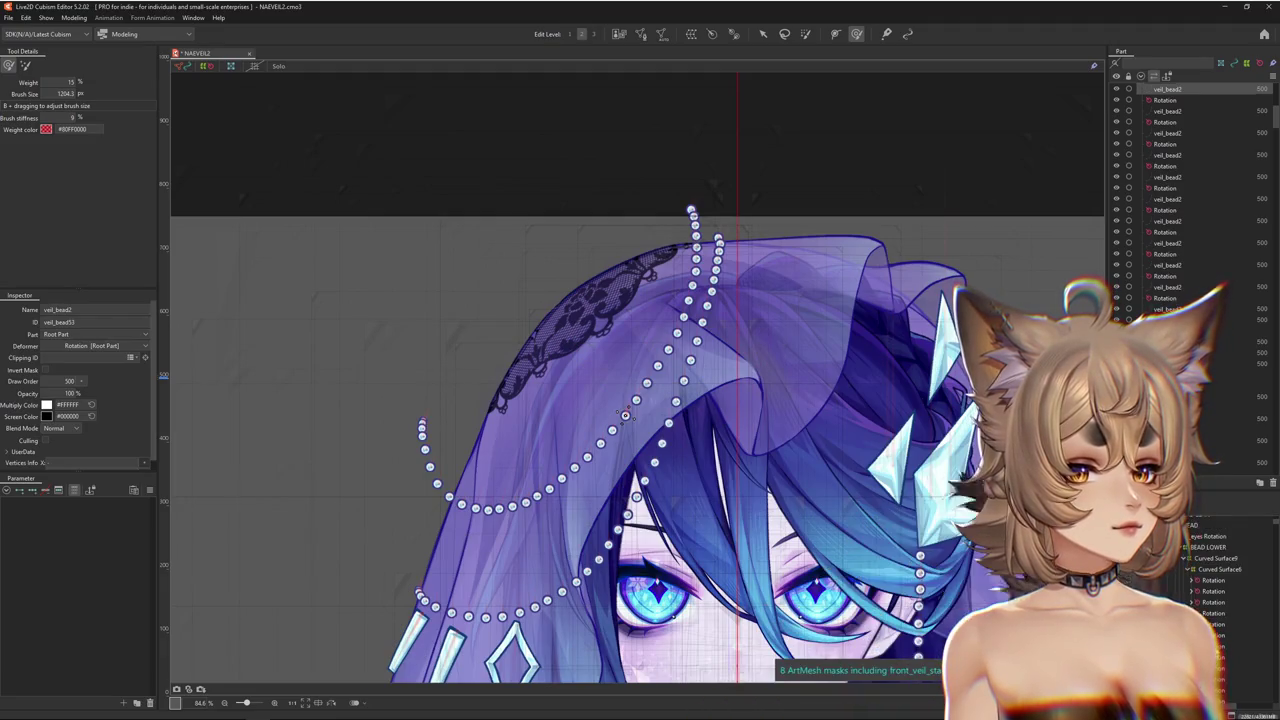
{"action": "scroll", "coordinate": [625, 415], "scroll_direction": "down", "scroll_amount": 5}
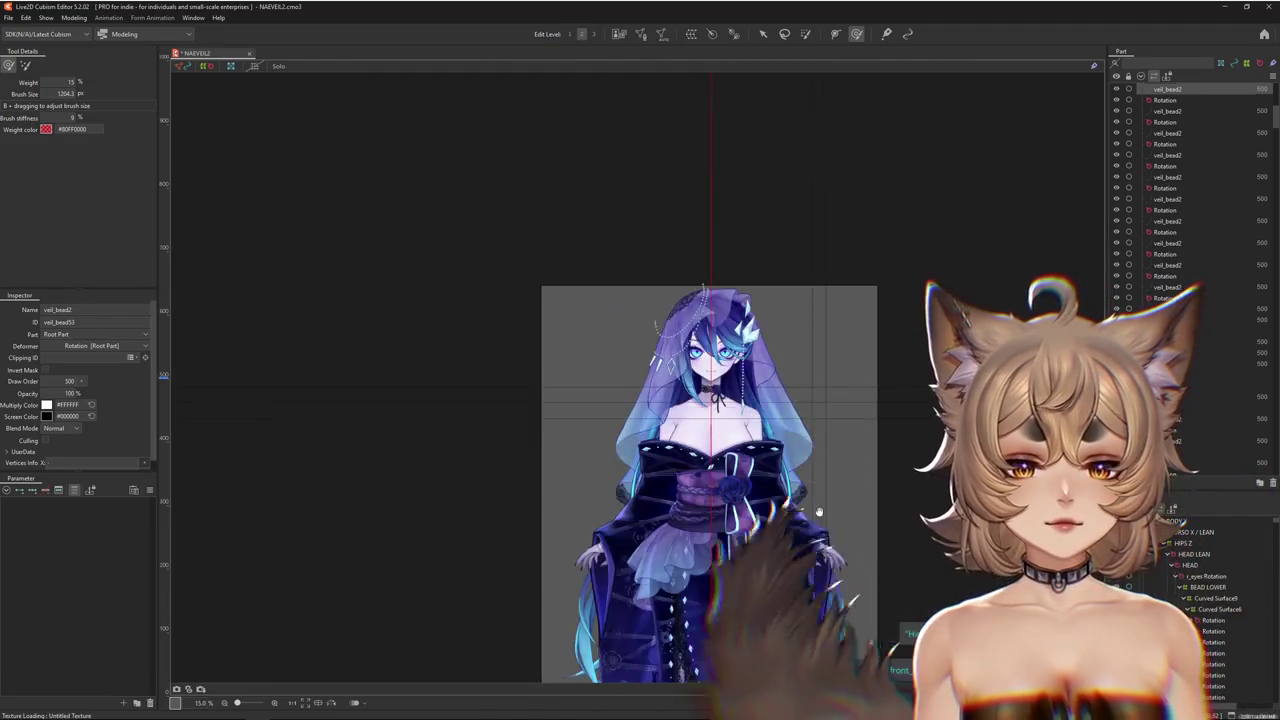
{"action": "mouse_move", "coordinate": [818, 512]}
{"action": "left_mouse_down"}
{"action": "mouse_move", "coordinate": [748, 477]}
{"action": "mouse_move", "coordinate": [766, 357]}
{"action": "mouse_move", "coordinate": [811, 464]}
{"action": "left_mouse_up"}
{"action": "scroll", "coordinate": [811, 464], "scroll_direction": "up", "scroll_amount": 1}
{"action": "scroll", "coordinate": [681, 238], "scroll_direction": "up", "scroll_amount": 3}
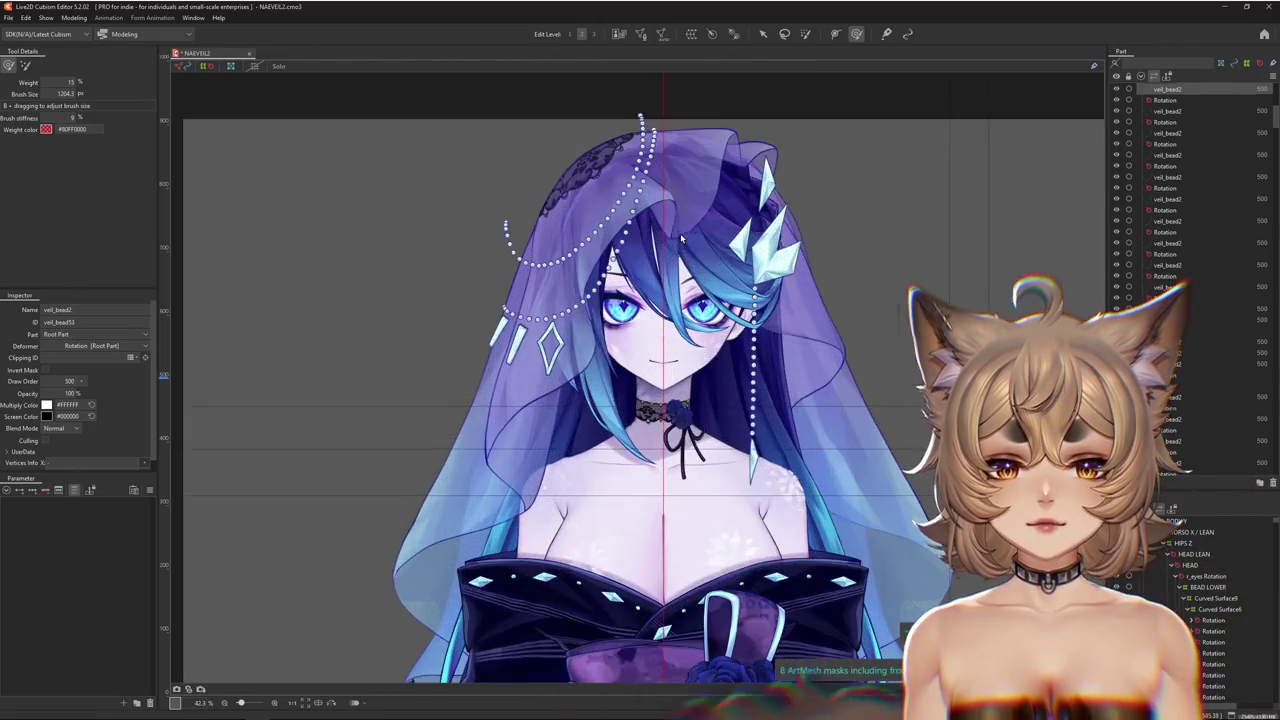
{"action": "left_click_drag", "start_coordinate": [802, 224], "coordinate": [813, 343]}
{"action": "scroll", "coordinate": [640, 290], "scroll_direction": "up", "scroll_amount": 1}
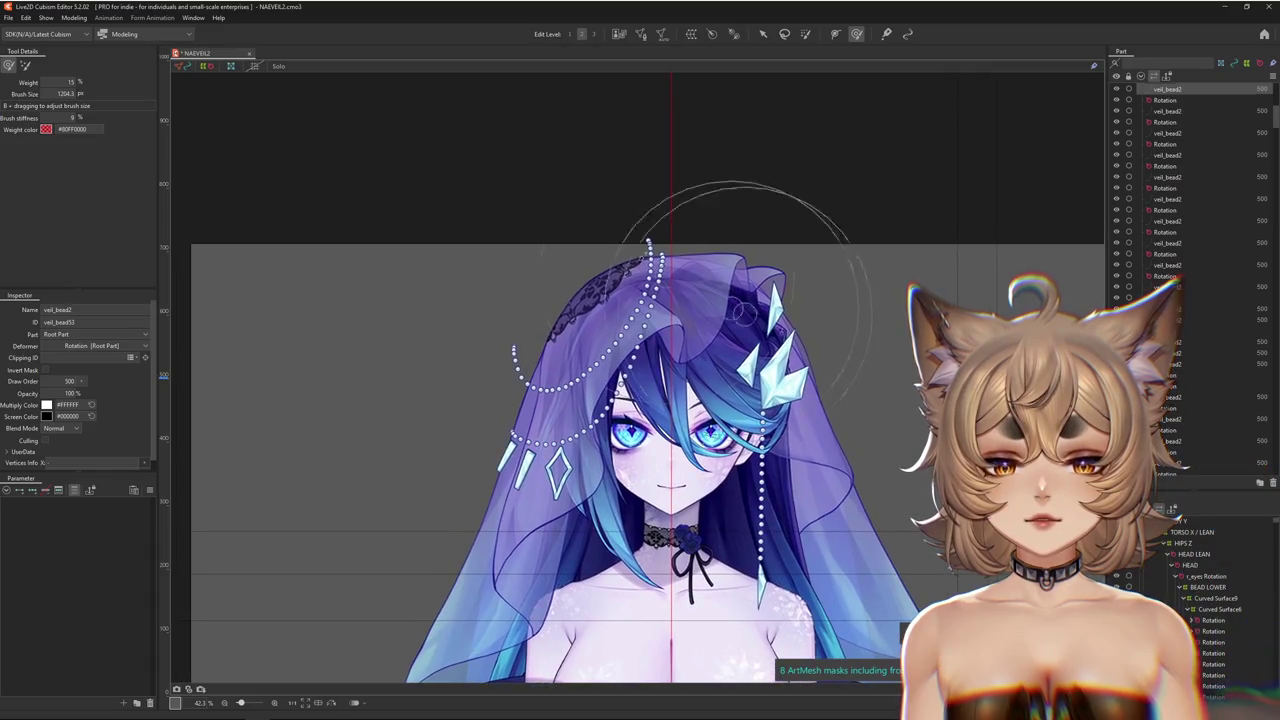
{"action": "scroll", "coordinate": [632, 282], "scroll_direction": "up", "scroll_amount": 1}
{"action": "scroll", "coordinate": [632, 282], "scroll_direction": "up", "scroll_amount": 1}
{"action": "scroll", "coordinate": [632, 282], "scroll_direction": "down", "scroll_amount": 4}
{"action": "scroll", "coordinate": [500, 250], "scroll_direction": "up", "scroll_amount": 1}
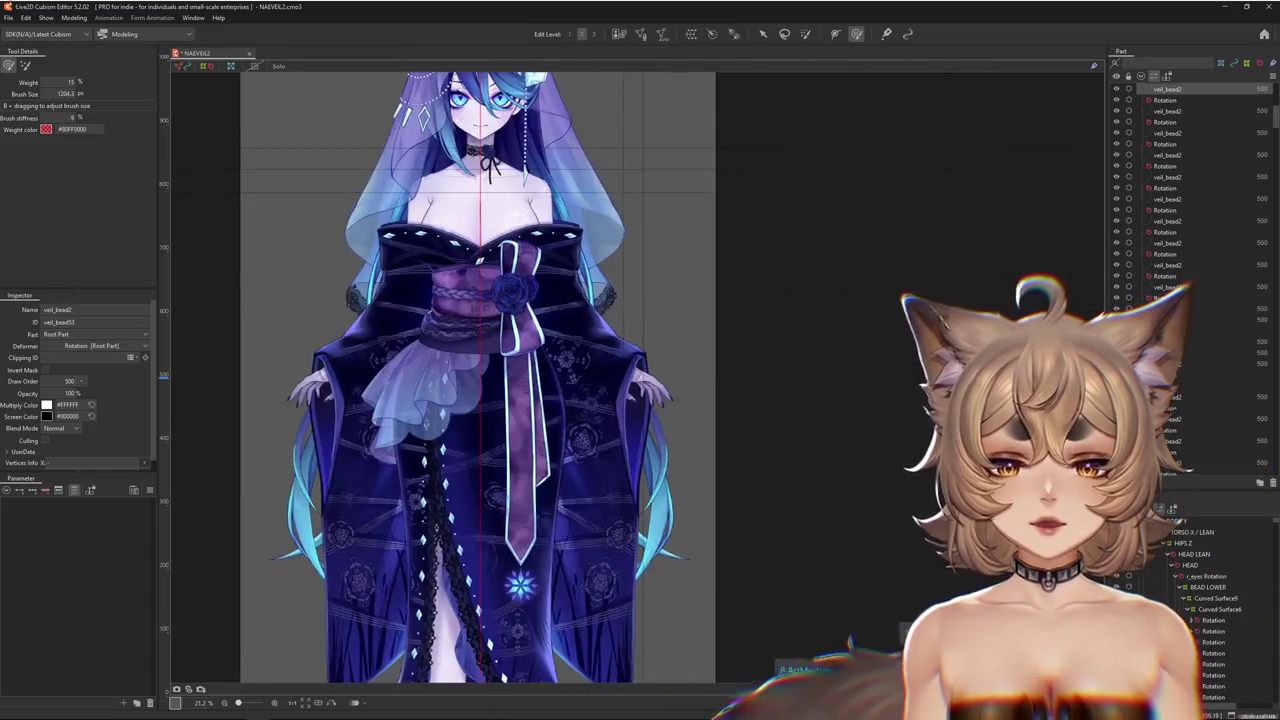
{"action": "left_click", "coordinate": [74, 18]}
{"action": "left_click", "coordinate": [118, 242]}
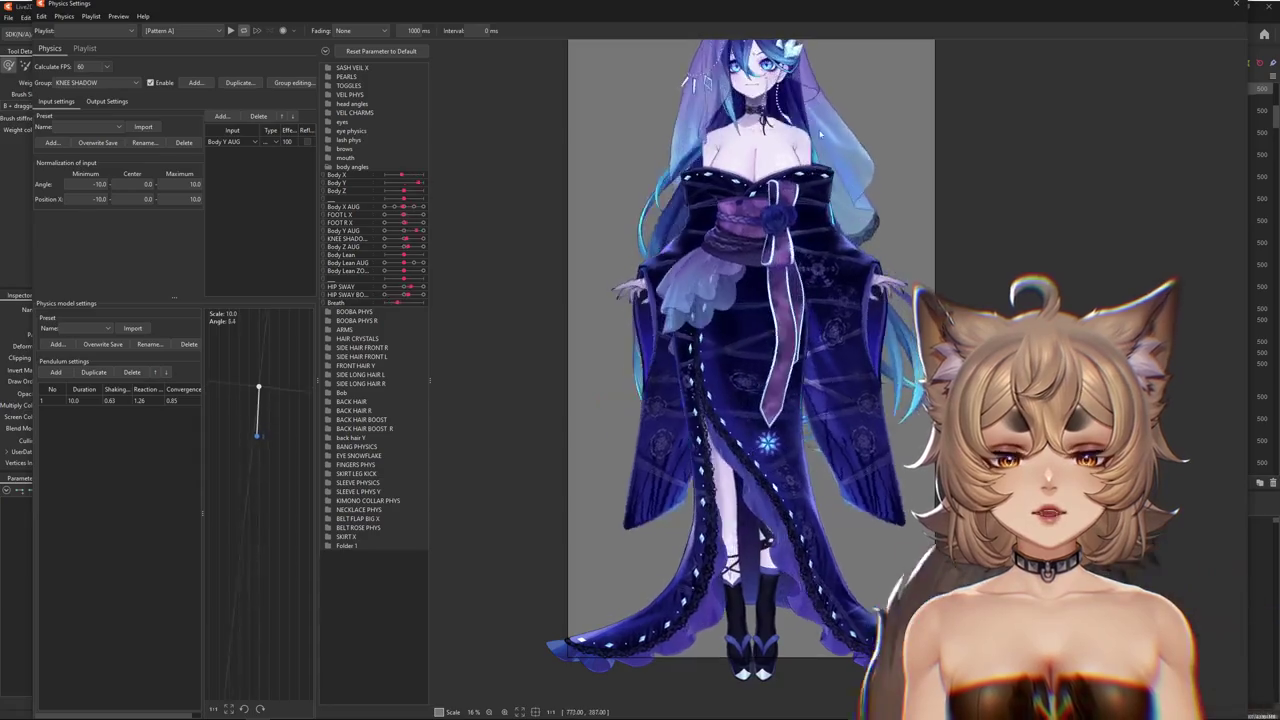
{"action": "scroll", "coordinate": [670, 388], "scroll_direction": "up", "scroll_amount": 3}
{"action": "scroll", "coordinate": [670, 388], "scroll_direction": "up", "scroll_amount": 2}
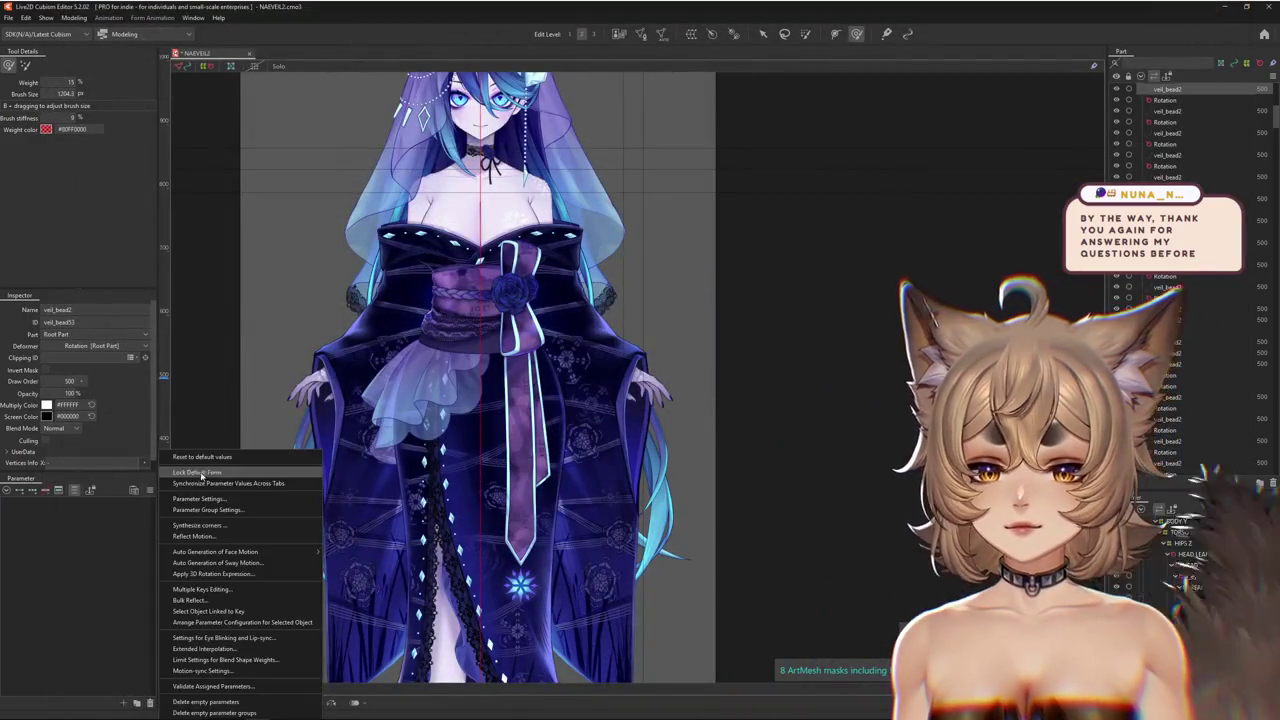
Zoom into the head and select Curved Surface6, nested under Curved Surface9
{"action": "scroll", "coordinate": [465, 335], "scroll_direction": "up", "scroll_amount": 3}
{"action": "scroll", "coordinate": [465, 335], "scroll_direction": "up", "scroll_amount": 3}
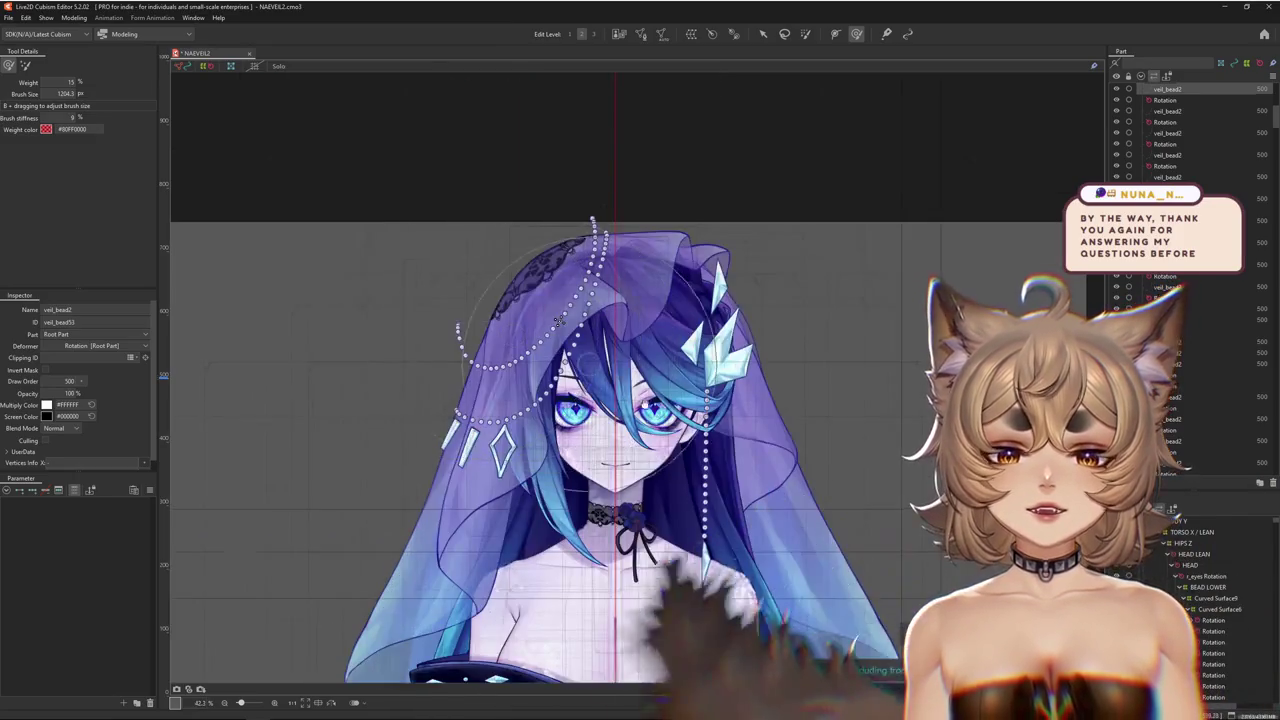
{"action": "left_click", "coordinate": [1207, 610]}
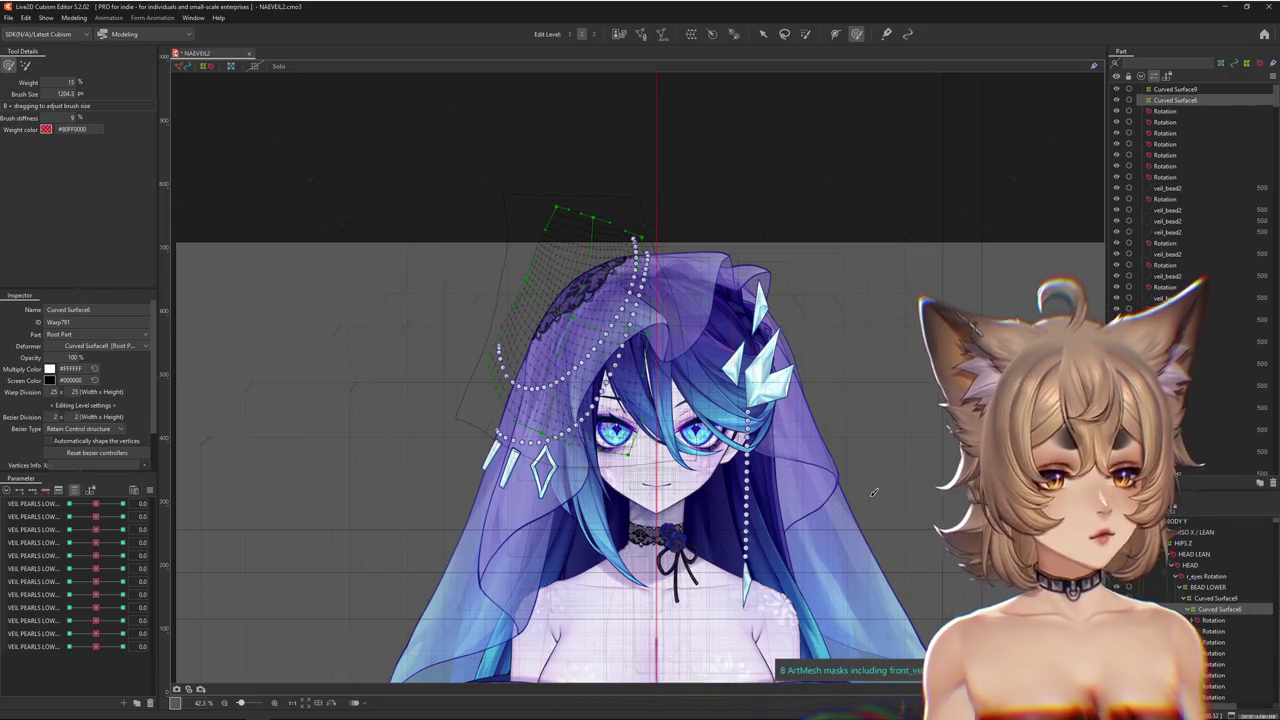
{"action": "scroll", "coordinate": [637, 493], "scroll_direction": "up", "scroll_amount": 2}
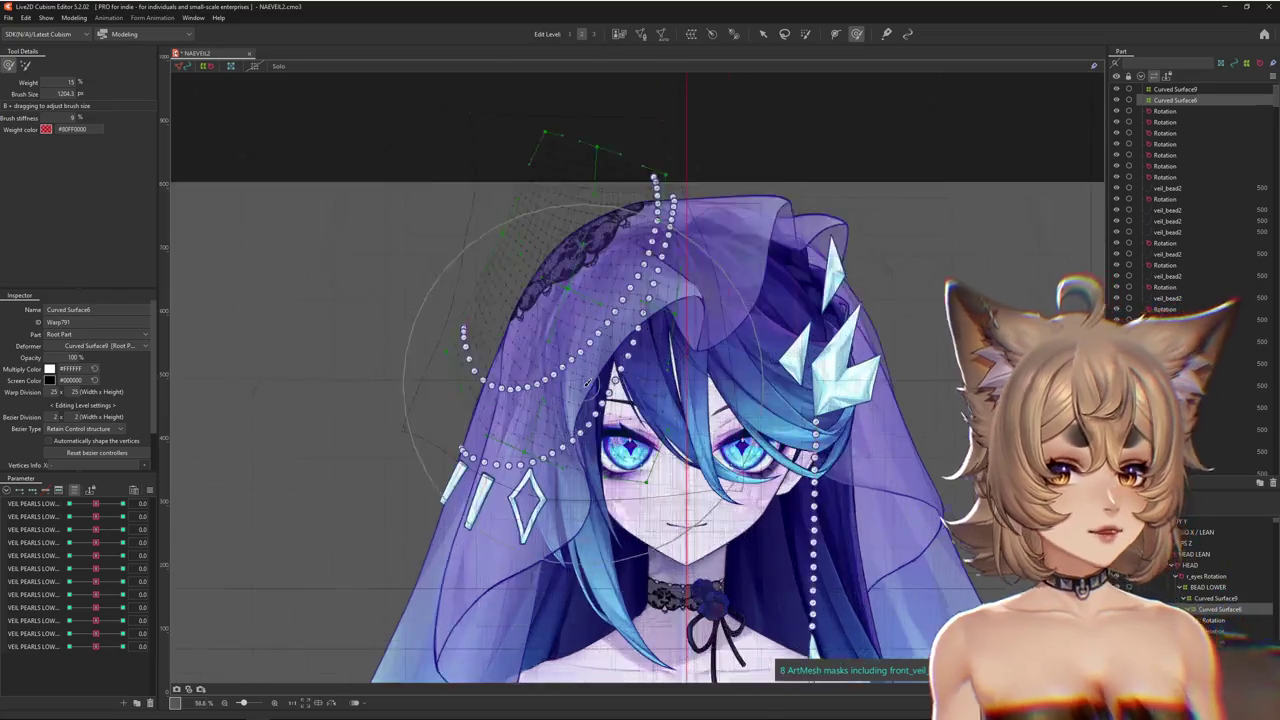
Reframe the view over the veiled head's warp grid and toggle the deform mode, brush at 15% weight
{"action": "scroll", "coordinate": [637, 493], "scroll_direction": "up", "scroll_amount": 2}
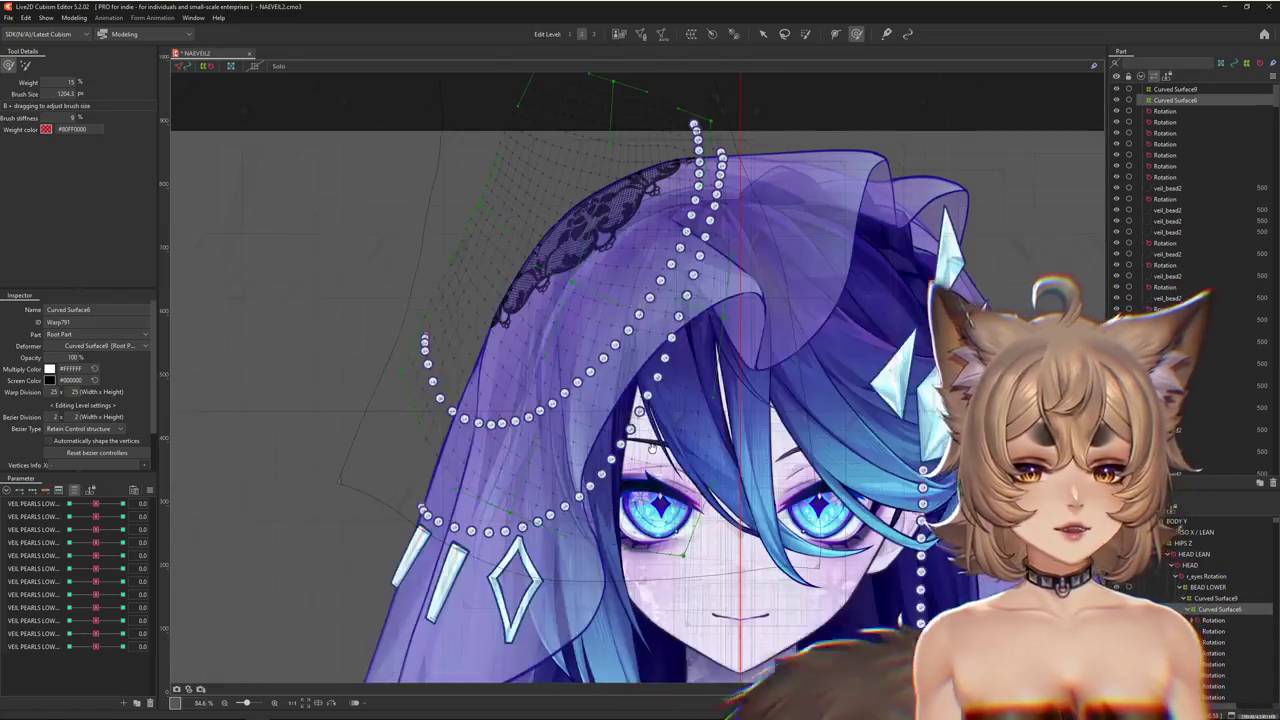
{"action": "mouse_move", "coordinate": [828, 458]}
{"action": "left_mouse_down"}
{"action": "mouse_move", "coordinate": [793, 385]}
{"action": "mouse_move", "coordinate": [809, 386]}
{"action": "left_mouse_up"}
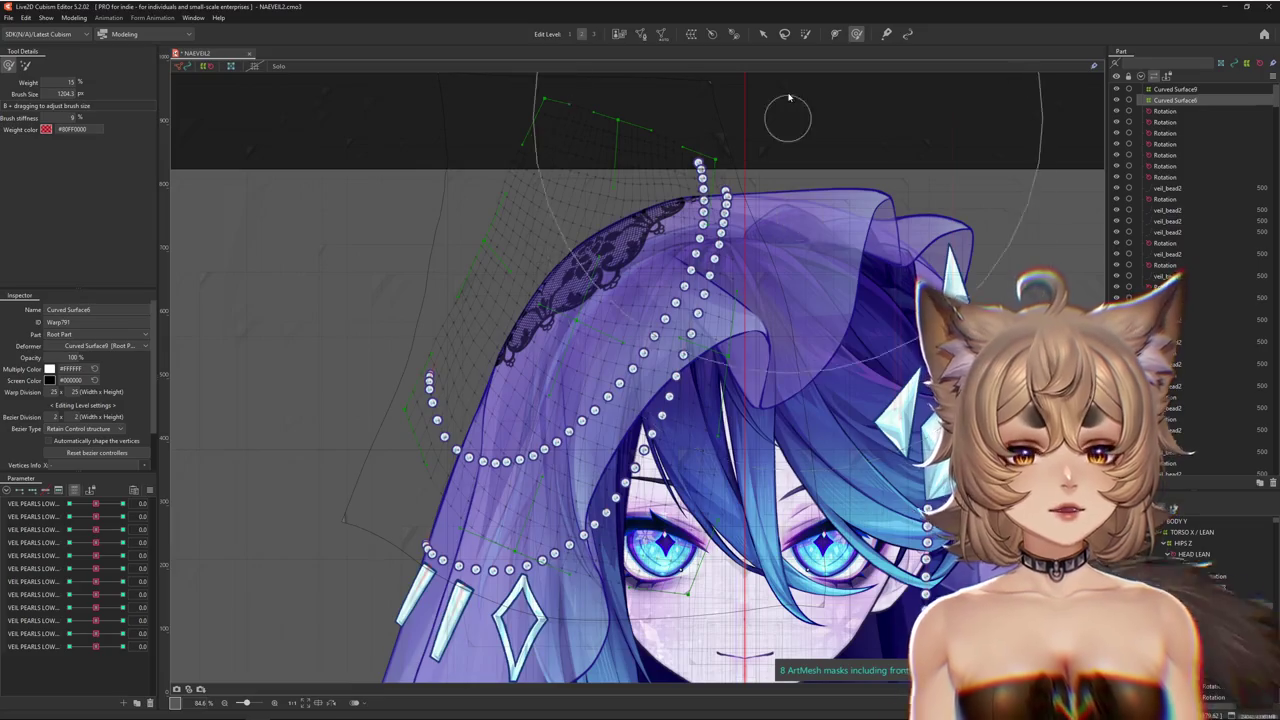
{"action": "scroll", "coordinate": [337, 294], "scroll_direction": "down", "scroll_amount": 3}
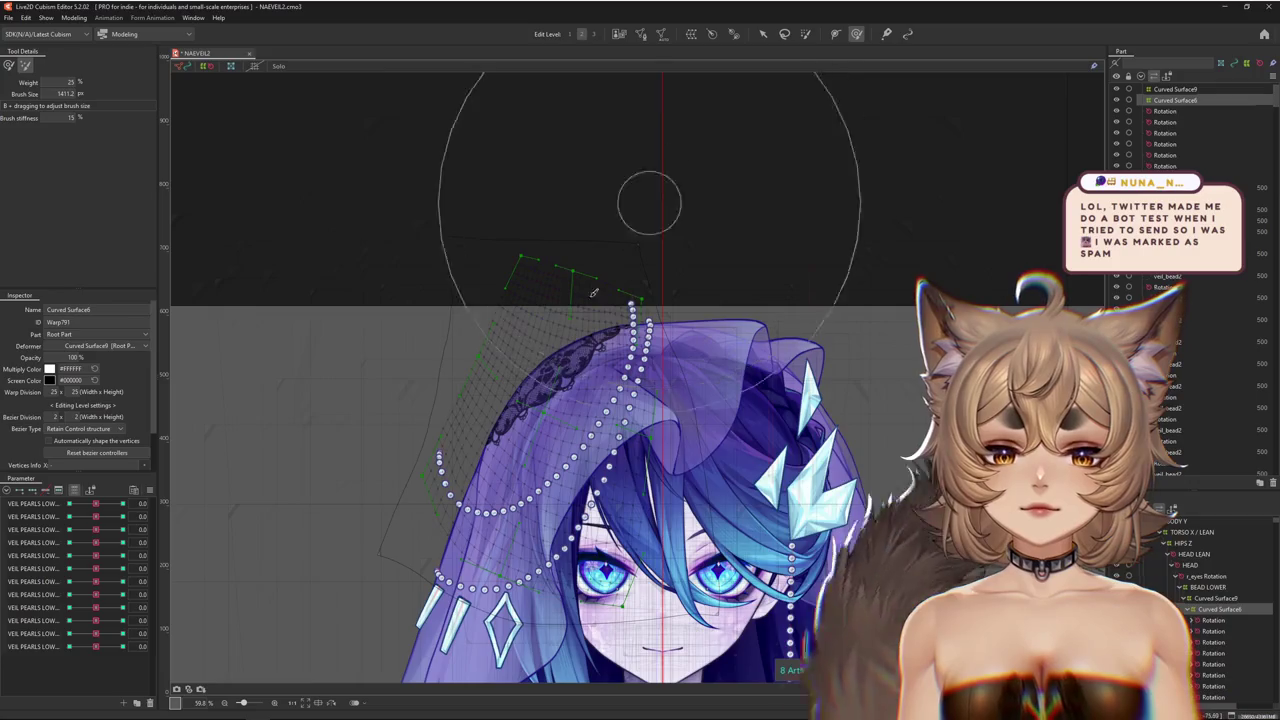
{"action": "left_click_drag", "start_coordinate": [491, 386], "coordinate": [515, 350]}
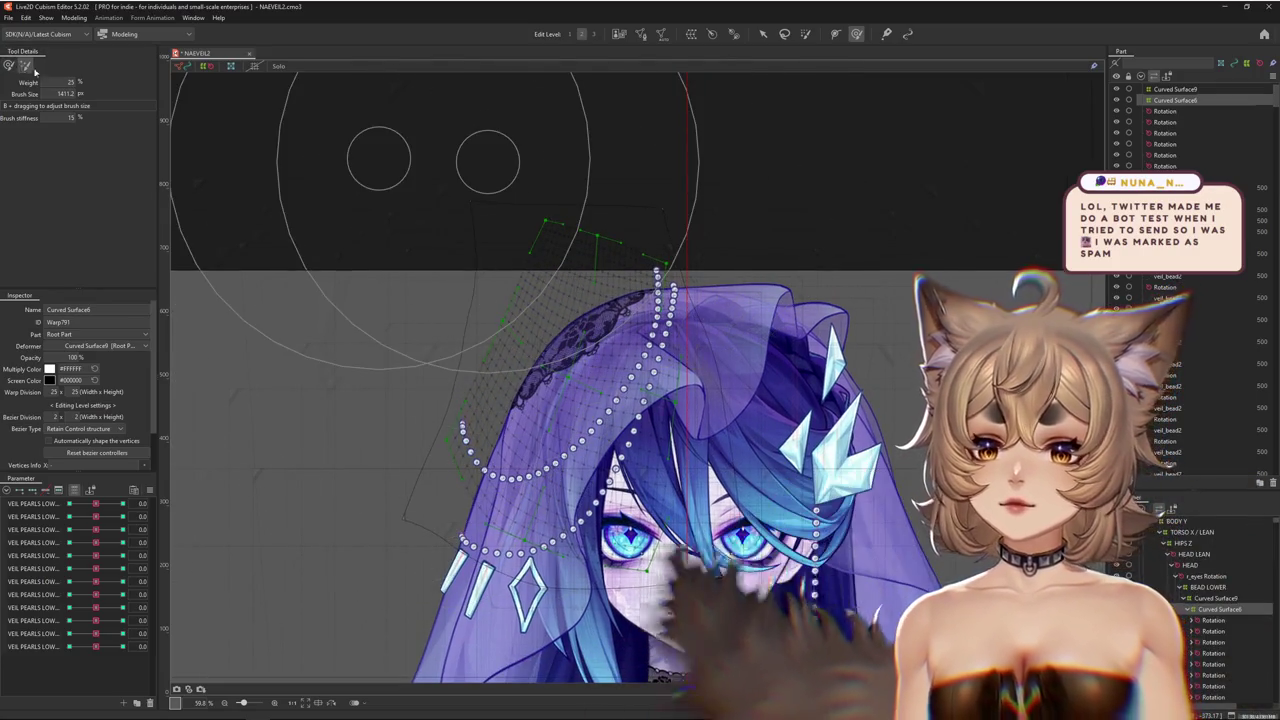
{"action": "left_click_drag", "start_coordinate": [630, 270], "coordinate": [666, 367]}
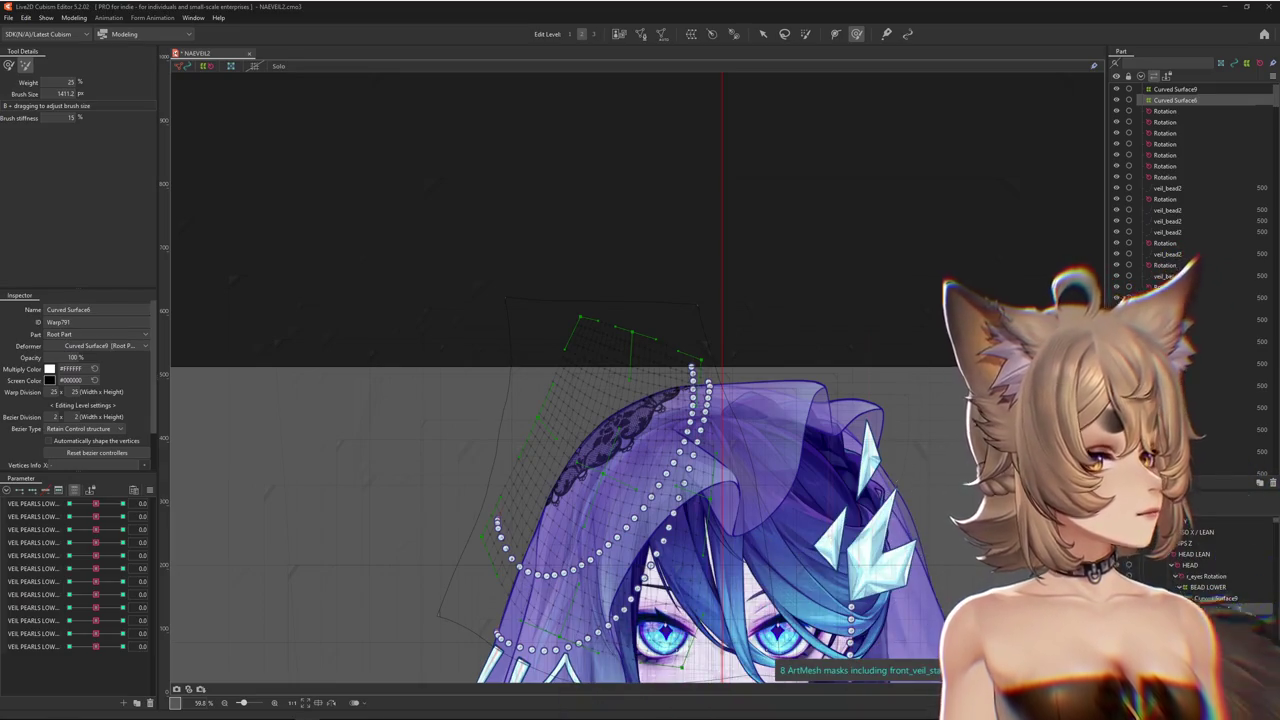
{"action": "scroll", "coordinate": [743, 419], "scroll_direction": "down", "scroll_amount": 2}
{"action": "scroll", "coordinate": [743, 419], "scroll_direction": "down", "scroll_amount": 2}
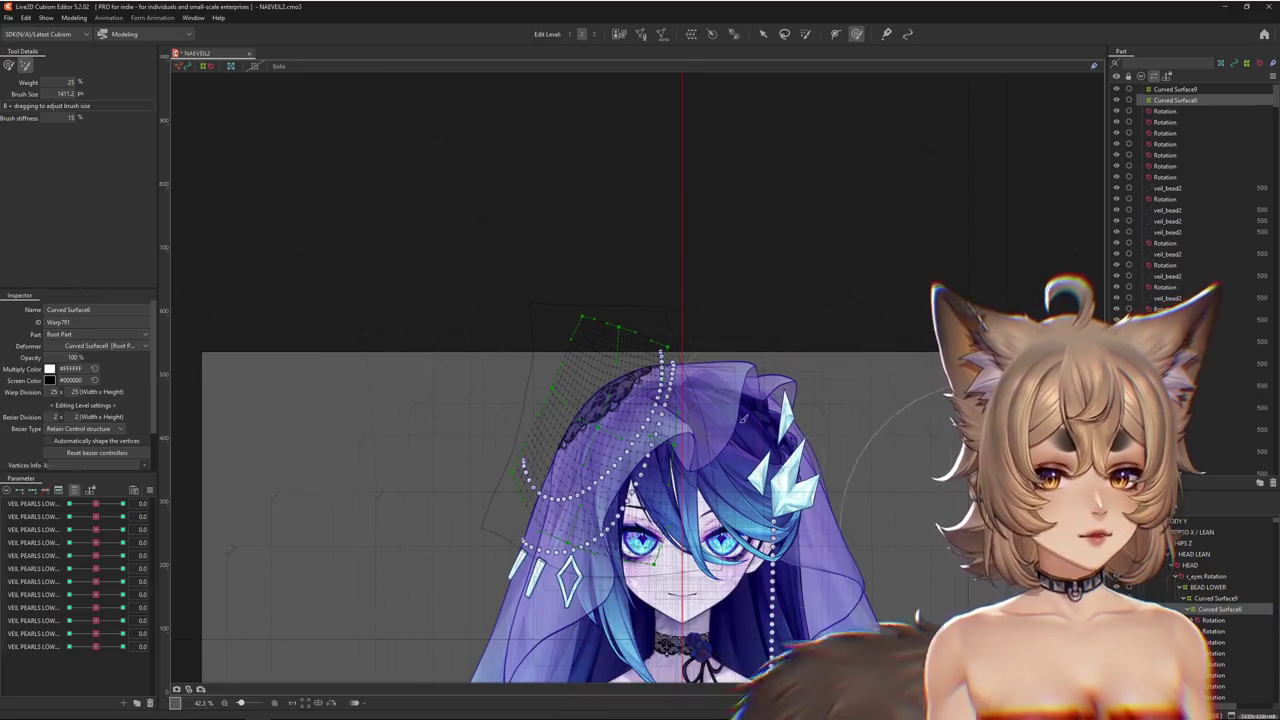
{"action": "scroll", "coordinate": [743, 419], "scroll_direction": "up", "scroll_amount": 4}
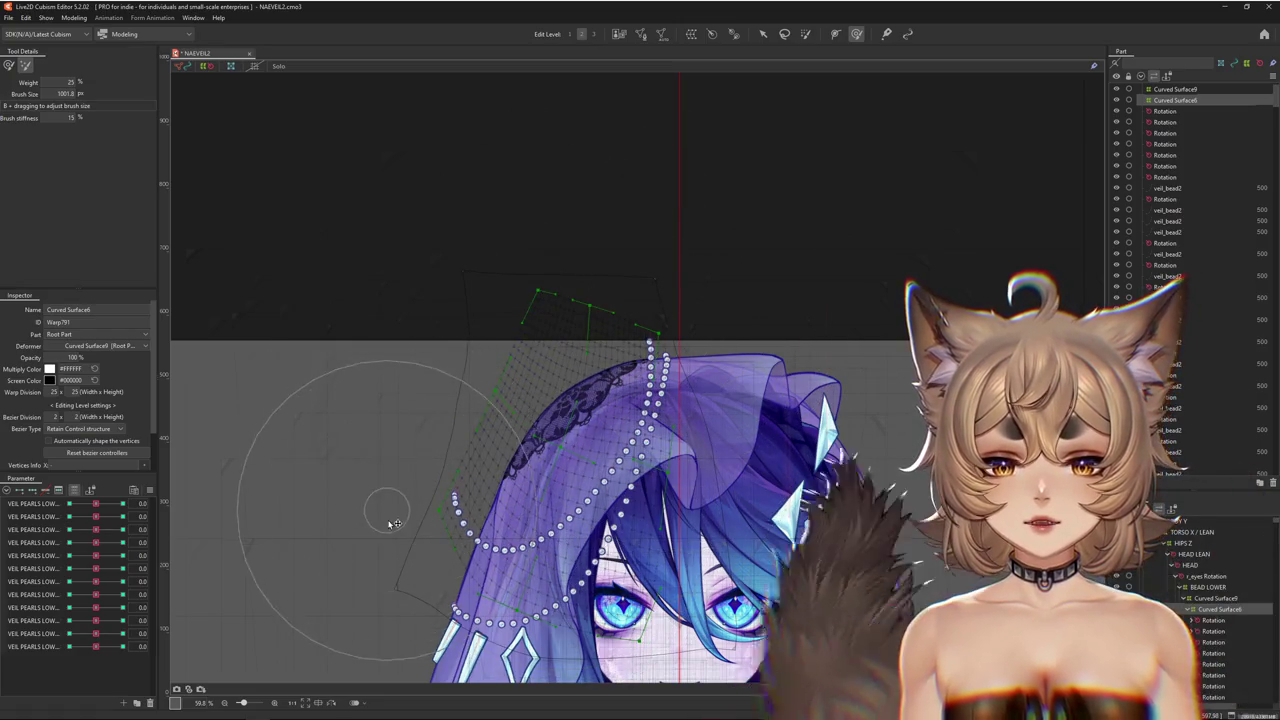
{"action": "scroll", "coordinate": [250, 320], "scroll_direction": "down", "scroll_amount": 1}
{"action": "left_click", "coordinate": [8, 65]}
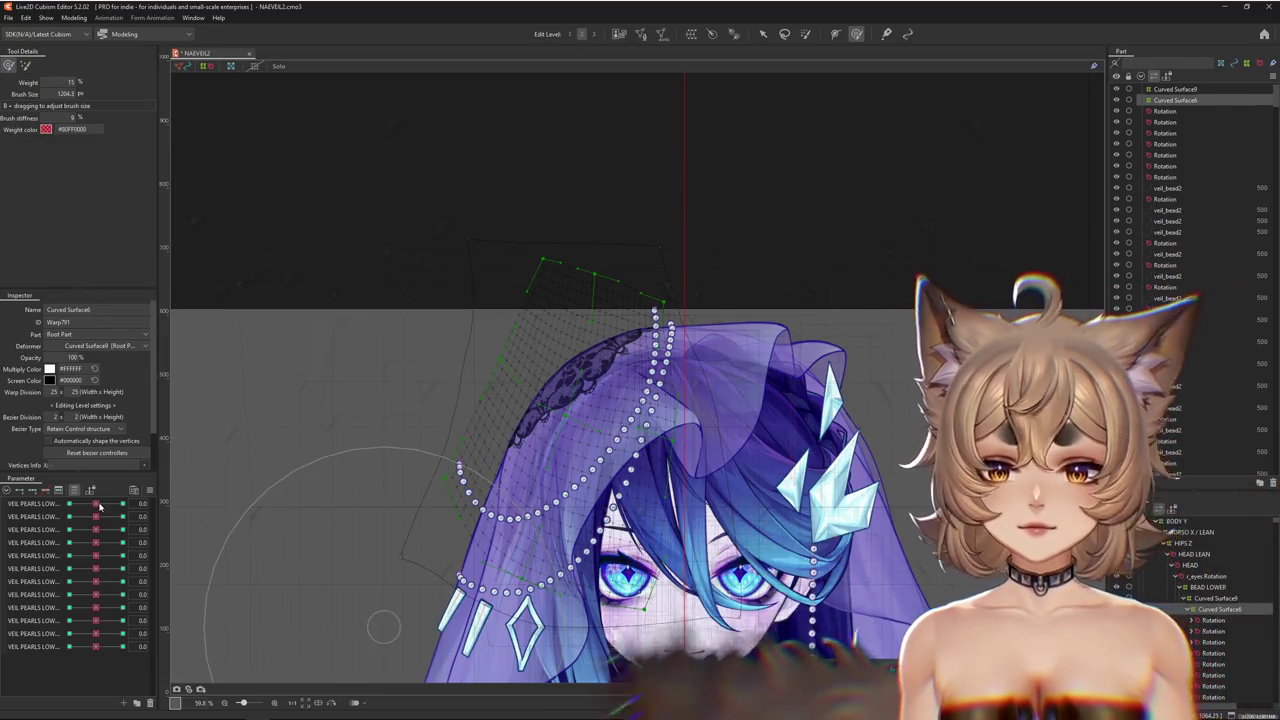
Scrub the first VEIL PEARLS key to test the bend, then select BEAD LOWER and Curved Surface9
{"action": "left_click", "coordinate": [123, 505]}
{"action": "left_click_drag", "start_coordinate": [123, 505], "coordinate": [51, 511]}
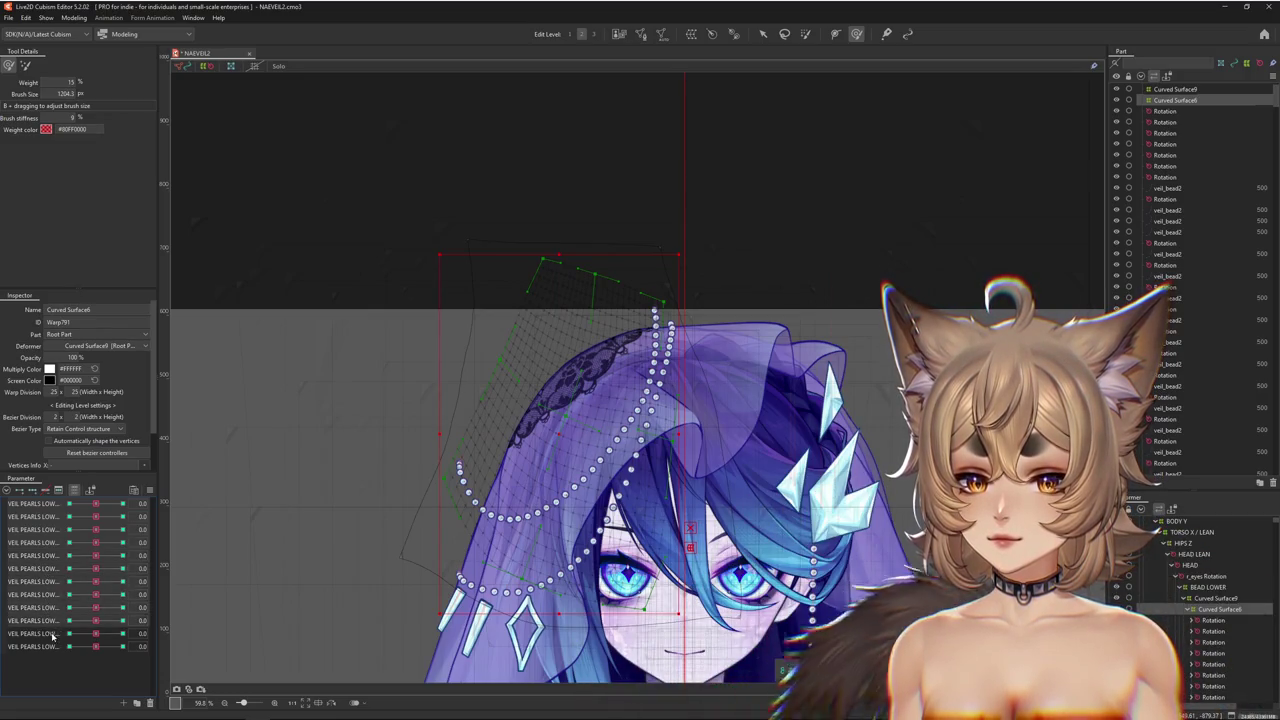
{"action": "left_click", "coordinate": [1208, 587]}
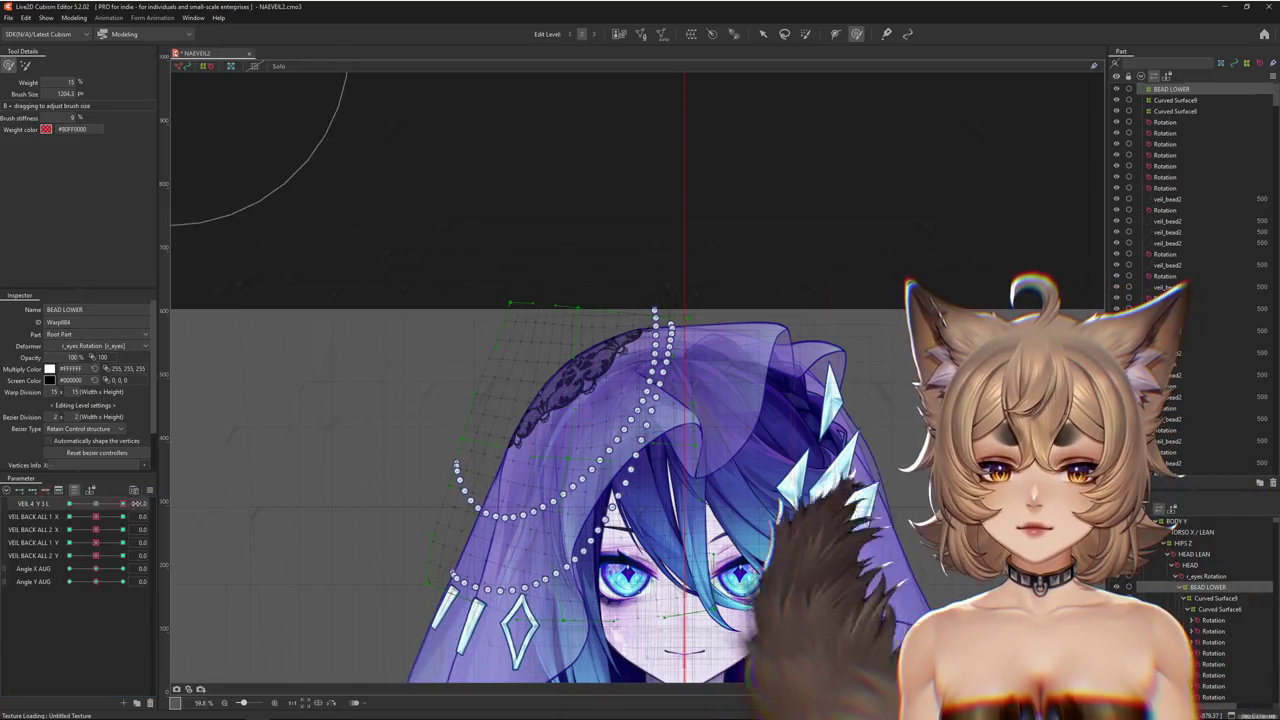
{"action": "left_click", "coordinate": [1210, 598]}
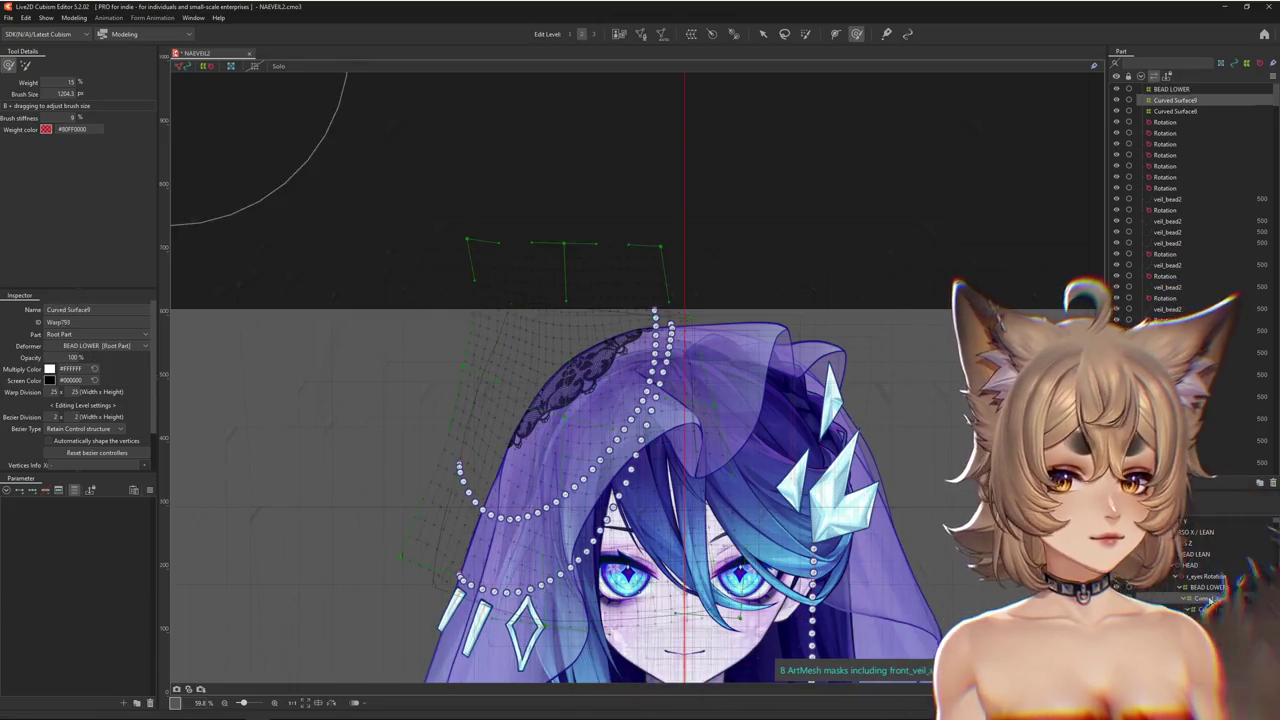
Merge Curved Surface9 into its child, leaving Curved Surface6 under BEAD LOWER, then open physics settings
{"action": "left_click", "coordinate": [1216, 609]}
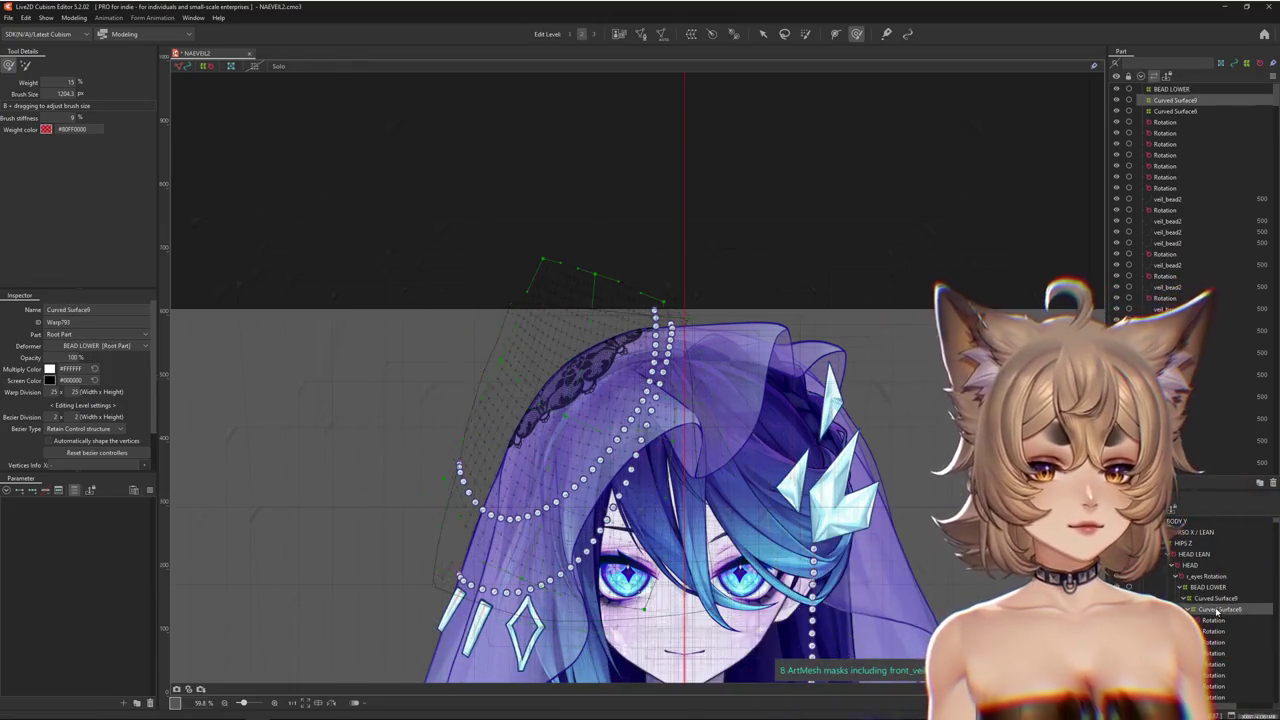
{"action": "left_click", "coordinate": [1214, 598]}
{"action": "left_click", "coordinate": [66, 18]}
{"action": "mouse_move", "coordinate": [85, 31]}
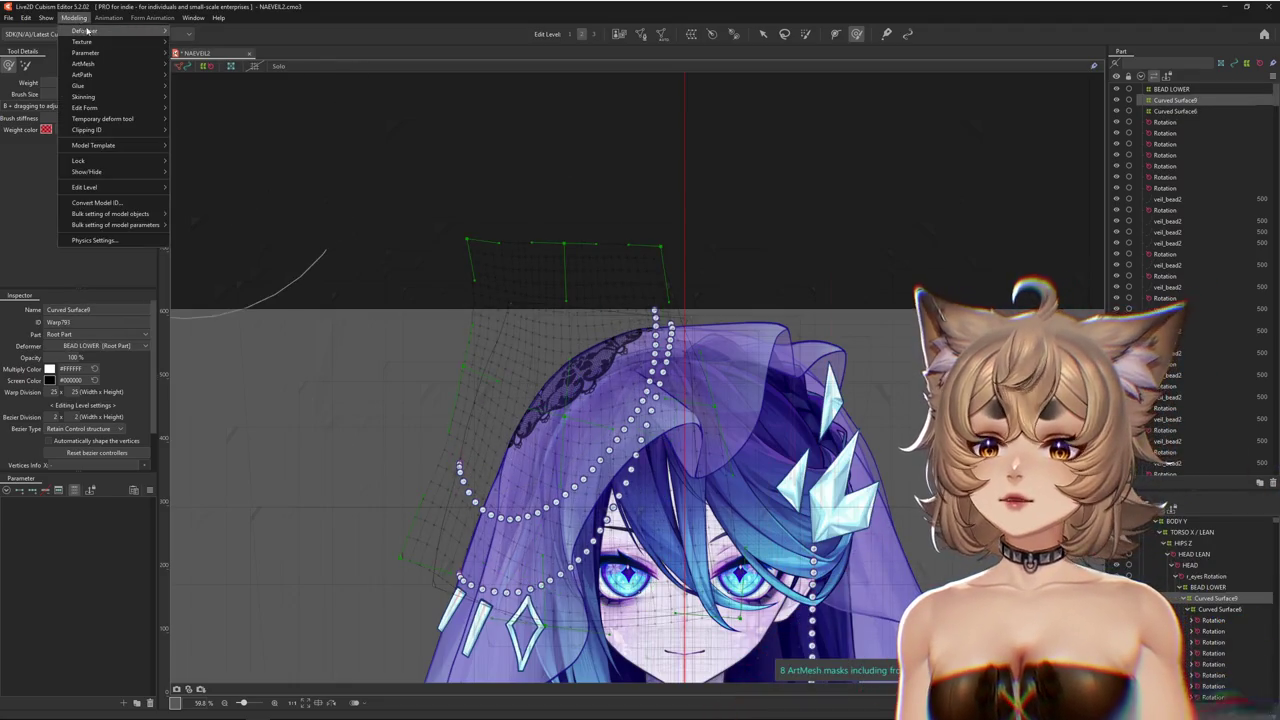
{"action": "left_click", "coordinate": [1208, 590]}
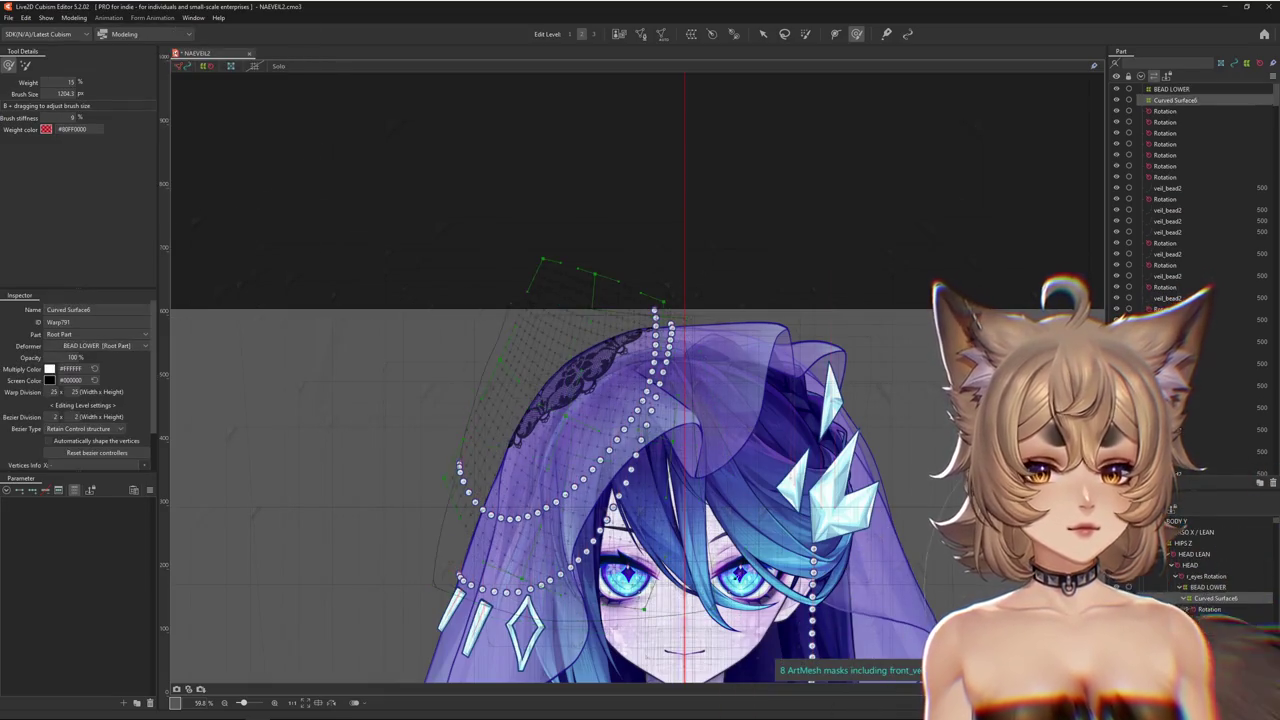
{"action": "left_click", "coordinate": [74, 18]}
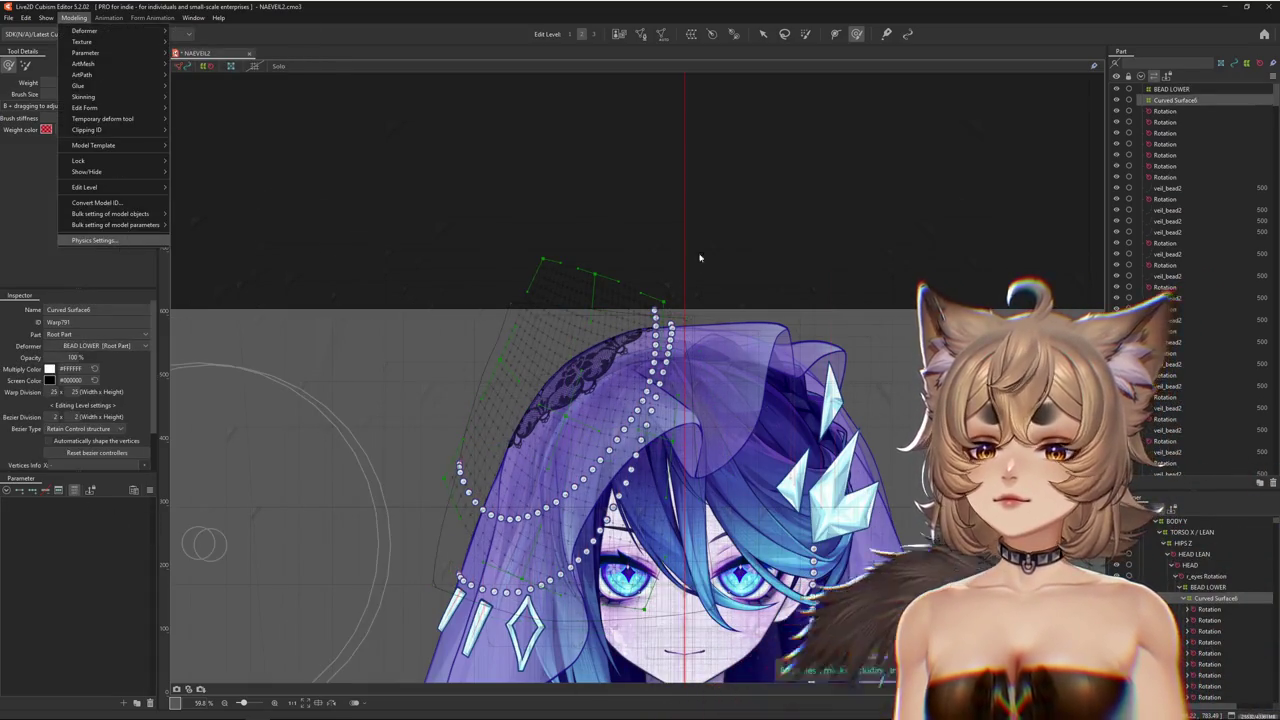
{"action": "key", "text": "Return"}
{"action": "scroll", "coordinate": [812, 187], "scroll_direction": "up", "scroll_amount": 5}
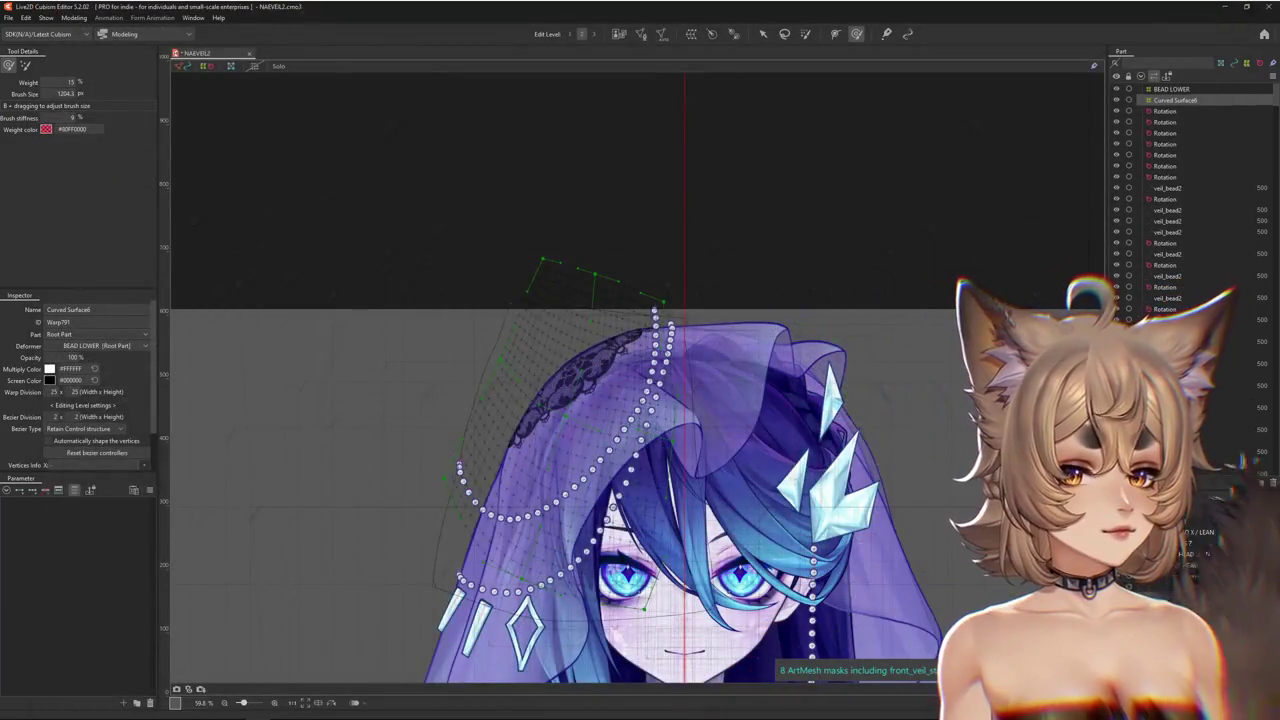
{"action": "left_click", "coordinate": [1200, 609]}
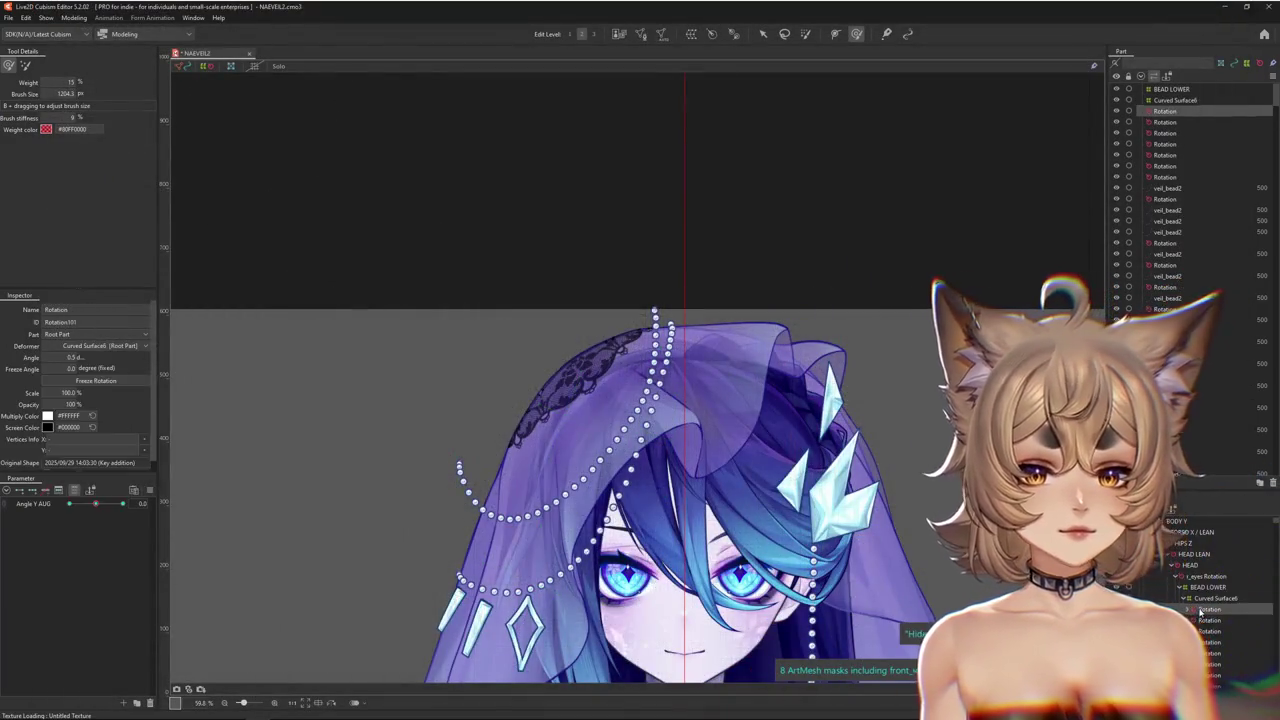
Select the BEAD LOWER warp and test the veil against the head's vertical tilt
{"action": "left_click", "coordinate": [1208, 598]}
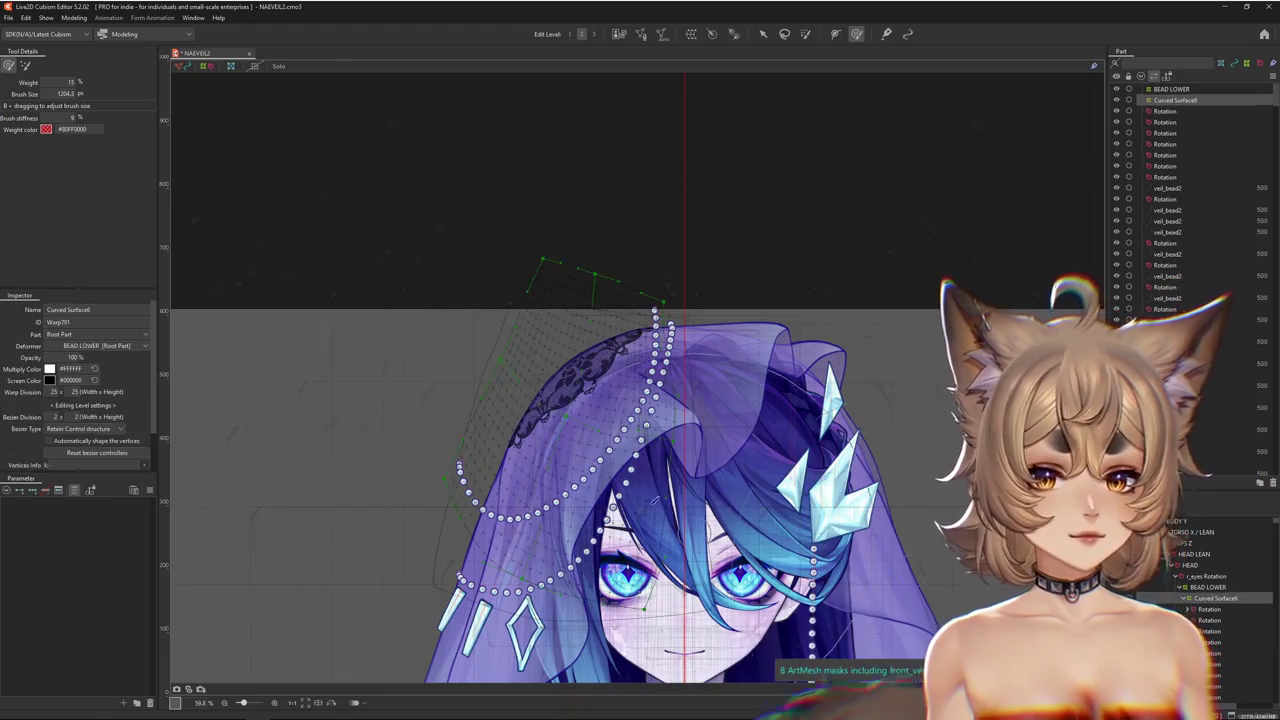
{"action": "left_click", "coordinate": [1197, 588]}
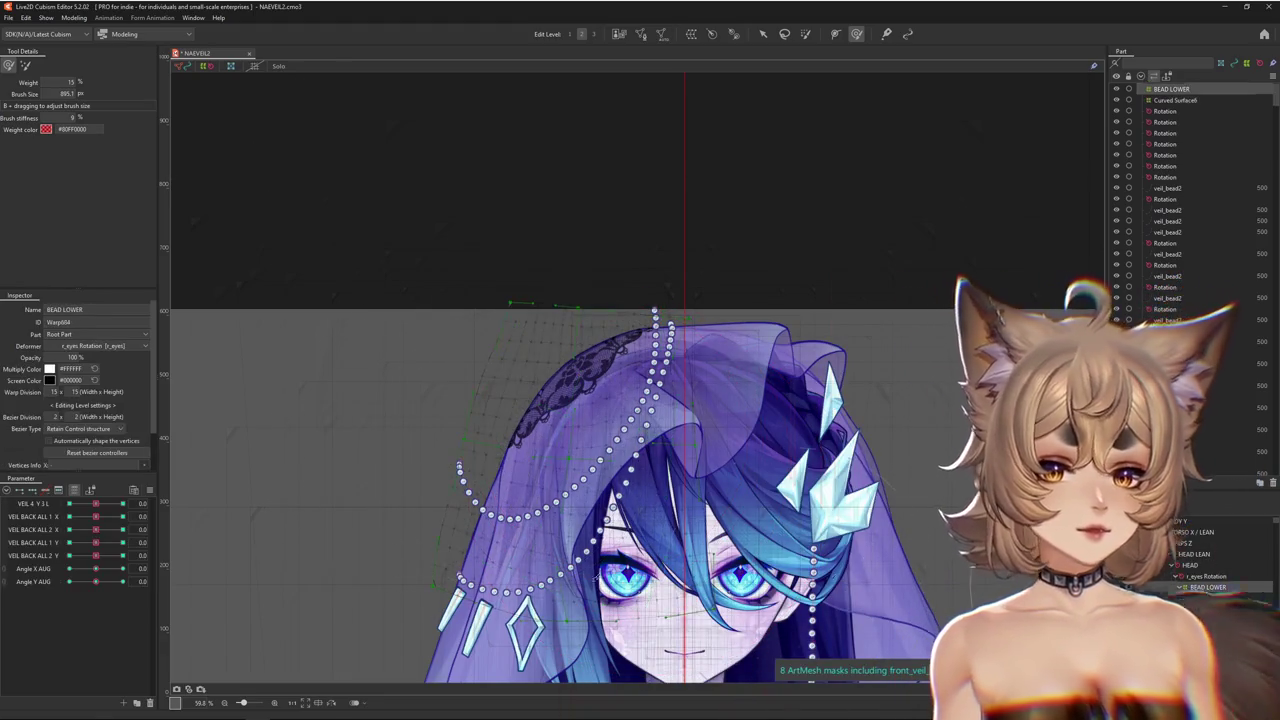
{"action": "mouse_move", "coordinate": [96, 584]}
{"action": "left_mouse_down"}
{"action": "mouse_move", "coordinate": [101, 565]}
{"action": "mouse_move", "coordinate": [255, 563]}
{"action": "left_mouse_up"}
With Curved Surface6 selected, expand the head angles group and set Angle X AUG to 30
{"action": "left_click", "coordinate": [1215, 598]}
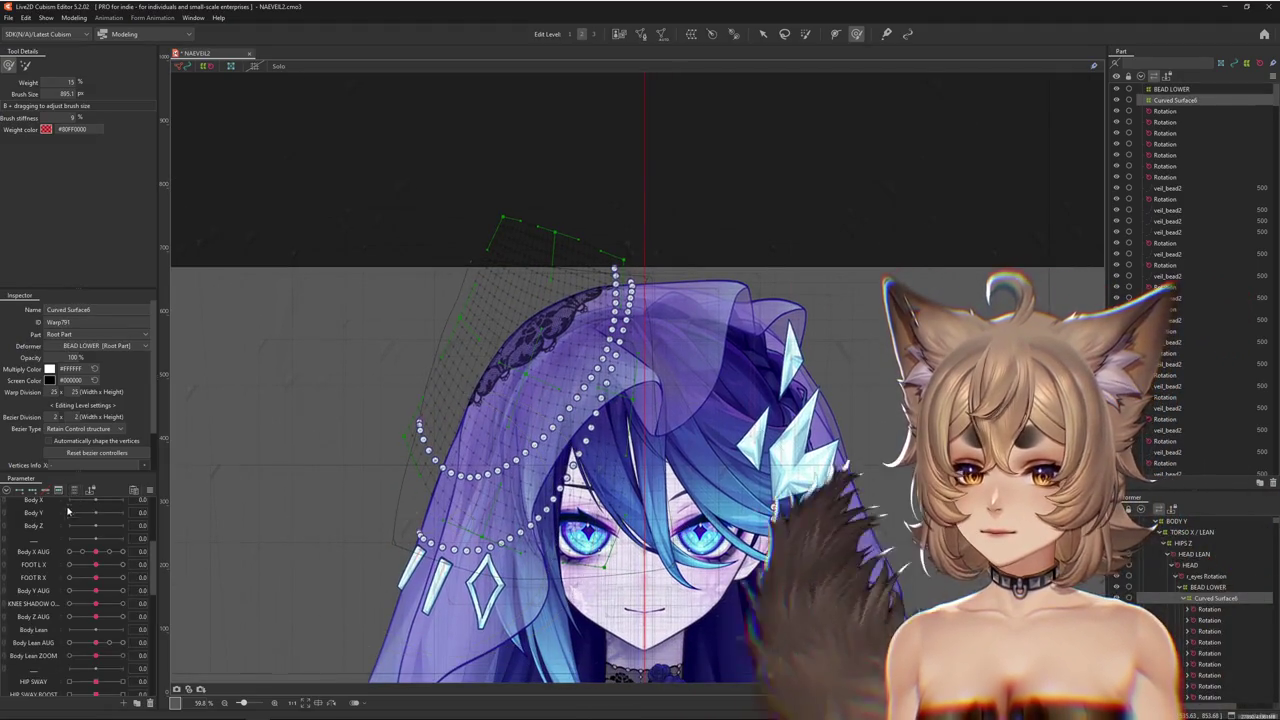
{"action": "left_click", "coordinate": [19, 490]}
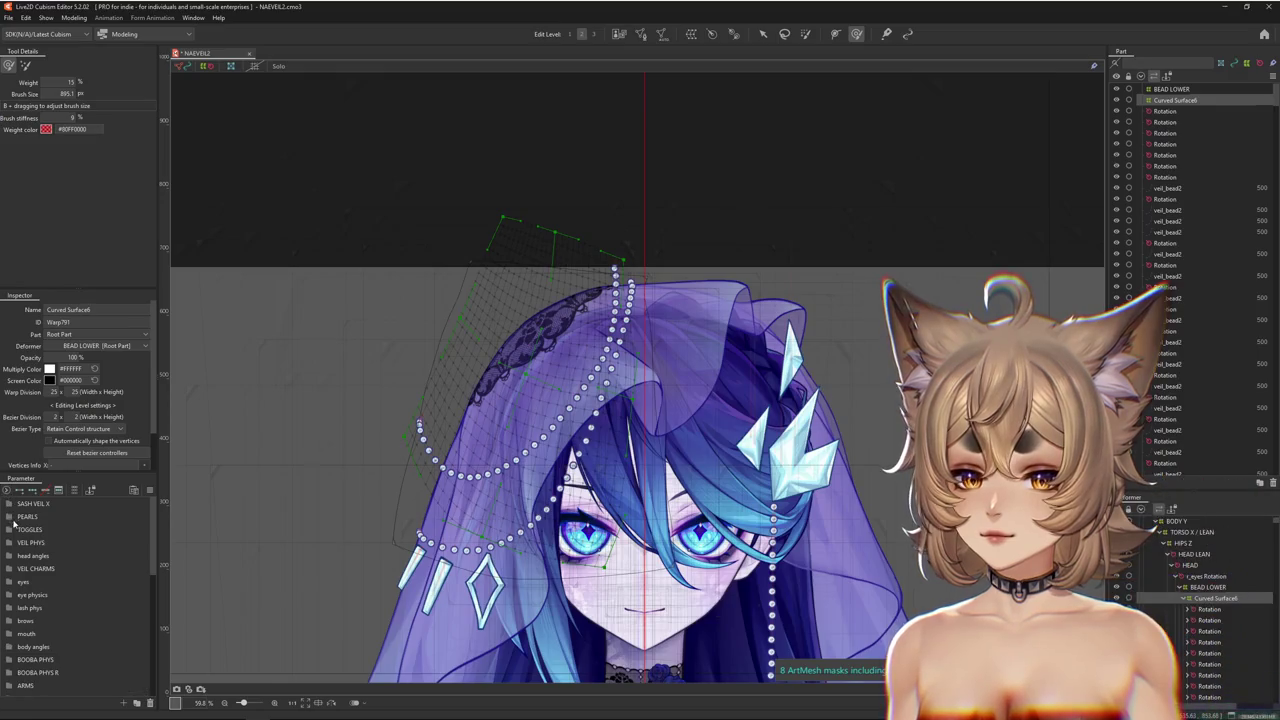
{"action": "left_click", "coordinate": [14, 556]}
{"action": "left_click_drag", "start_coordinate": [96, 581], "coordinate": [152, 583]}
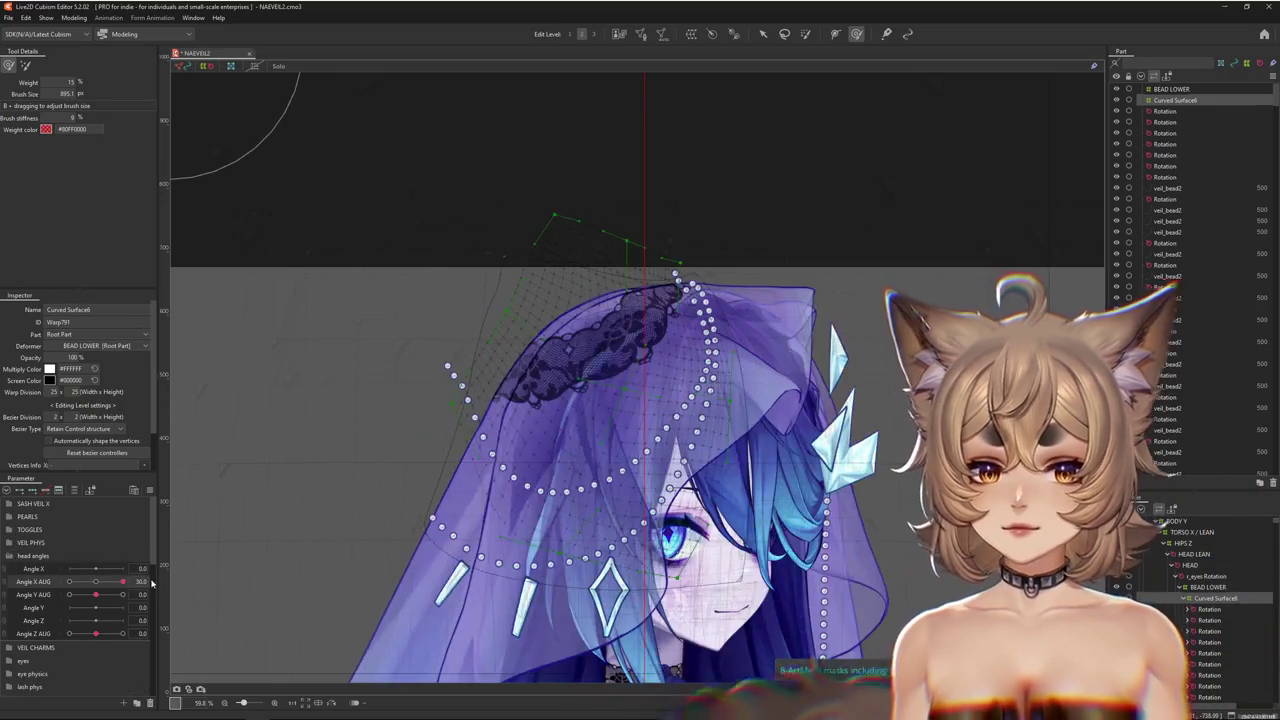
{"action": "left_click", "coordinate": [97, 584]}
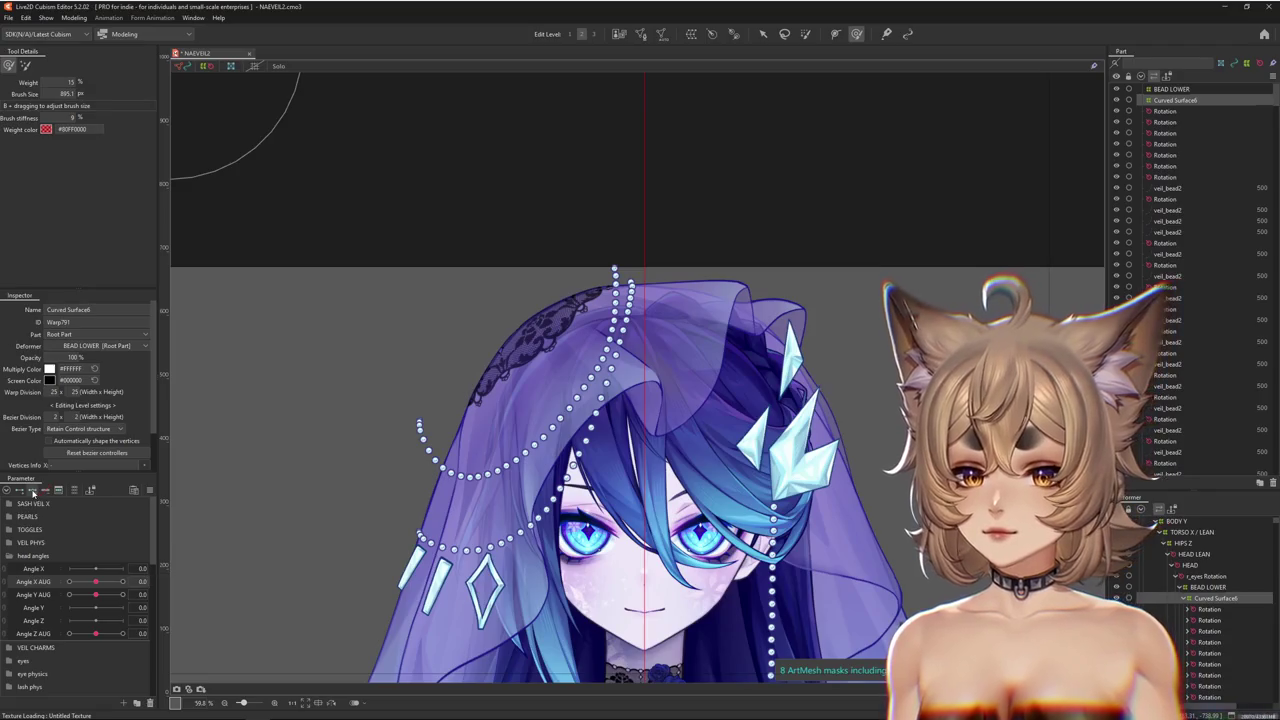
{"action": "left_click_drag", "start_coordinate": [96, 584], "coordinate": [140, 583]}
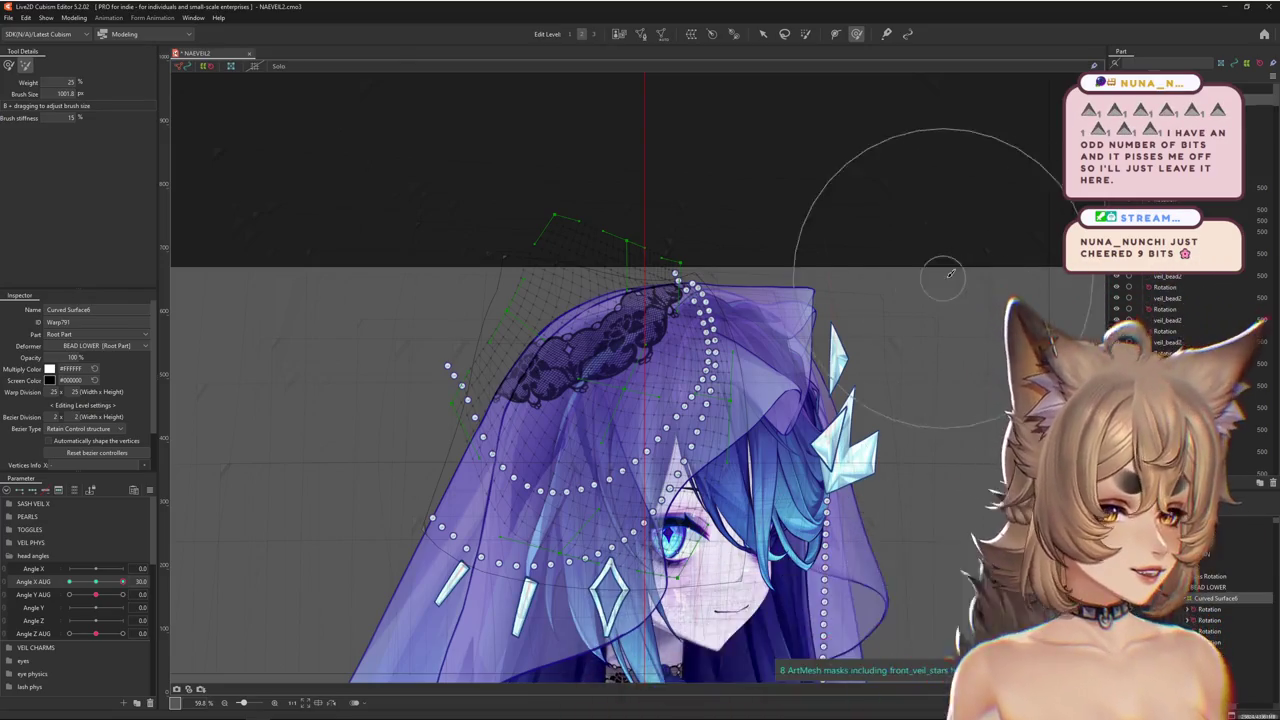
{"action": "scroll", "coordinate": [1060, 290], "scroll_direction": "down", "scroll_amount": 2}
{"action": "scroll", "coordinate": [717, 336], "scroll_direction": "up", "scroll_amount": 2}
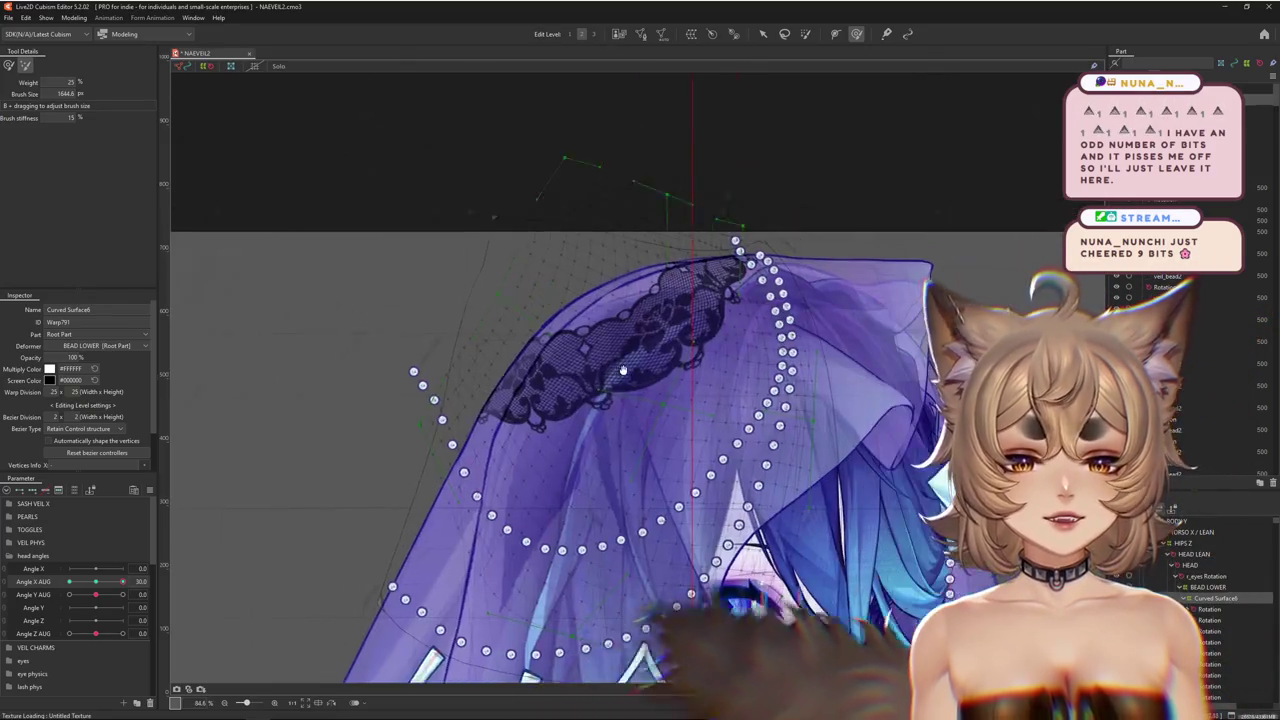
{"action": "scroll", "coordinate": [803, 363], "scroll_direction": "up", "scroll_amount": 1}
{"action": "left_click_drag", "start_coordinate": [704, 195], "coordinate": [717, 246]}
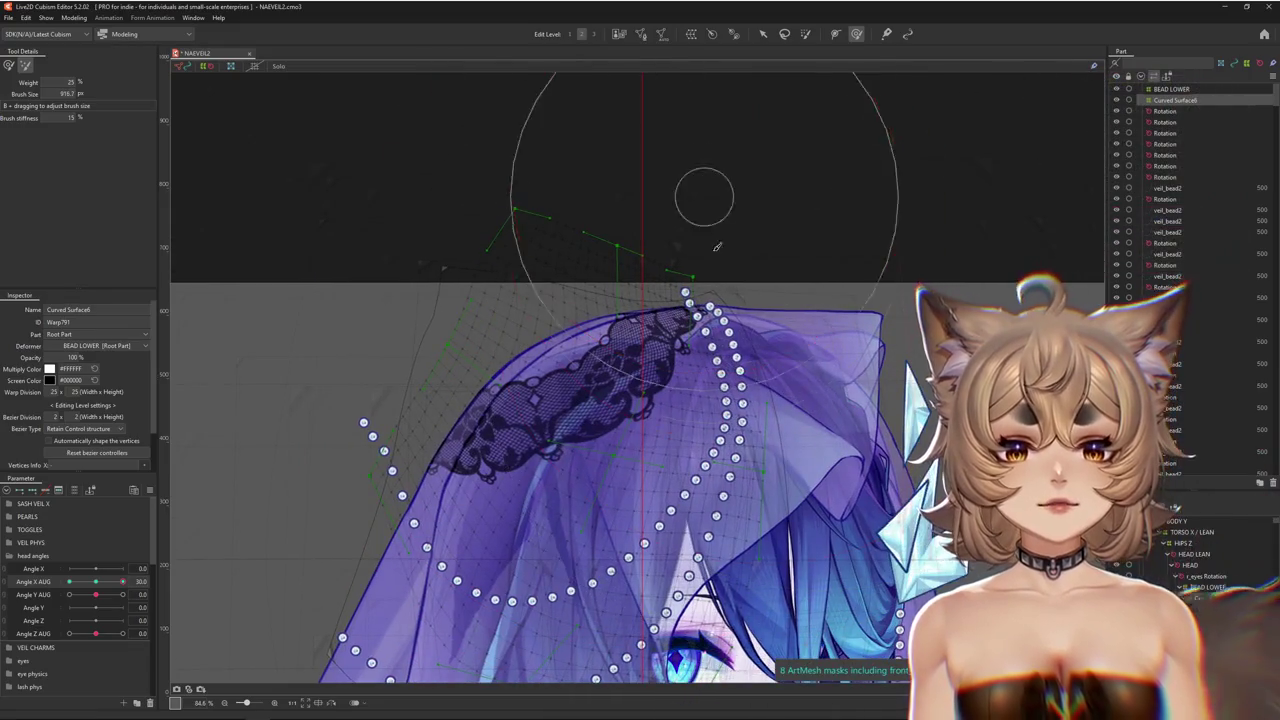
{"action": "left_click_drag", "start_coordinate": [760, 390], "coordinate": [722, 291]}
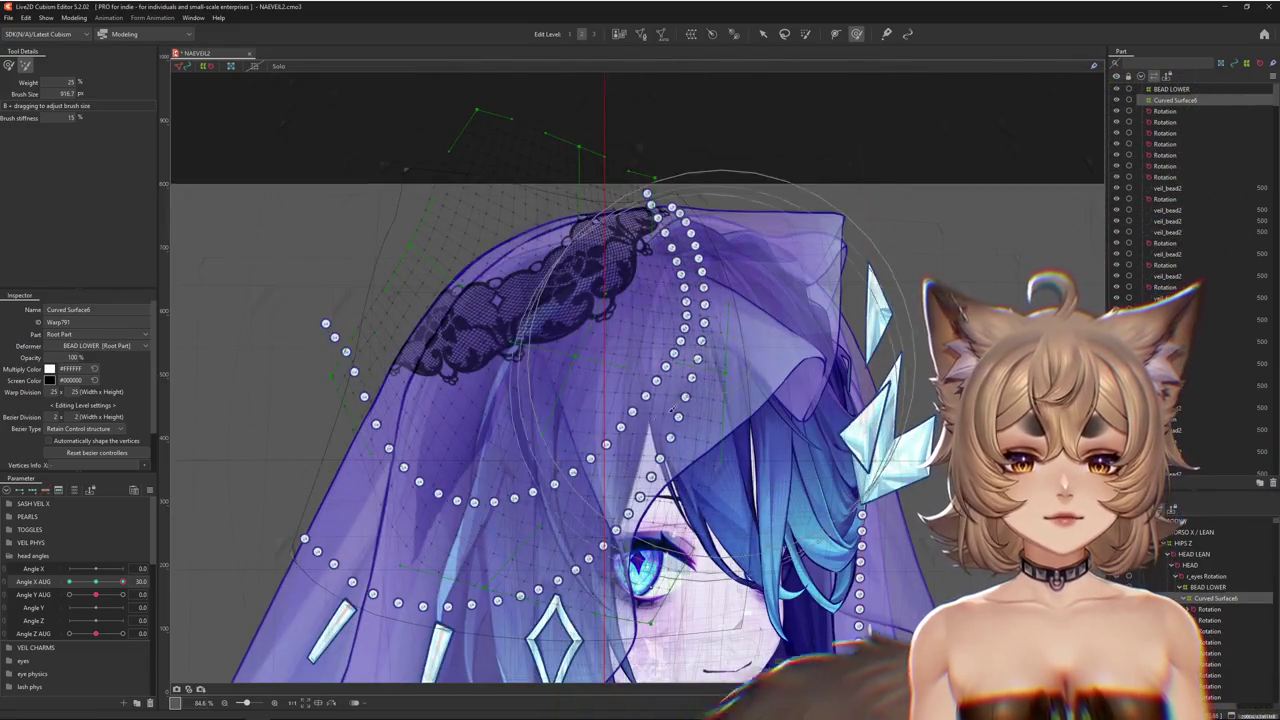
{"action": "left_click_drag", "start_coordinate": [672, 410], "coordinate": [449, 405]}
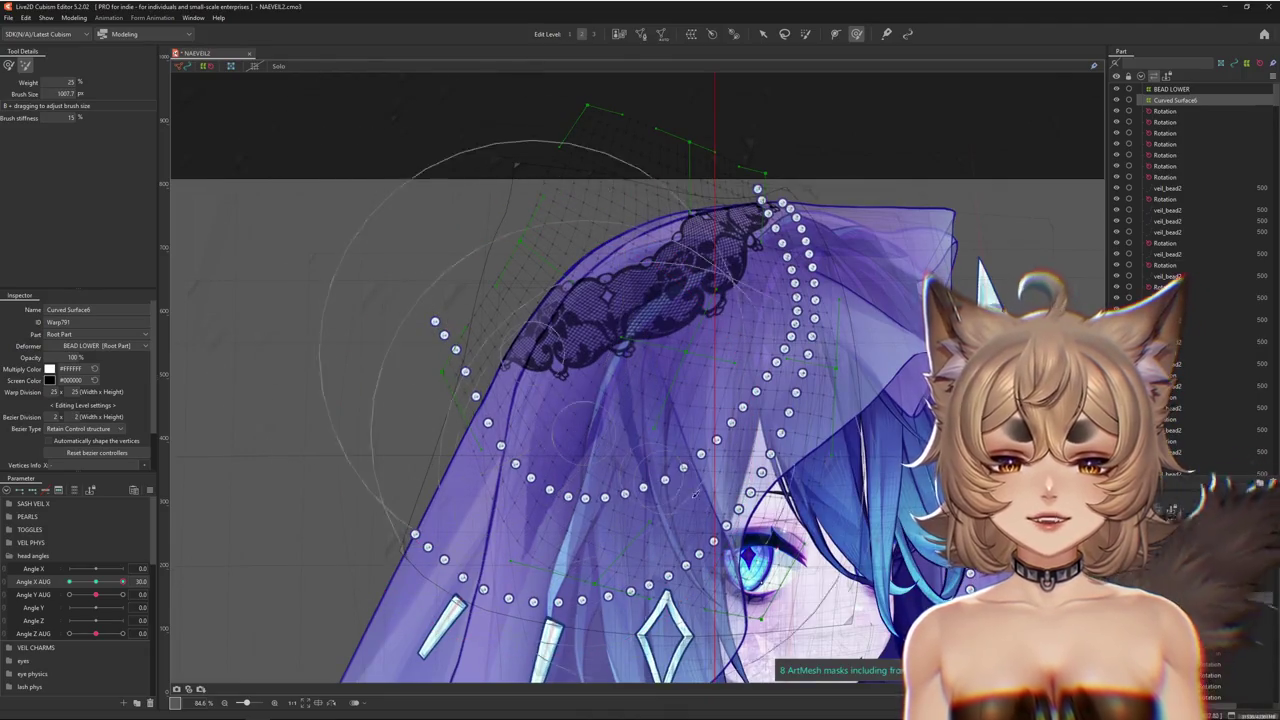
{"action": "mouse_move", "coordinate": [734, 490]}
{"action": "left_mouse_down"}
{"action": "mouse_move", "coordinate": [688, 484]}
{"action": "mouse_move", "coordinate": [536, 279]}
{"action": "left_mouse_up"}
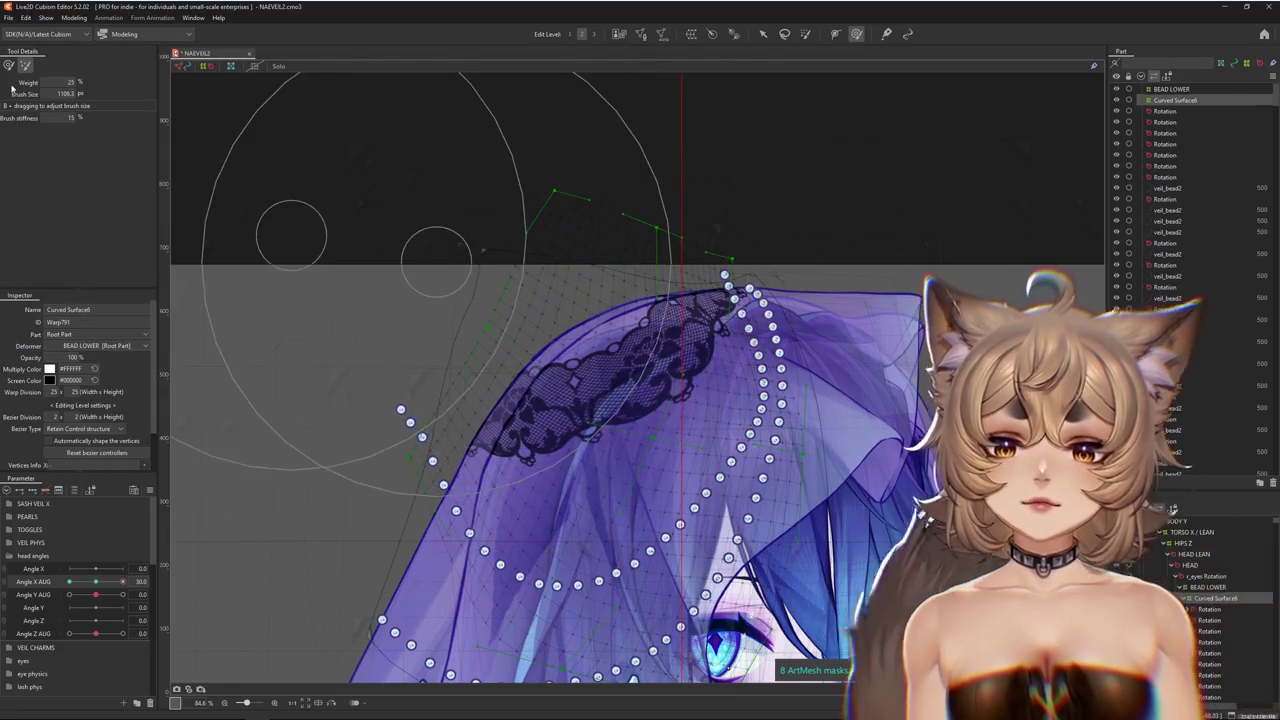
{"action": "mouse_move", "coordinate": [123, 581]}
{"action": "left_mouse_down"}
{"action": "mouse_move", "coordinate": [104, 581]}
{"action": "mouse_move", "coordinate": [123, 581]}
{"action": "left_mouse_up"}
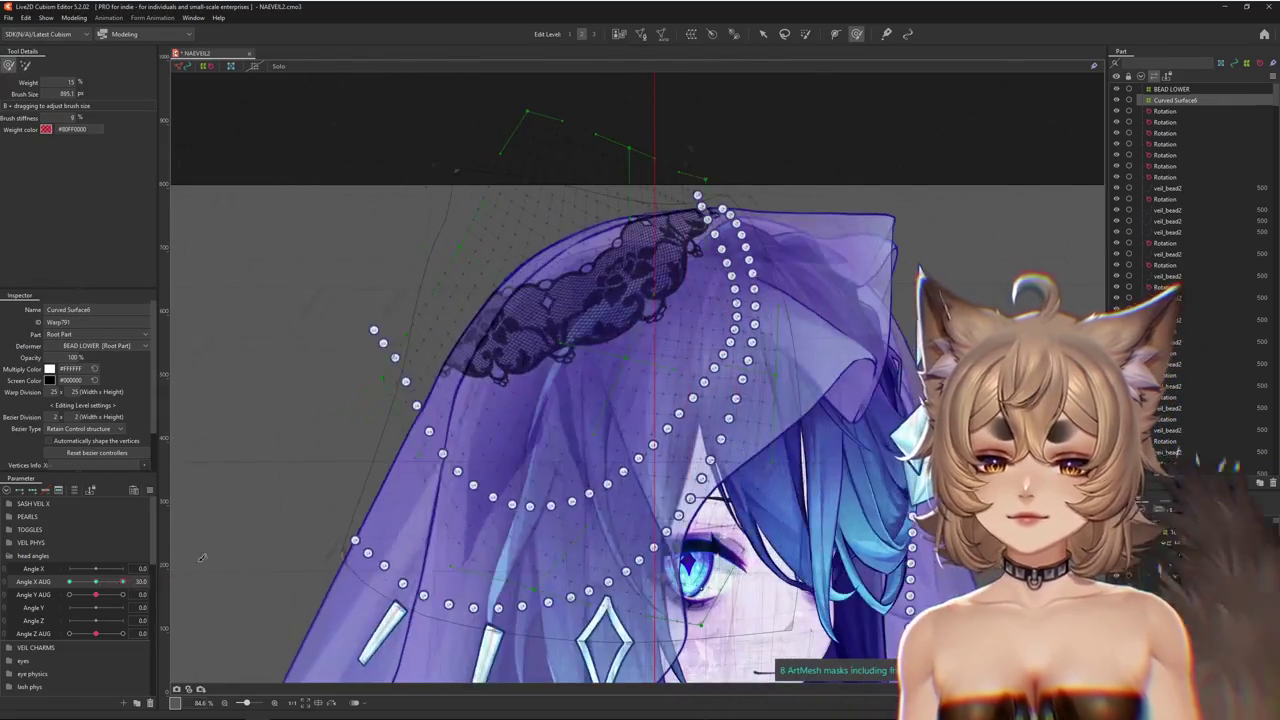
{"action": "scroll", "coordinate": [408, 413], "scroll_direction": "down", "scroll_amount": 3}
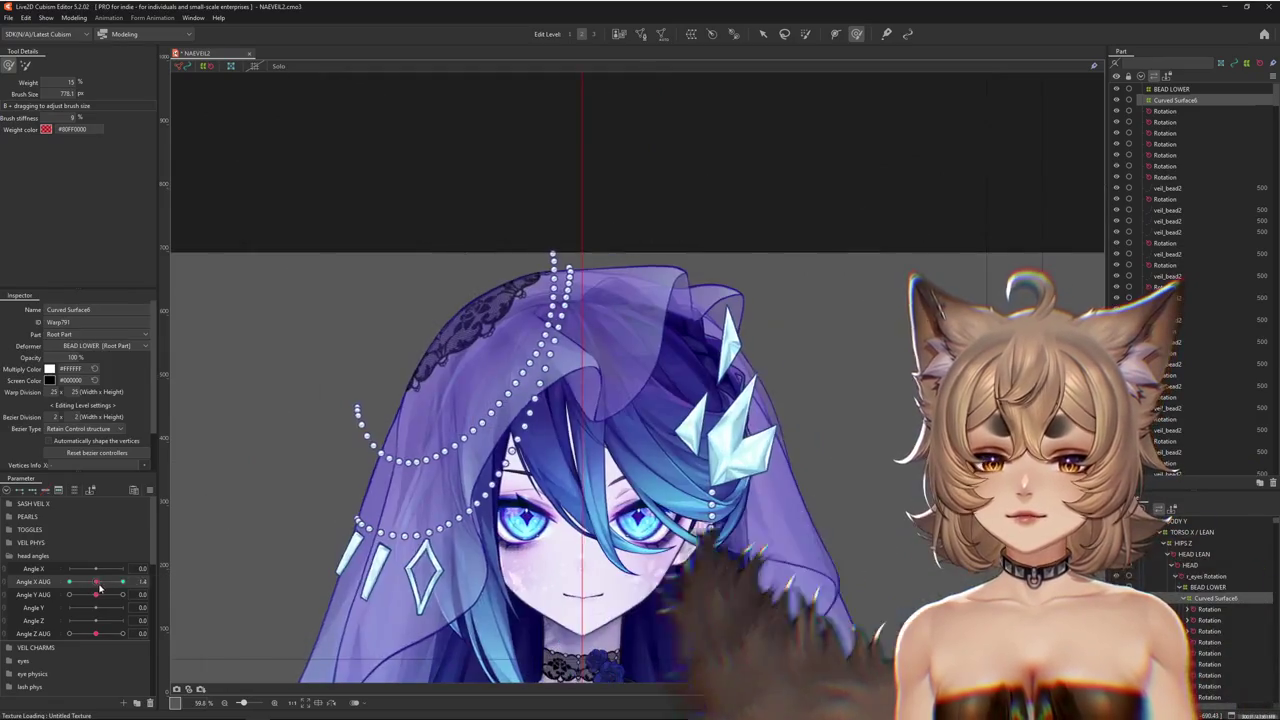
{"action": "left_click_drag", "start_coordinate": [405, 408], "coordinate": [398, 438]}
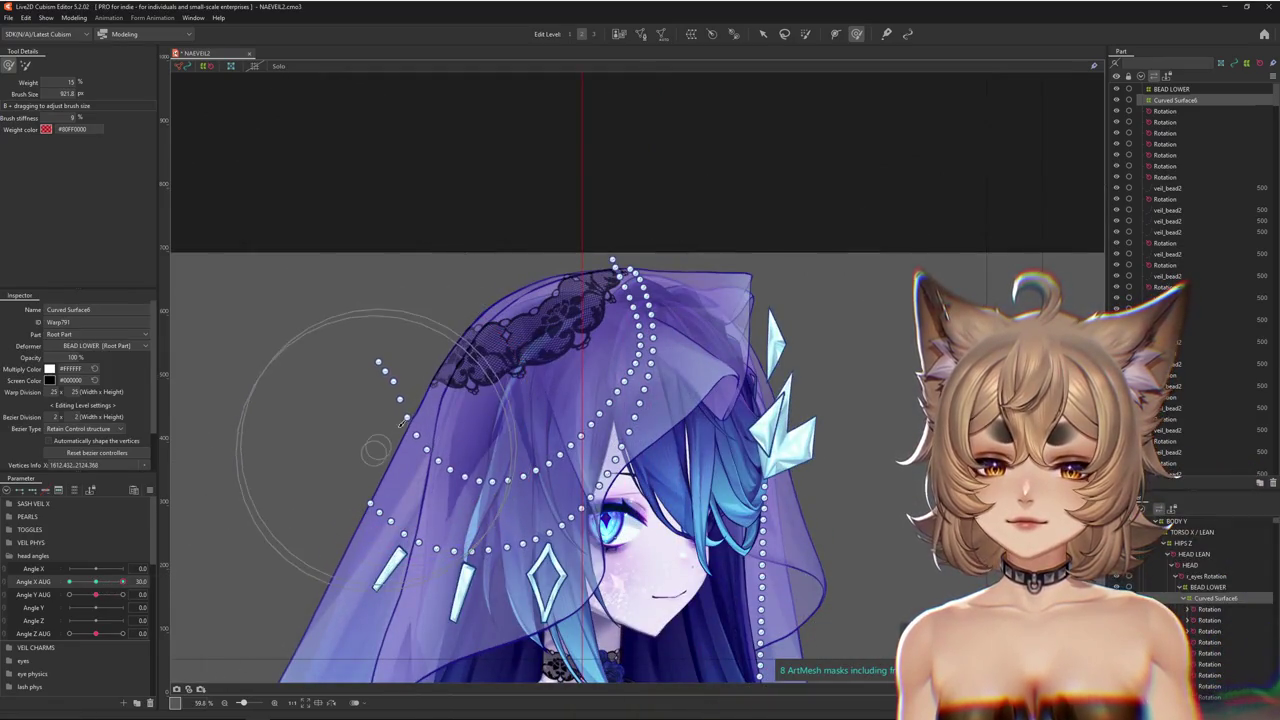
{"action": "mouse_move", "coordinate": [123, 581]}
{"action": "left_mouse_down"}
{"action": "mouse_move", "coordinate": [104, 593]}
{"action": "mouse_move", "coordinate": [338, 514]}
{"action": "left_mouse_up"}
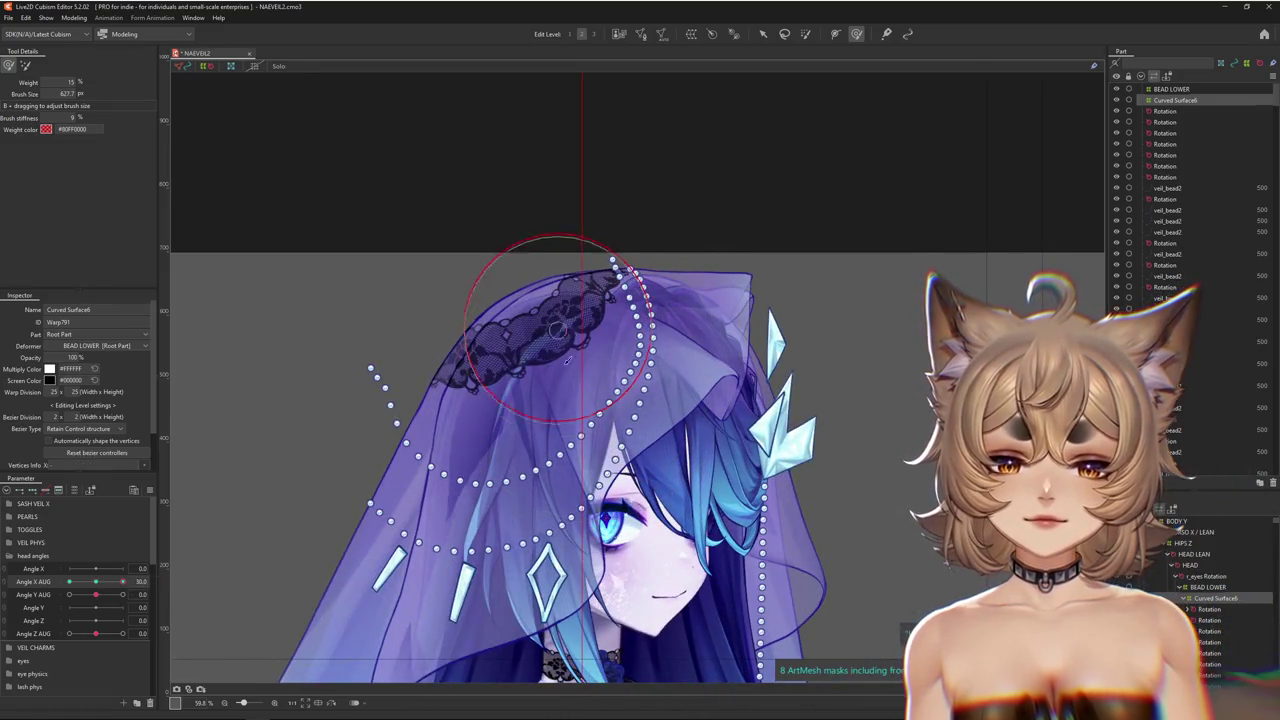
{"action": "left_click_drag", "start_coordinate": [122, 581], "coordinate": [310, 470]}
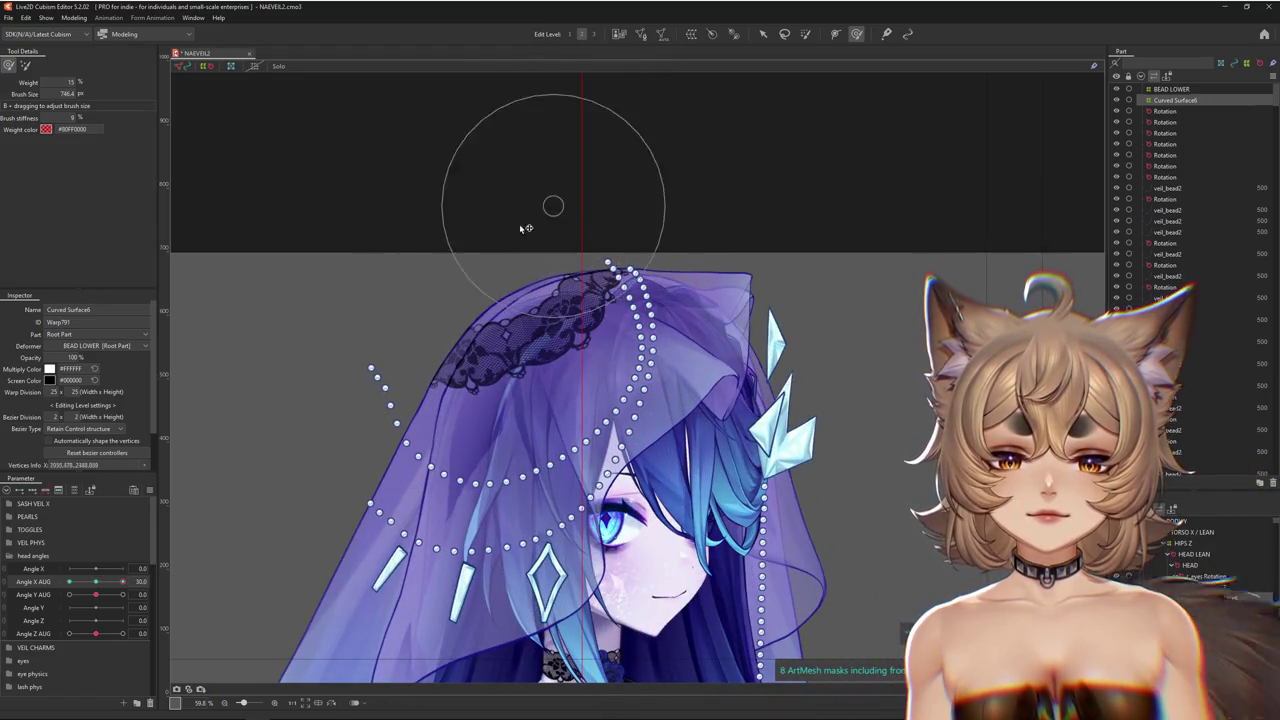
{"action": "left_click_drag", "start_coordinate": [526, 228], "coordinate": [662, 258]}
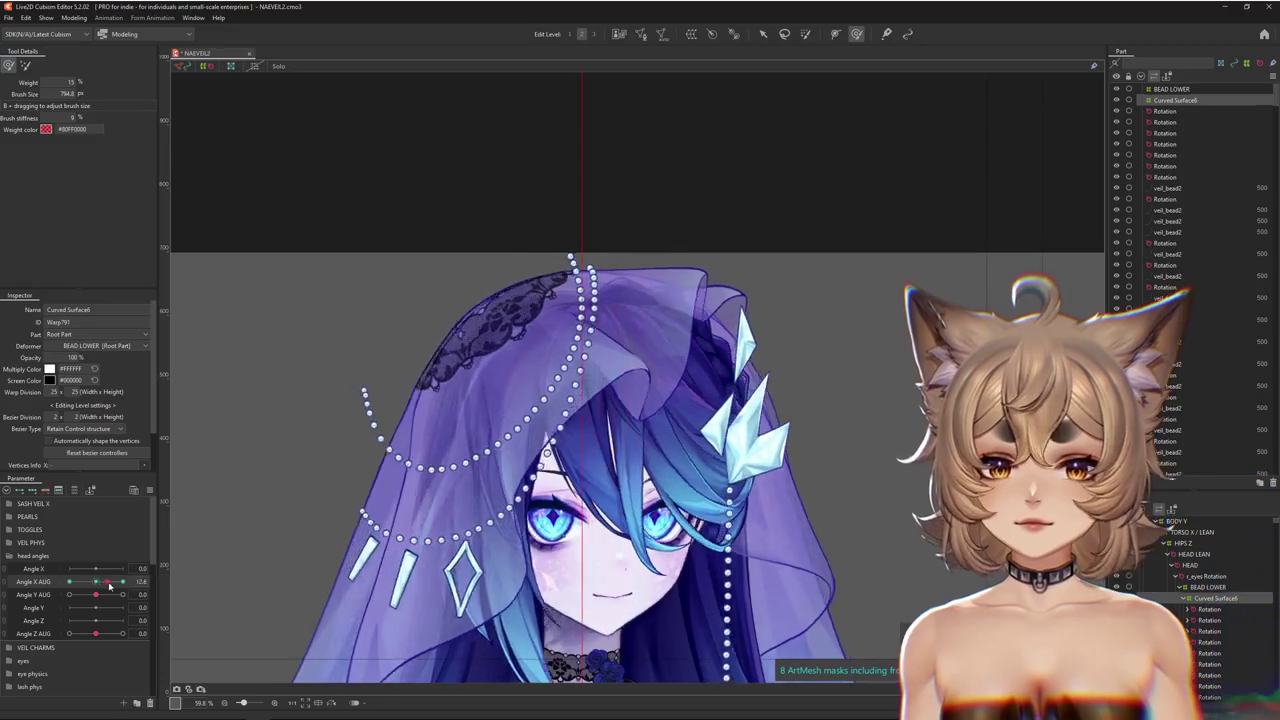
{"action": "left_click_drag", "start_coordinate": [566, 200], "coordinate": [686, 324]}
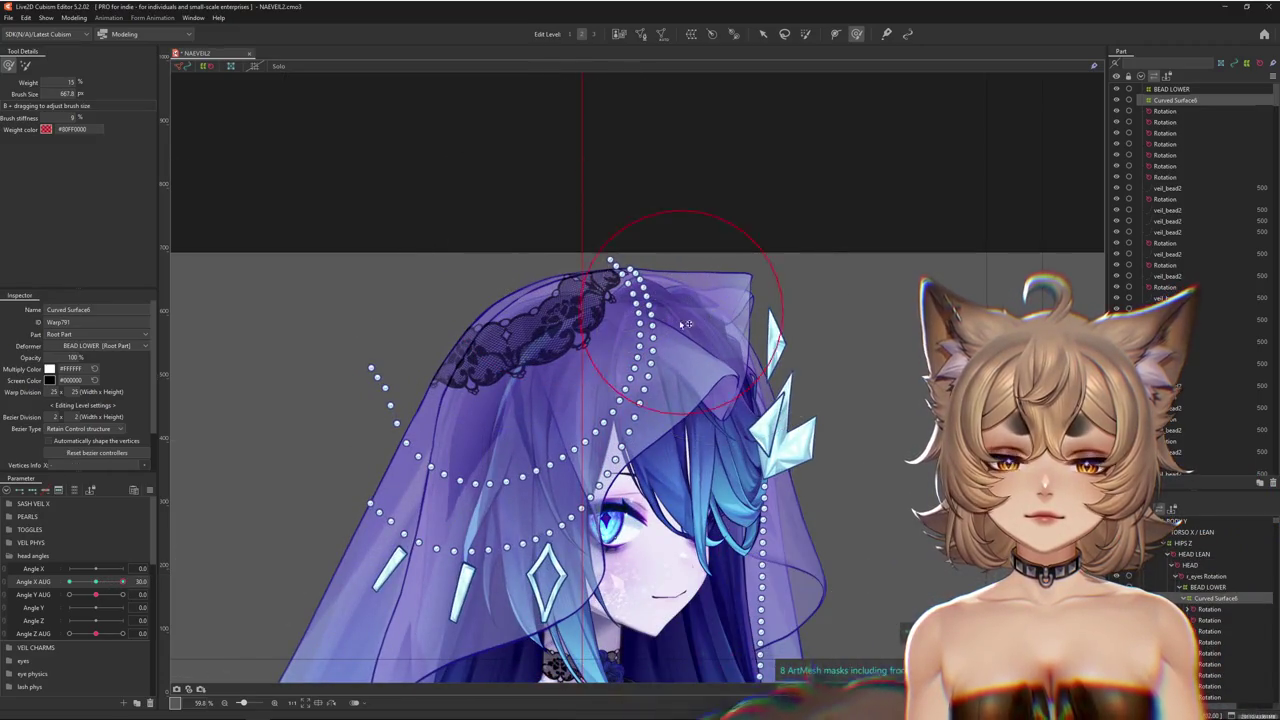
Reset the Angle X AUG slider to 0.0 so the veiled head faces front
{"action": "left_click", "coordinate": [172, 580]}
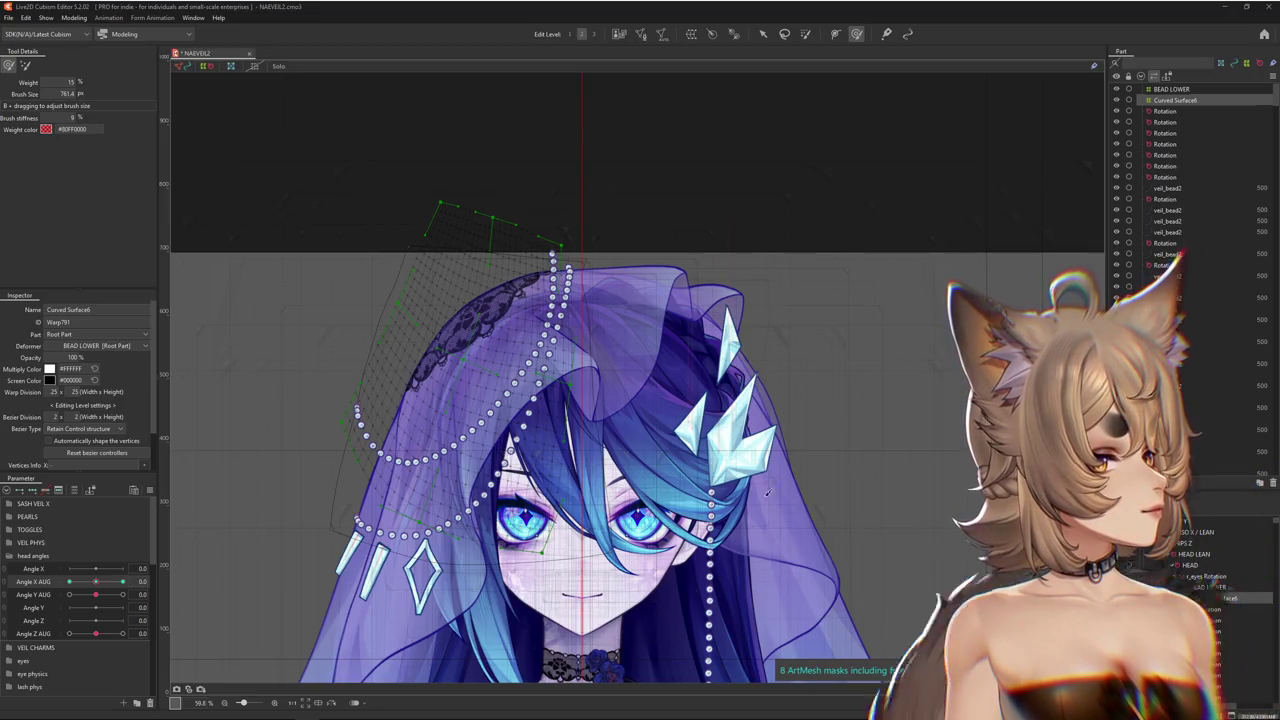
At Angle X AUG 30, enlarge the brush to about 1293 px and push Curved Surface6 up and right
{"action": "left_click", "coordinate": [122, 581]}
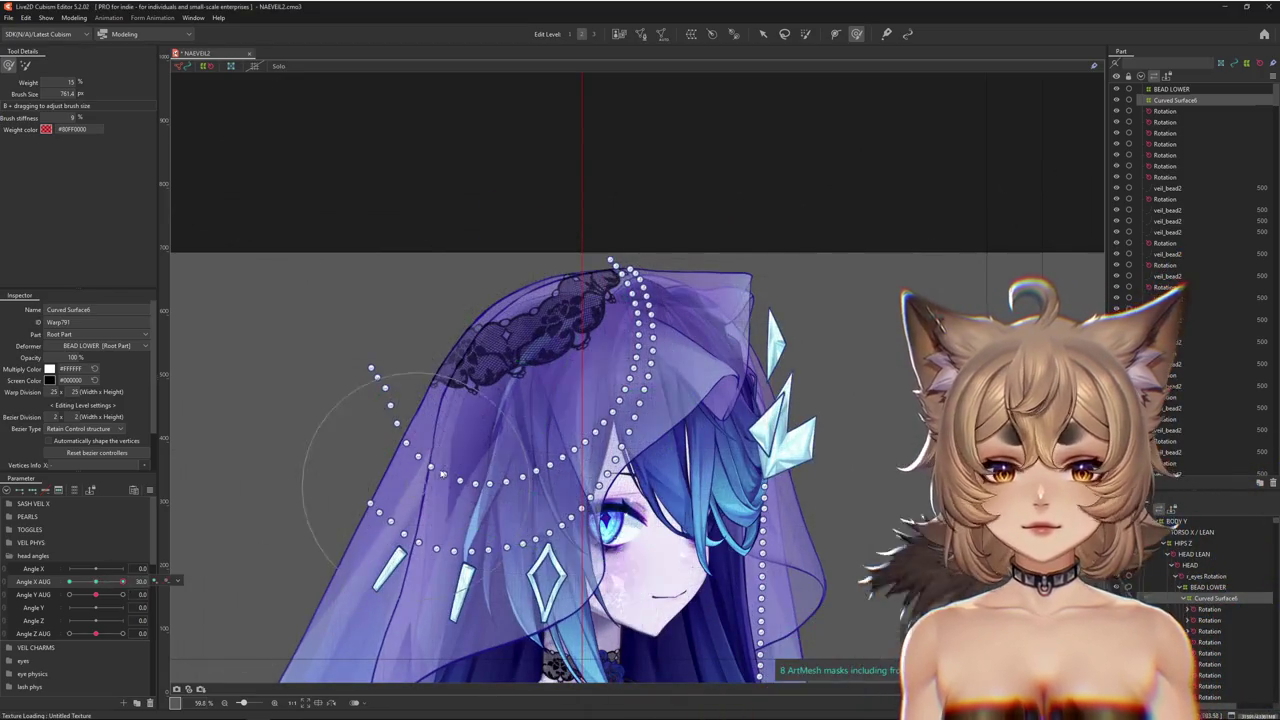
{"action": "left_click_drag", "start_coordinate": [441, 474], "coordinate": [515, 488]}
{"action": "left_click_drag", "start_coordinate": [450, 345], "coordinate": [498, 333]}
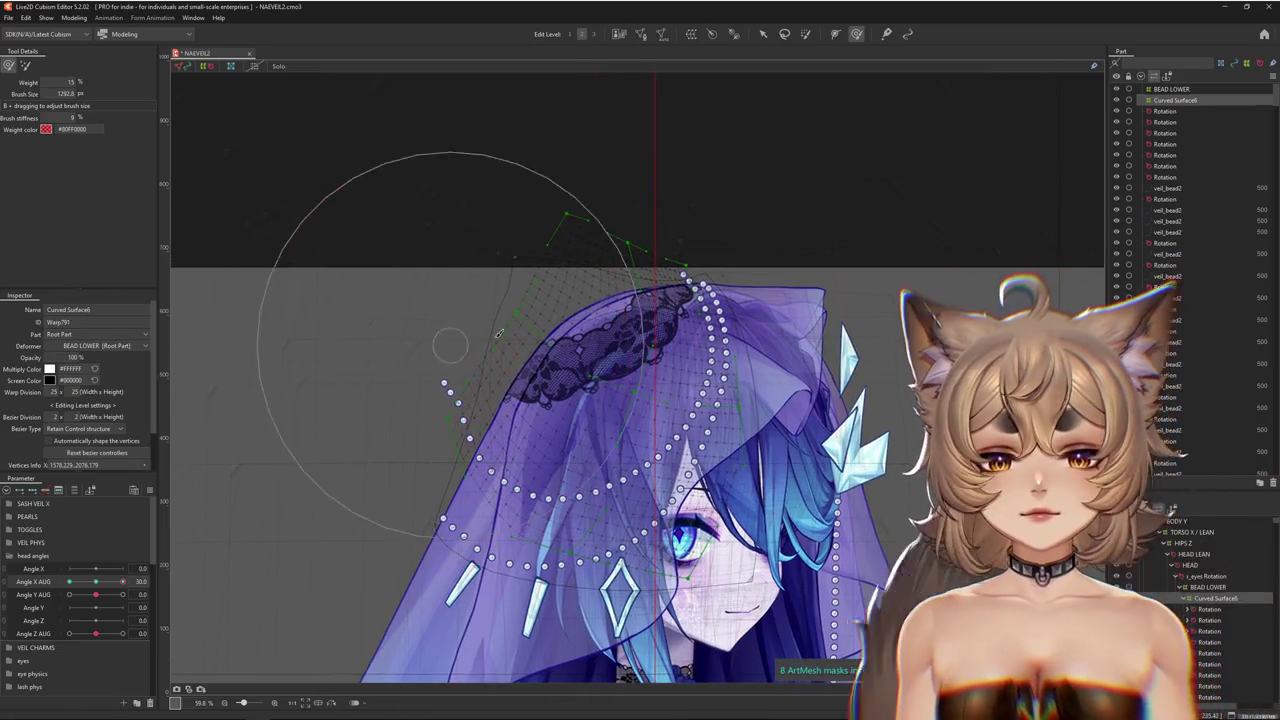
{"action": "key", "text": "b"}
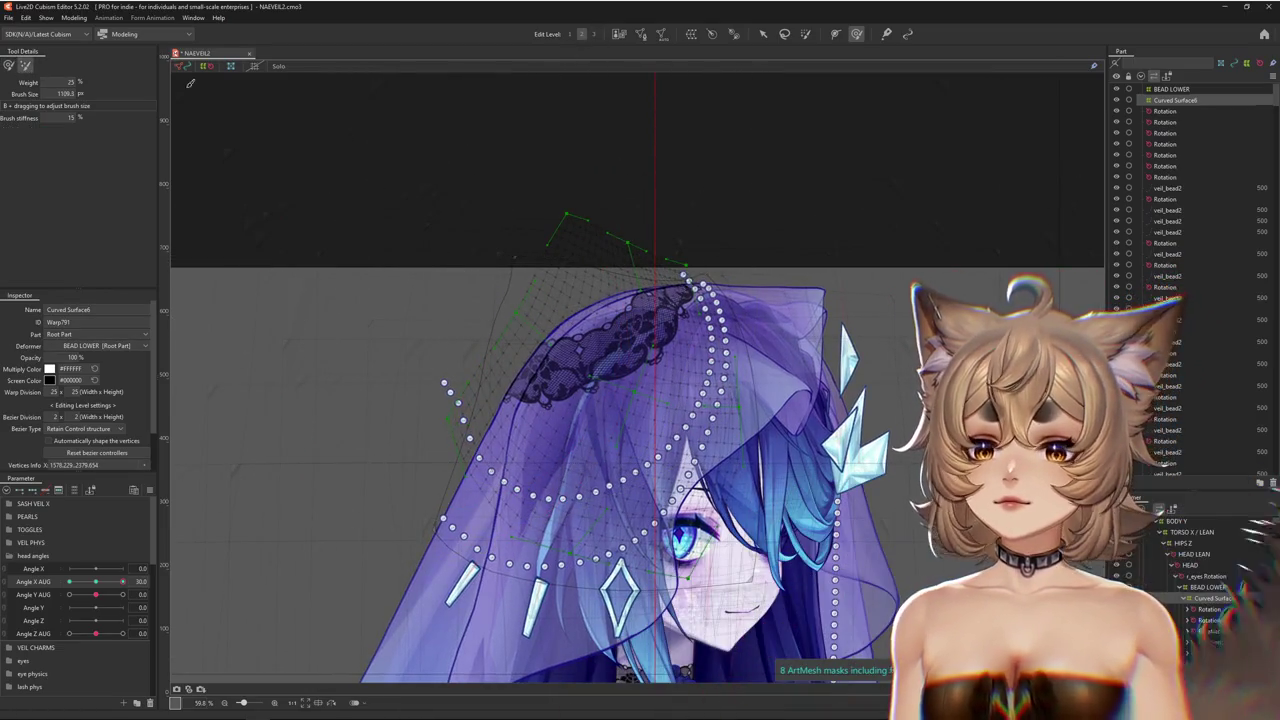
{"action": "mouse_move", "coordinate": [573, 224]}
{"action": "left_mouse_down"}
{"action": "mouse_move", "coordinate": [534, 326]}
{"action": "mouse_move", "coordinate": [594, 392]}
{"action": "left_mouse_up"}
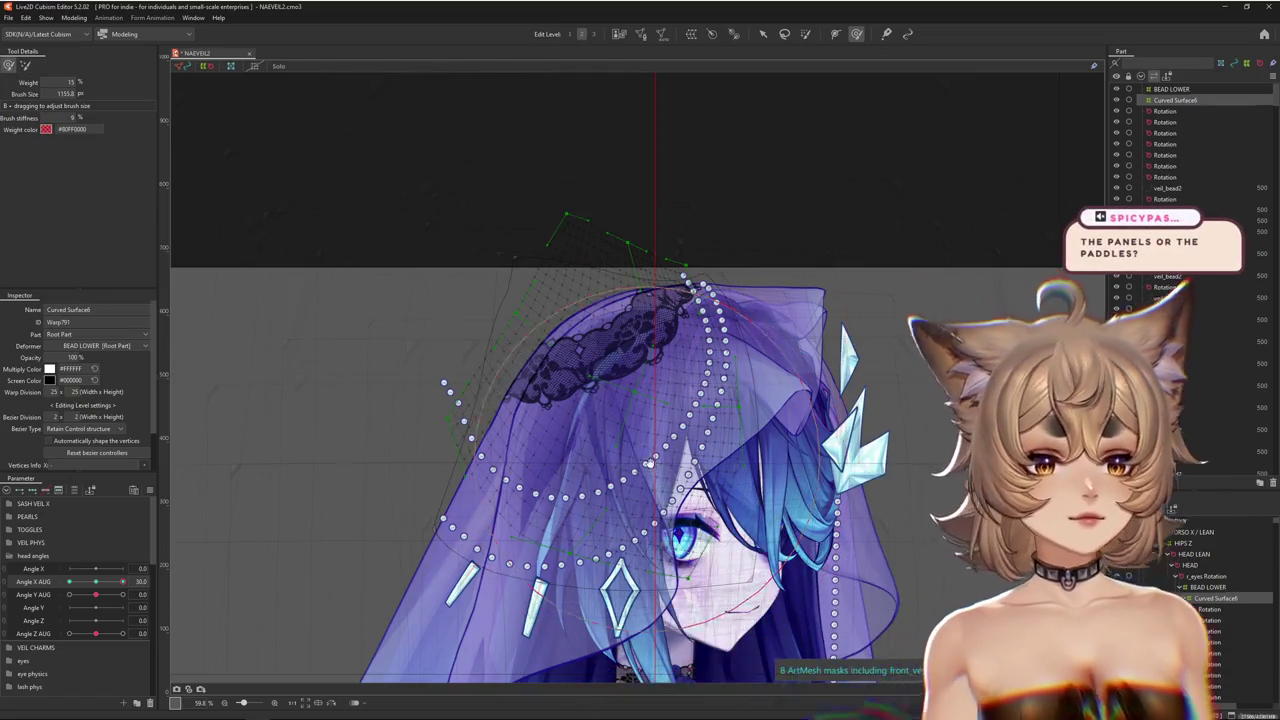
Preview the head turn and refine the deform brush size to about 944 px
{"action": "left_click_drag", "start_coordinate": [650, 468], "coordinate": [603, 438]}
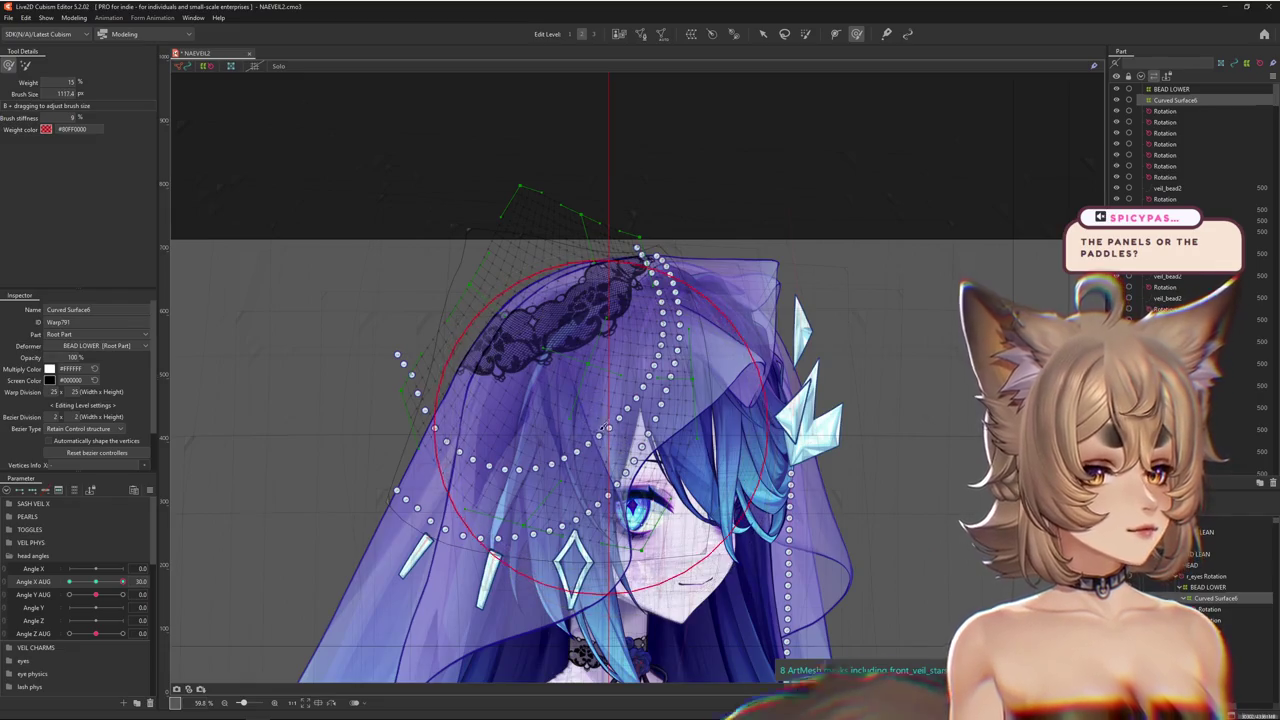
{"action": "left_click_drag", "start_coordinate": [605, 428], "coordinate": [630, 457]}
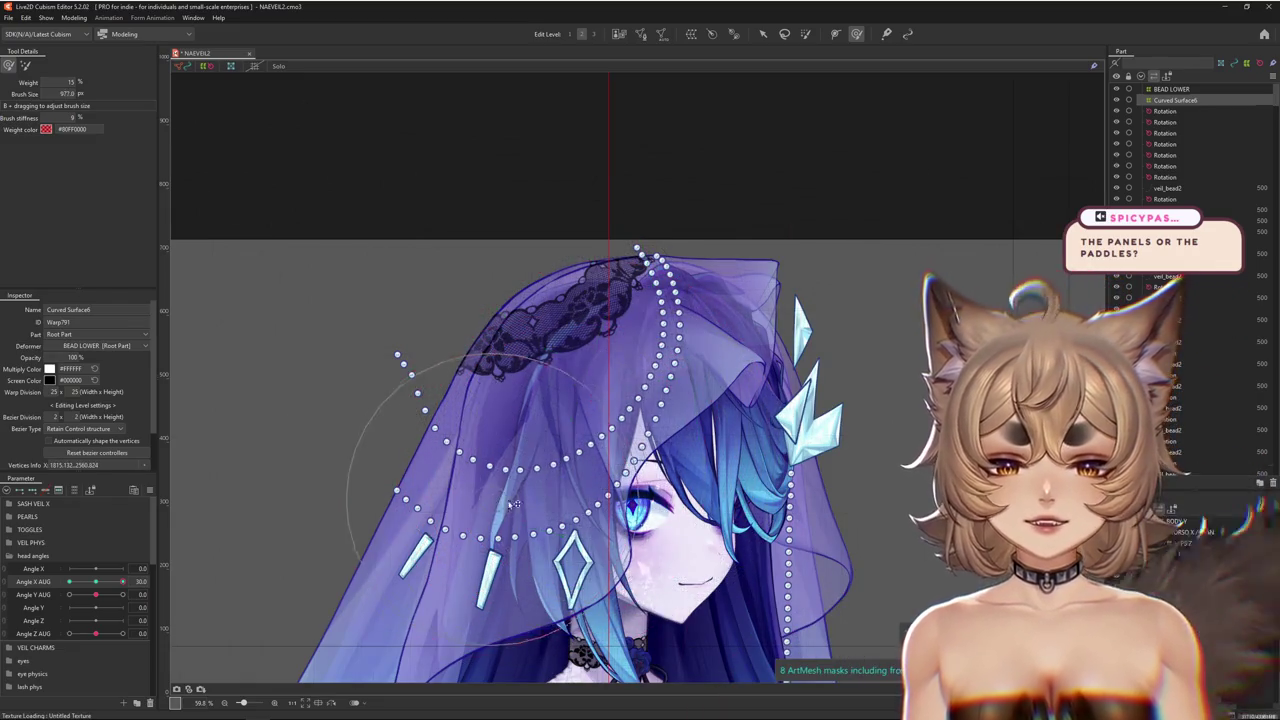
{"action": "left_click_drag", "start_coordinate": [357, 286], "coordinate": [351, 277]}
{"action": "left_click_drag", "start_coordinate": [120, 579], "coordinate": [128, 581]}
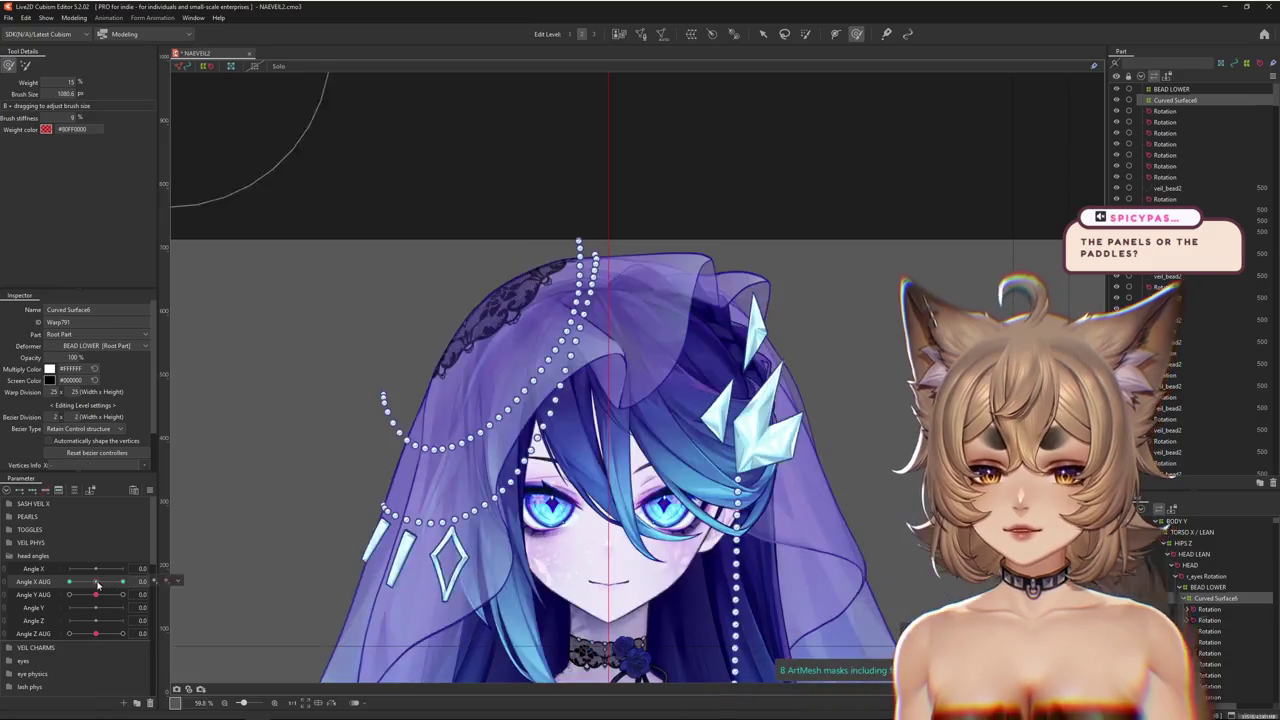
{"action": "left_click_drag", "start_coordinate": [446, 495], "coordinate": [474, 480]}
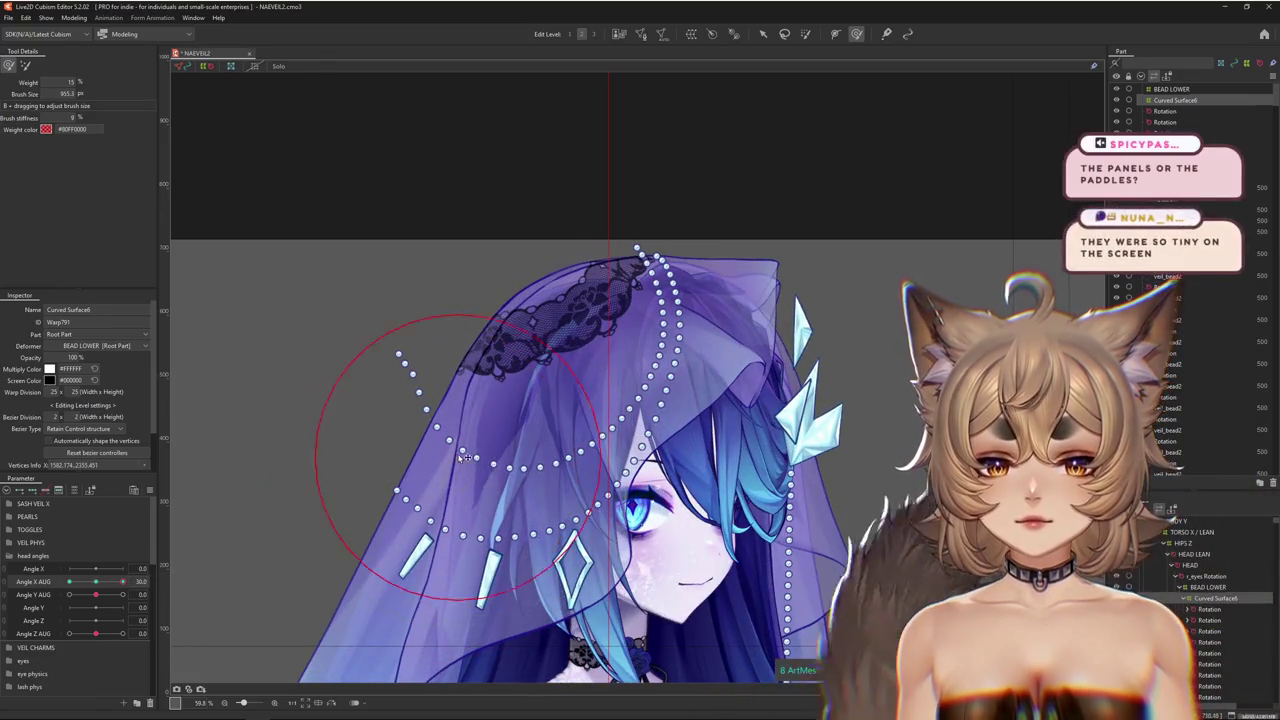
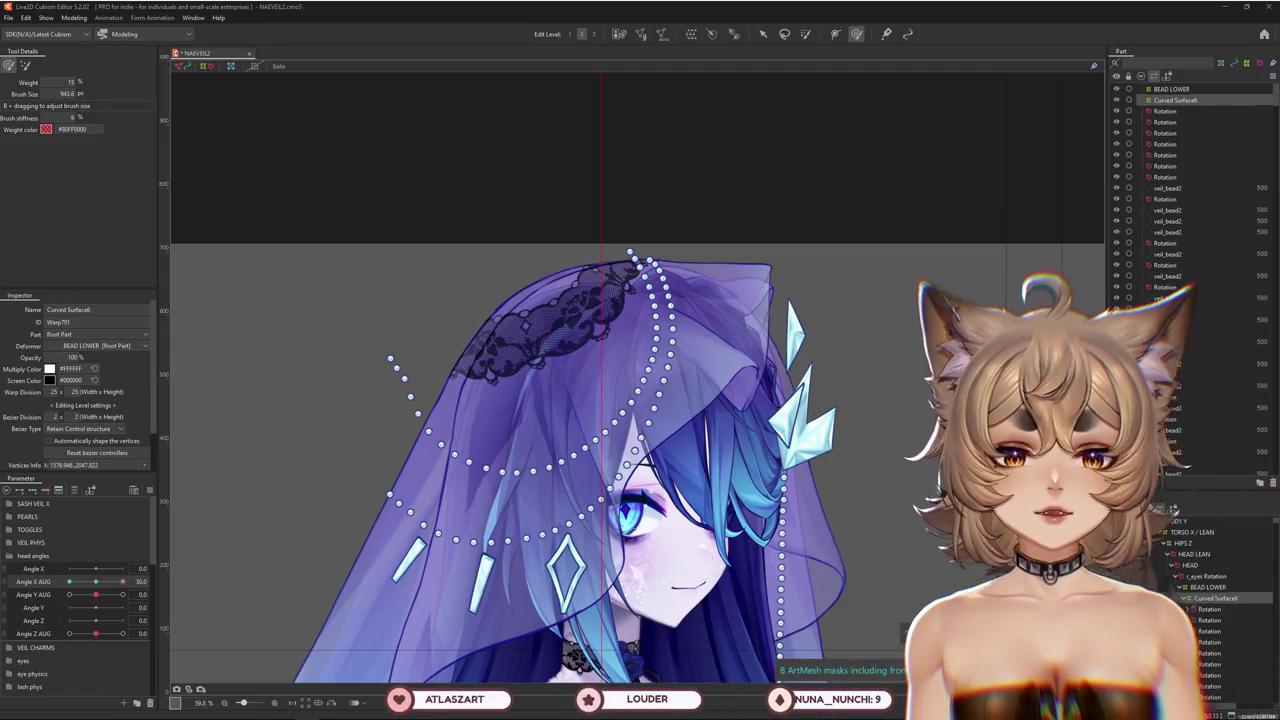
With the Deform Brush, bend the veil lattice's top points around the head at Angle X AUG 30
{"action": "left_click", "coordinate": [24, 67]}
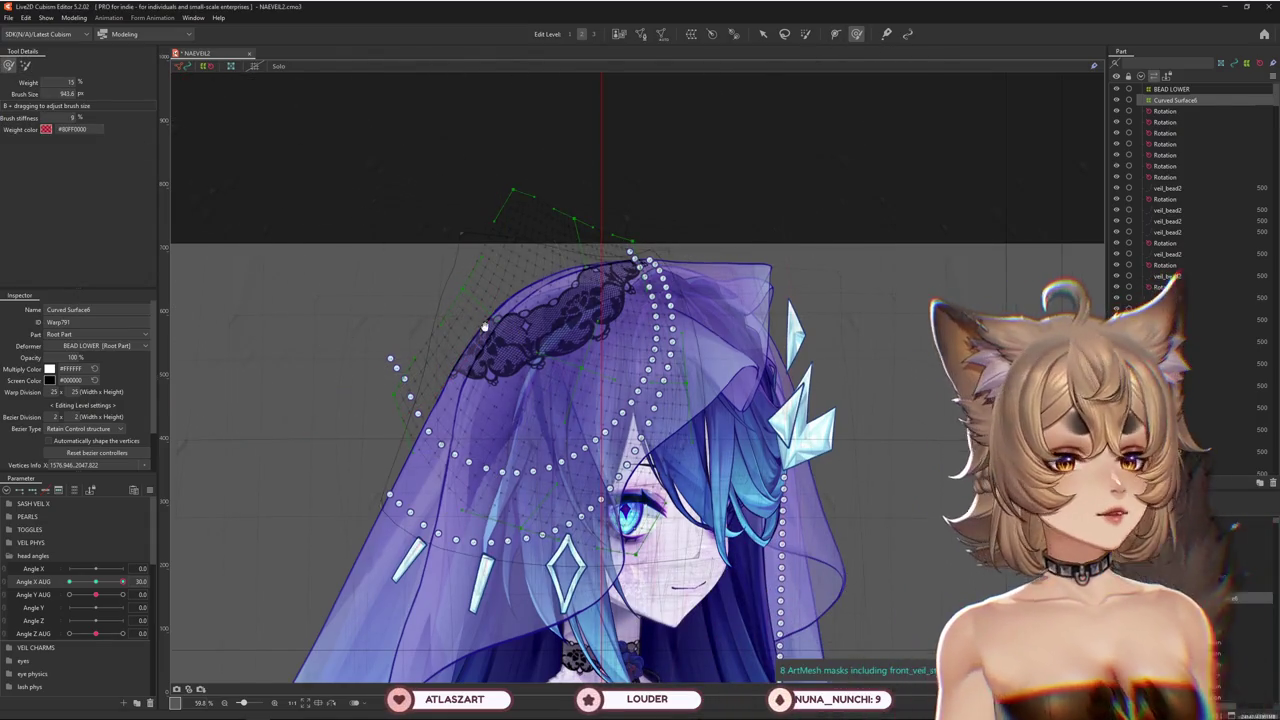
{"action": "left_click_drag", "start_coordinate": [140, 146], "coordinate": [523, 250]}
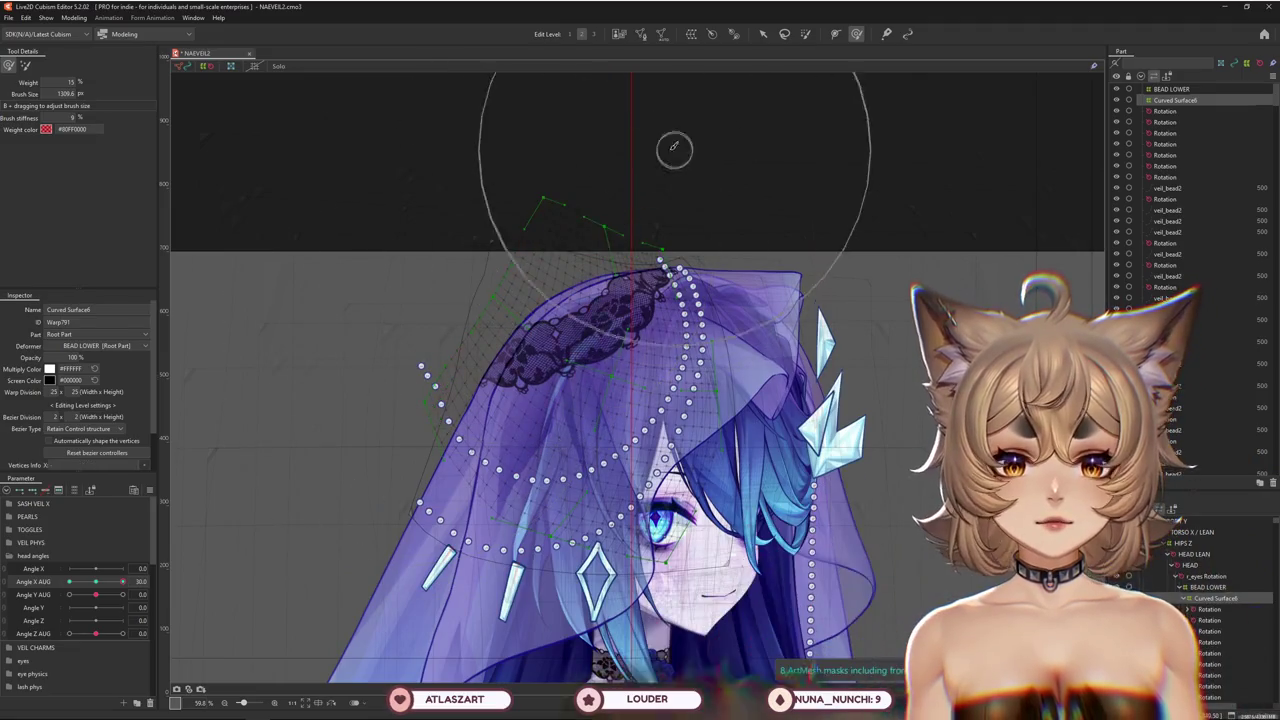
{"action": "left_click_drag", "start_coordinate": [659, 243], "coordinate": [647, 272]}
{"action": "left_click_drag", "start_coordinate": [628, 184], "coordinate": [626, 150]}
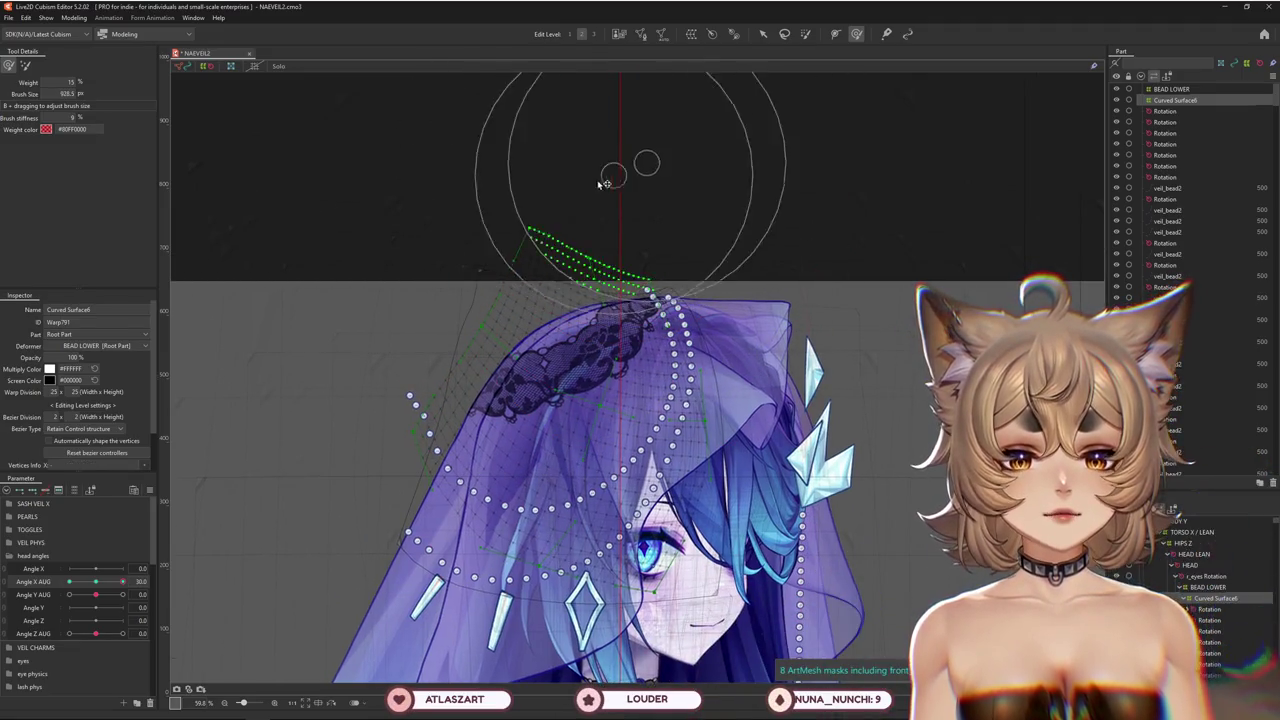
{"action": "scroll", "coordinate": [194, 567], "scroll_direction": "up", "scroll_amount": 2}
{"action": "scroll", "coordinate": [194, 567], "scroll_direction": "down", "scroll_amount": 2}
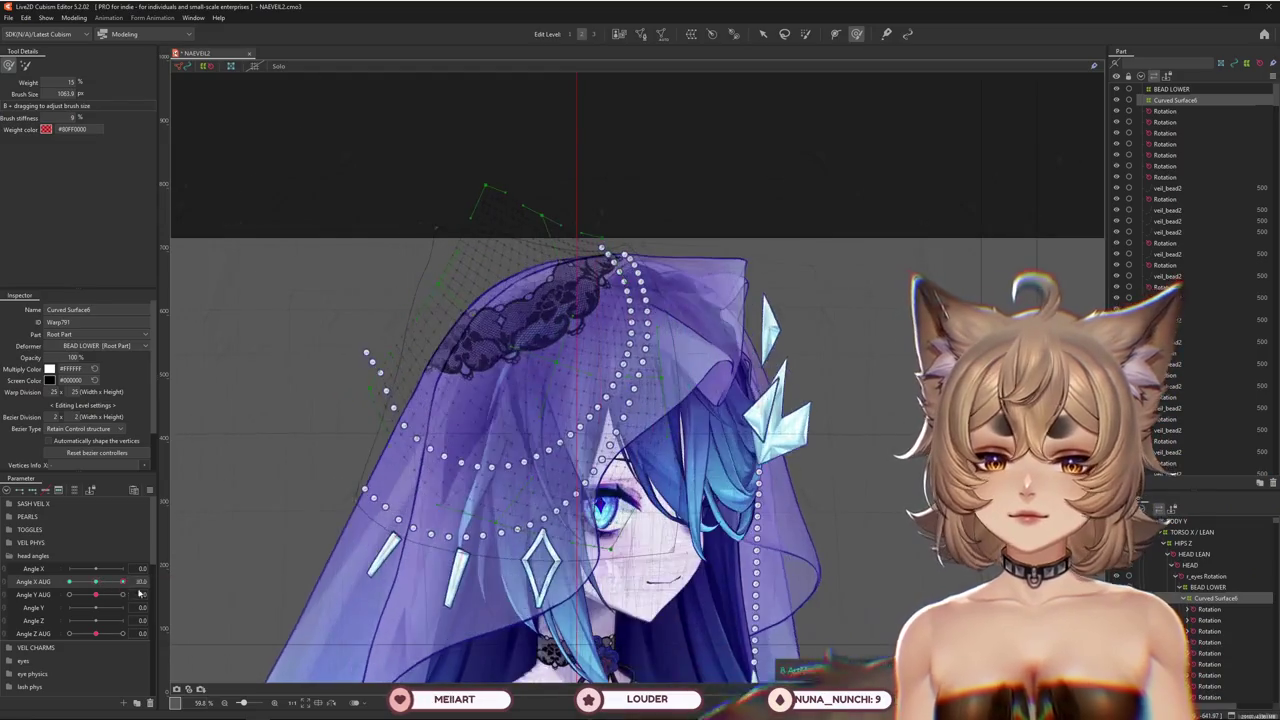
{"action": "scroll", "coordinate": [477, 414], "scroll_direction": "up", "scroll_amount": 2}
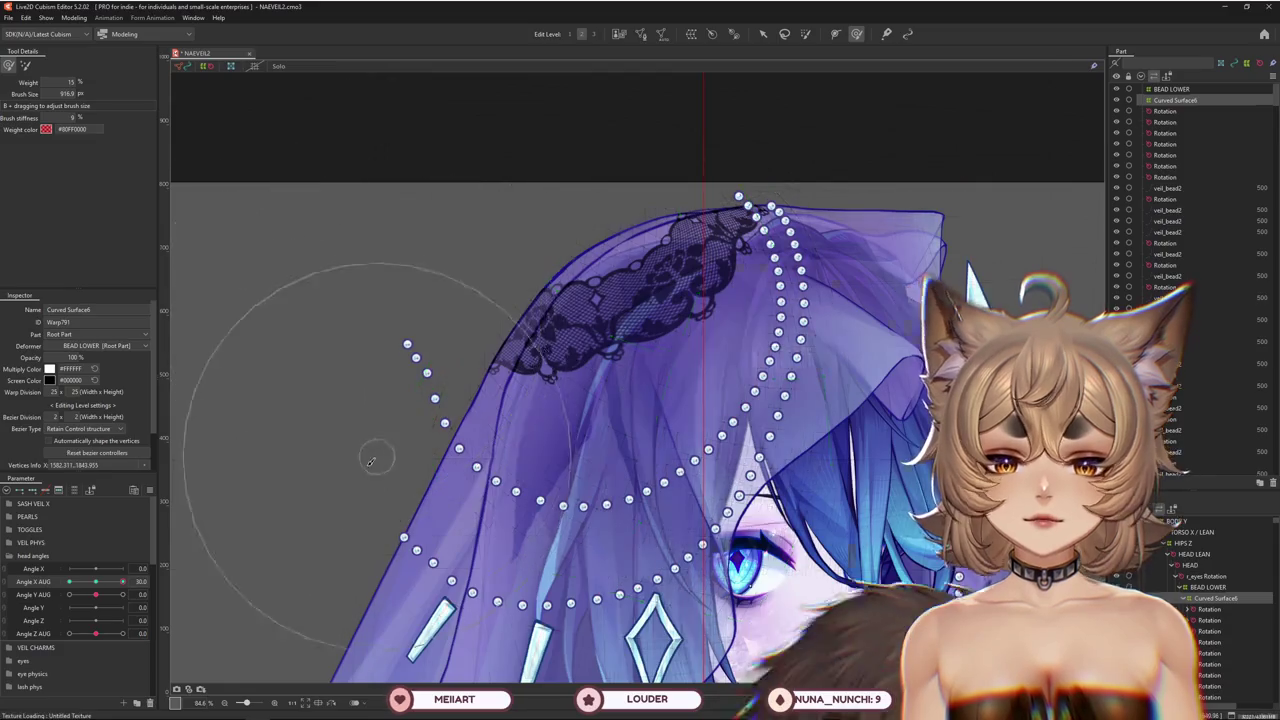
{"action": "scroll", "coordinate": [370, 457], "scroll_direction": "down", "scroll_amount": 2}
Scrub Angle X AUG to check the veil follows the head, and enlarge the brush
{"action": "left_click", "coordinate": [97, 582]}
{"action": "left_click_drag", "start_coordinate": [97, 582], "coordinate": [222, 579]}
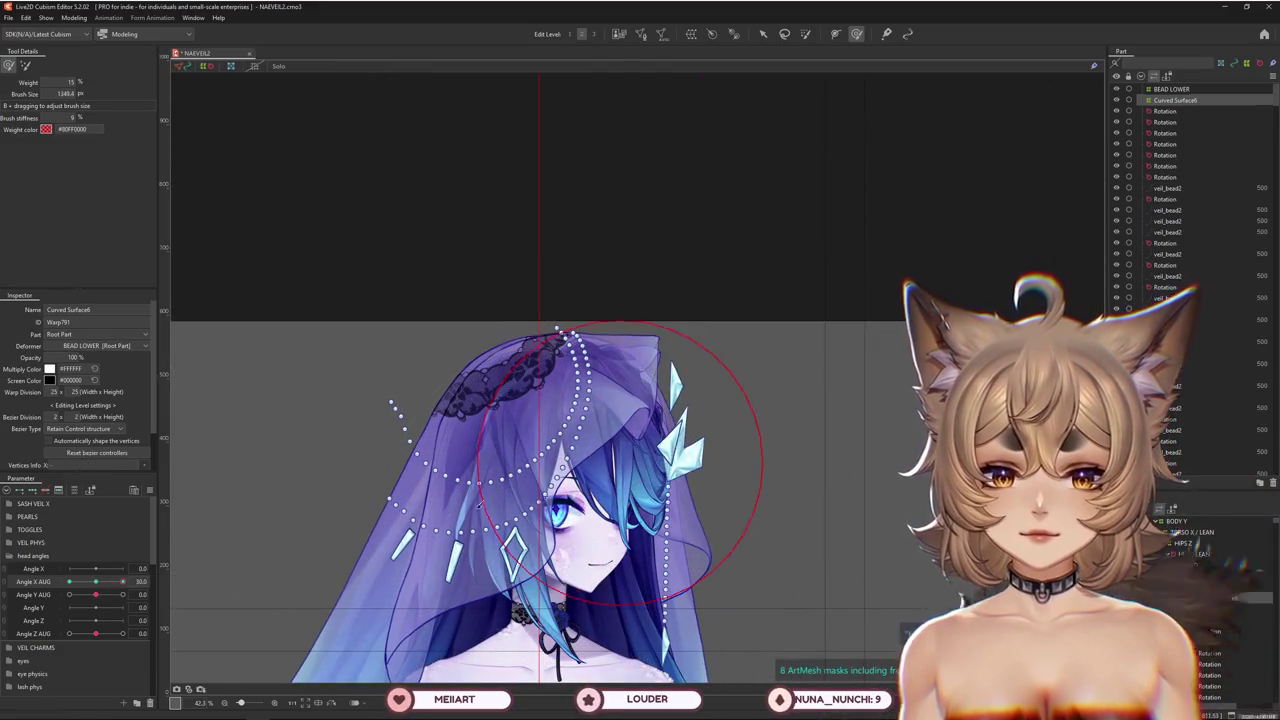
{"action": "left_click_drag", "start_coordinate": [123, 582], "coordinate": [143, 594]}
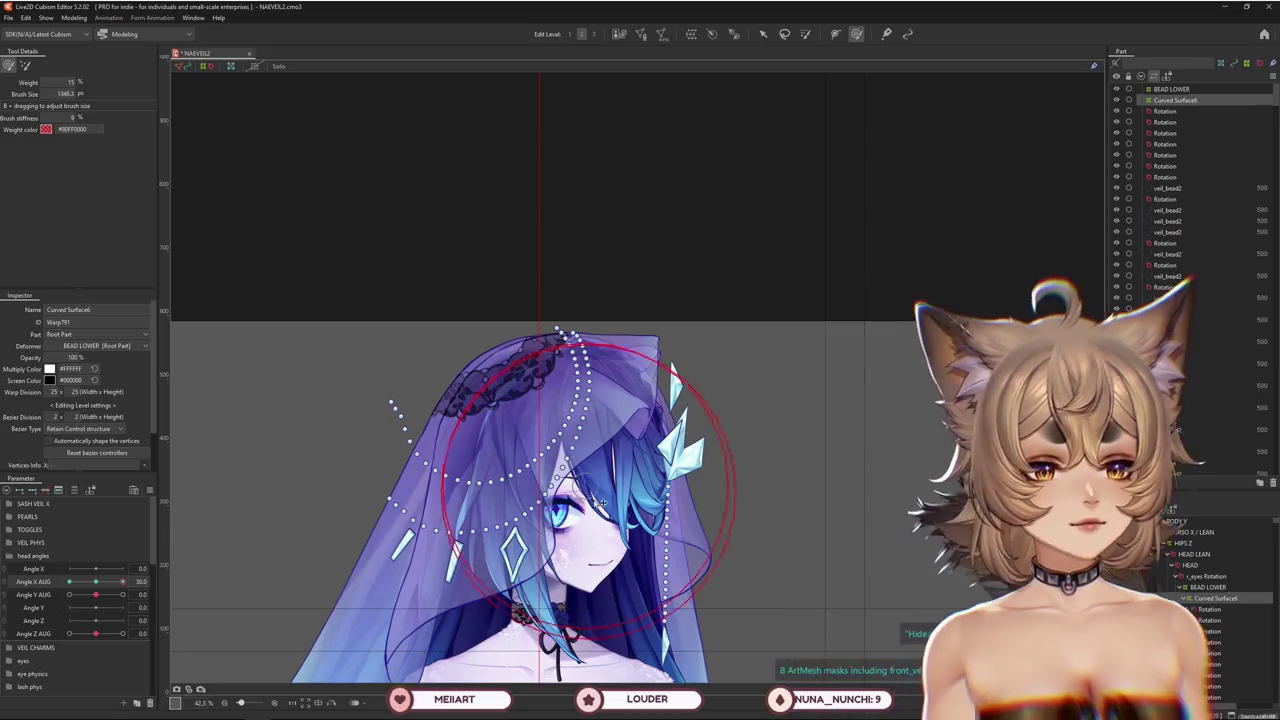
{"action": "left_click_drag", "start_coordinate": [600, 503], "coordinate": [384, 453]}
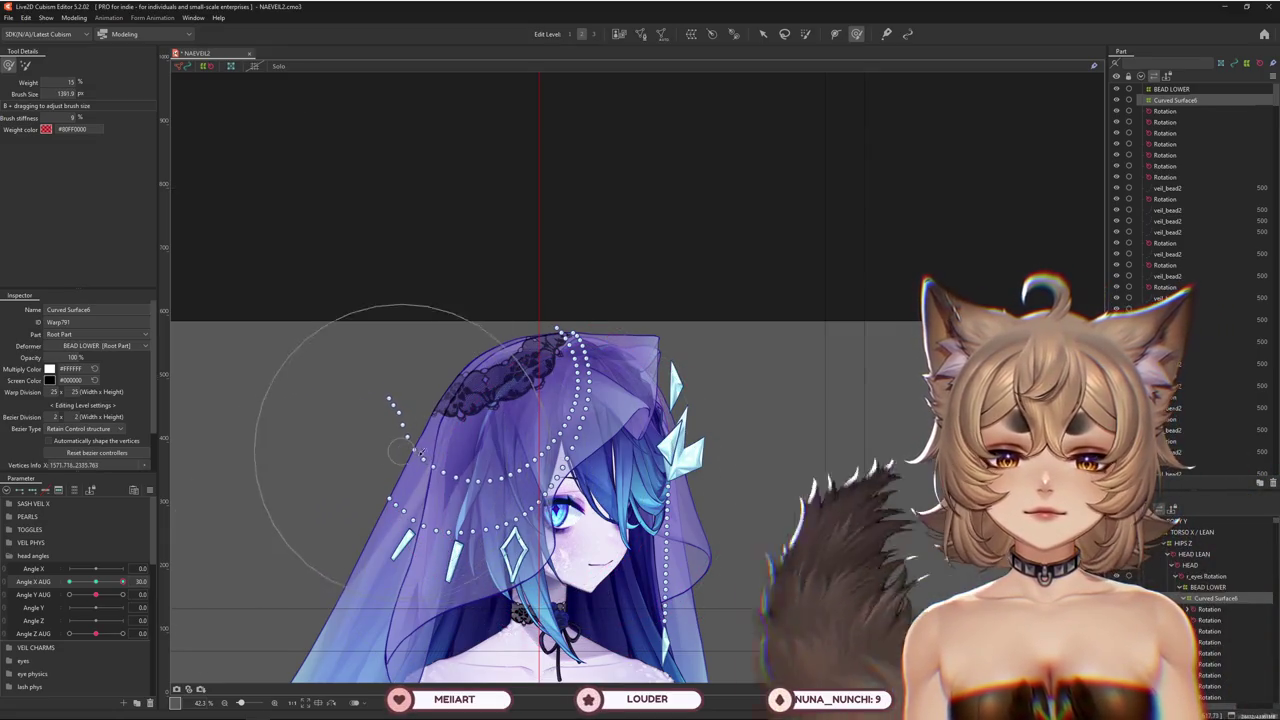
{"action": "left_click_drag", "start_coordinate": [122, 581], "coordinate": [97, 588]}
{"action": "scroll", "coordinate": [455, 315], "scroll_direction": "up", "scroll_amount": 2}
{"action": "mouse_move", "coordinate": [455, 315]}
{"action": "left_mouse_down"}
{"action": "mouse_move", "coordinate": [482, 302]}
{"action": "mouse_move", "coordinate": [493, 272]}
{"action": "left_mouse_up"}
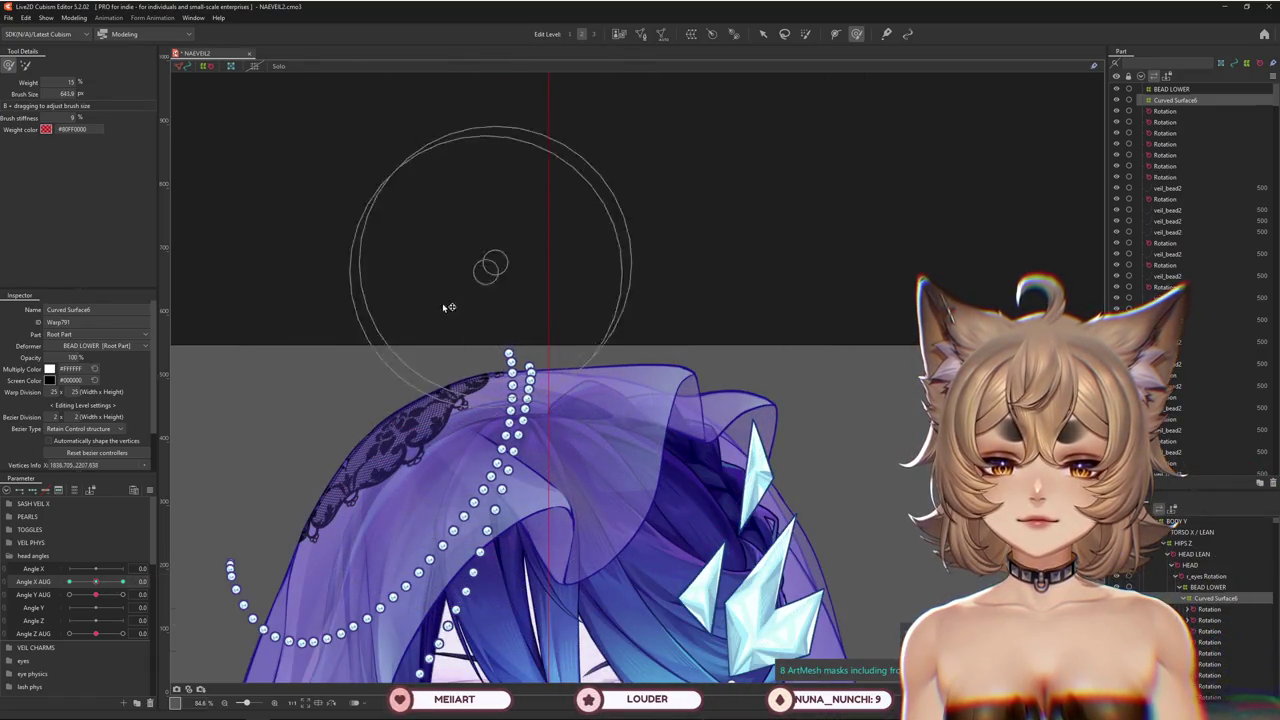
At Angle X AUG 0, pull the veil lattice down-left and push its points into a new arc
{"action": "scroll", "coordinate": [500, 330], "scroll_direction": "down", "scroll_amount": 2}
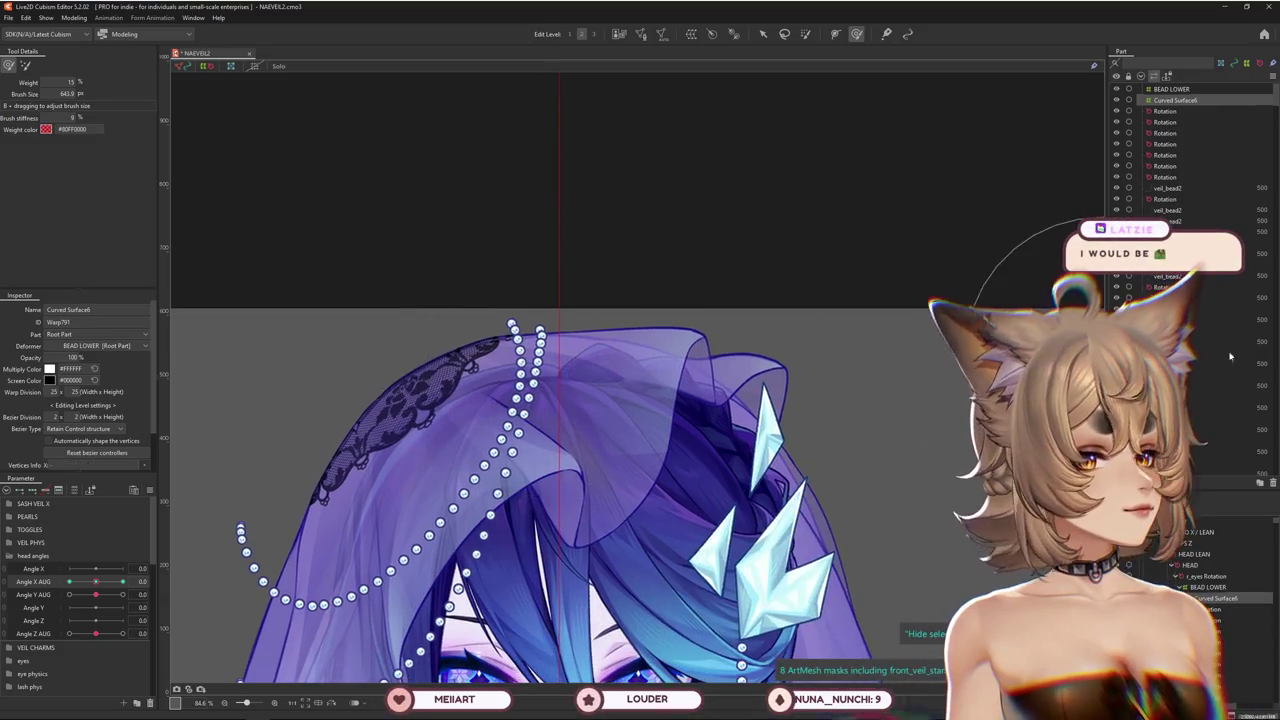
{"action": "scroll", "coordinate": [563, 428], "scroll_direction": "down", "scroll_amount": 2}
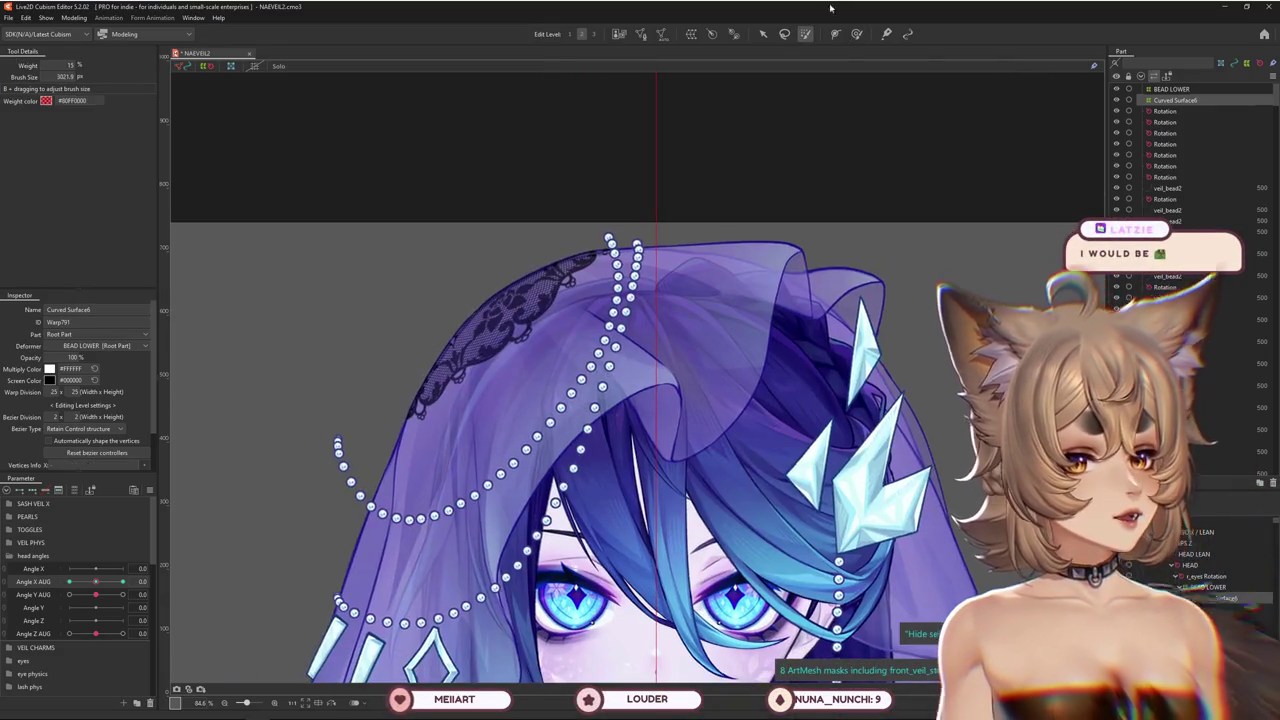
{"action": "scroll", "coordinate": [480, 230], "scroll_direction": "up", "scroll_amount": 1}
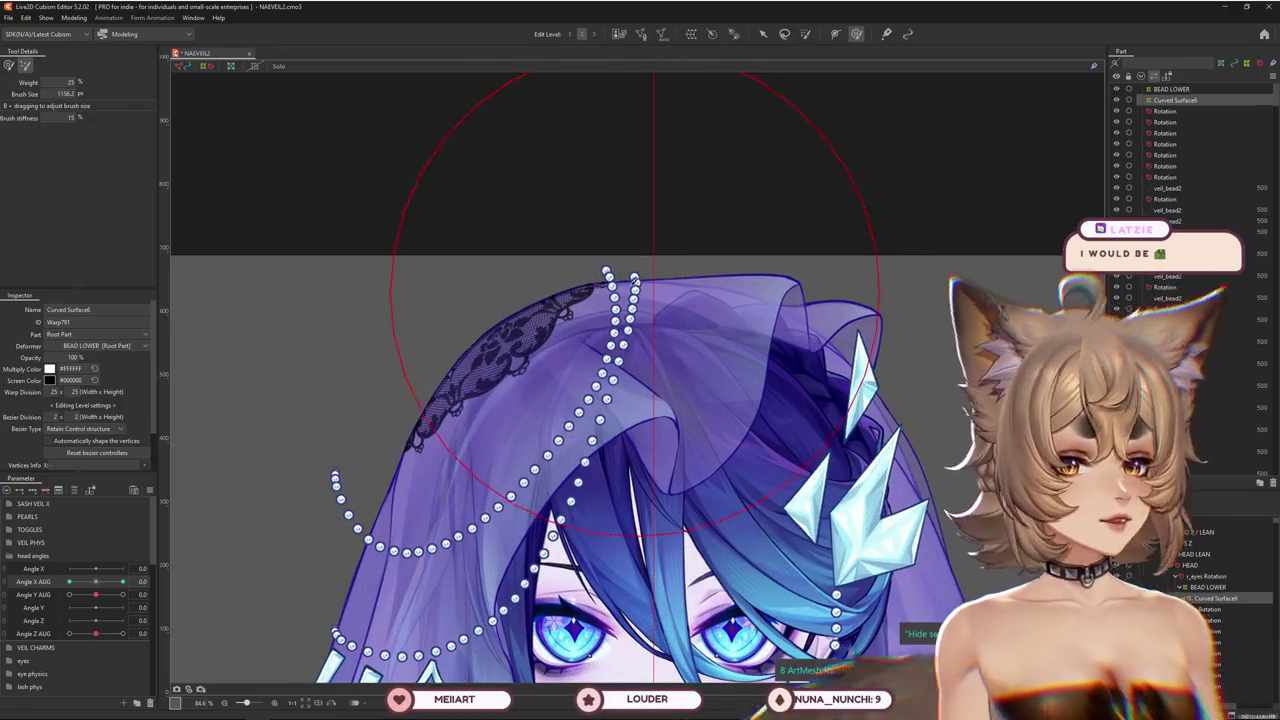
{"action": "left_click_drag", "start_coordinate": [602, 217], "coordinate": [365, 335]}
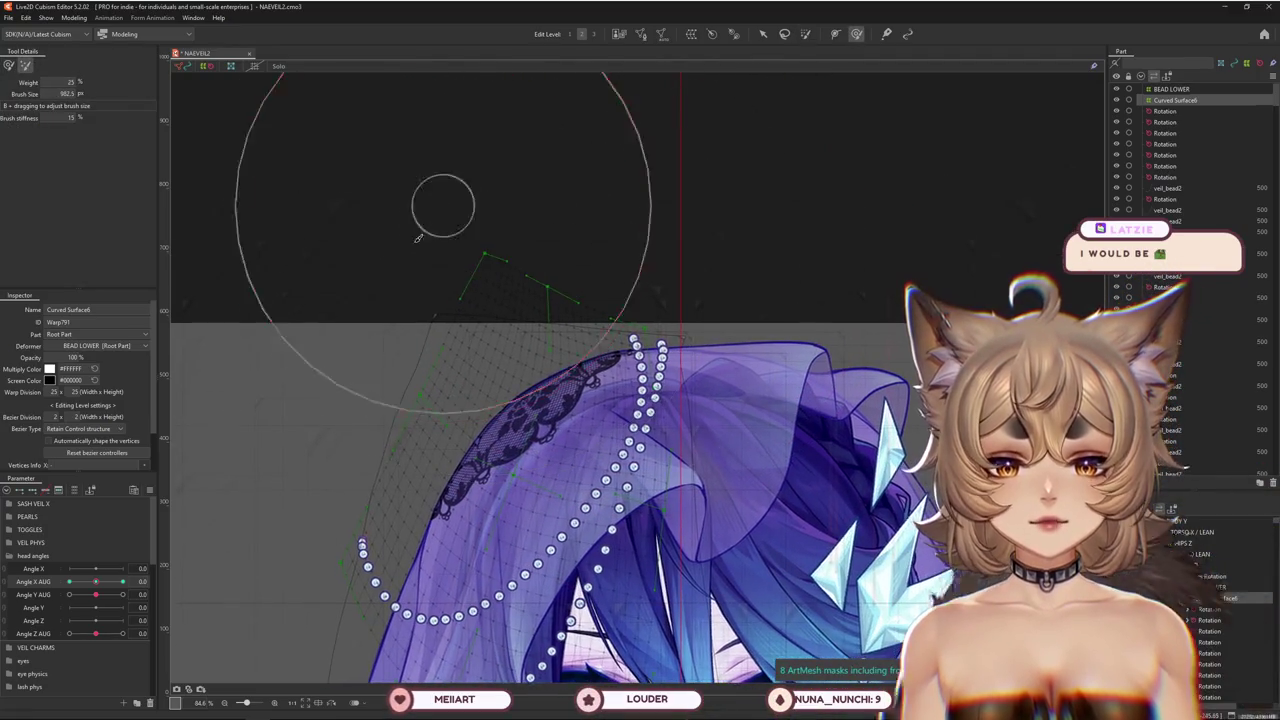
{"action": "left_click_drag", "start_coordinate": [391, 261], "coordinate": [685, 289]}
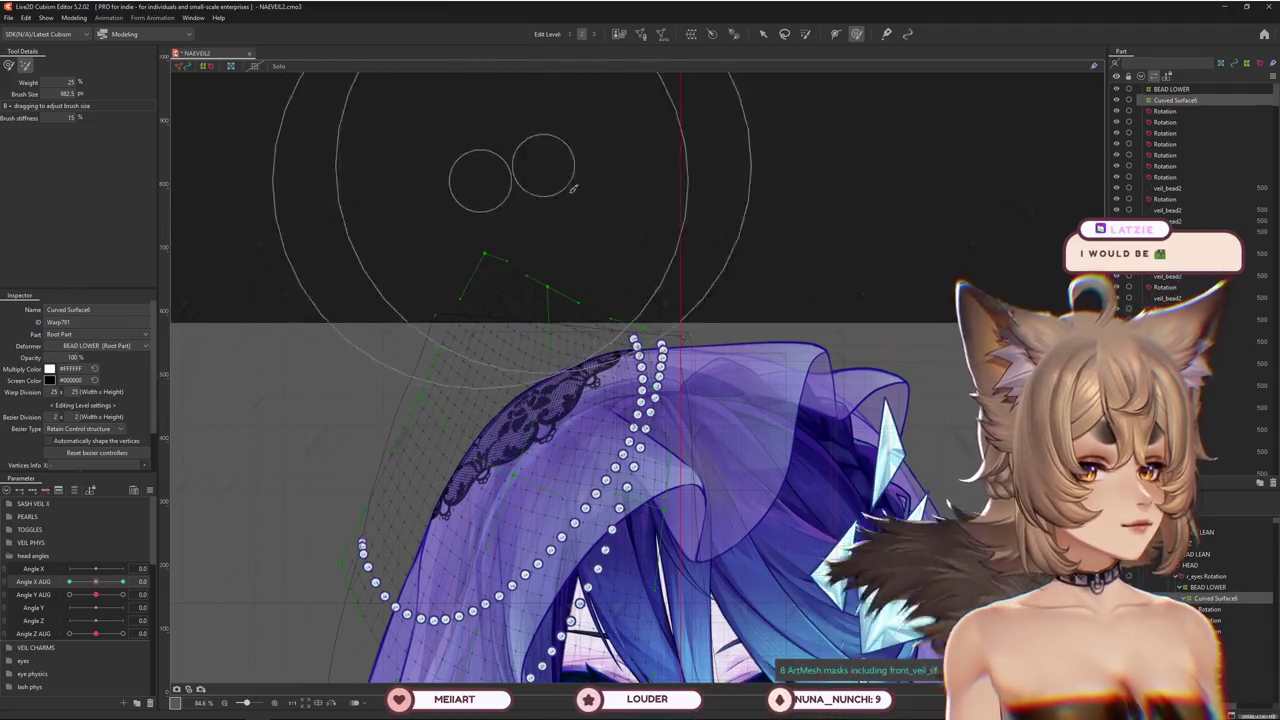
{"action": "scroll", "coordinate": [643, 521], "scroll_direction": "down", "scroll_amount": 2}
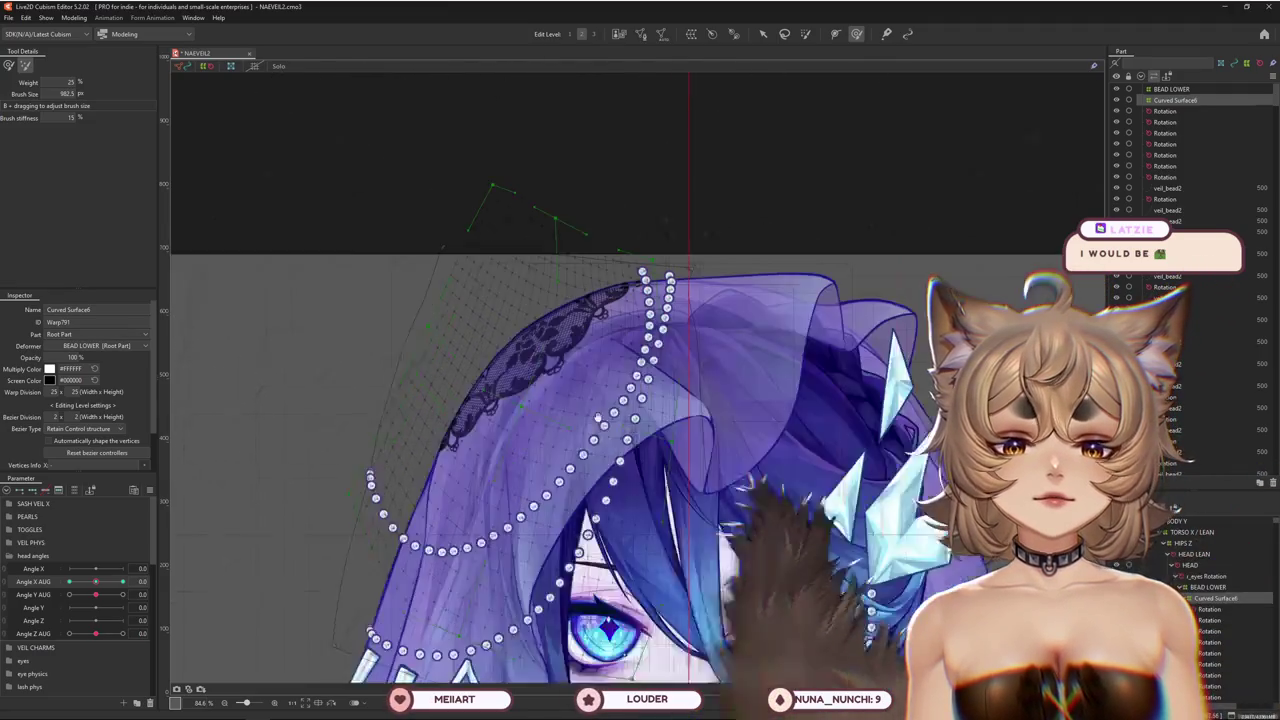
{"action": "scroll", "coordinate": [420, 420], "scroll_direction": "up", "scroll_amount": 2}
{"action": "scroll", "coordinate": [420, 420], "scroll_direction": "right", "scroll_amount": 2}
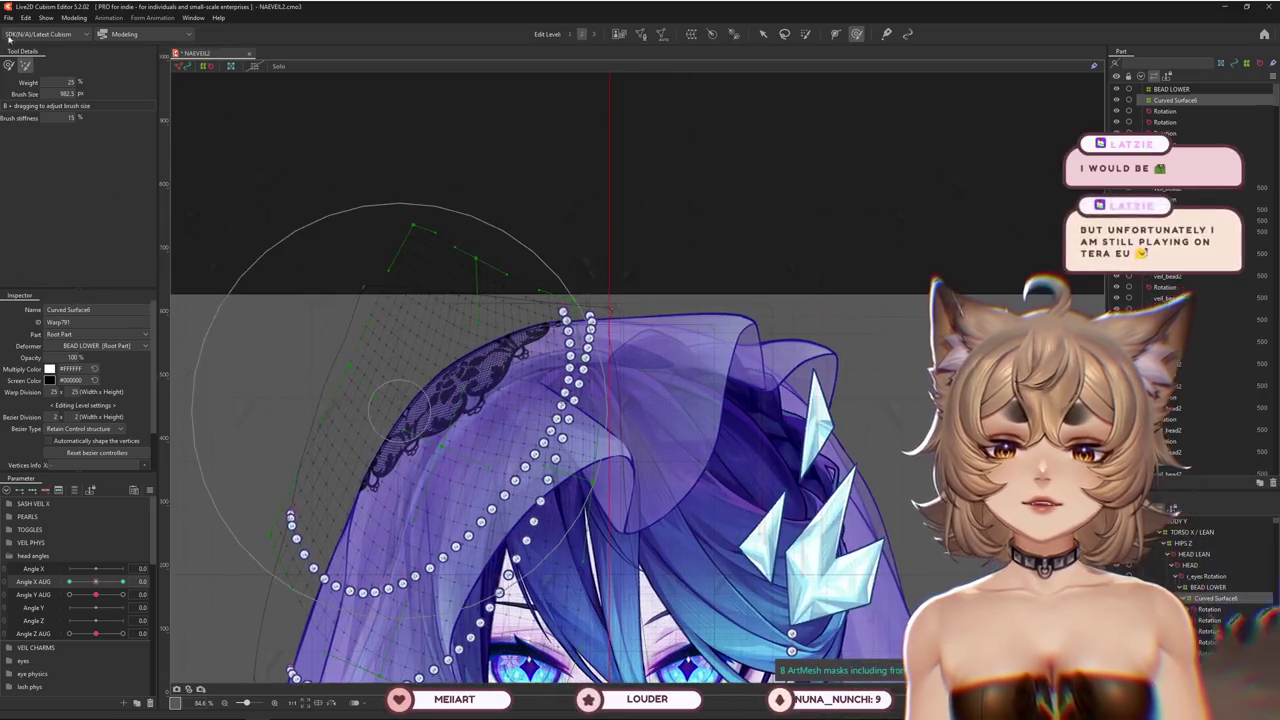
Fine-tune the deform brush size and preview the head turn against the veil
{"action": "left_click_drag", "start_coordinate": [640, 388], "coordinate": [578, 383]}
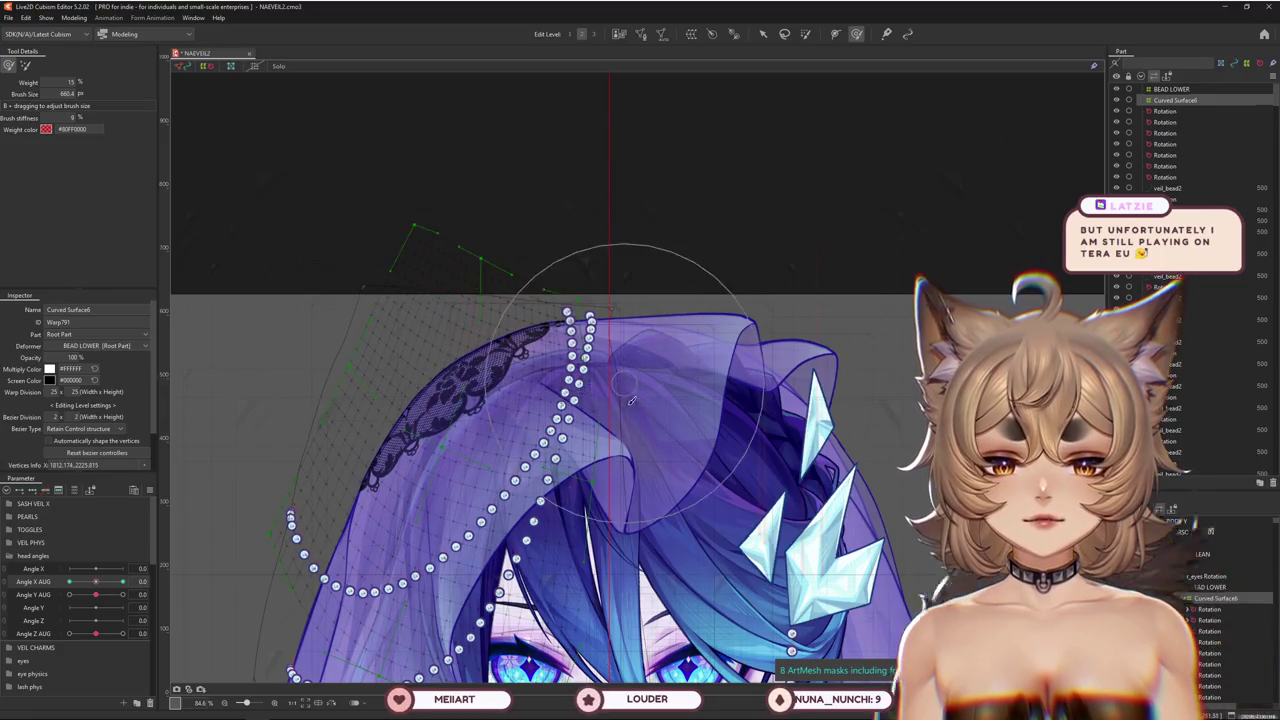
{"action": "left_click_drag", "start_coordinate": [631, 400], "coordinate": [530, 521]}
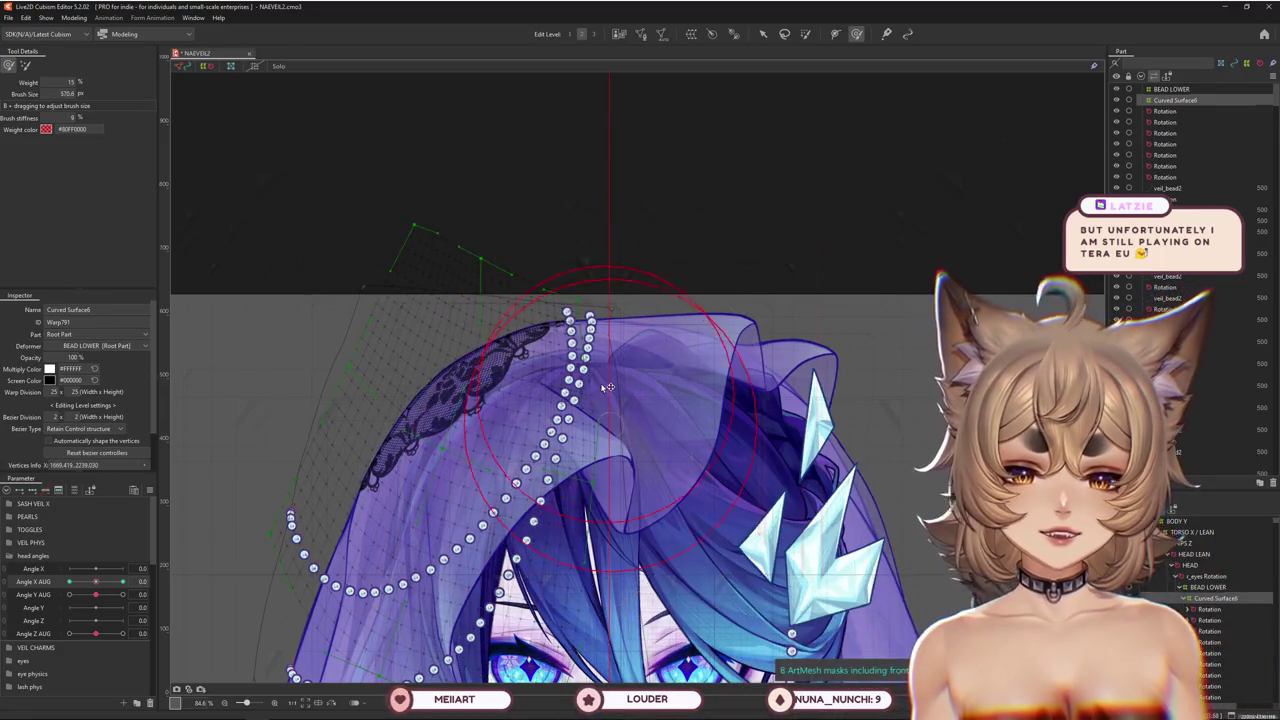
{"action": "mouse_move", "coordinate": [608, 387]}
{"action": "left_mouse_down"}
{"action": "mouse_move", "coordinate": [416, 220]}
{"action": "mouse_move", "coordinate": [370, 285]}
{"action": "left_mouse_up"}
{"action": "mouse_move", "coordinate": [444, 172]}
{"action": "left_mouse_down"}
{"action": "mouse_move", "coordinate": [487, 251]}
{"action": "mouse_move", "coordinate": [366, 326]}
{"action": "mouse_move", "coordinate": [441, 345]}
{"action": "left_mouse_up"}
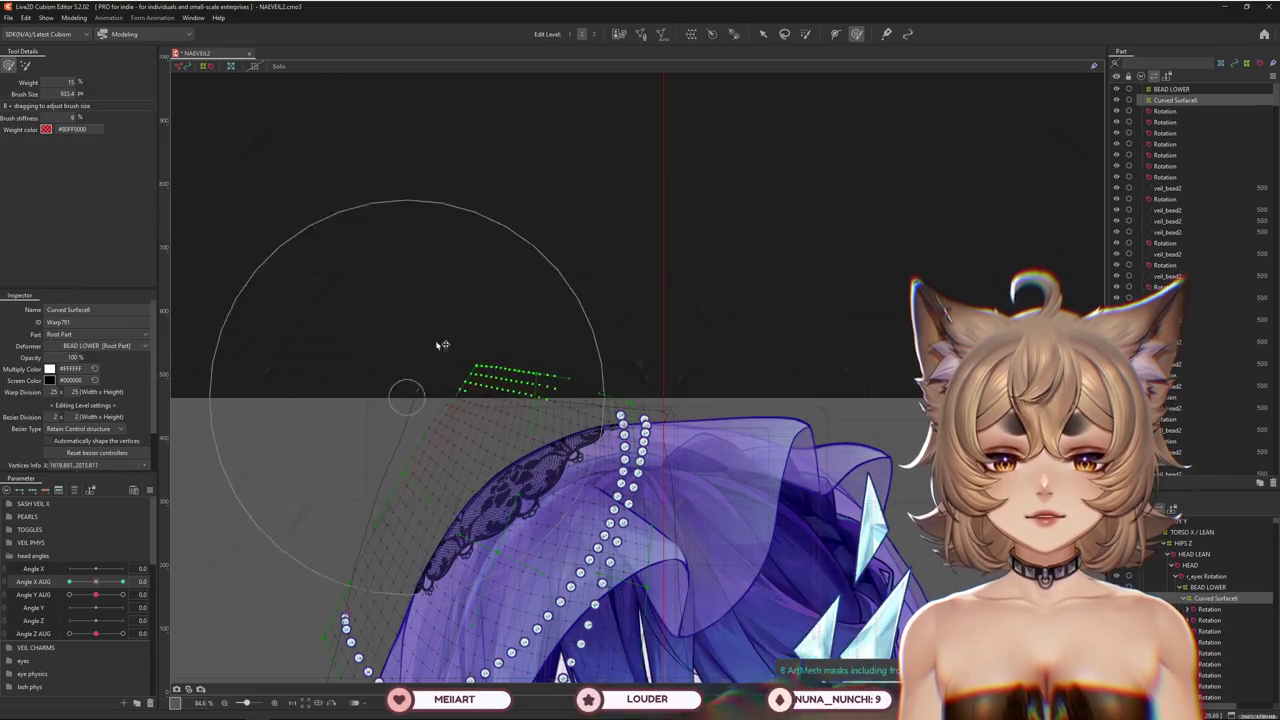
{"action": "left_click_drag", "start_coordinate": [684, 362], "coordinate": [680, 332]}
{"action": "mouse_move", "coordinate": [711, 289]}
{"action": "left_mouse_down"}
{"action": "mouse_move", "coordinate": [650, 370]}
{"action": "mouse_move", "coordinate": [612, 458]}
{"action": "mouse_move", "coordinate": [643, 312]}
{"action": "mouse_move", "coordinate": [592, 445]}
{"action": "left_mouse_up"}
{"action": "left_click_drag", "start_coordinate": [619, 352], "coordinate": [619, 415]}
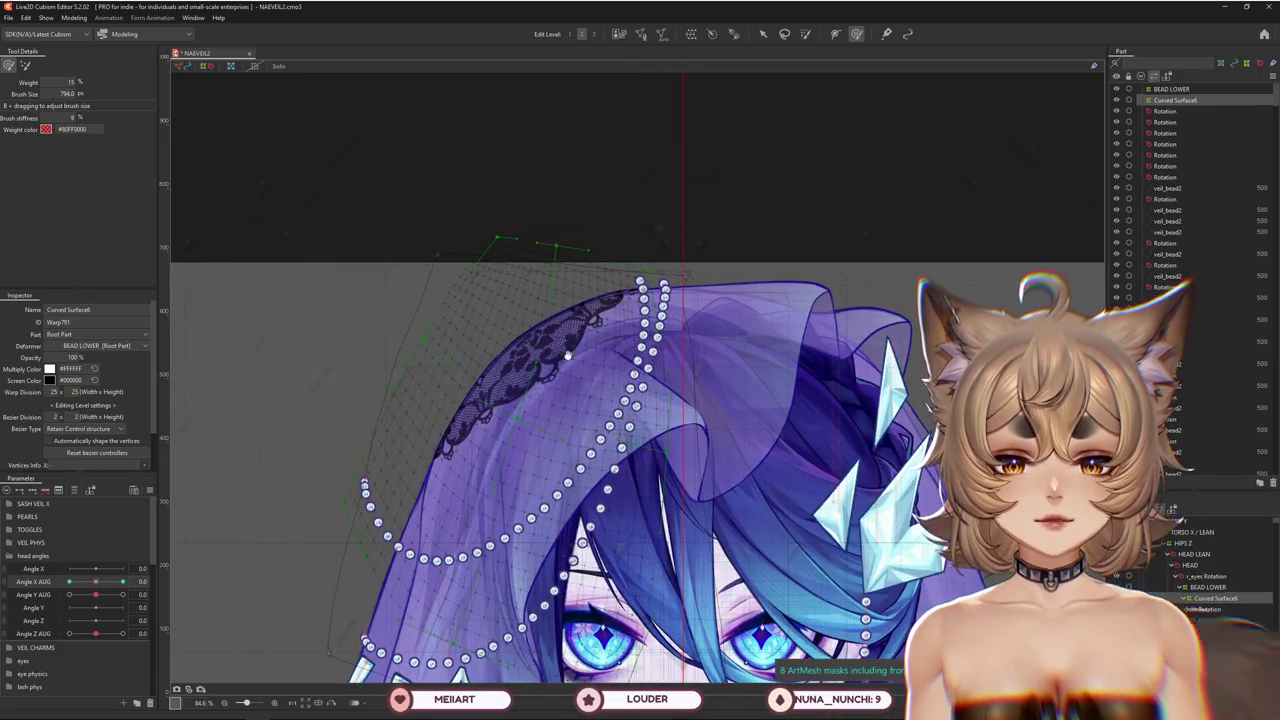
{"action": "left_click_drag", "start_coordinate": [511, 216], "coordinate": [520, 229]}
{"action": "mouse_move", "coordinate": [482, 287]}
{"action": "left_mouse_down"}
{"action": "mouse_move", "coordinate": [400, 357]}
{"action": "mouse_move", "coordinate": [487, 447]}
{"action": "left_mouse_up"}
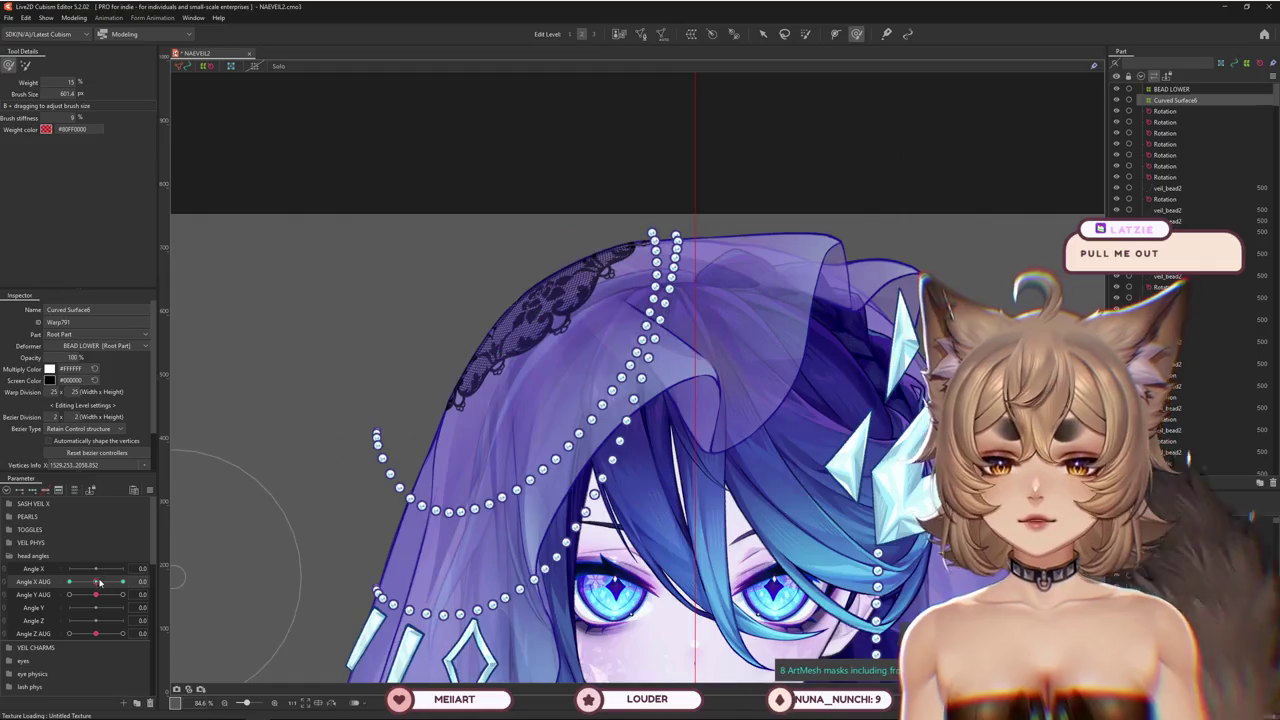
{"action": "mouse_move", "coordinate": [100, 582]}
{"action": "left_mouse_down"}
{"action": "mouse_move", "coordinate": [93, 592]}
{"action": "mouse_move", "coordinate": [96, 582]}
{"action": "left_mouse_up"}
Nudge the veil and pearls slightly left, revert to the softer brush, and return Angle X AUG to 30
{"action": "mouse_move", "coordinate": [262, 480]}
{"action": "left_mouse_down"}
{"action": "mouse_move", "coordinate": [236, 476]}
{"action": "mouse_move", "coordinate": [325, 498]}
{"action": "left_mouse_up"}
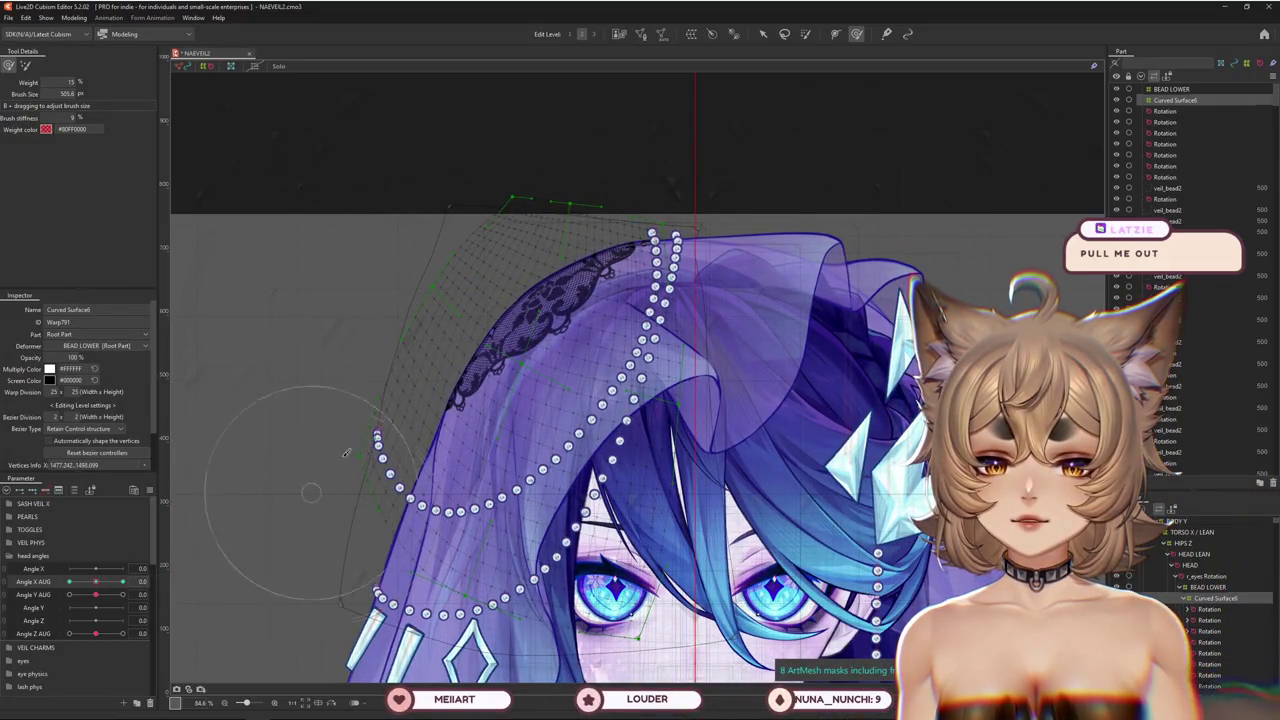
{"action": "scroll", "coordinate": [412, 410], "scroll_direction": "up", "scroll_amount": 3}
{"action": "left_click_drag", "start_coordinate": [370, 390], "coordinate": [354, 363]}
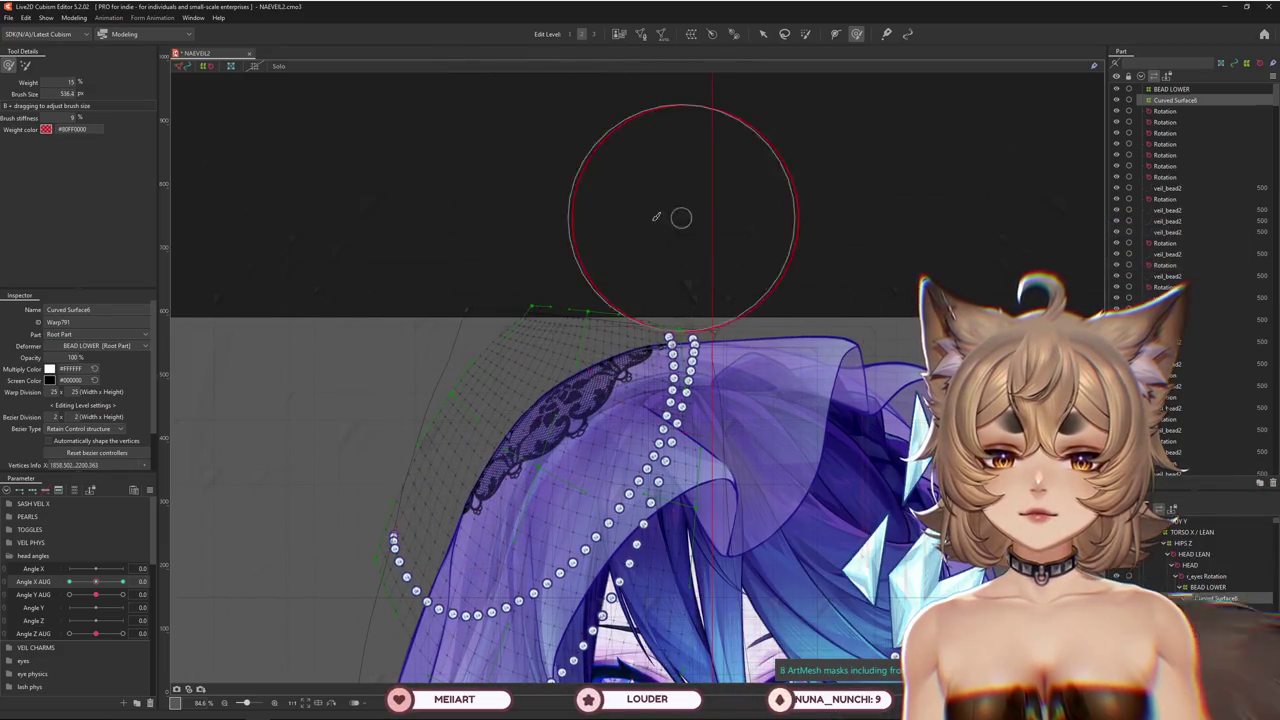
{"action": "left_click_drag", "start_coordinate": [323, 194], "coordinate": [339, 261]}
{"action": "mouse_move", "coordinate": [509, 201]}
{"action": "left_mouse_down"}
{"action": "mouse_move", "coordinate": [500, 134]}
{"action": "mouse_move", "coordinate": [668, 167]}
{"action": "left_mouse_up"}
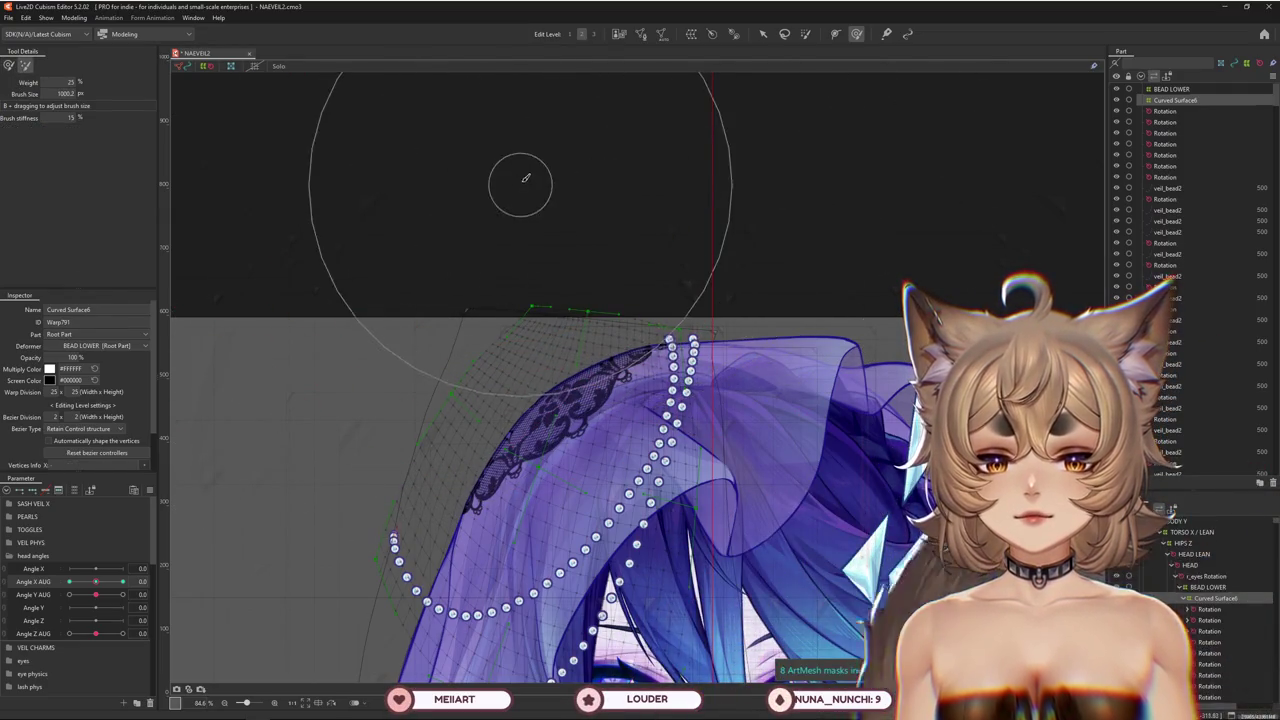
{"action": "left_click_drag", "start_coordinate": [517, 163], "coordinate": [560, 160]}
{"action": "left_click", "coordinate": [8, 65]}
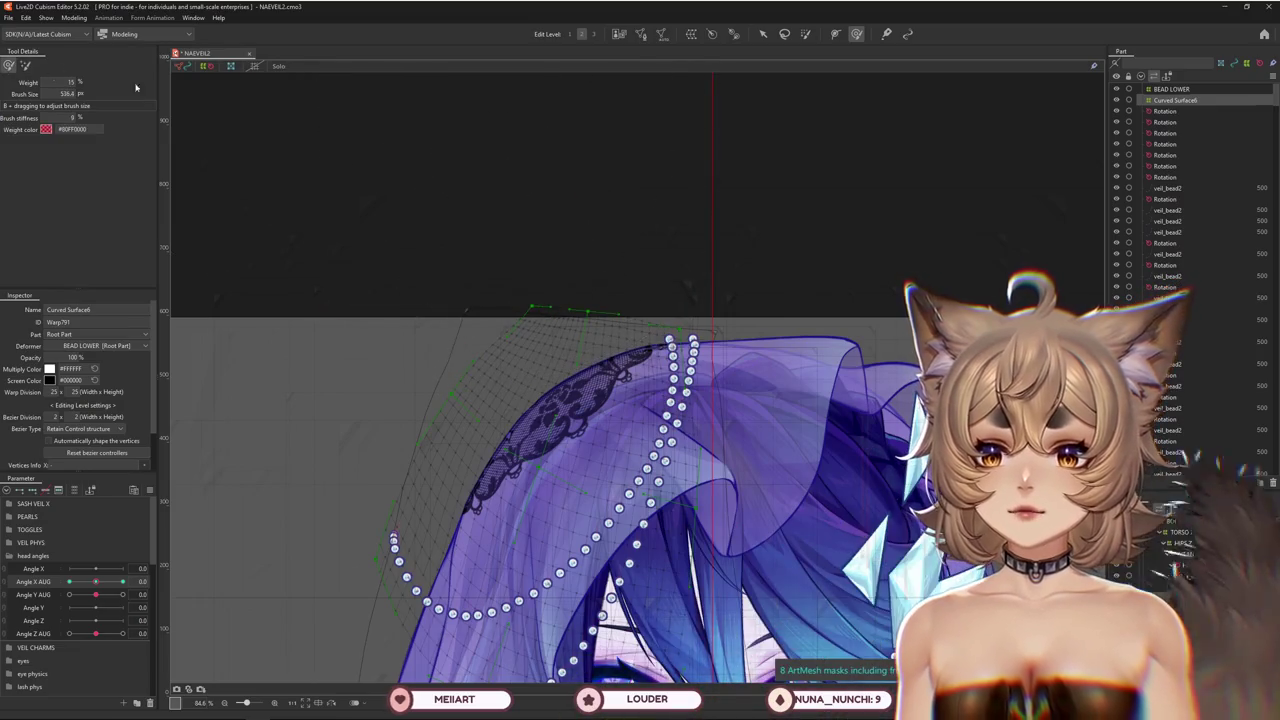
{"action": "mouse_move", "coordinate": [688, 243]}
{"action": "left_mouse_down"}
{"action": "mouse_move", "coordinate": [714, 229]}
{"action": "mouse_move", "coordinate": [620, 345]}
{"action": "left_mouse_up"}
{"action": "left_click", "coordinate": [123, 581]}
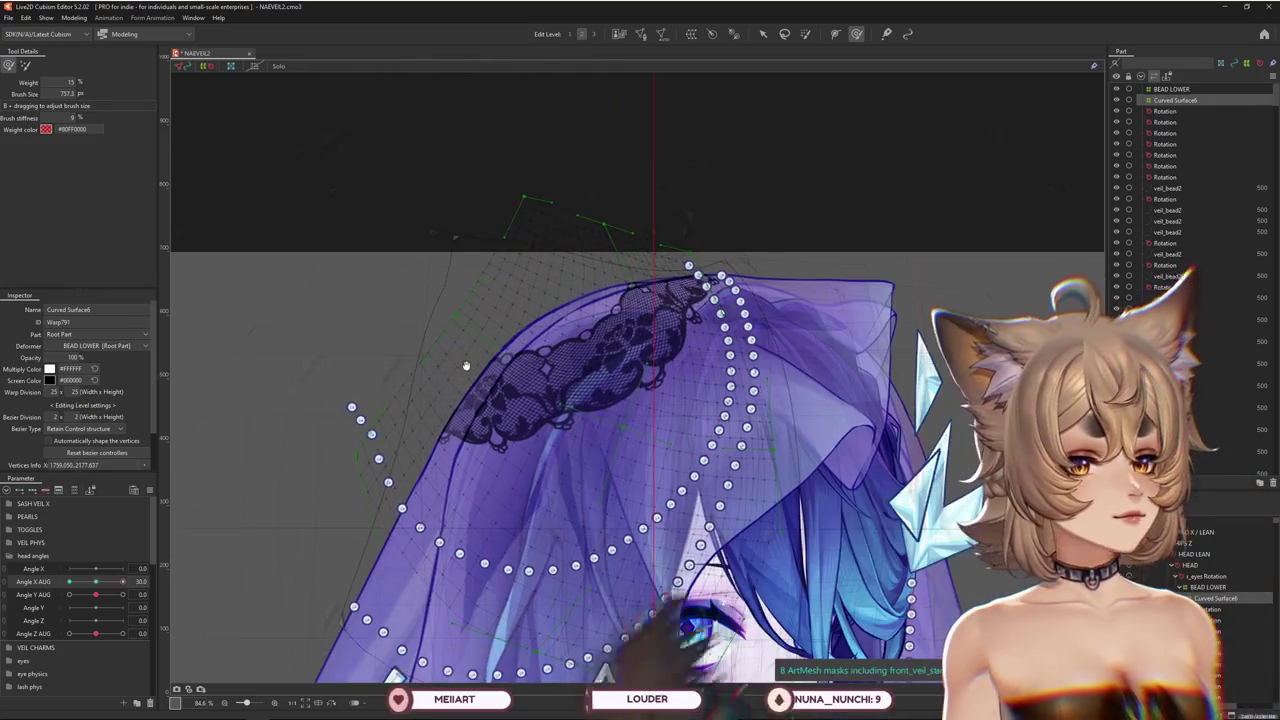
Bring the head back to the Angle X AUG 30 pose while adjusting the brush size
{"action": "left_click_drag", "start_coordinate": [424, 250], "coordinate": [405, 250]}
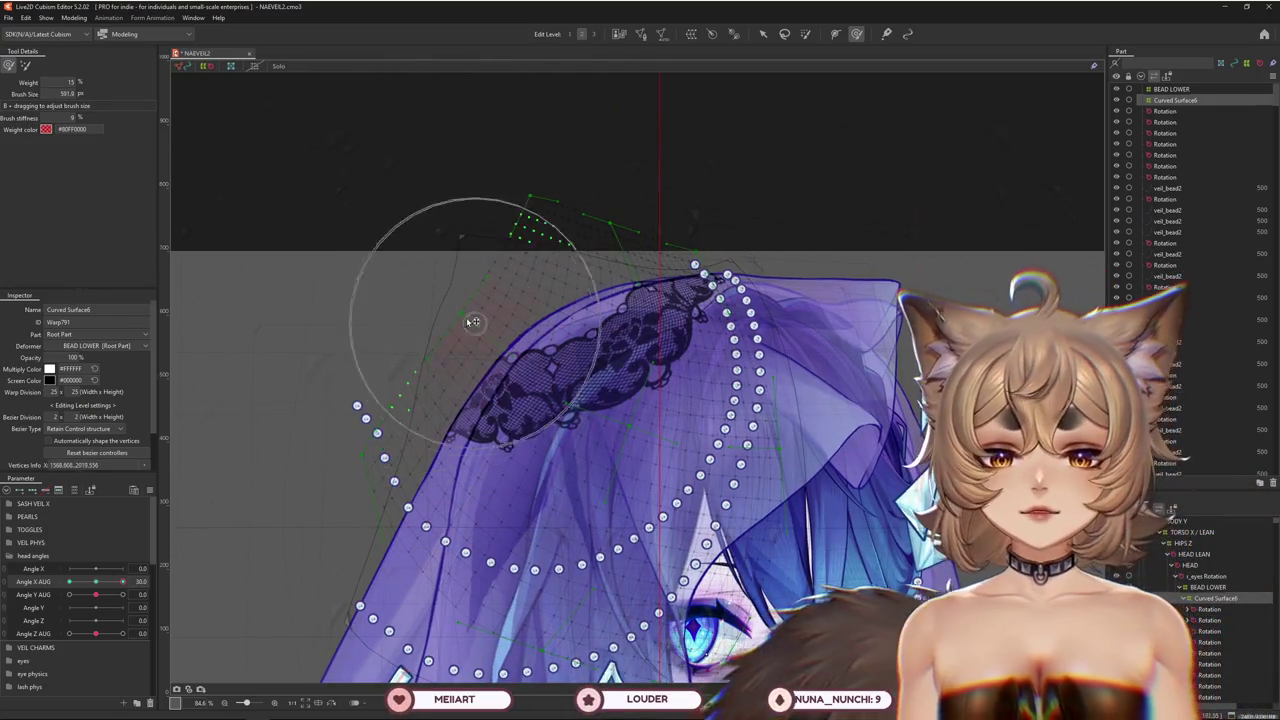
{"action": "left_click_drag", "start_coordinate": [658, 300], "coordinate": [668, 315]}
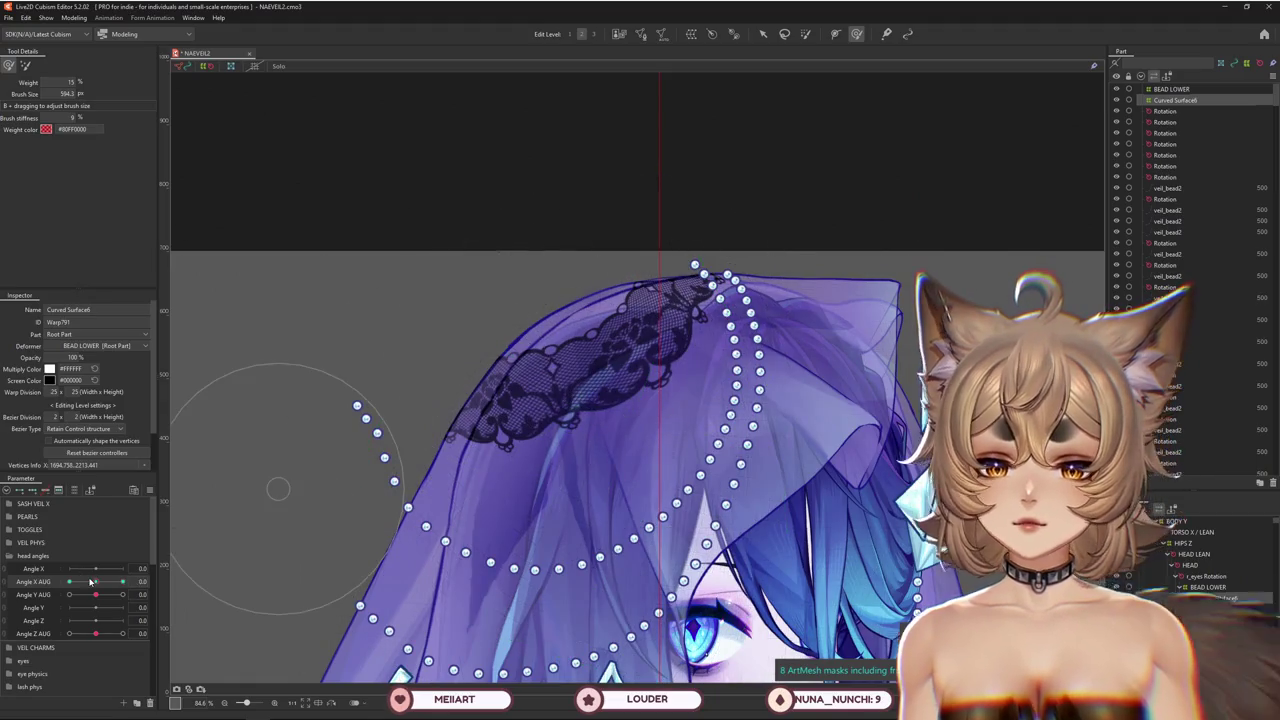
{"action": "left_click_drag", "start_coordinate": [90, 581], "coordinate": [124, 581]}
{"action": "left_click_drag", "start_coordinate": [586, 223], "coordinate": [597, 347]}
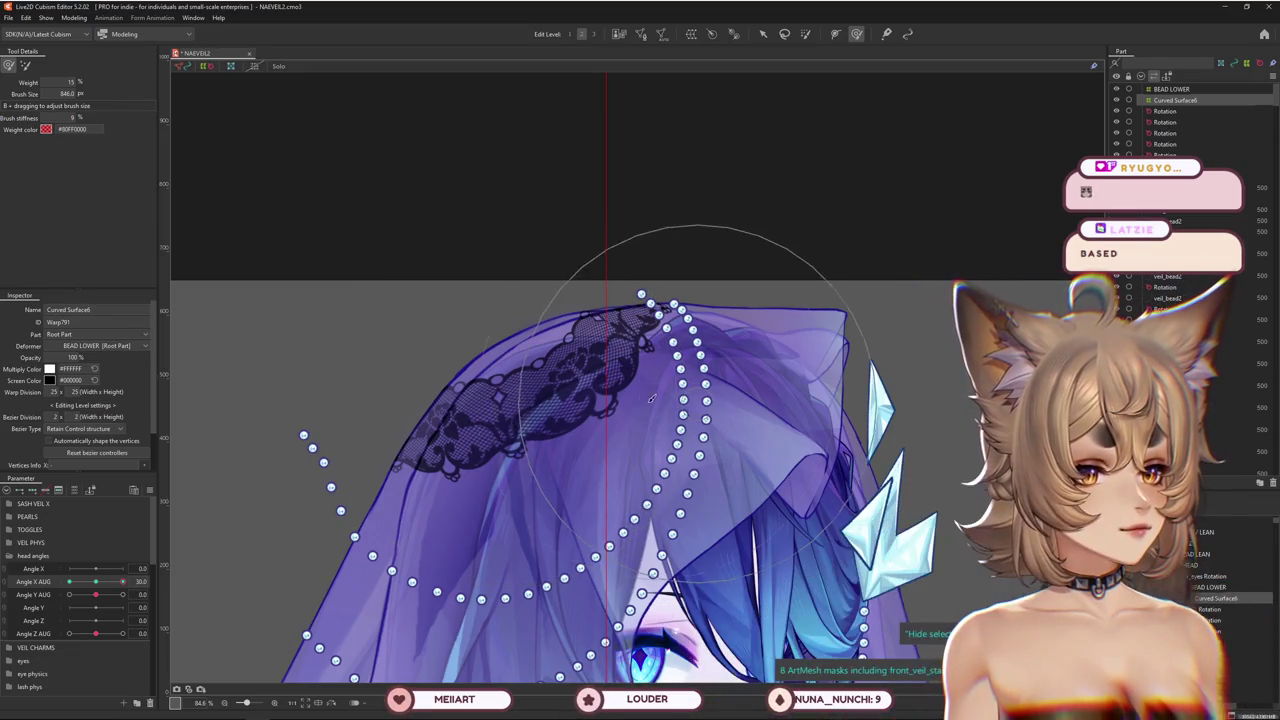
{"action": "scroll", "coordinate": [651, 398], "scroll_direction": "down", "scroll_amount": 2}
{"action": "scroll", "coordinate": [564, 381], "scroll_direction": "up", "scroll_amount": 2}
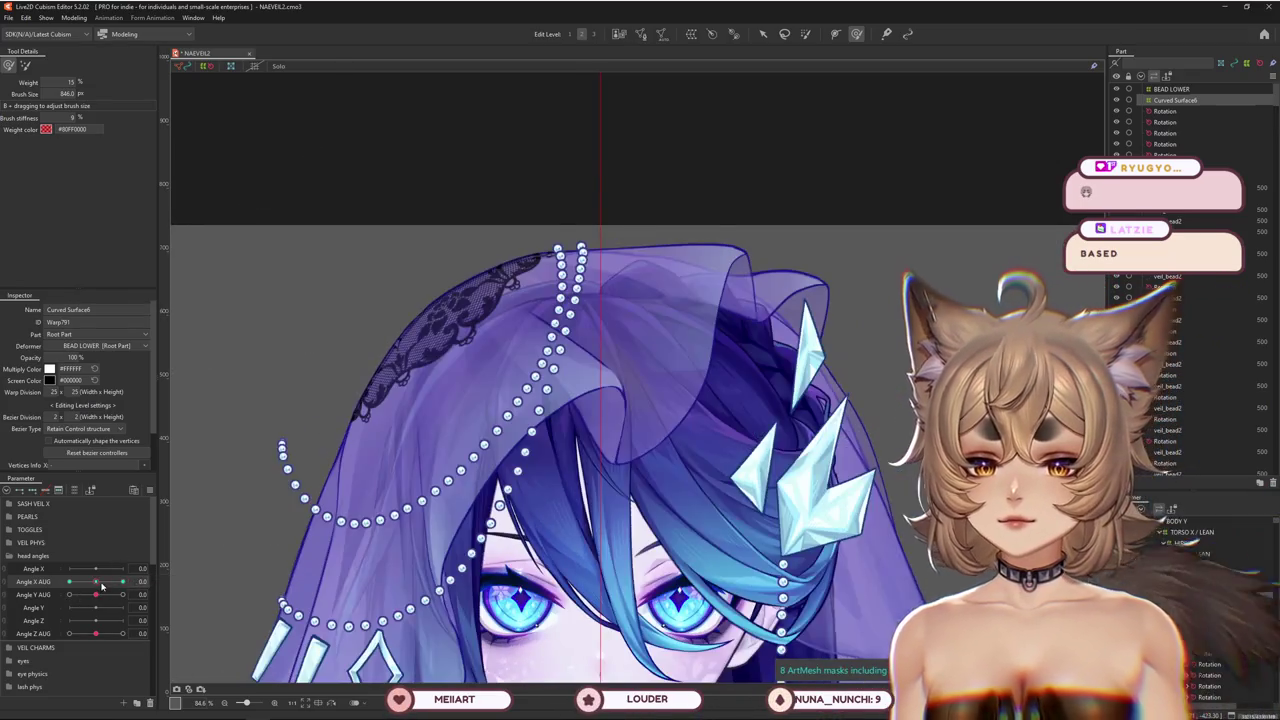
{"action": "left_click_drag", "start_coordinate": [72, 581], "coordinate": [122, 581]}
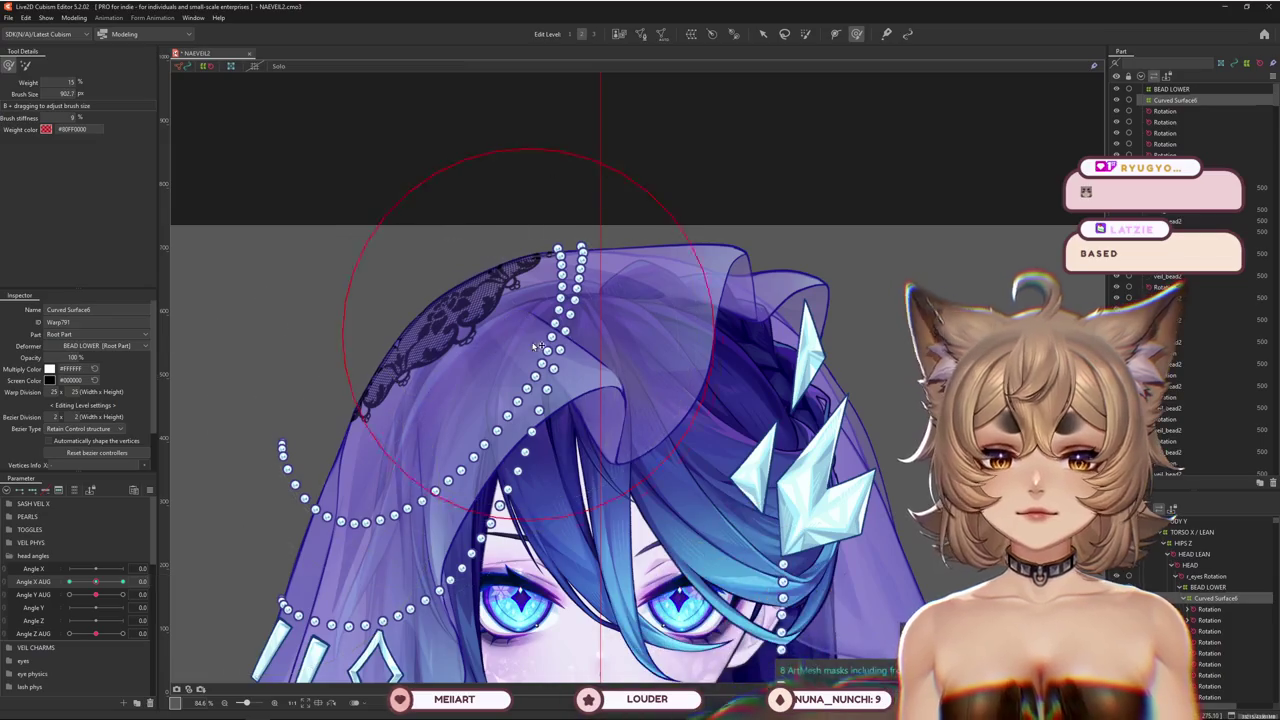
{"action": "left_click_drag", "start_coordinate": [500, 257], "coordinate": [536, 219]}
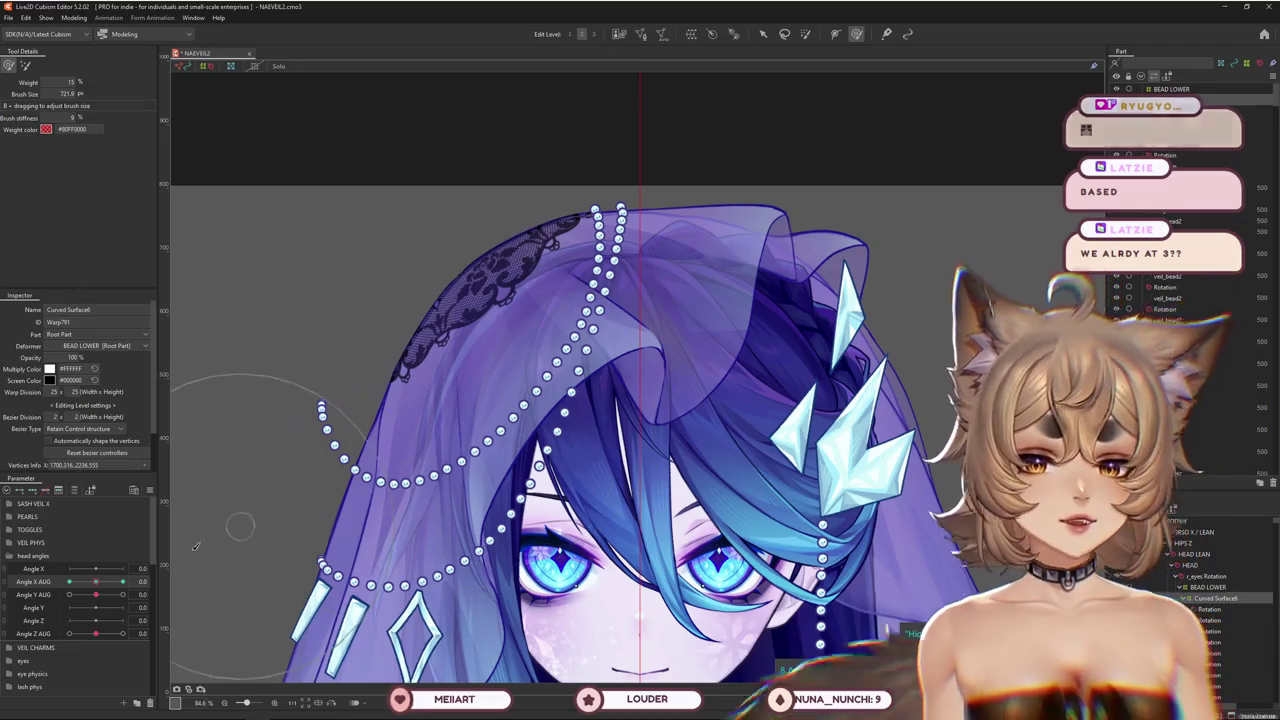
{"action": "left_click_drag", "start_coordinate": [122, 581], "coordinate": [99, 583]}
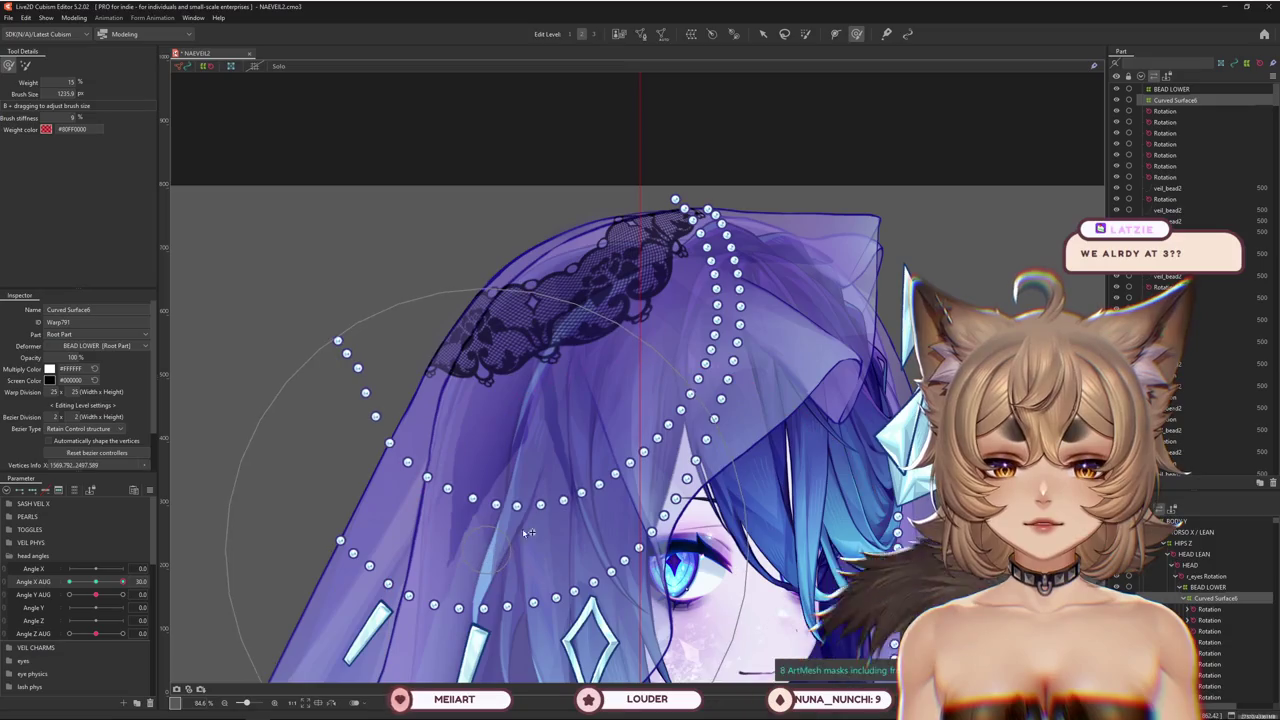
Switch the Deform Brush to push mode and enlarge it to cover the whole veil edge
{"action": "left_click_drag", "start_coordinate": [425, 490], "coordinate": [313, 397]}
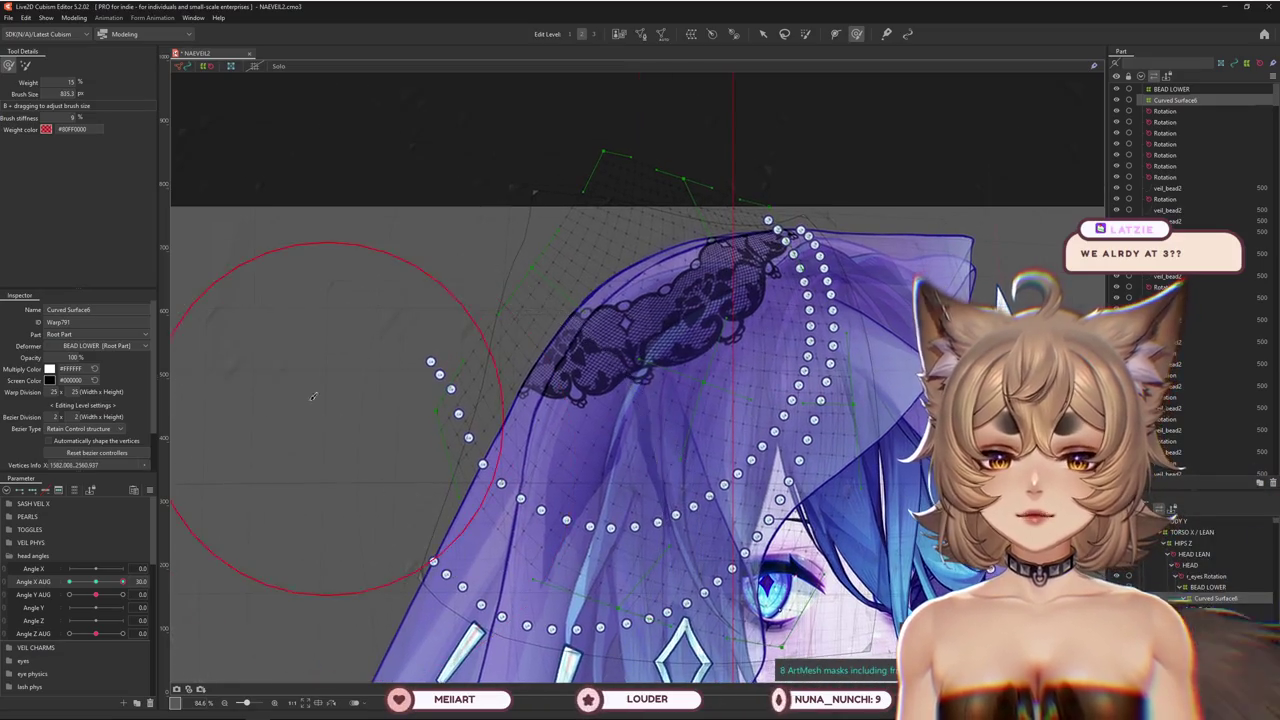
{"action": "left_click", "coordinate": [27, 67]}
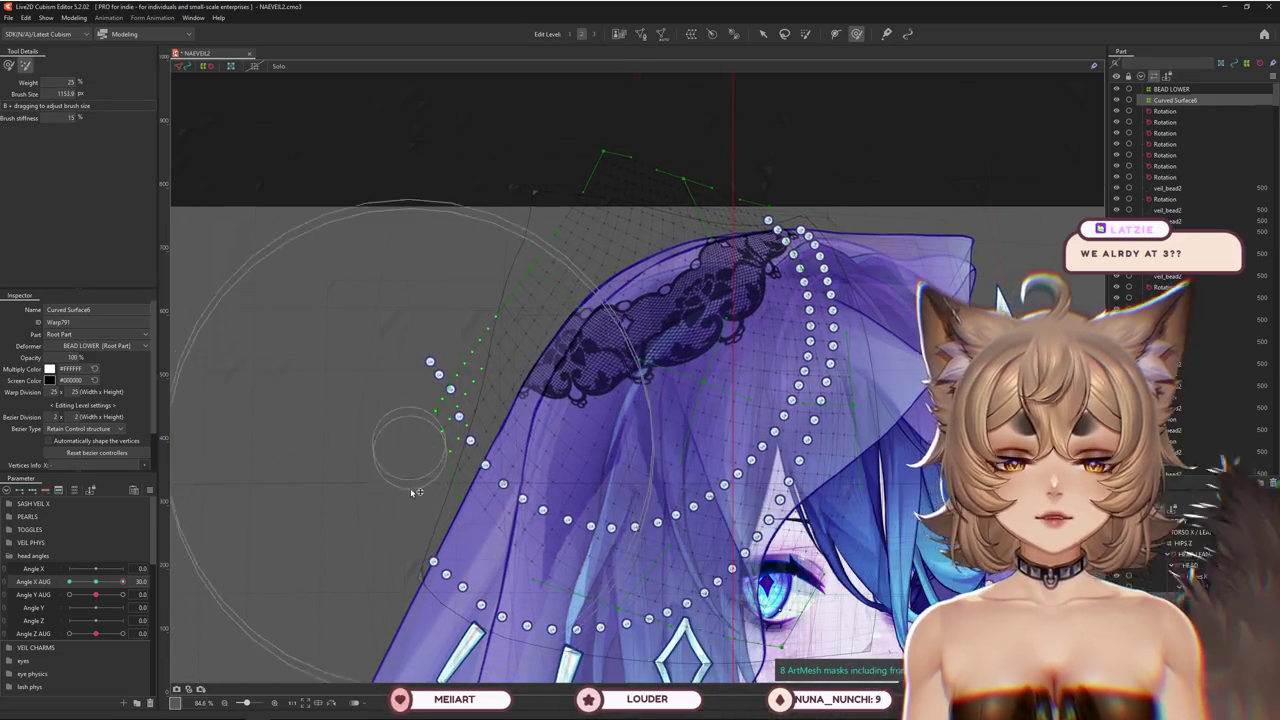
{"action": "left_click_drag", "start_coordinate": [406, 432], "coordinate": [506, 453]}
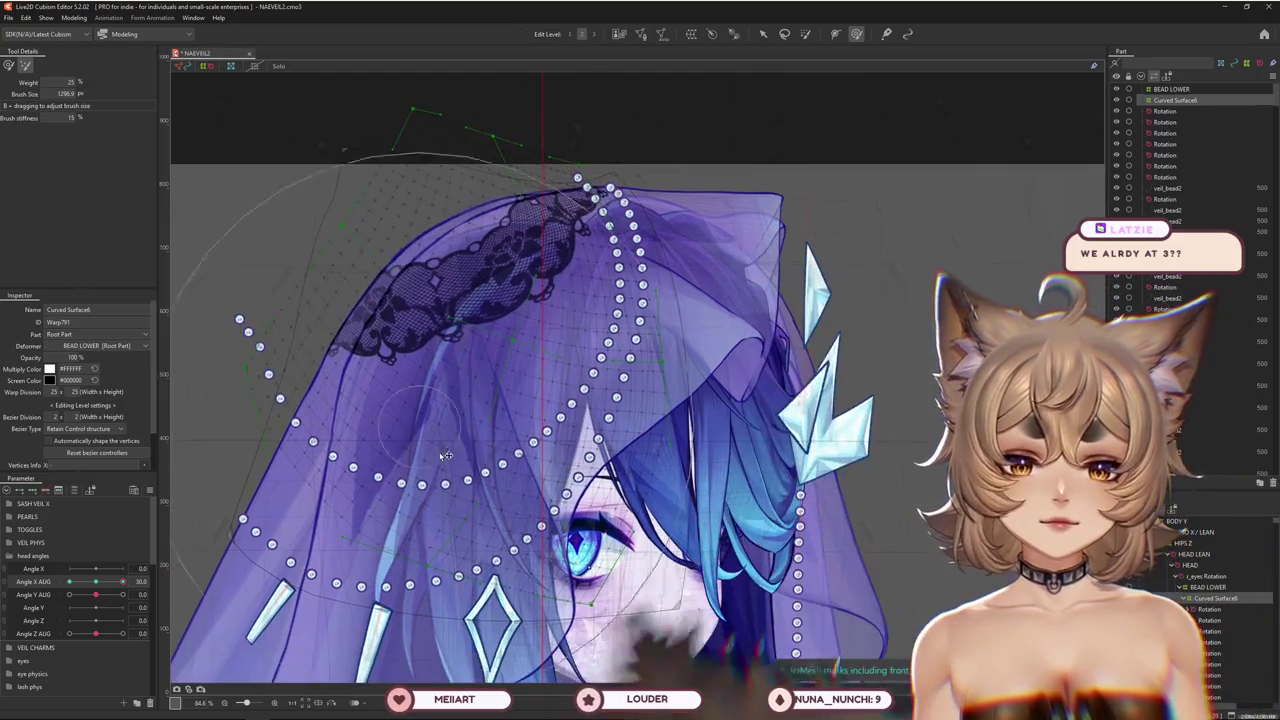
{"action": "scroll", "coordinate": [400, 480], "scroll_direction": "down", "scroll_amount": 3}
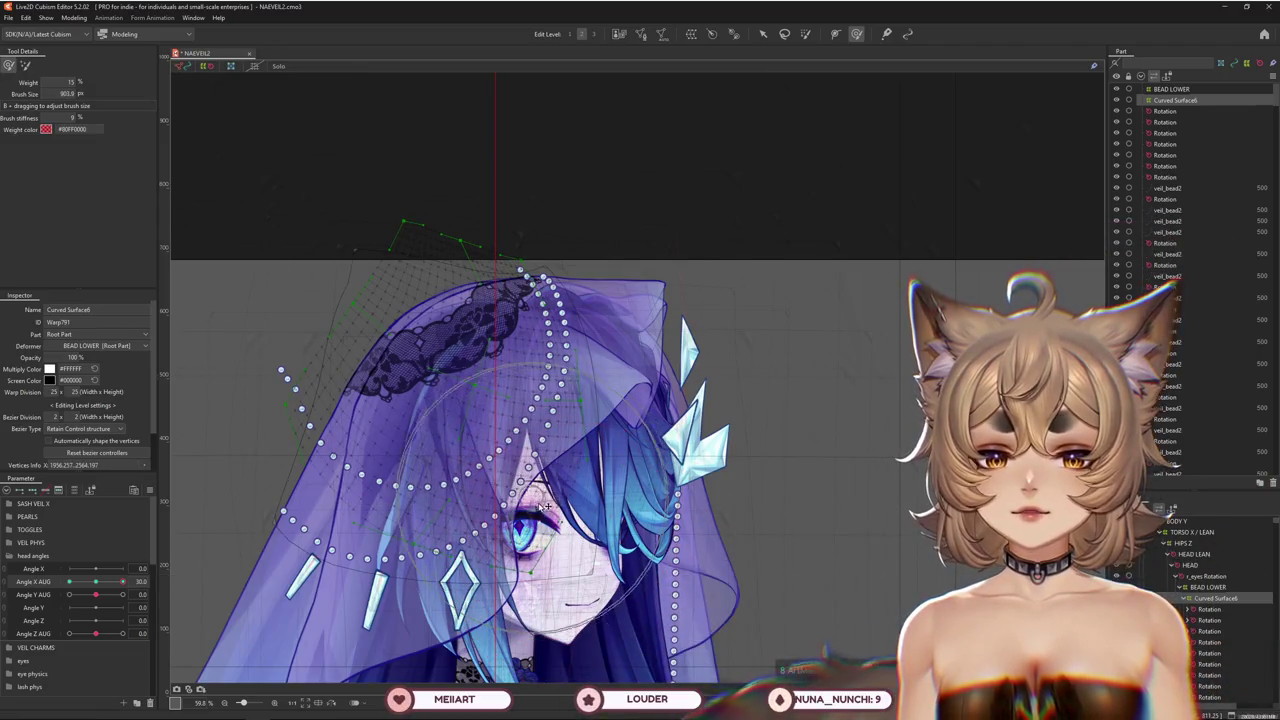
{"action": "left_click_drag", "start_coordinate": [540, 480], "coordinate": [495, 522]}
{"action": "mouse_move", "coordinate": [122, 581]}
{"action": "left_mouse_down"}
{"action": "mouse_move", "coordinate": [102, 581]}
{"action": "mouse_move", "coordinate": [176, 580]}
{"action": "left_mouse_up"}
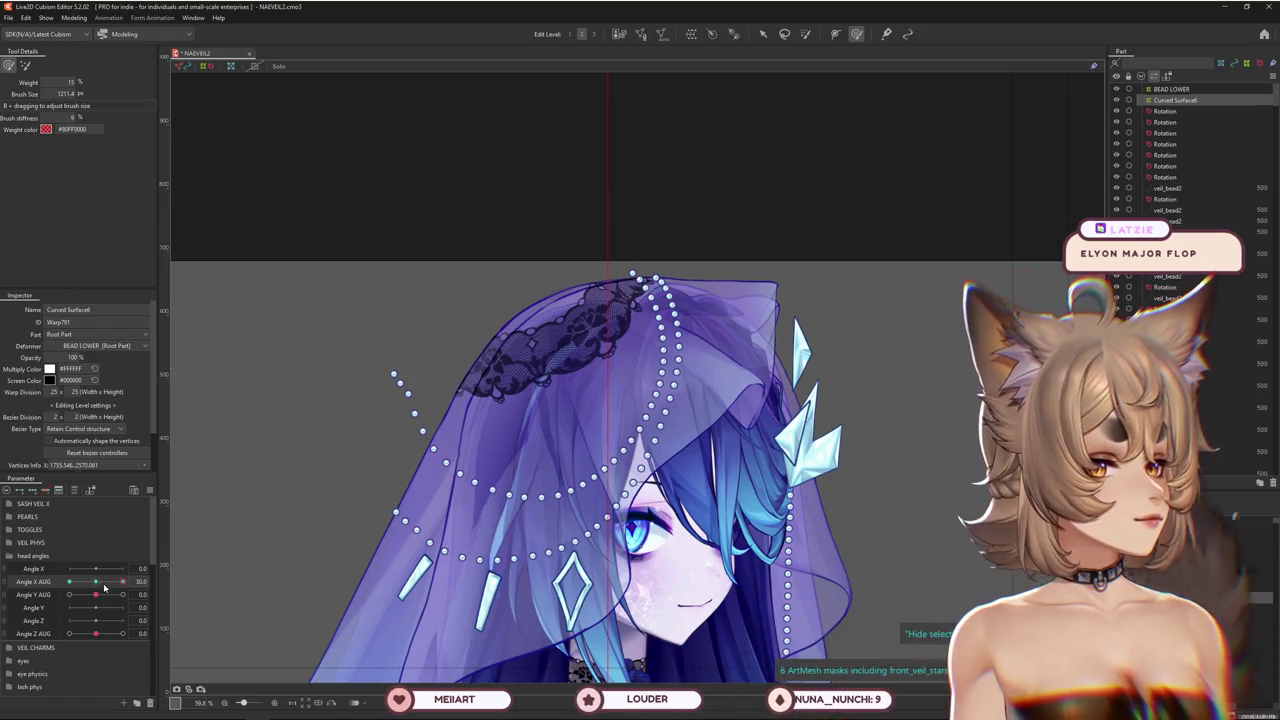
Scrub Angle X AUG to check the bead strands, enlarge the brush, then turn the head toward -30
{"action": "mouse_move", "coordinate": [104, 588]}
{"action": "left_mouse_down"}
{"action": "mouse_move", "coordinate": [136, 581]}
{"action": "mouse_move", "coordinate": [122, 581]}
{"action": "left_mouse_up"}
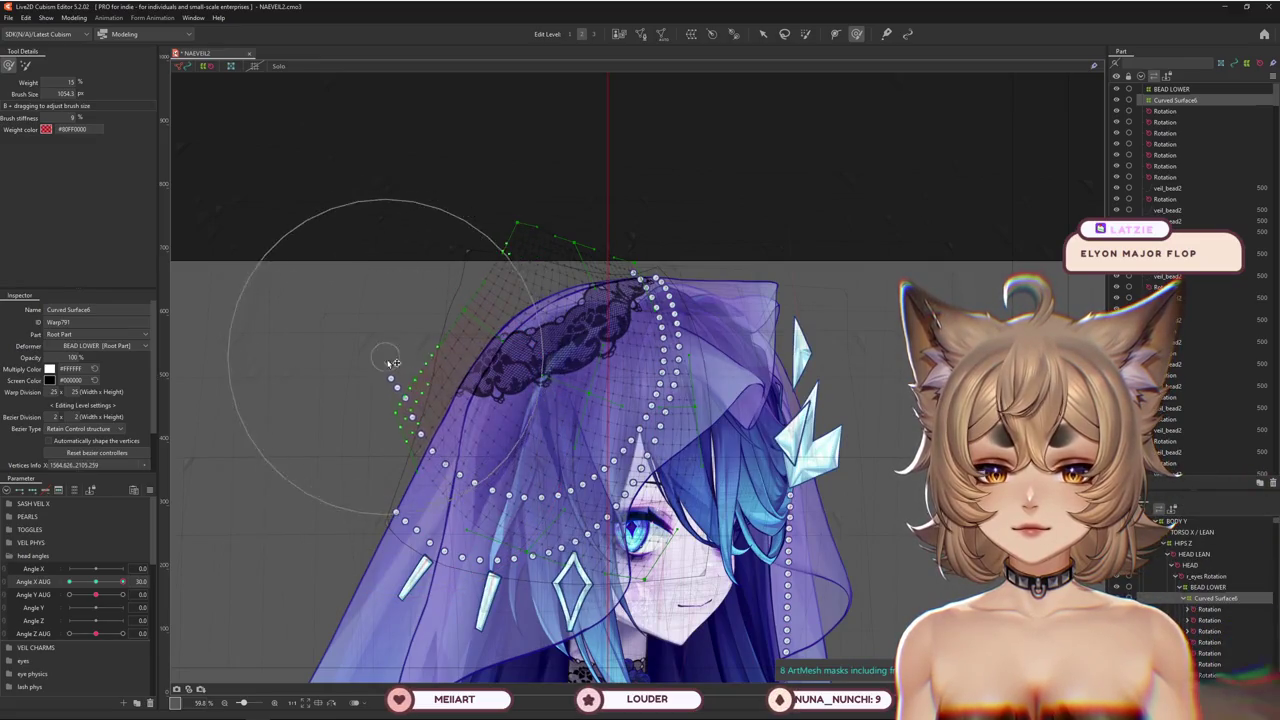
{"action": "left_click_drag", "start_coordinate": [122, 581], "coordinate": [122, 581]}
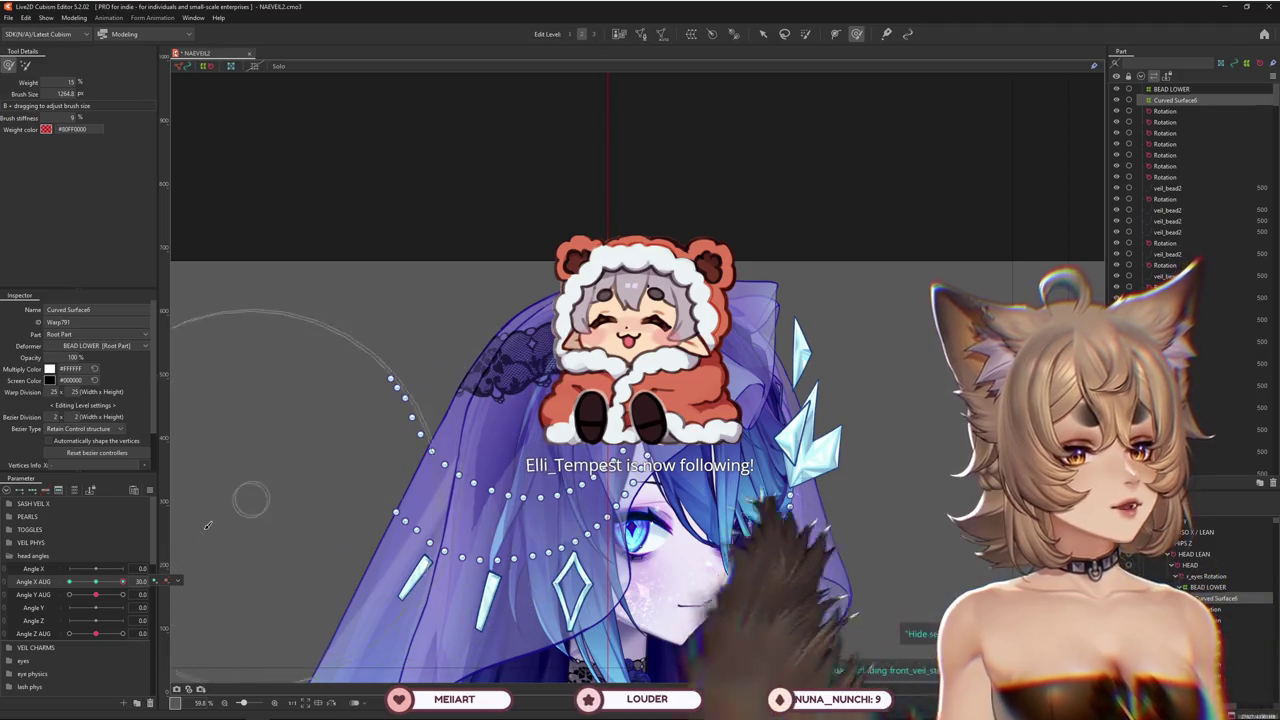
{"action": "left_click_drag", "start_coordinate": [122, 581], "coordinate": [136, 582]}
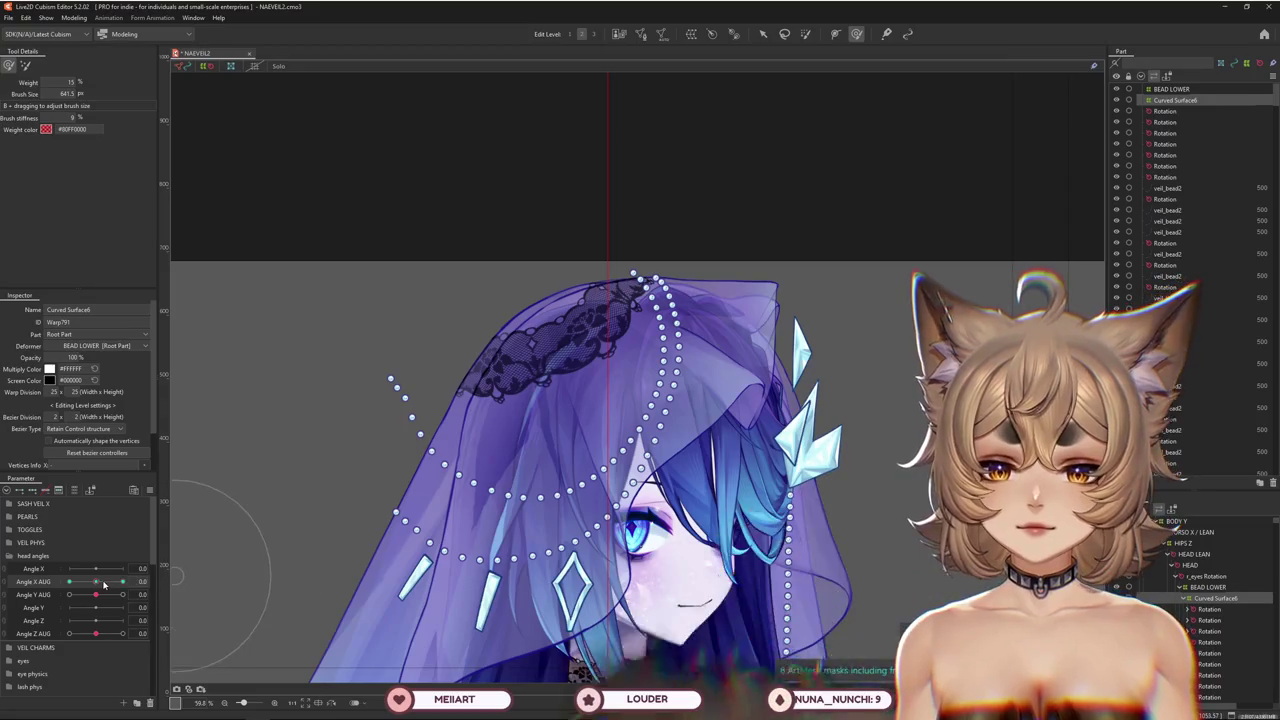
{"action": "left_click_drag", "start_coordinate": [467, 543], "coordinate": [503, 580]}
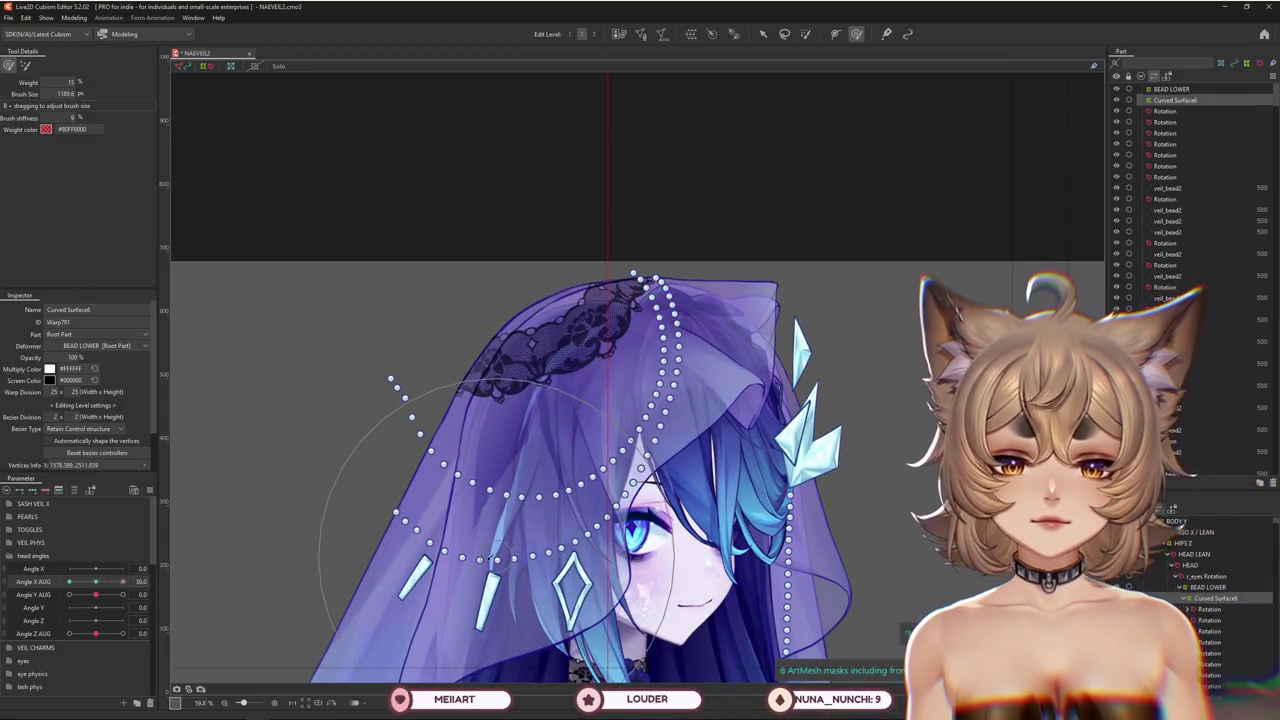
{"action": "left_click_drag", "start_coordinate": [122, 581], "coordinate": [68, 582]}
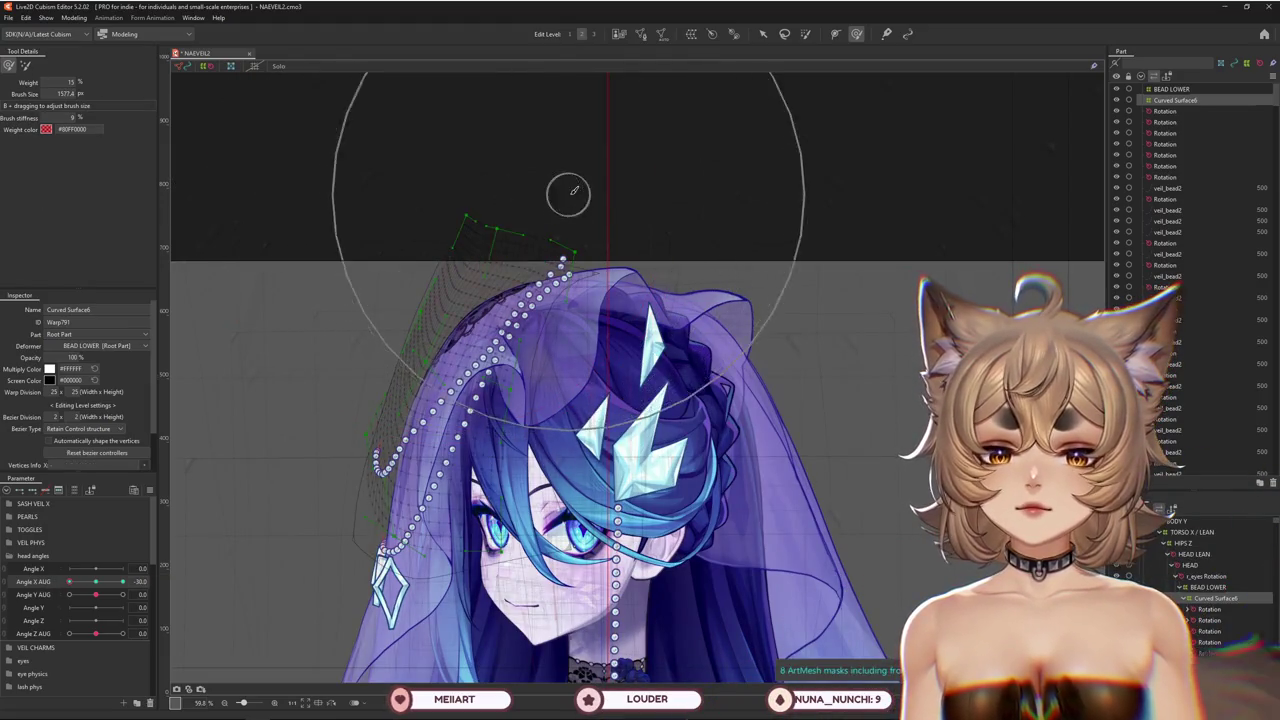
Set the brush to push mode and shrink it for finer lattice edits near the veil top
{"action": "left_click", "coordinate": [25, 65]}
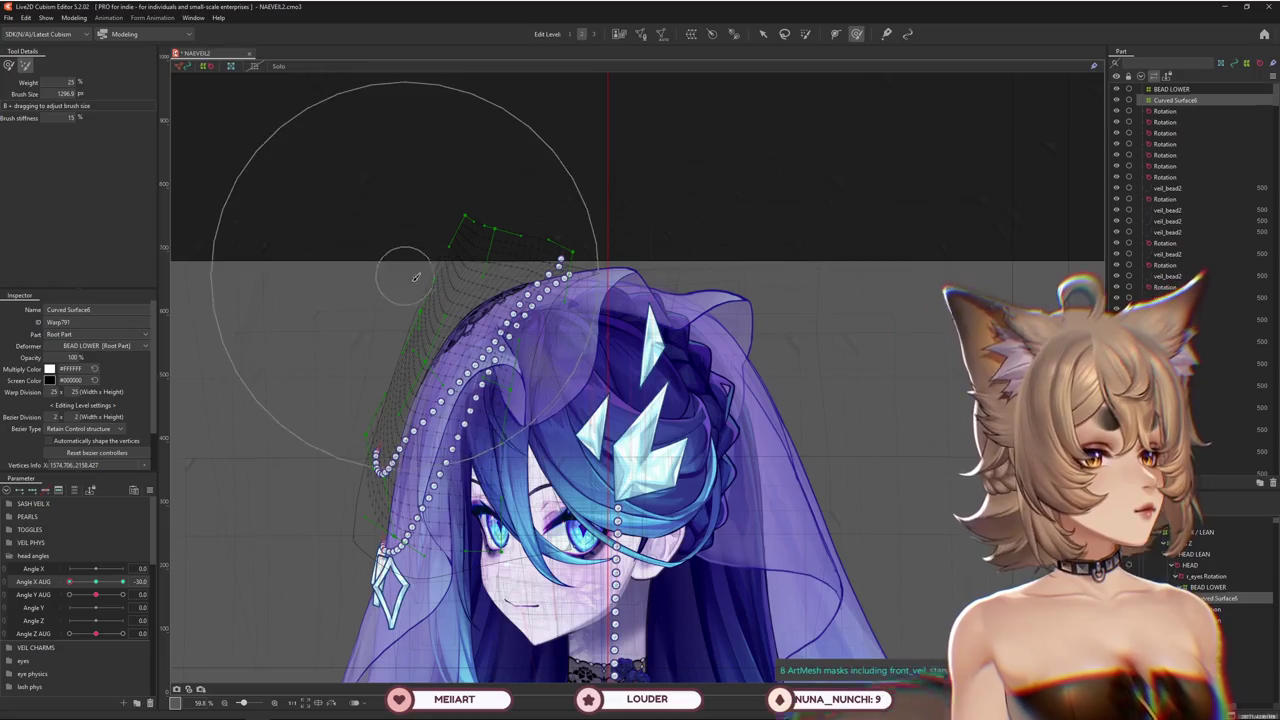
{"action": "left_click_drag", "start_coordinate": [416, 277], "coordinate": [490, 233]}
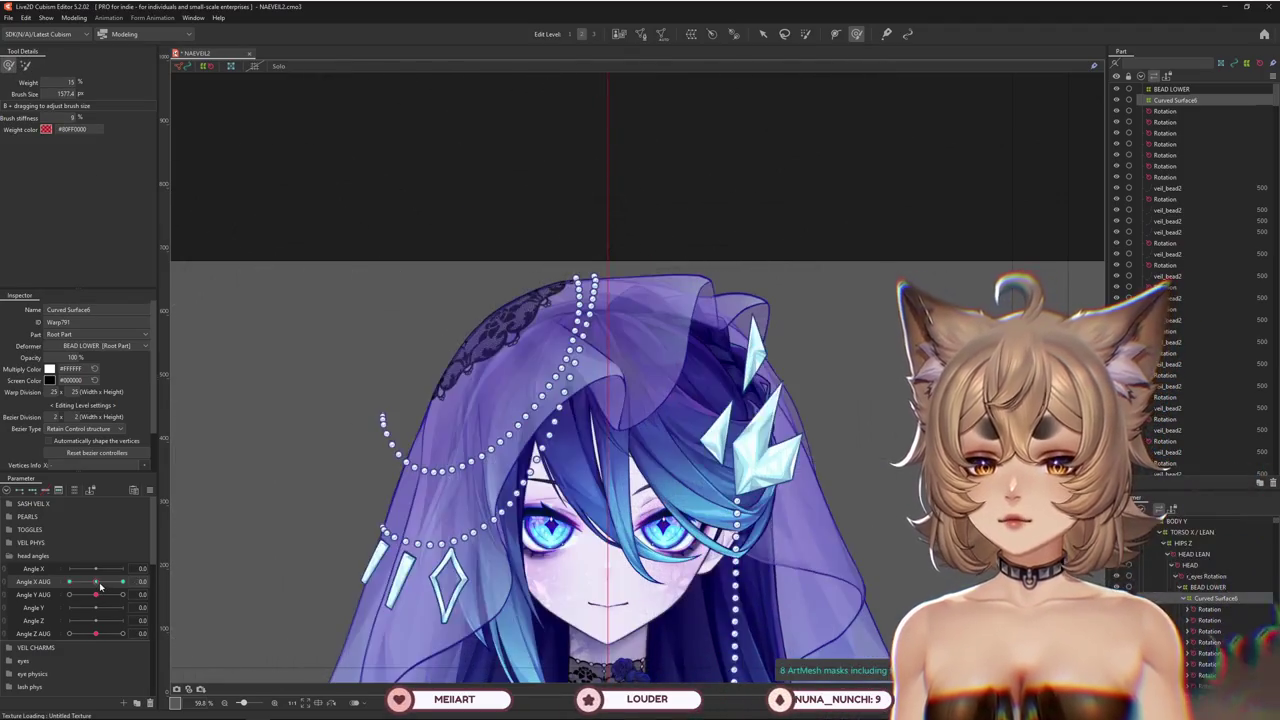
{"action": "left_click_drag", "start_coordinate": [370, 515], "coordinate": [383, 515]}
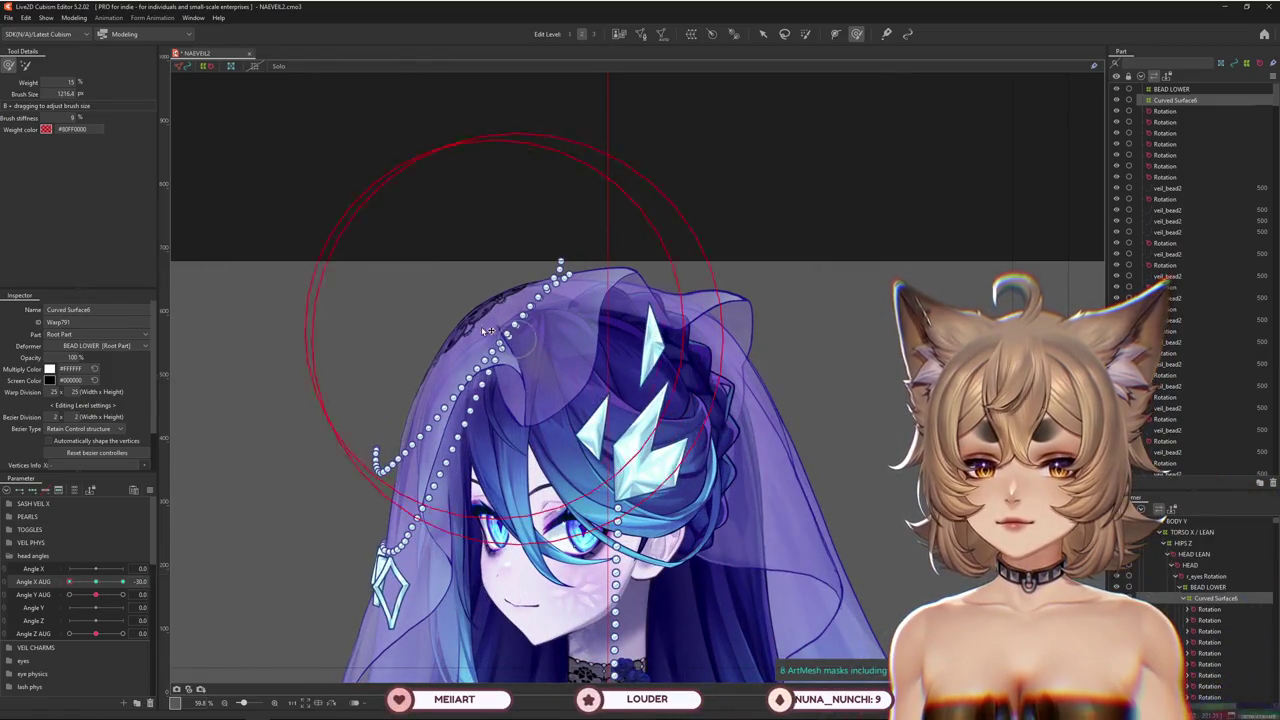
{"action": "mouse_move", "coordinate": [69, 581]}
{"action": "left_mouse_down"}
{"action": "mouse_move", "coordinate": [97, 581]}
{"action": "mouse_move", "coordinate": [69, 581]}
{"action": "left_mouse_up"}
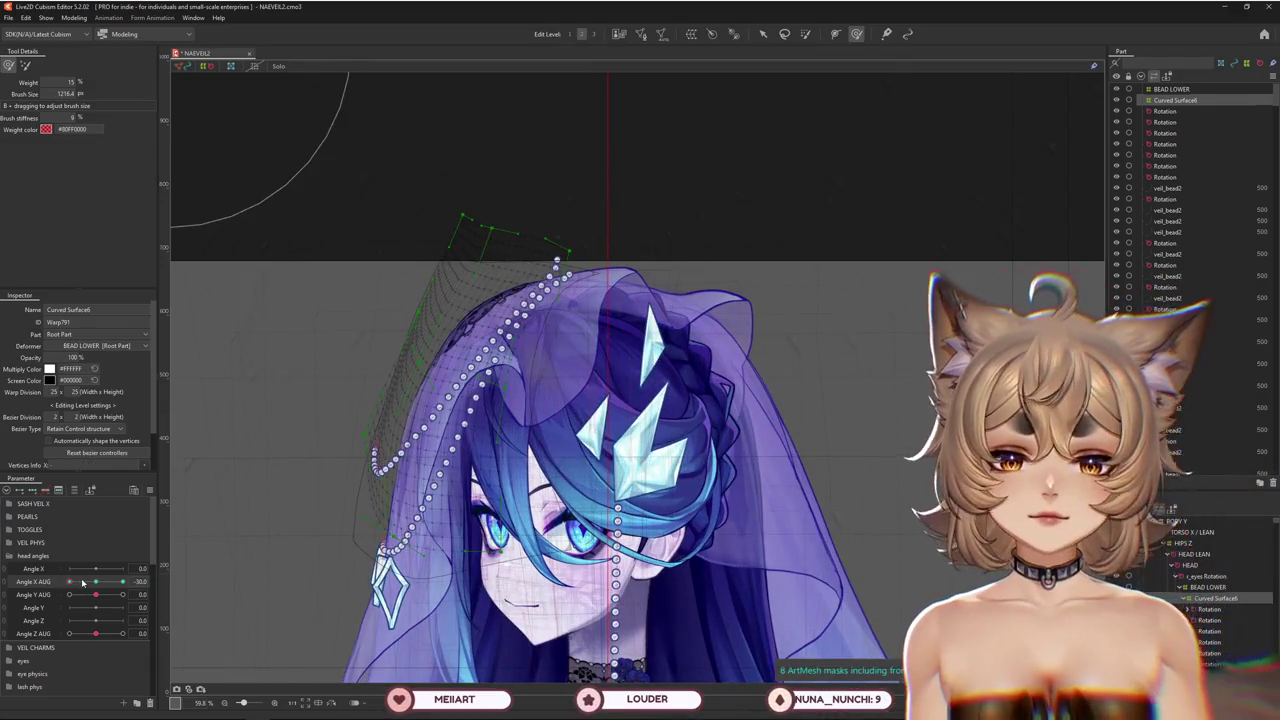
{"action": "mouse_move", "coordinate": [663, 166]}
{"action": "left_mouse_down"}
{"action": "mouse_move", "coordinate": [540, 170]}
{"action": "mouse_move", "coordinate": [590, 232]}
{"action": "left_mouse_up"}
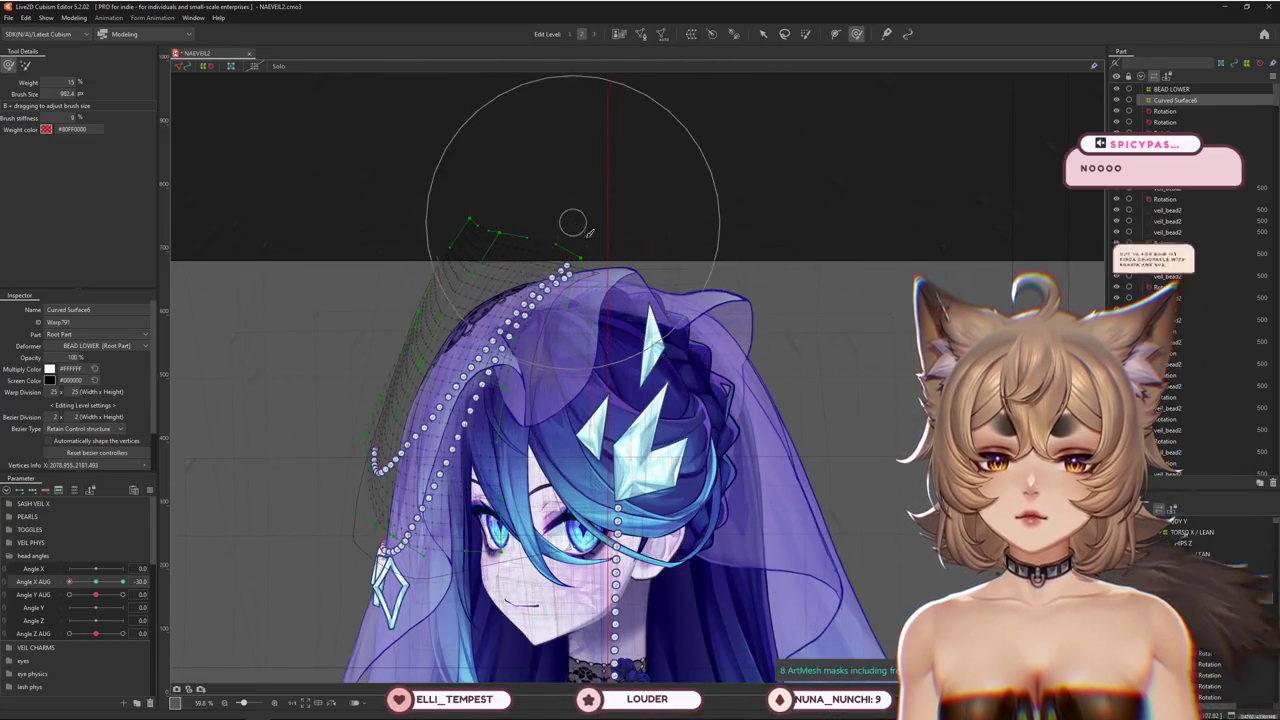
{"action": "scroll", "coordinate": [590, 232], "scroll_direction": "up", "scroll_amount": 2}
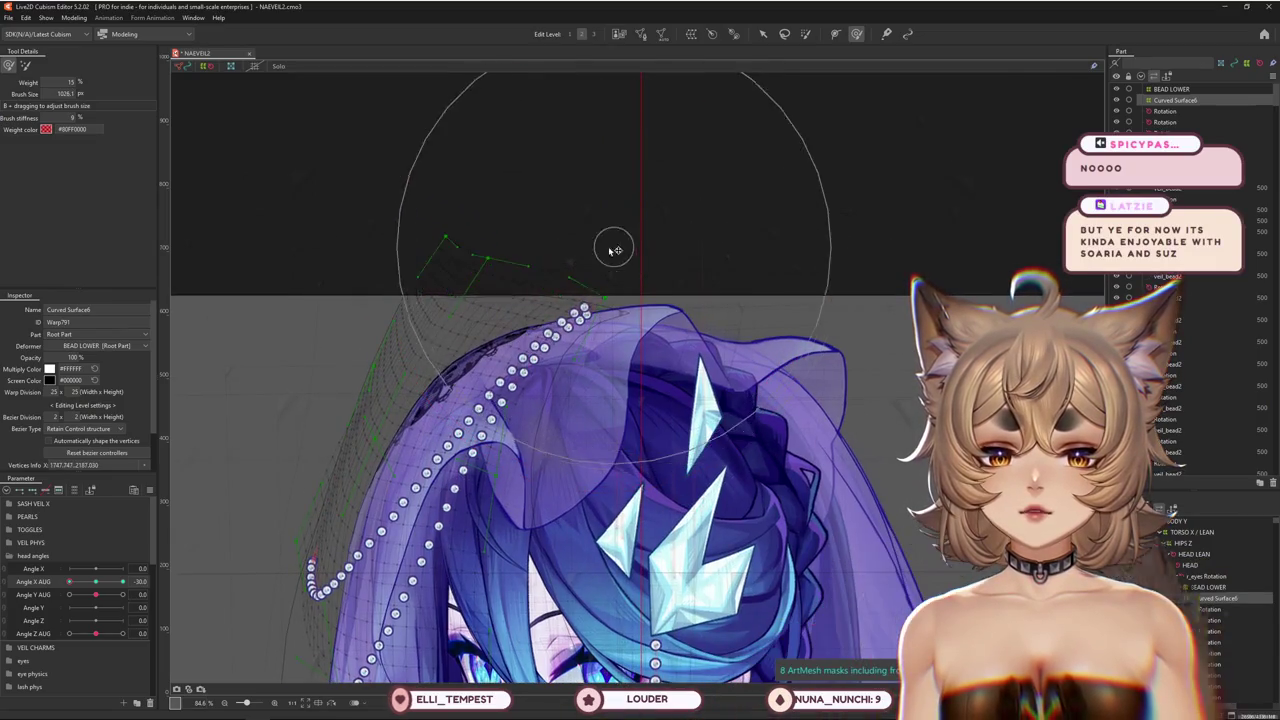
{"action": "left_click_drag", "start_coordinate": [577, 271], "coordinate": [502, 227]}
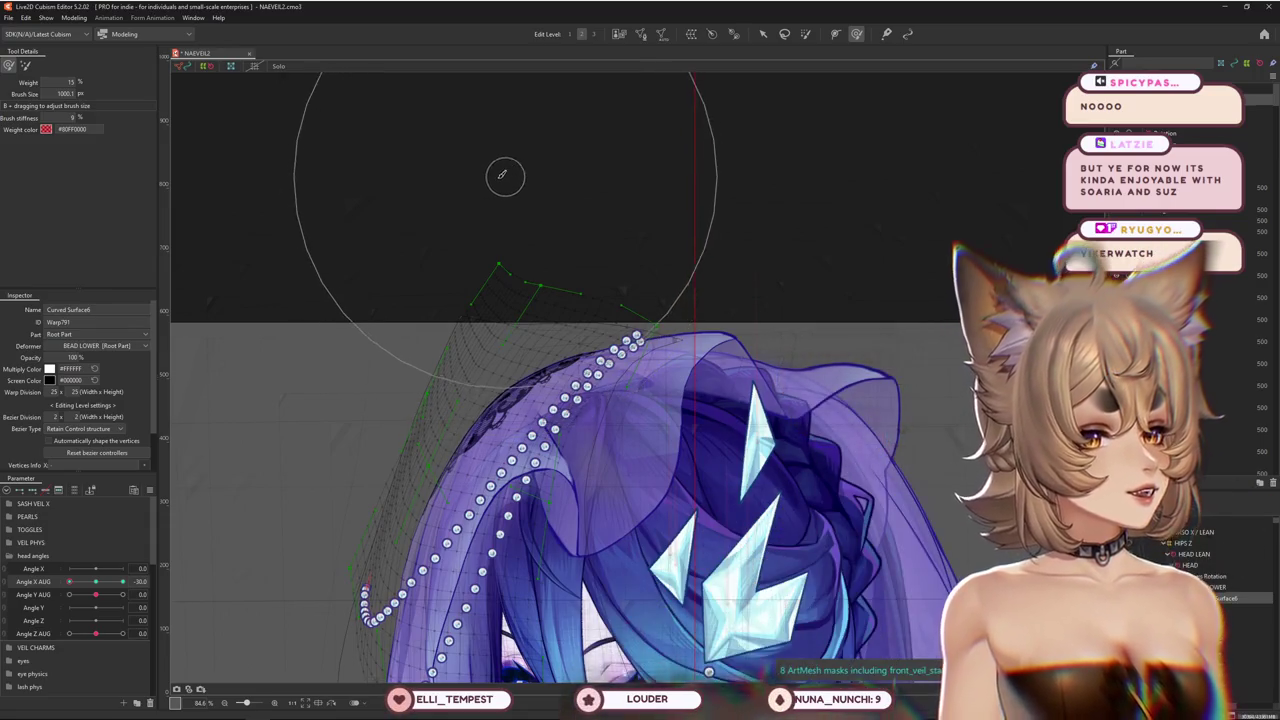
{"action": "left_click", "coordinate": [101, 582]}
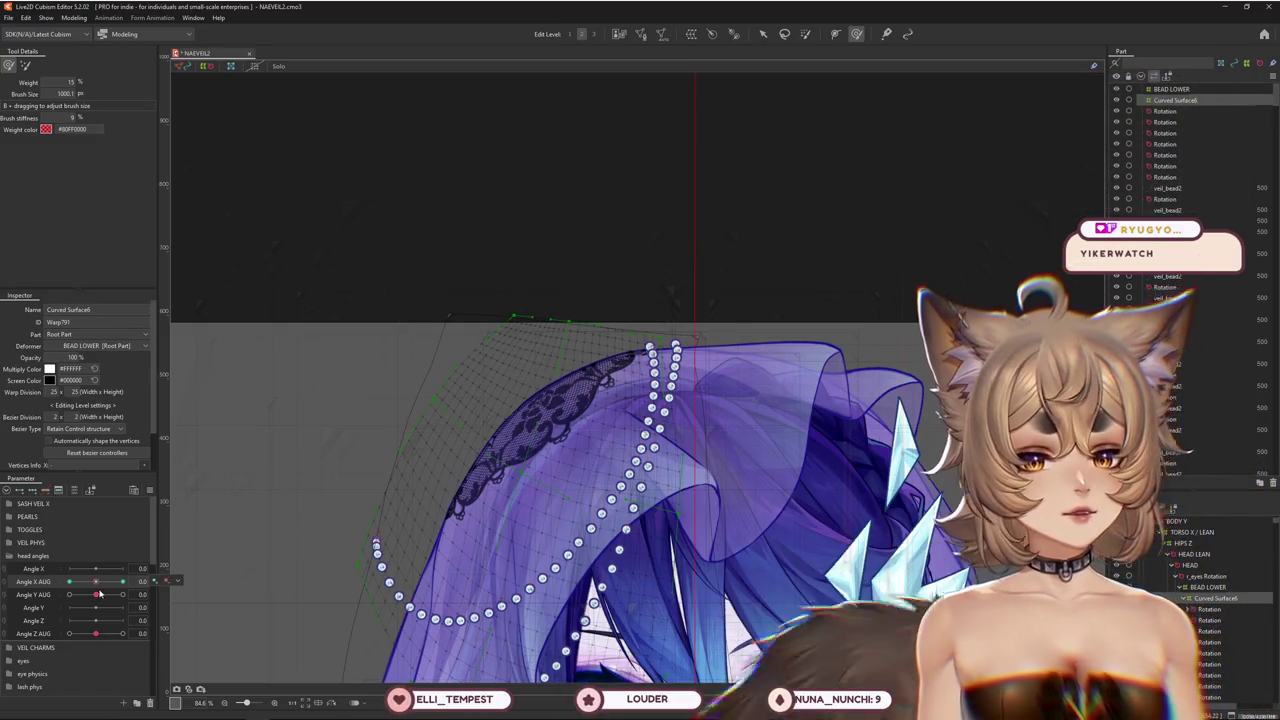
{"action": "left_click_drag", "start_coordinate": [343, 286], "coordinate": [284, 310]}
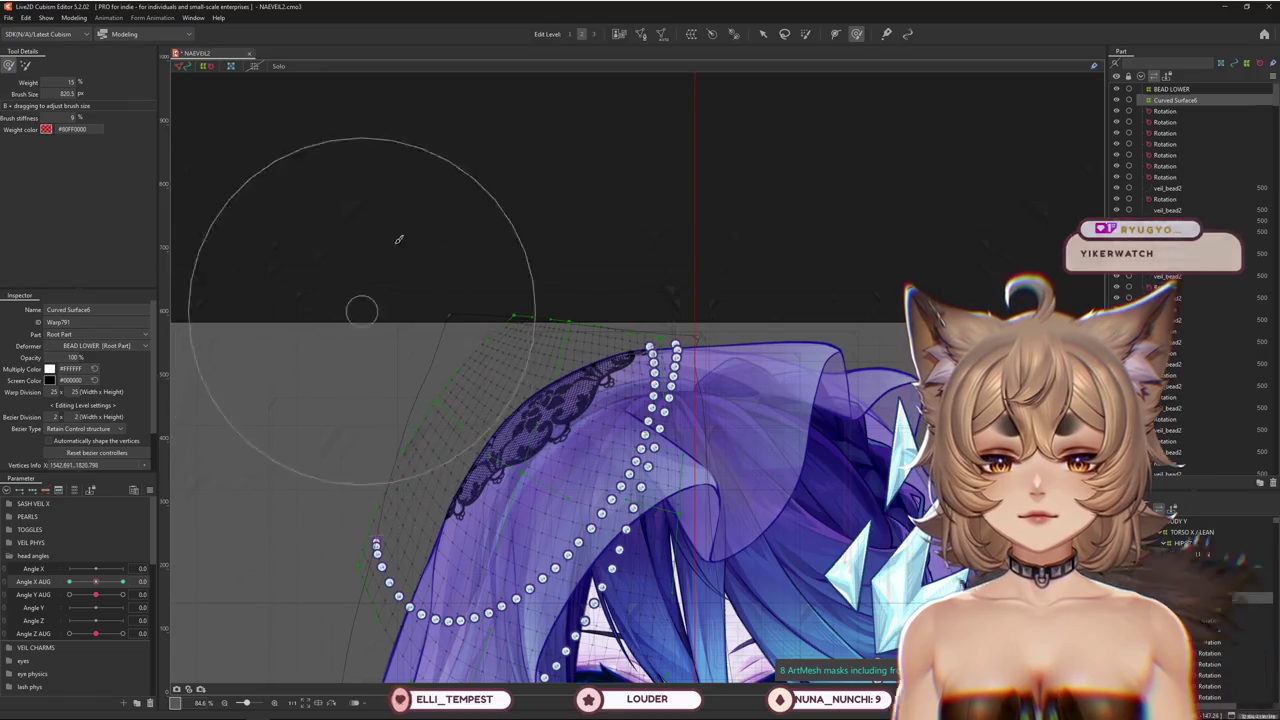
{"action": "left_click_drag", "start_coordinate": [382, 460], "coordinate": [338, 444]}
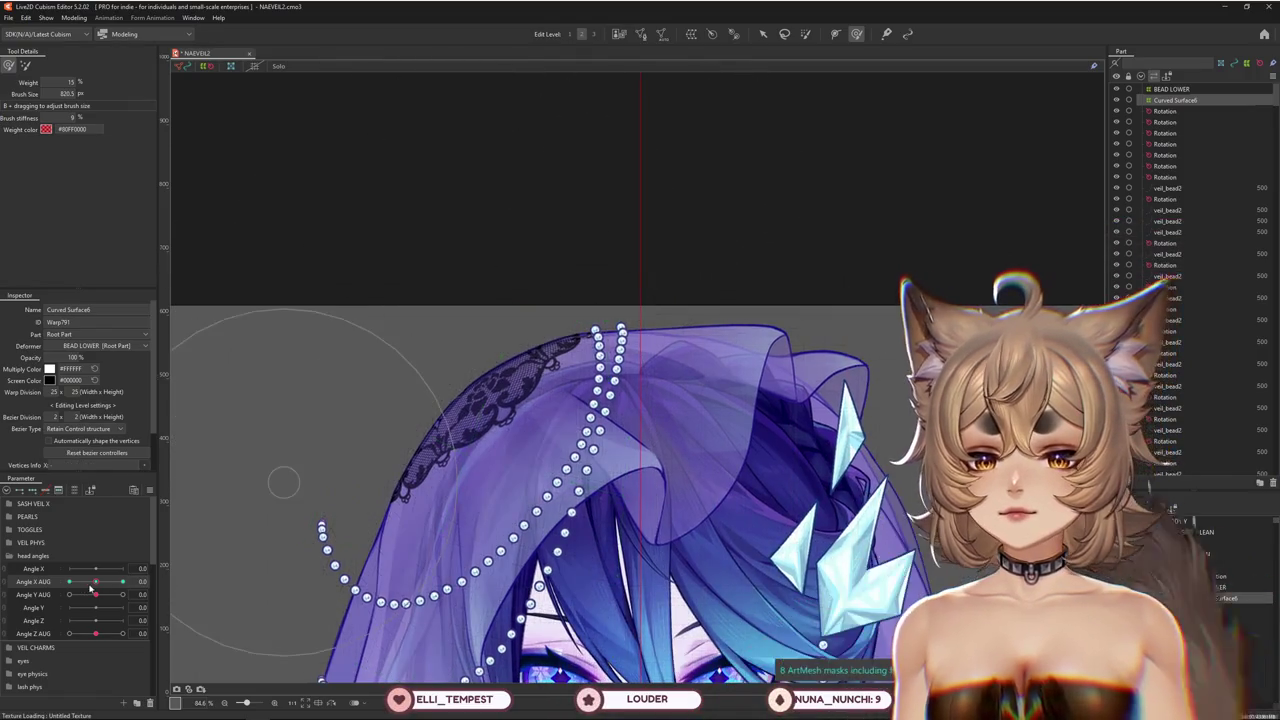
At Angle X AUG -30, push the bead lattice into a curve and its left edge up and outward
{"action": "left_click", "coordinate": [69, 581]}
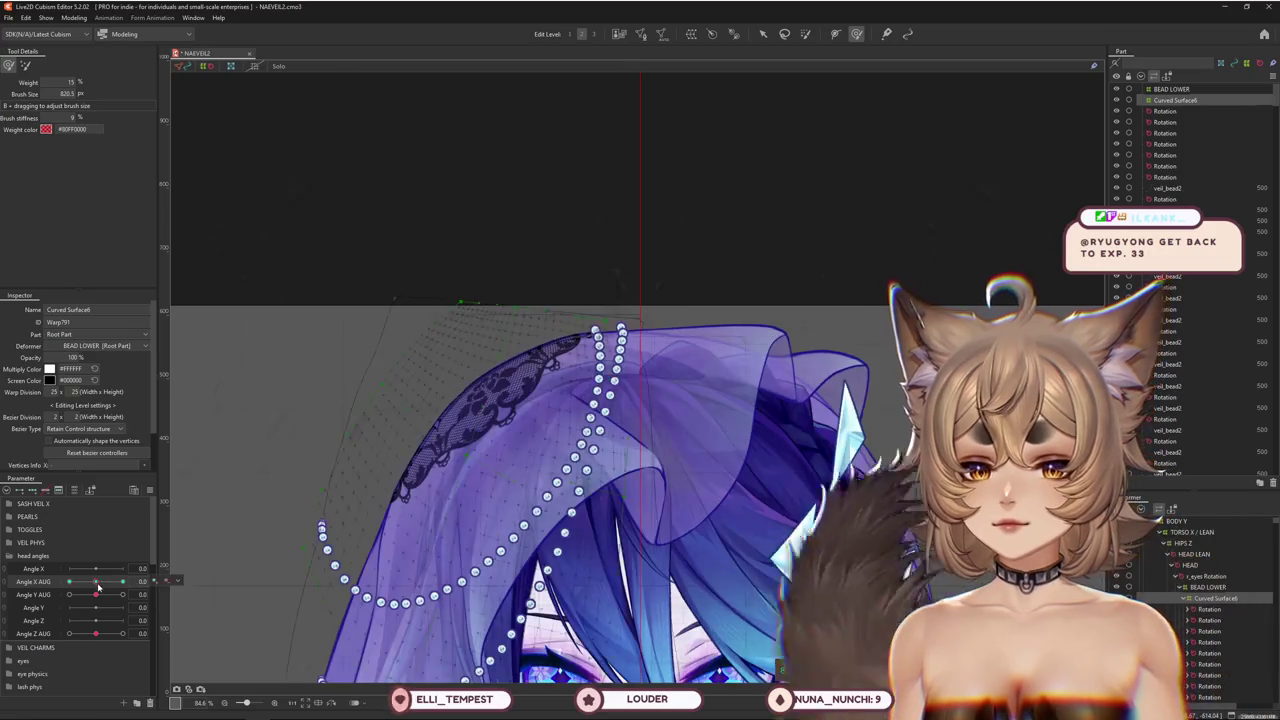
{"action": "mouse_move", "coordinate": [534, 258]}
{"action": "left_mouse_down"}
{"action": "mouse_move", "coordinate": [587, 253]}
{"action": "mouse_move", "coordinate": [333, 246]}
{"action": "left_mouse_up"}
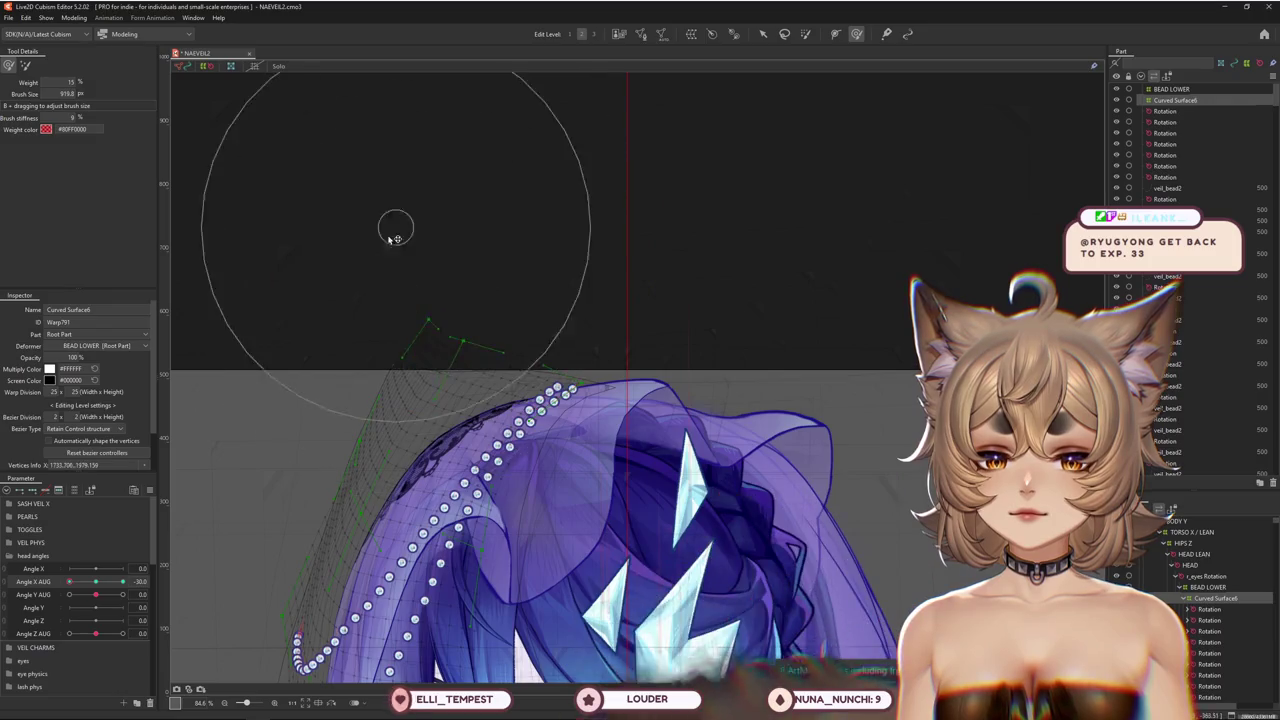
{"action": "left_click", "coordinate": [28, 66]}
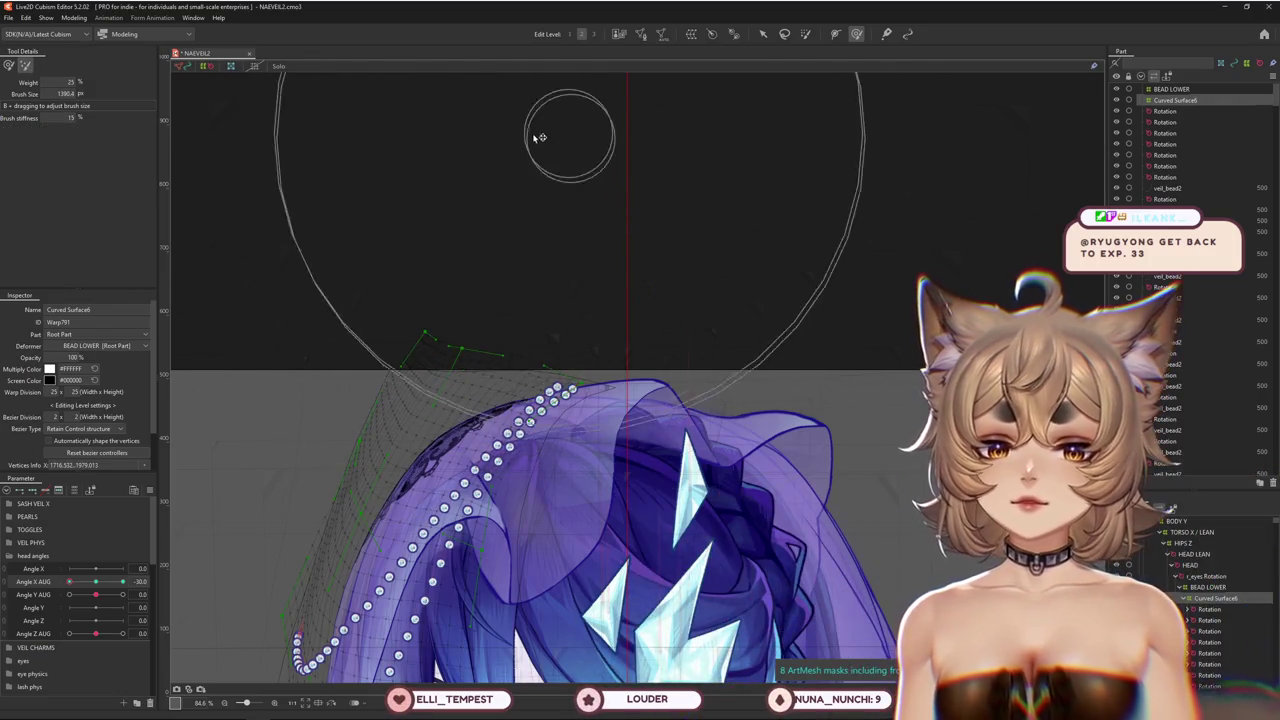
{"action": "left_click_drag", "start_coordinate": [503, 206], "coordinate": [394, 251]}
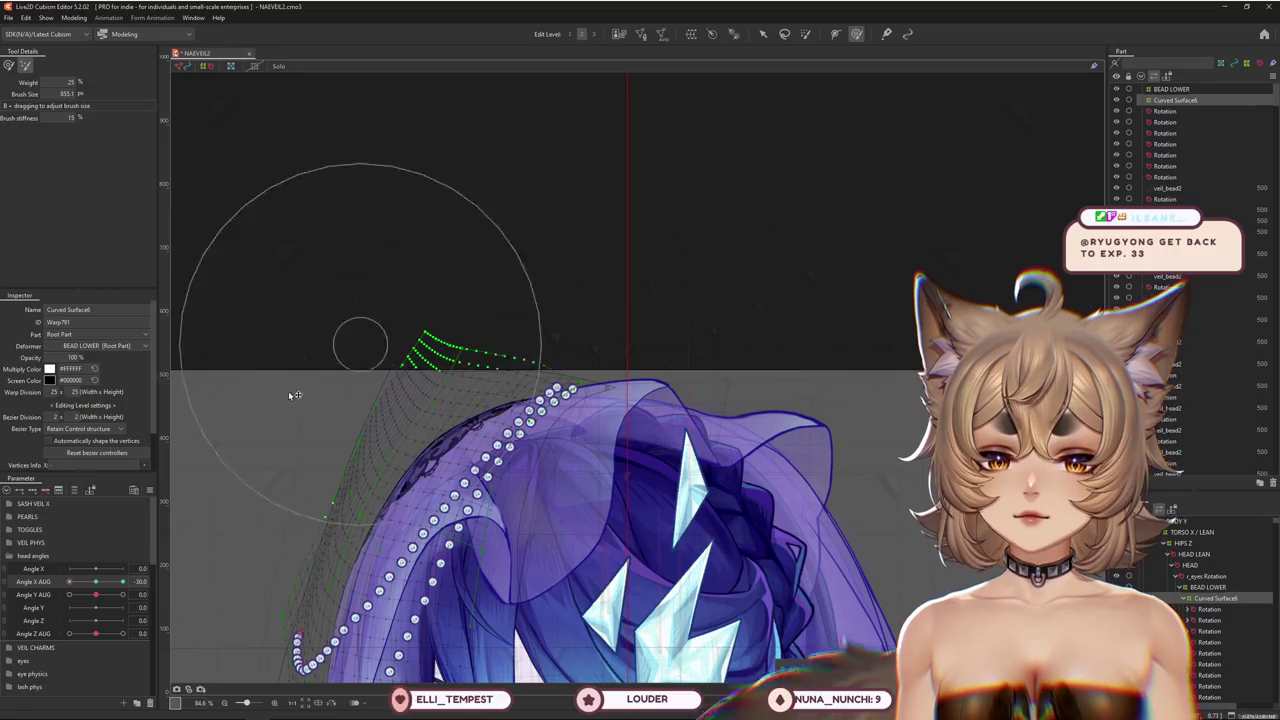
{"action": "left_click_drag", "start_coordinate": [136, 584], "coordinate": [316, 439]}
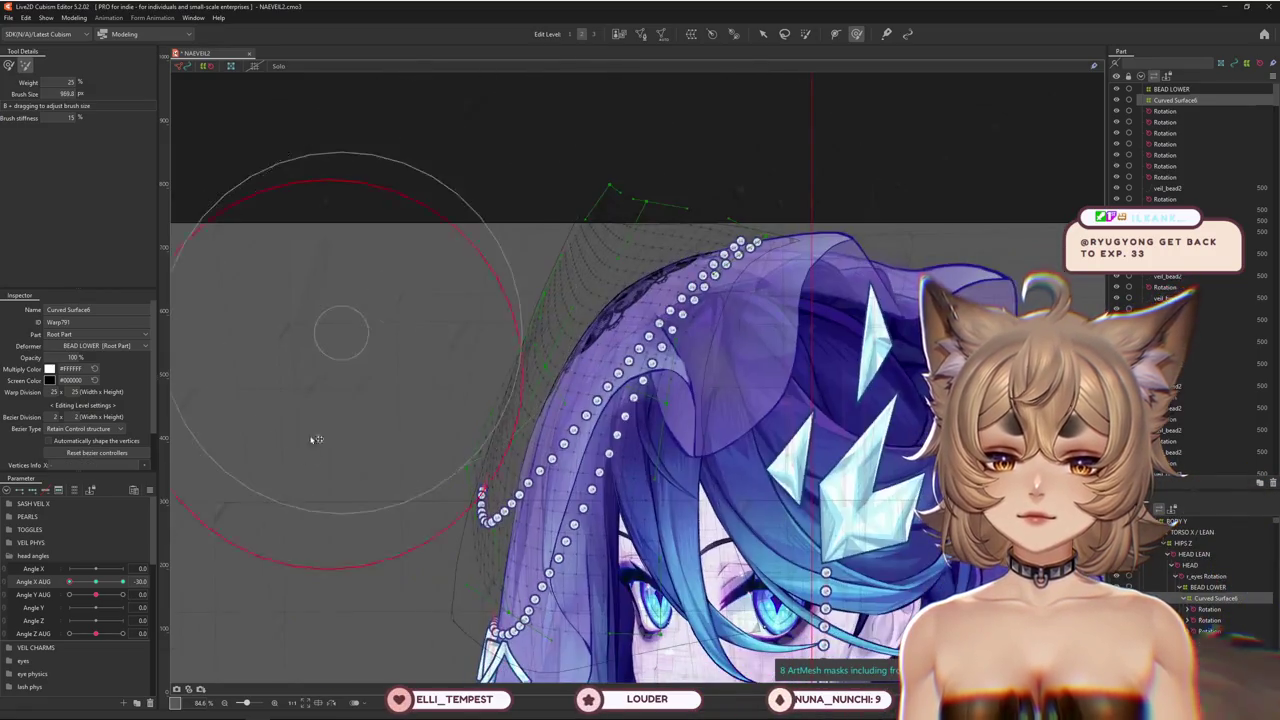
{"action": "mouse_move", "coordinate": [316, 551]}
{"action": "left_mouse_down"}
{"action": "mouse_move", "coordinate": [464, 232]}
{"action": "mouse_move", "coordinate": [428, 251]}
{"action": "mouse_move", "coordinate": [620, 240]}
{"action": "mouse_move", "coordinate": [525, 251]}
{"action": "left_mouse_up"}
{"action": "left_click_drag", "start_coordinate": [263, 503], "coordinate": [331, 461]}
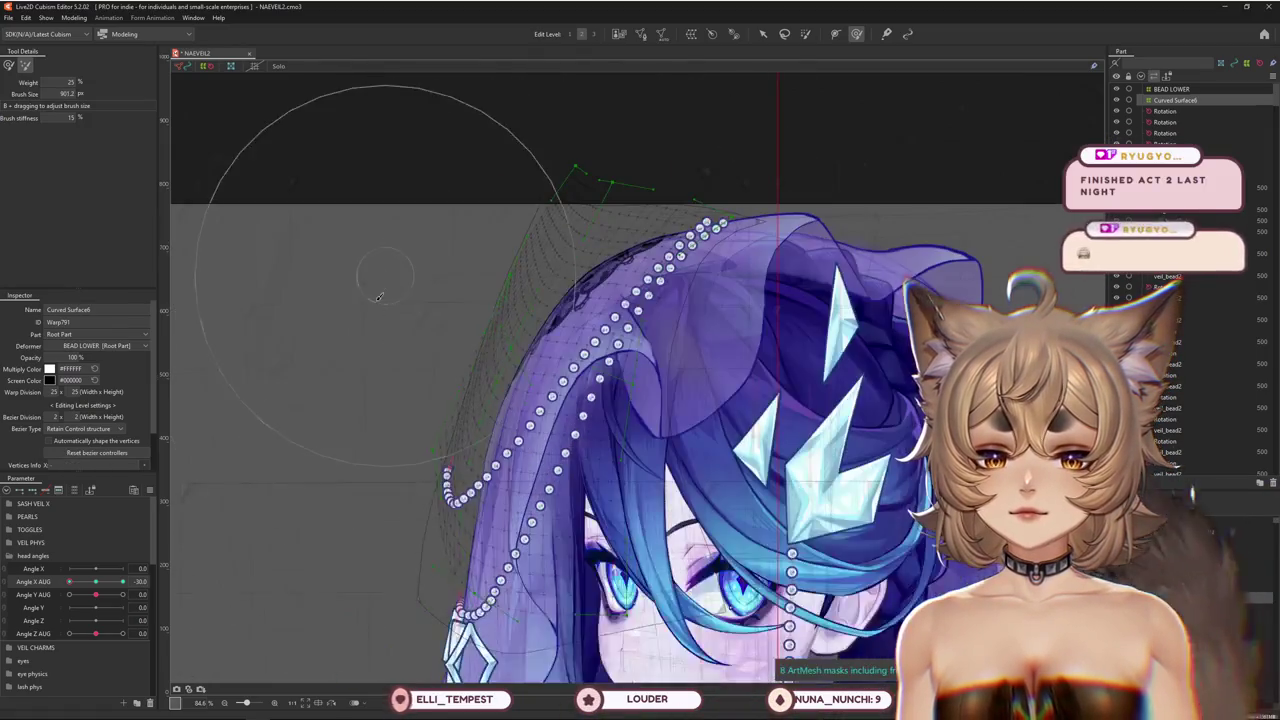
{"action": "left_click_drag", "start_coordinate": [474, 546], "coordinate": [424, 540]}
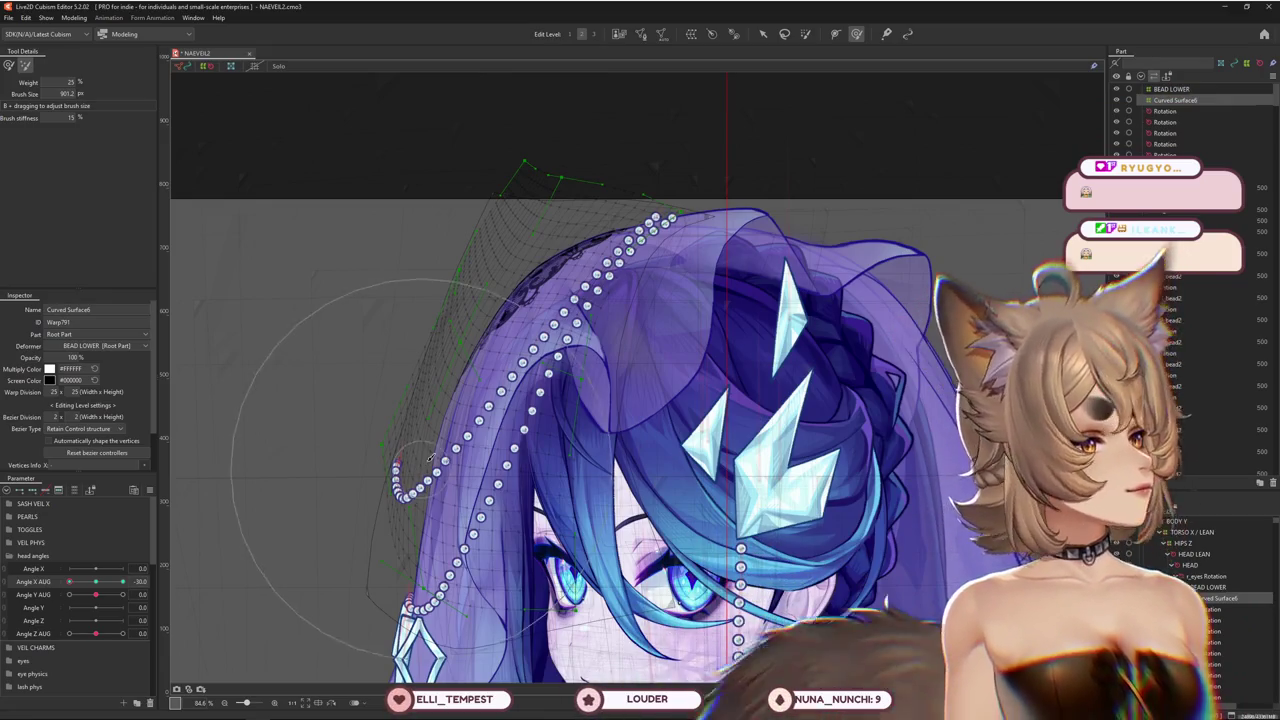
Preview the front-facing head, return to weight painting, and reset Angle X AUG to 0
{"action": "left_click_drag", "start_coordinate": [119, 580], "coordinate": [71, 576]}
{"action": "scroll", "coordinate": [226, 521], "scroll_direction": "down", "scroll_amount": 3}
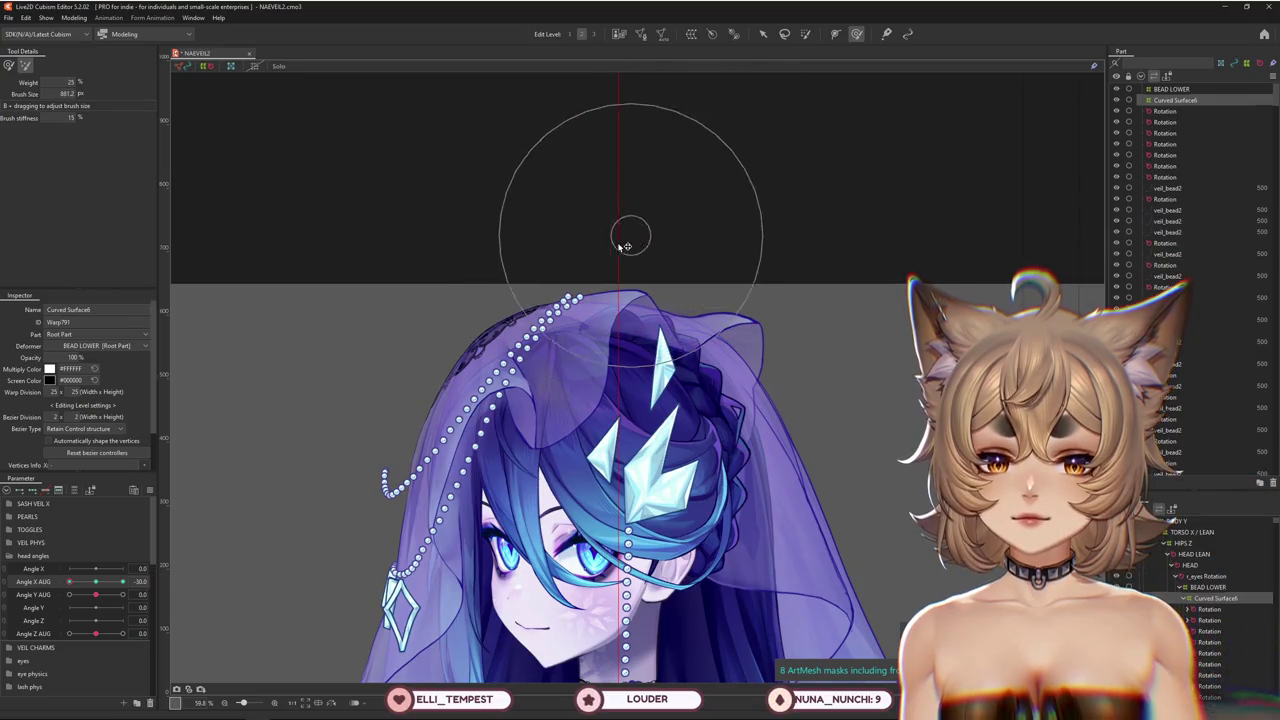
{"action": "key", "text": "b"}
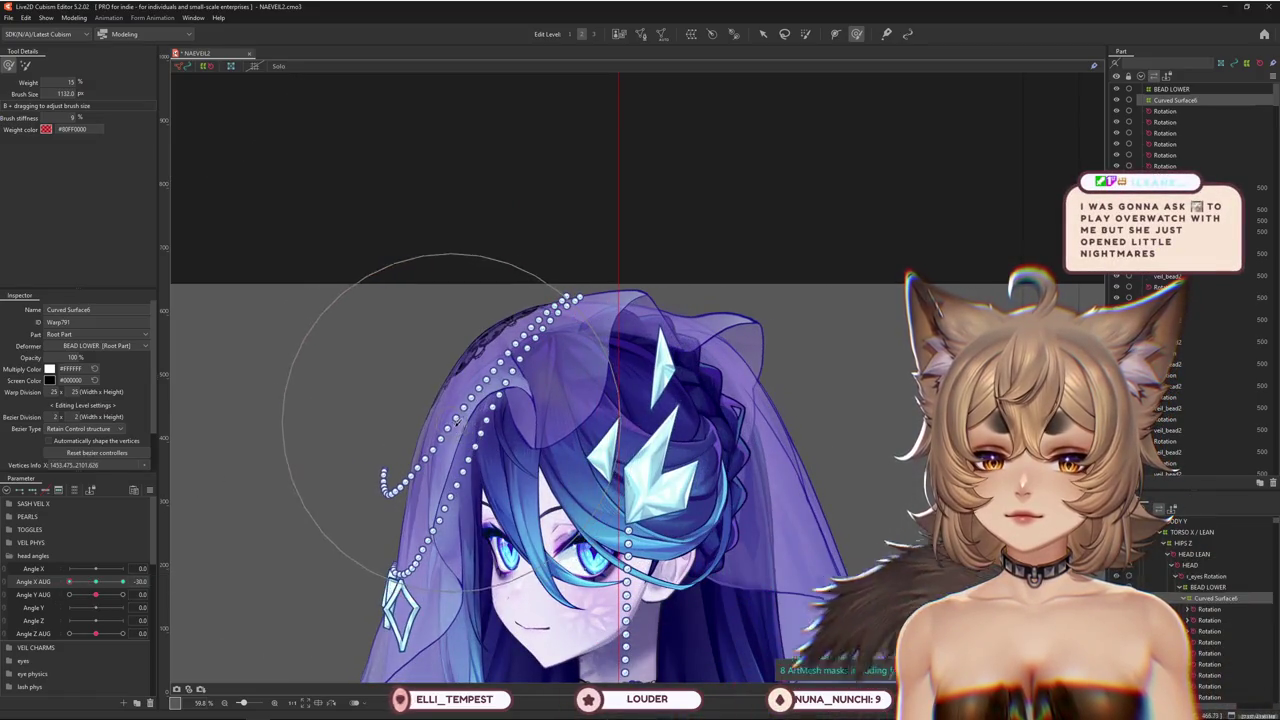
{"action": "left_click", "coordinate": [96, 583]}
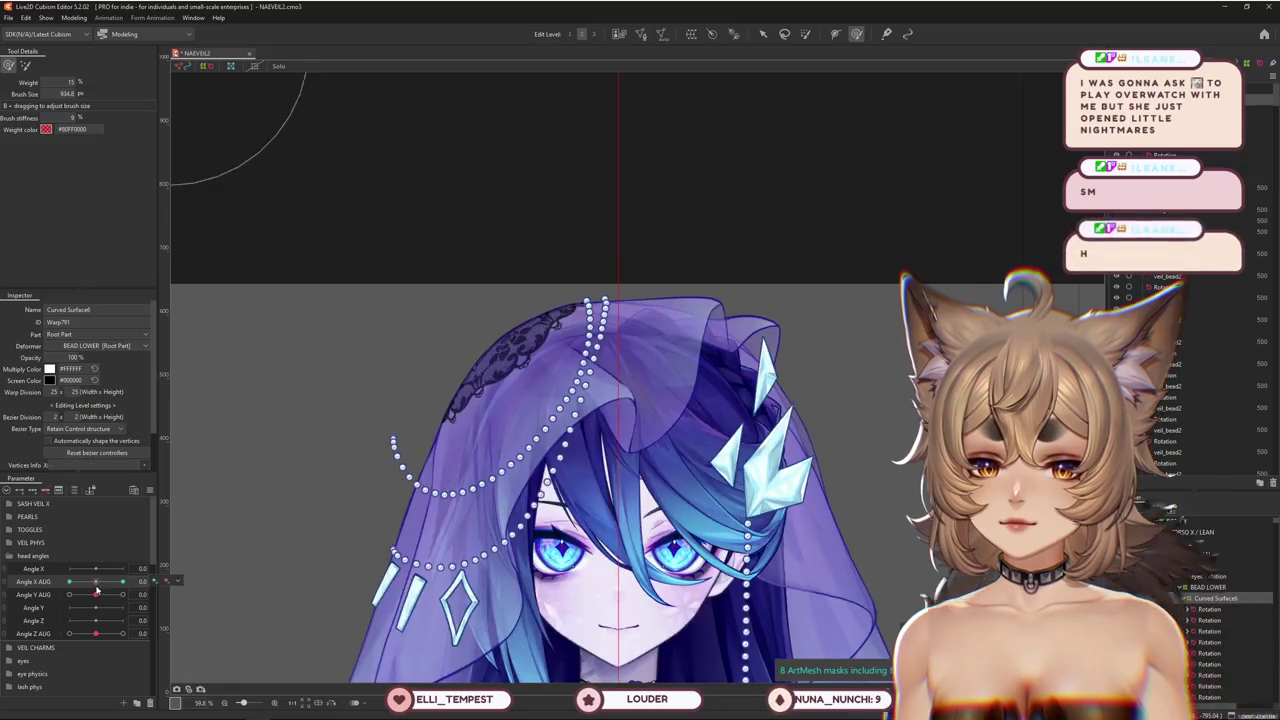
At Angle X AUG 30, enlarge the brush and push the veil warp mesh to fit the turned head
{"action": "left_click_drag", "start_coordinate": [96, 583], "coordinate": [222, 545]}
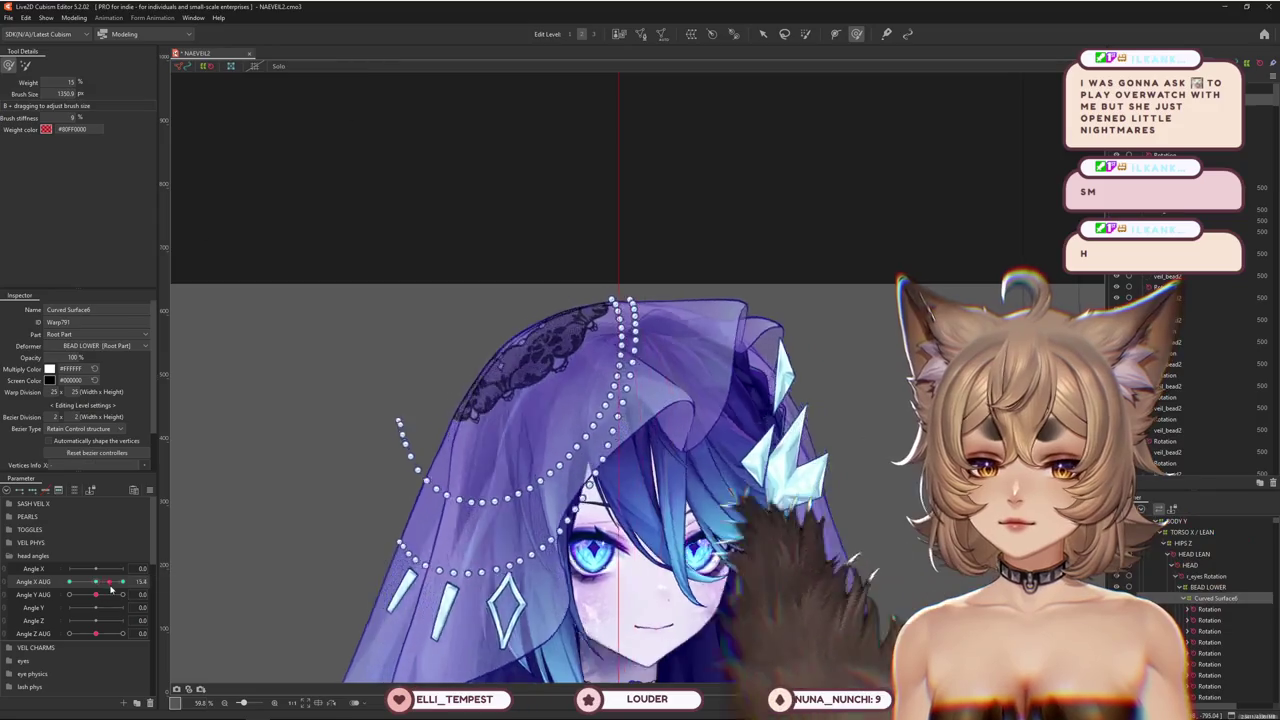
{"action": "scroll", "coordinate": [517, 427], "scroll_direction": "up", "scroll_amount": 1}
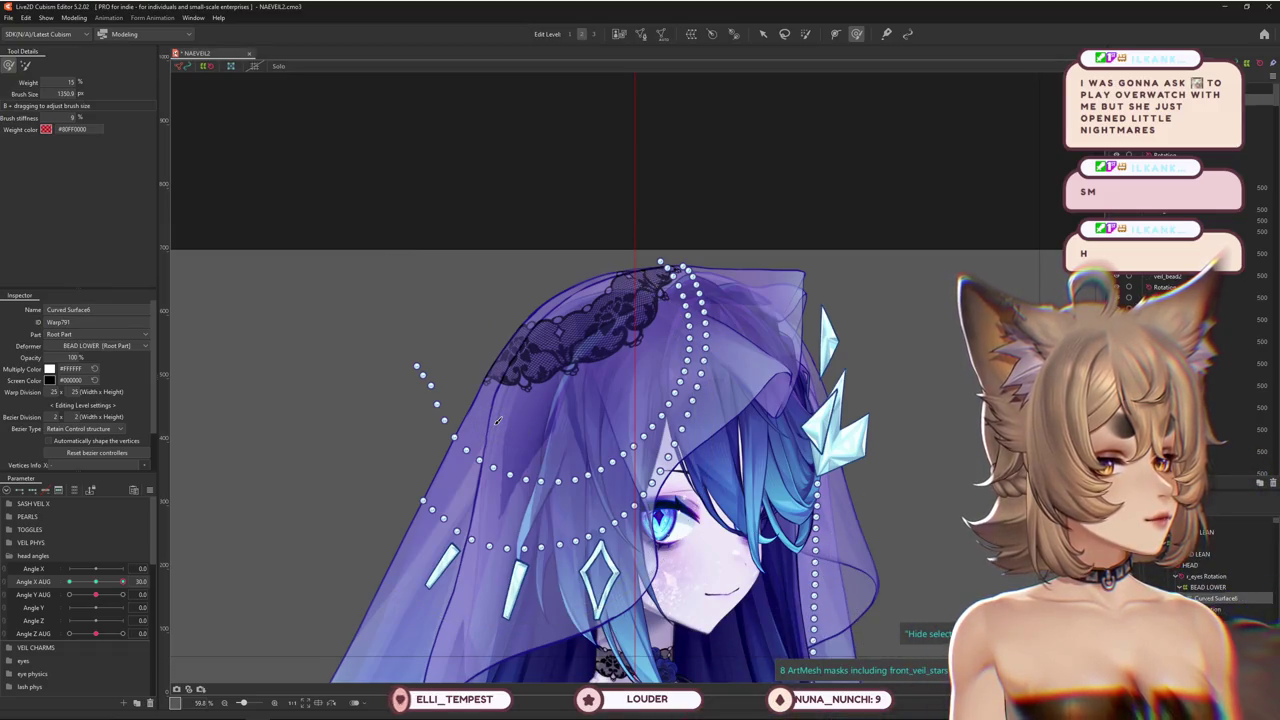
{"action": "mouse_move", "coordinate": [122, 581]}
{"action": "left_mouse_down"}
{"action": "mouse_move", "coordinate": [109, 594]}
{"action": "mouse_move", "coordinate": [187, 558]}
{"action": "left_mouse_up"}
{"action": "left_click_drag", "start_coordinate": [399, 348], "coordinate": [455, 195]}
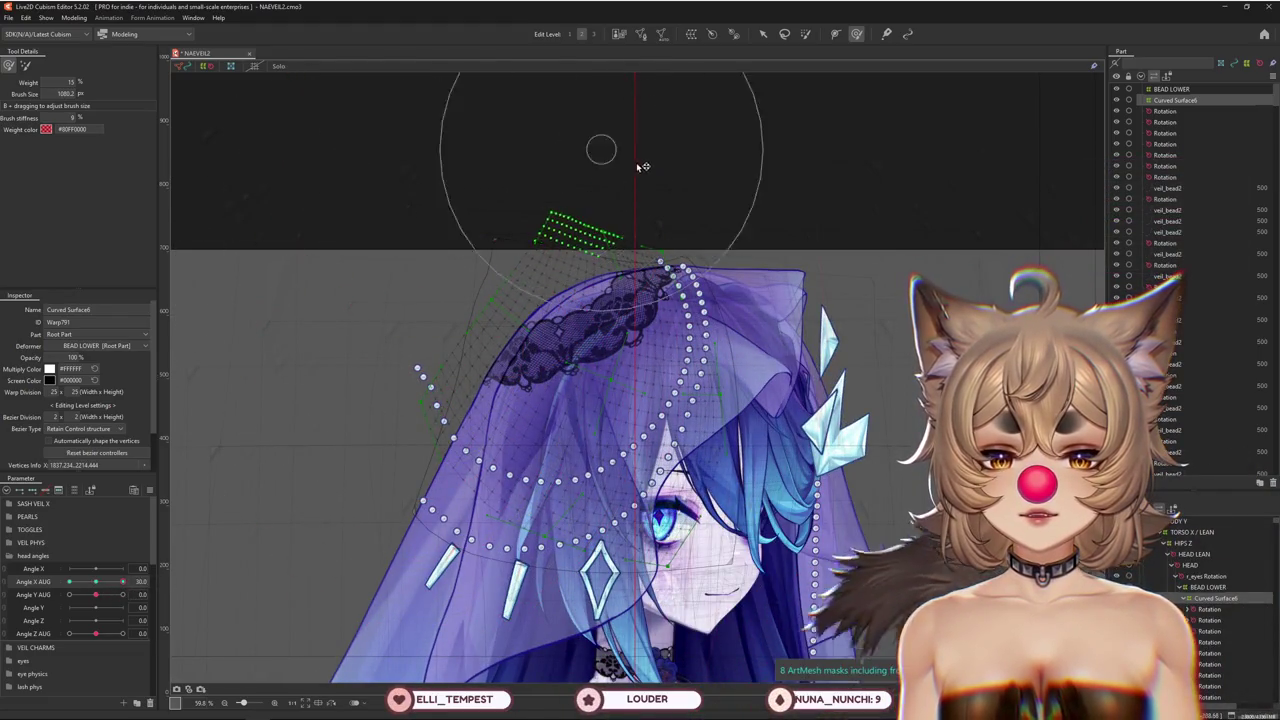
{"action": "mouse_move", "coordinate": [643, 166]}
{"action": "left_mouse_down"}
{"action": "mouse_move", "coordinate": [516, 208]}
{"action": "mouse_move", "coordinate": [546, 268]}
{"action": "left_mouse_up"}
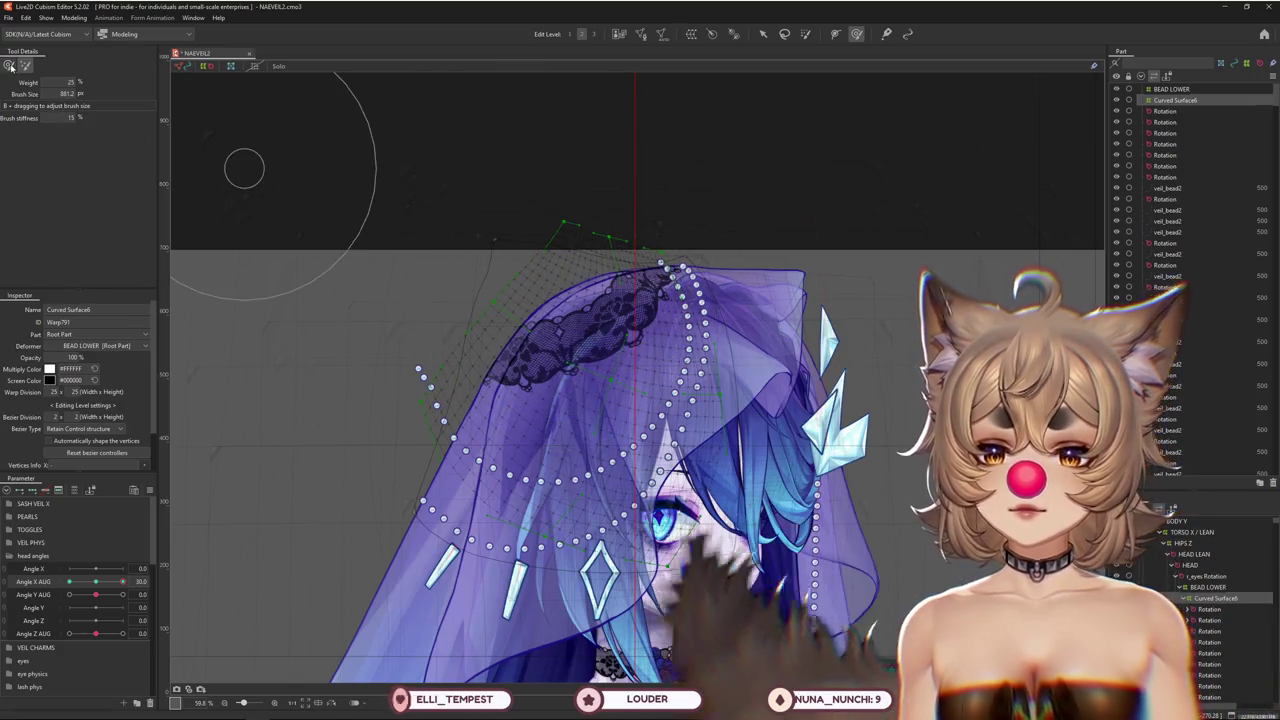
{"action": "left_click_drag", "start_coordinate": [122, 581], "coordinate": [122, 581]}
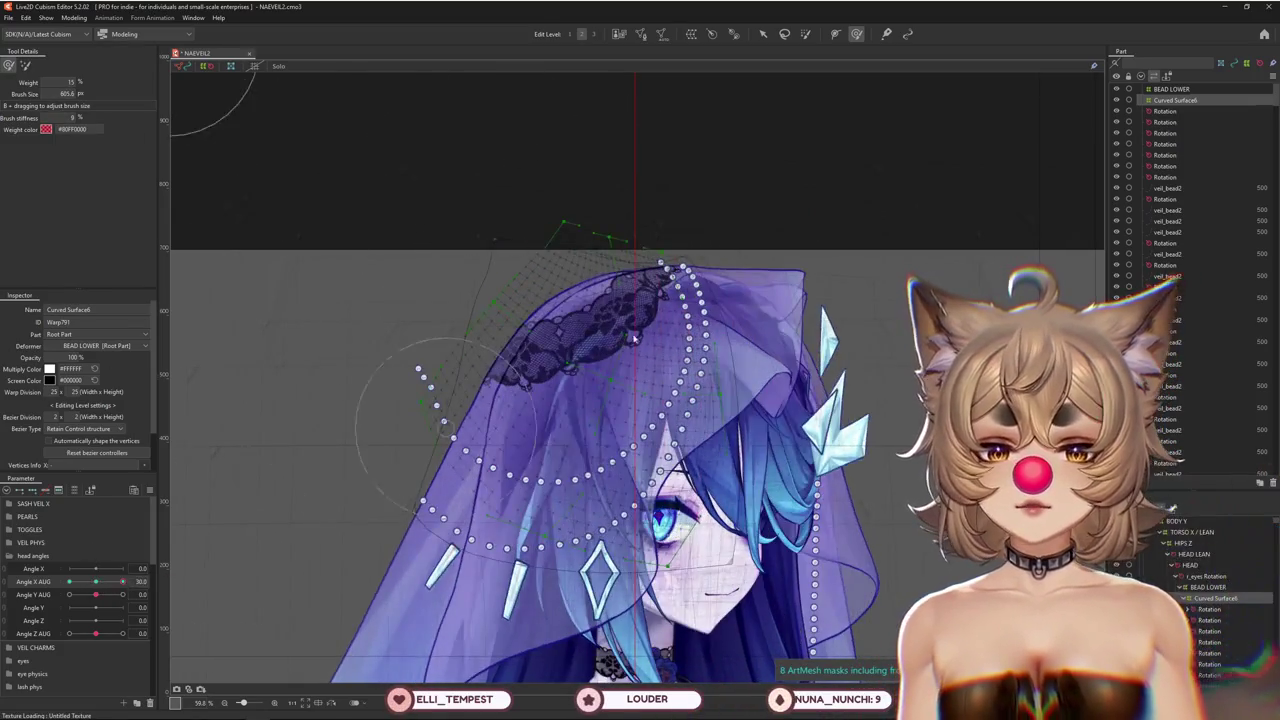
{"action": "key", "text": "b"}
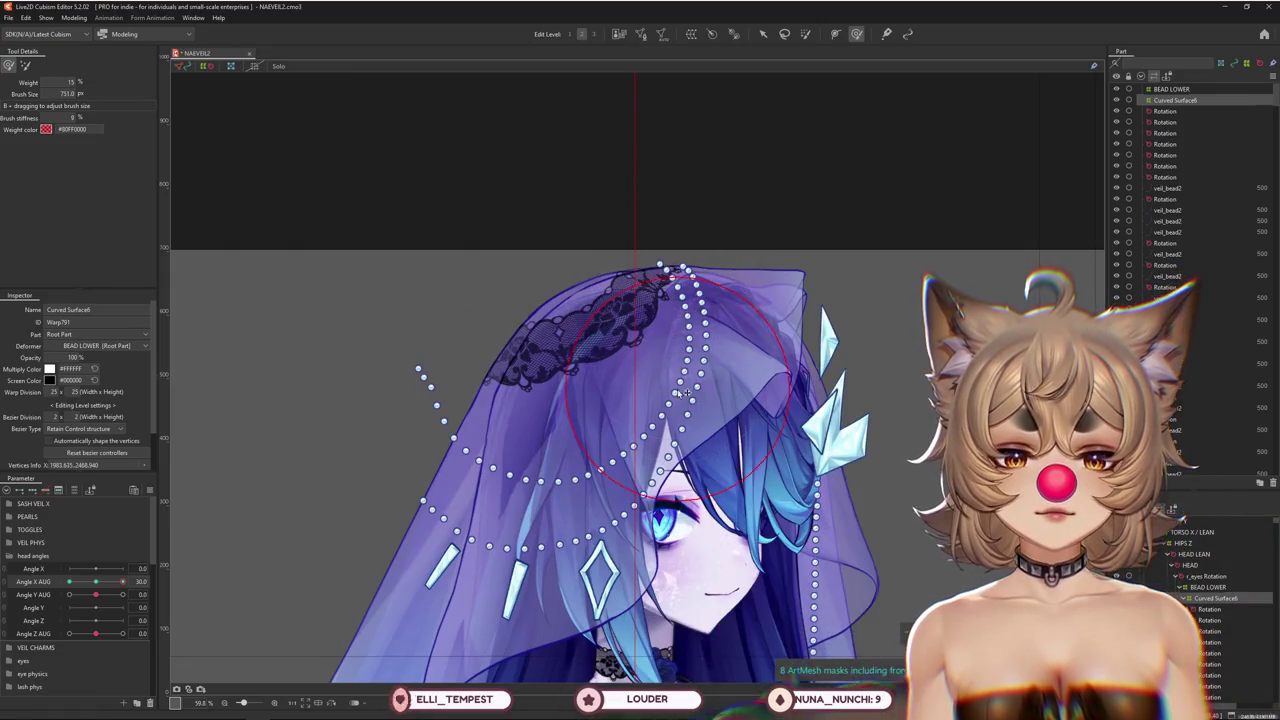
{"action": "mouse_move", "coordinate": [122, 581]}
{"action": "left_mouse_down"}
{"action": "mouse_move", "coordinate": [100, 582]}
{"action": "mouse_move", "coordinate": [133, 584]}
{"action": "left_mouse_up"}
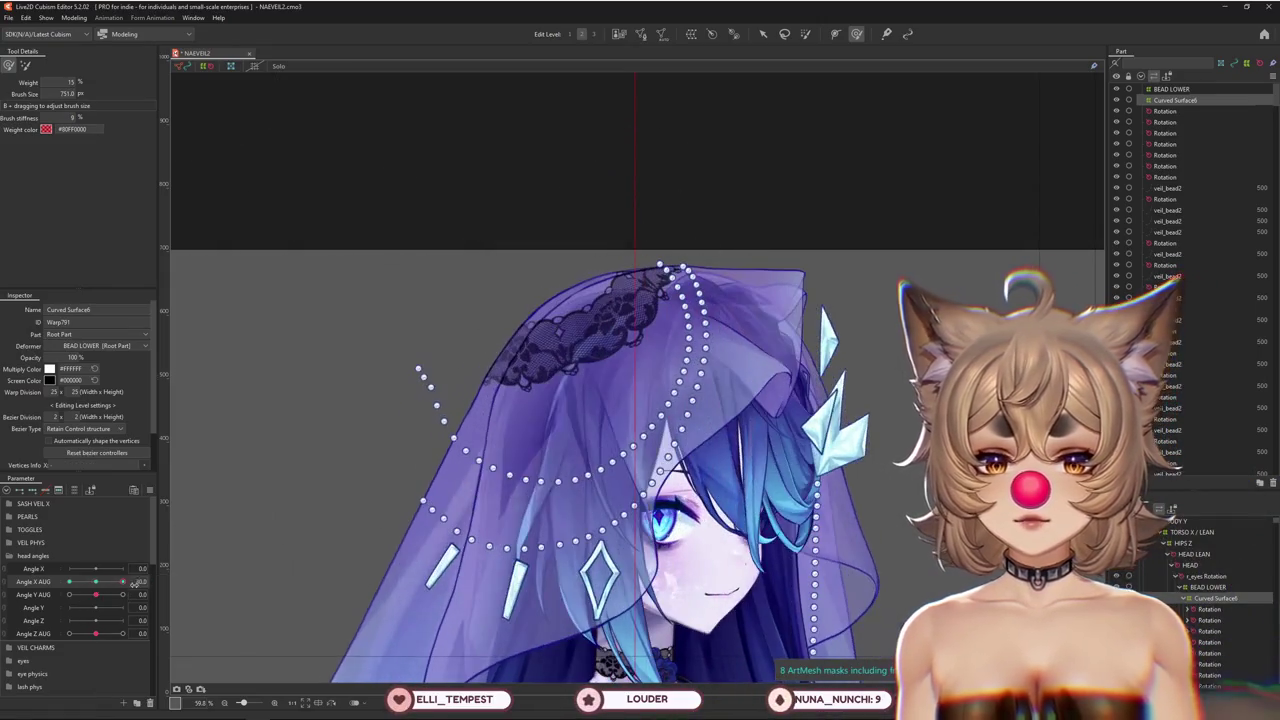
Reshape the veil warp around the top of the head, comparing front and side poses
{"action": "mouse_move", "coordinate": [550, 600]}
{"action": "left_mouse_down"}
{"action": "mouse_move", "coordinate": [481, 536]}
{"action": "mouse_move", "coordinate": [350, 363]}
{"action": "mouse_move", "coordinate": [421, 433]}
{"action": "left_mouse_up"}
{"action": "left_click_drag", "start_coordinate": [281, 266], "coordinate": [293, 287]}
{"action": "mouse_move", "coordinate": [405, 213]}
{"action": "left_mouse_down"}
{"action": "mouse_move", "coordinate": [398, 290]}
{"action": "mouse_move", "coordinate": [517, 200]}
{"action": "left_mouse_up"}
{"action": "left_click_drag", "start_coordinate": [313, 395], "coordinate": [345, 313]}
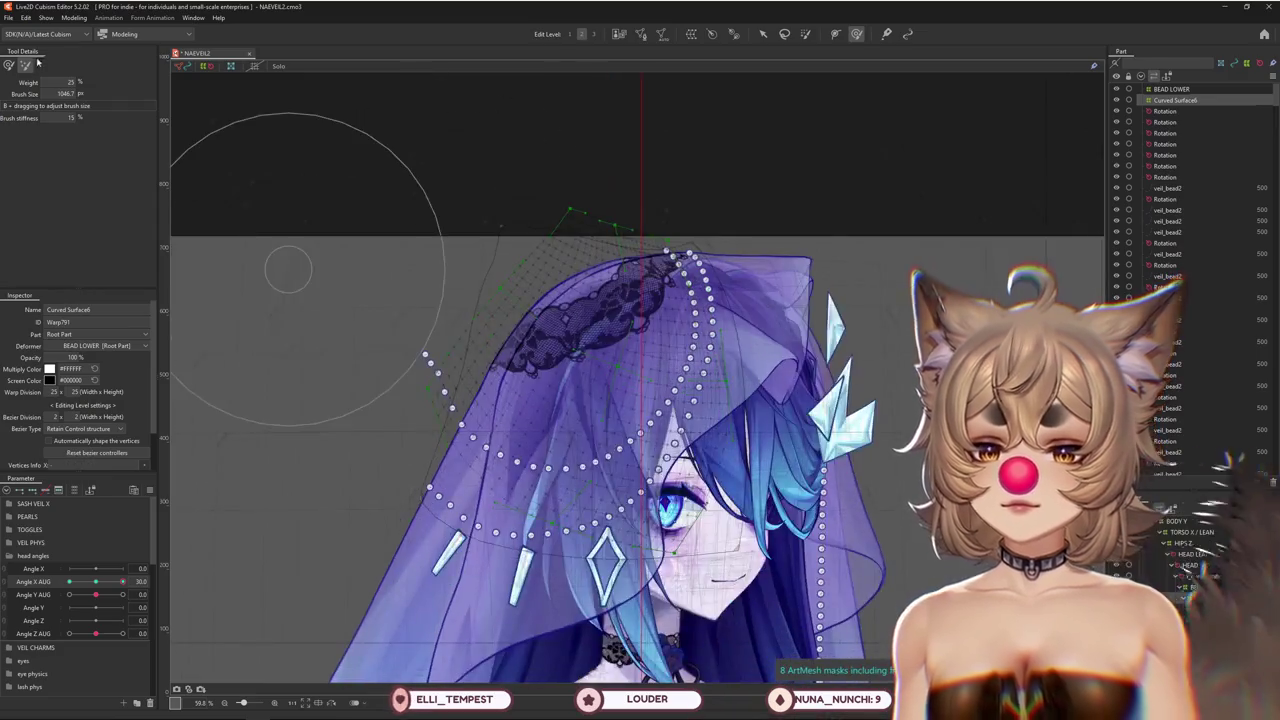
{"action": "mouse_move", "coordinate": [123, 581]}
{"action": "left_mouse_down"}
{"action": "mouse_move", "coordinate": [97, 581]}
{"action": "mouse_move", "coordinate": [155, 581]}
{"action": "left_mouse_up"}
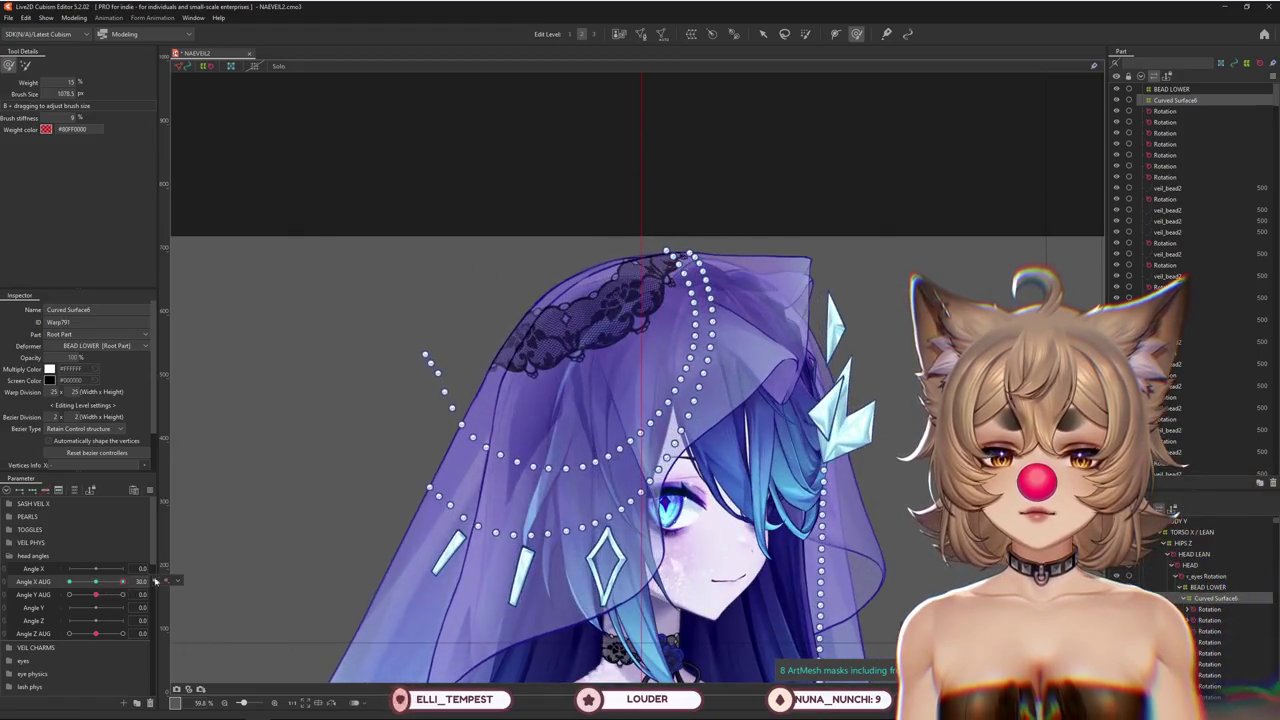
{"action": "left_click", "coordinate": [700, 404]}
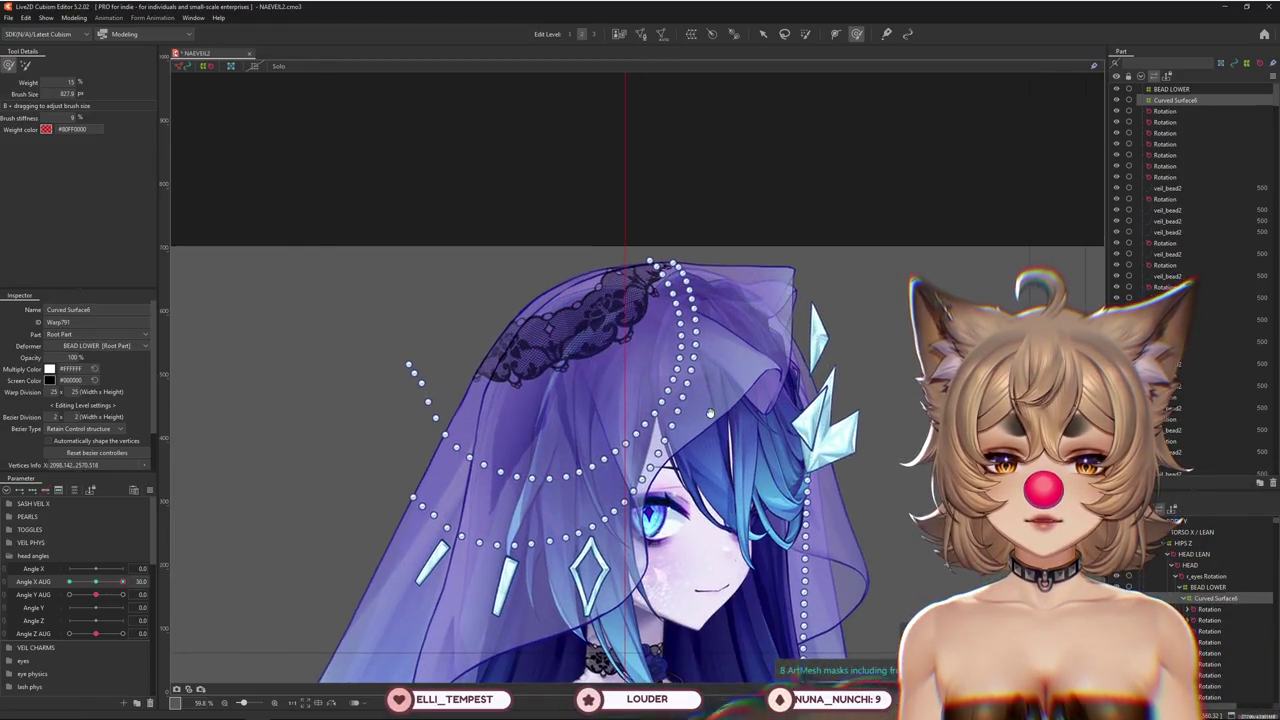
{"action": "scroll", "coordinate": [724, 350], "scroll_direction": "up", "scroll_amount": 2}
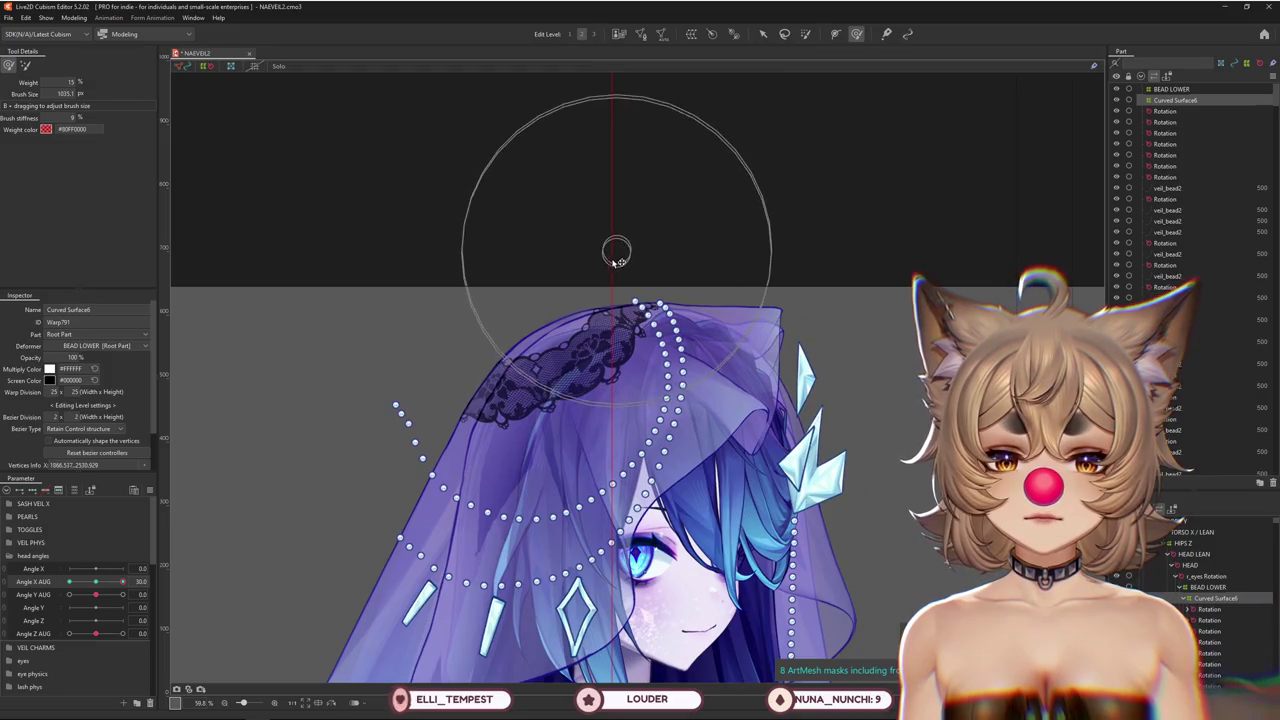
{"action": "scroll", "coordinate": [617, 260], "scroll_direction": "down", "scroll_amount": 2}
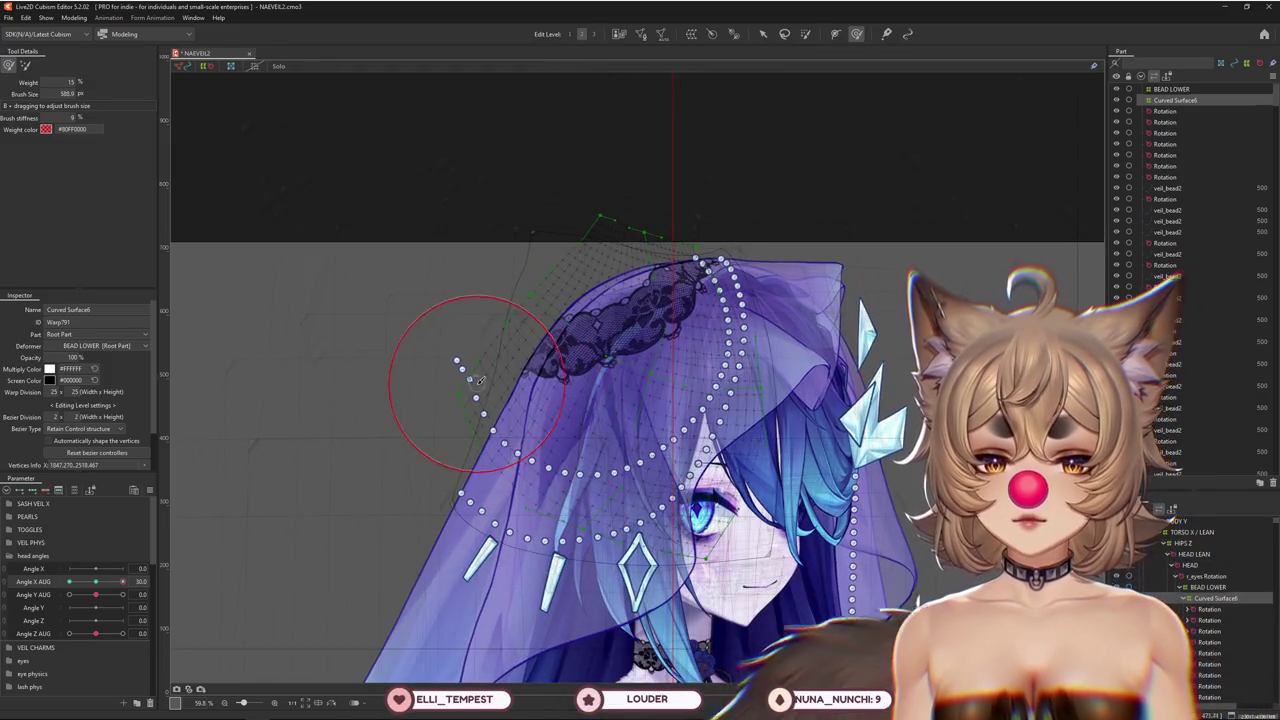
{"action": "left_click_drag", "start_coordinate": [123, 581], "coordinate": [150, 592]}
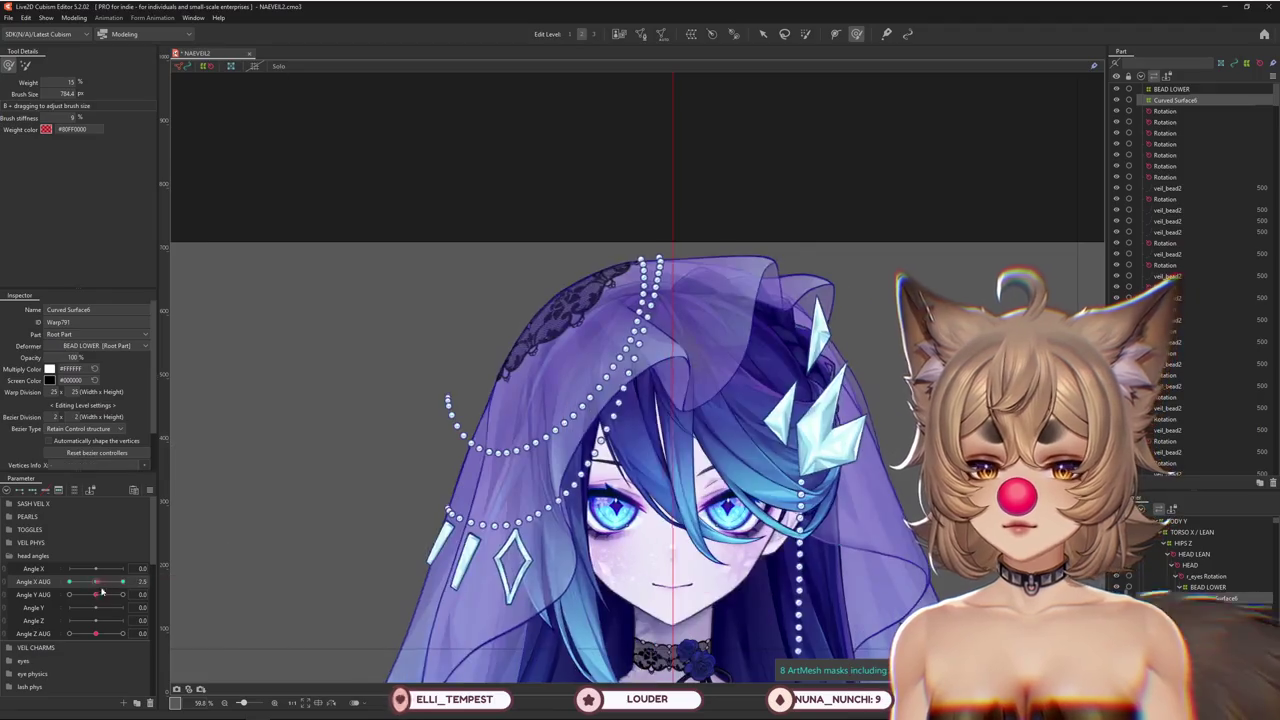
Toggle Deform Brush modes back to weighted and scrub Angle X AUG around 30 to check the strands
{"action": "scroll", "coordinate": [510, 499], "scroll_direction": "up", "scroll_amount": 2}
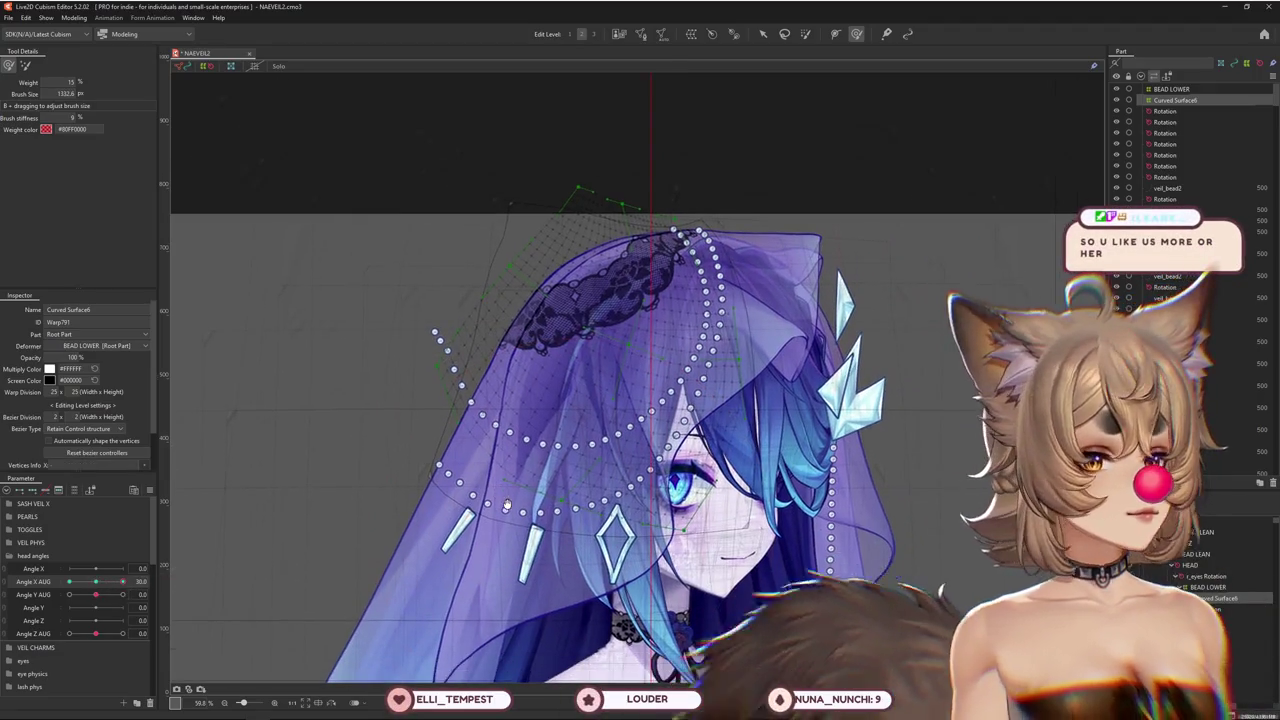
{"action": "scroll", "coordinate": [511, 501], "scroll_direction": "down", "scroll_amount": 1}
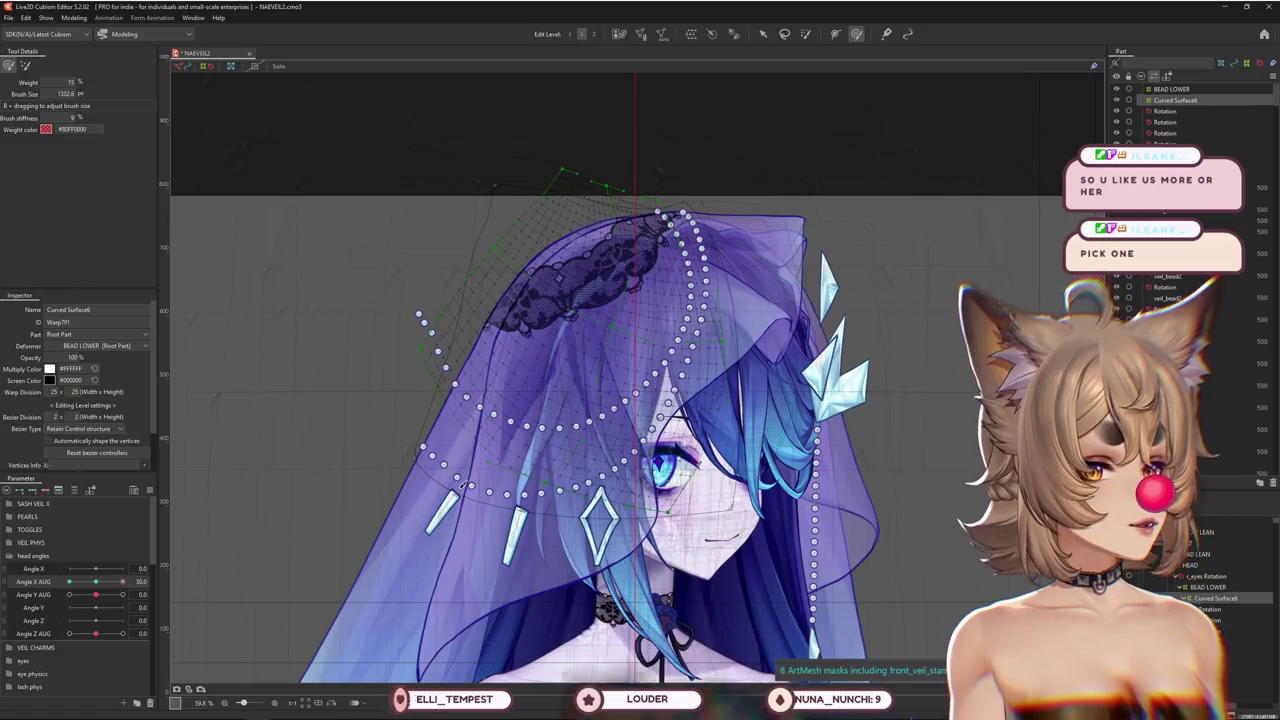
{"action": "left_click", "coordinate": [25, 64]}
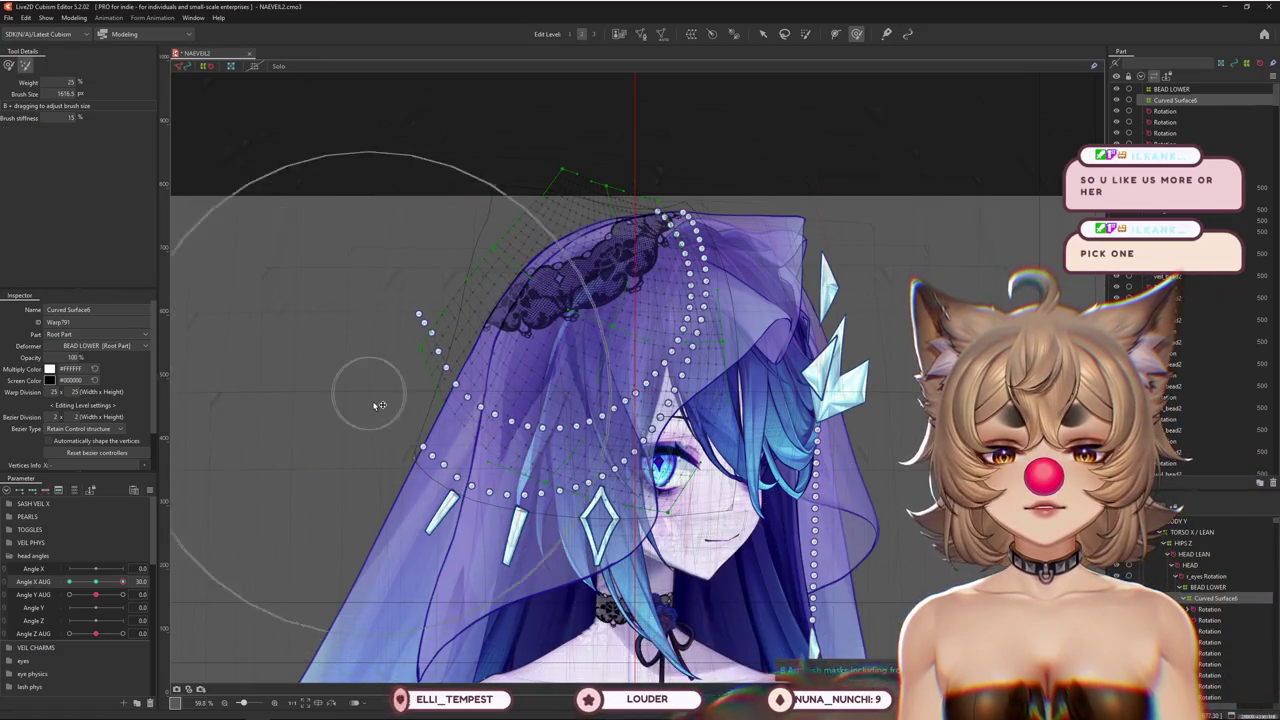
{"action": "scroll", "coordinate": [388, 350], "scroll_direction": "up", "scroll_amount": 2}
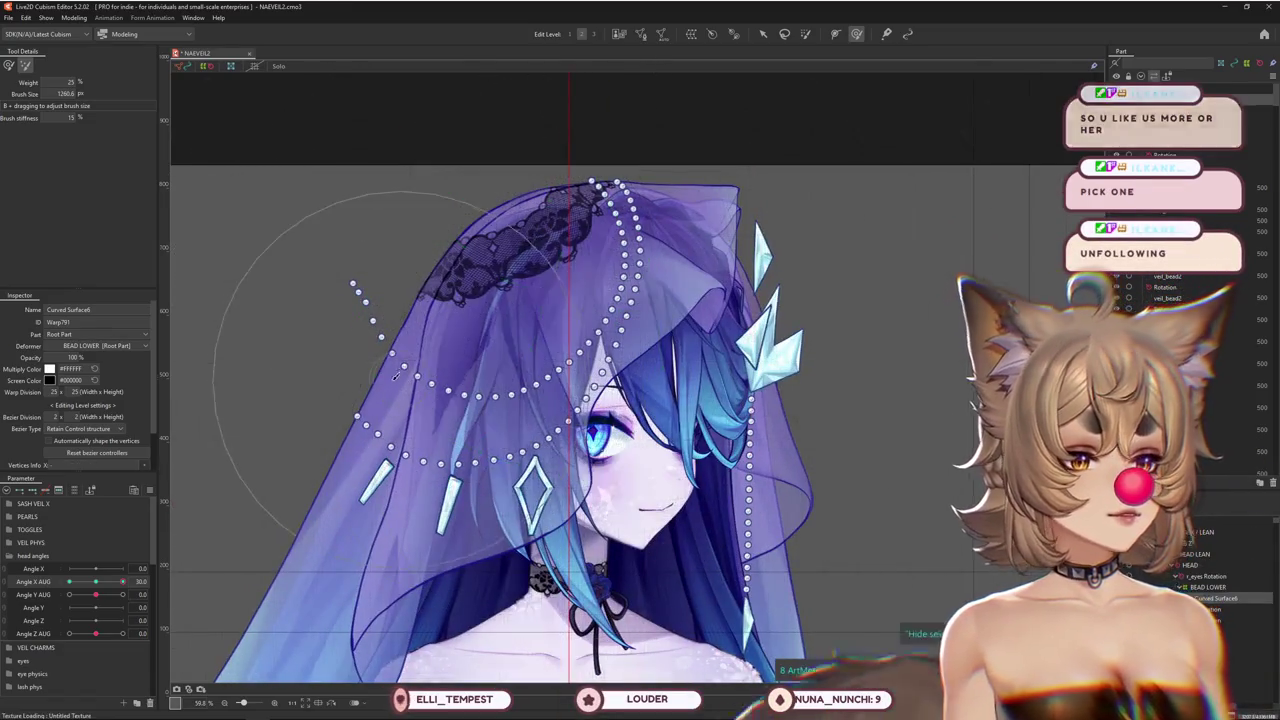
{"action": "left_click", "coordinate": [8, 65]}
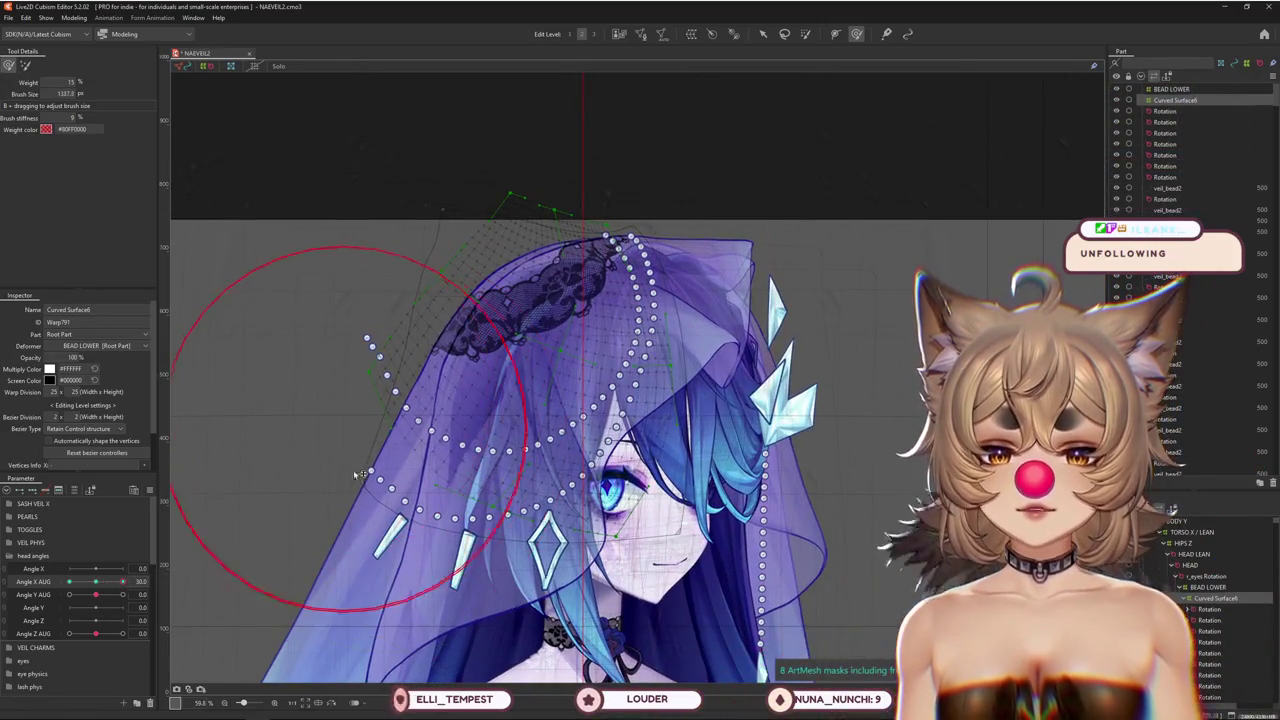
{"action": "left_click_drag", "start_coordinate": [122, 581], "coordinate": [128, 588]}
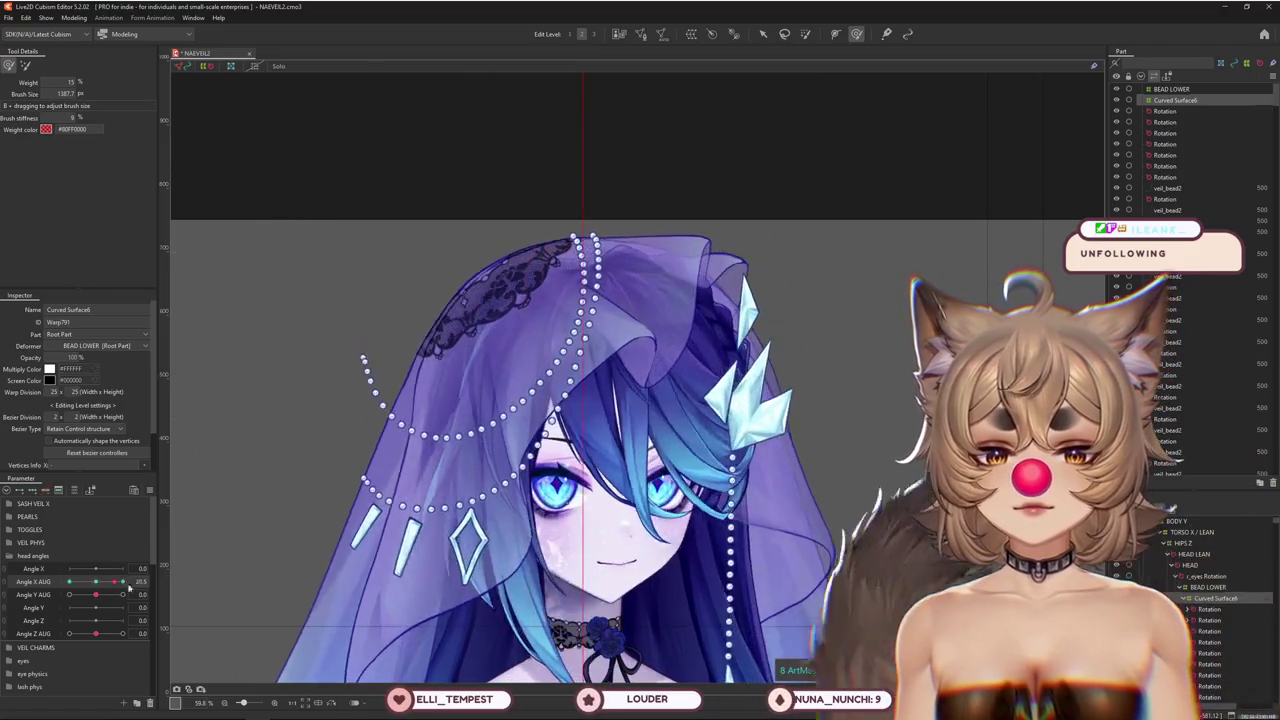
{"action": "left_click", "coordinate": [128, 588]}
{"action": "left_click_drag", "start_coordinate": [119, 581], "coordinate": [434, 370]}
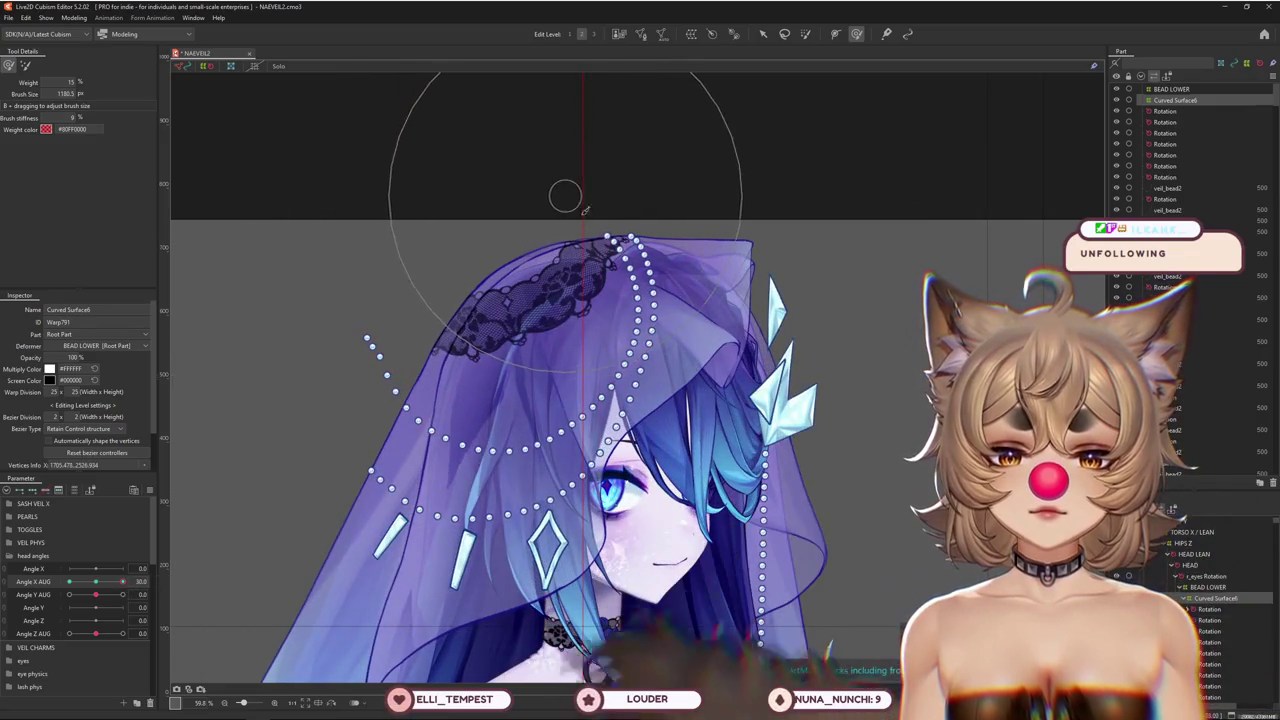
{"action": "left_click_drag", "start_coordinate": [633, 345], "coordinate": [597, 450]}
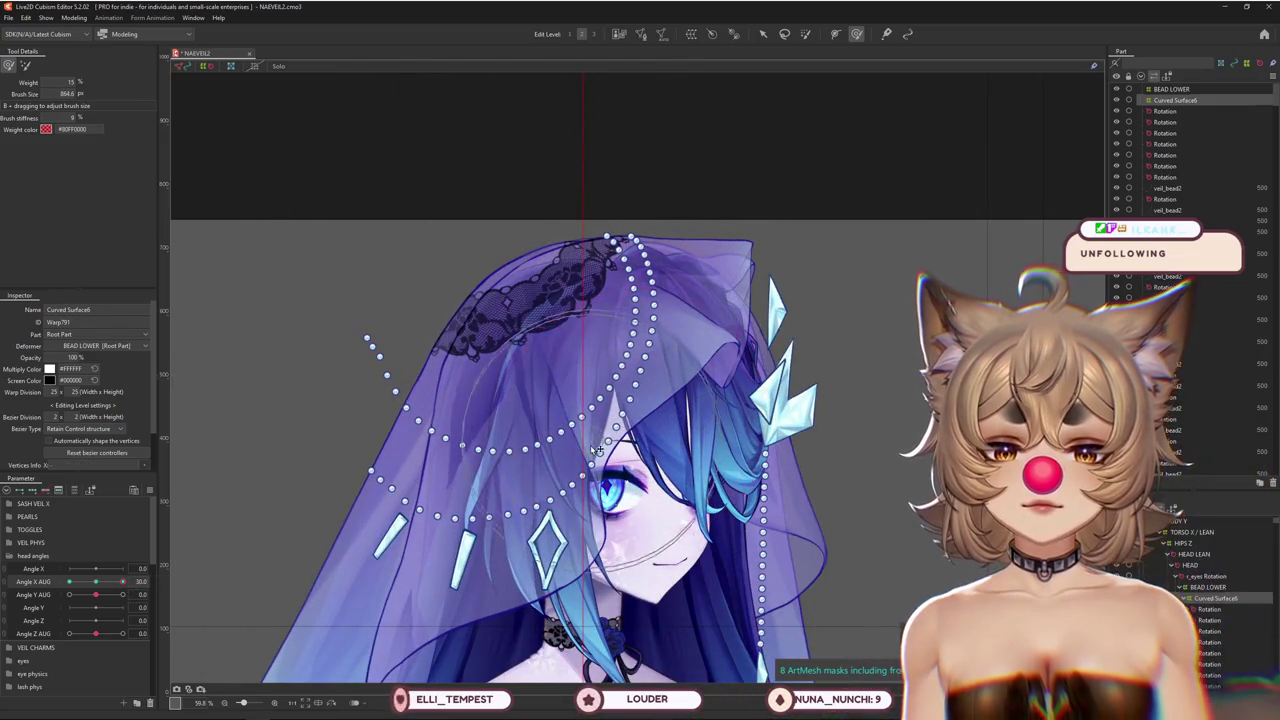
{"action": "left_click_drag", "start_coordinate": [122, 581], "coordinate": [128, 592]}
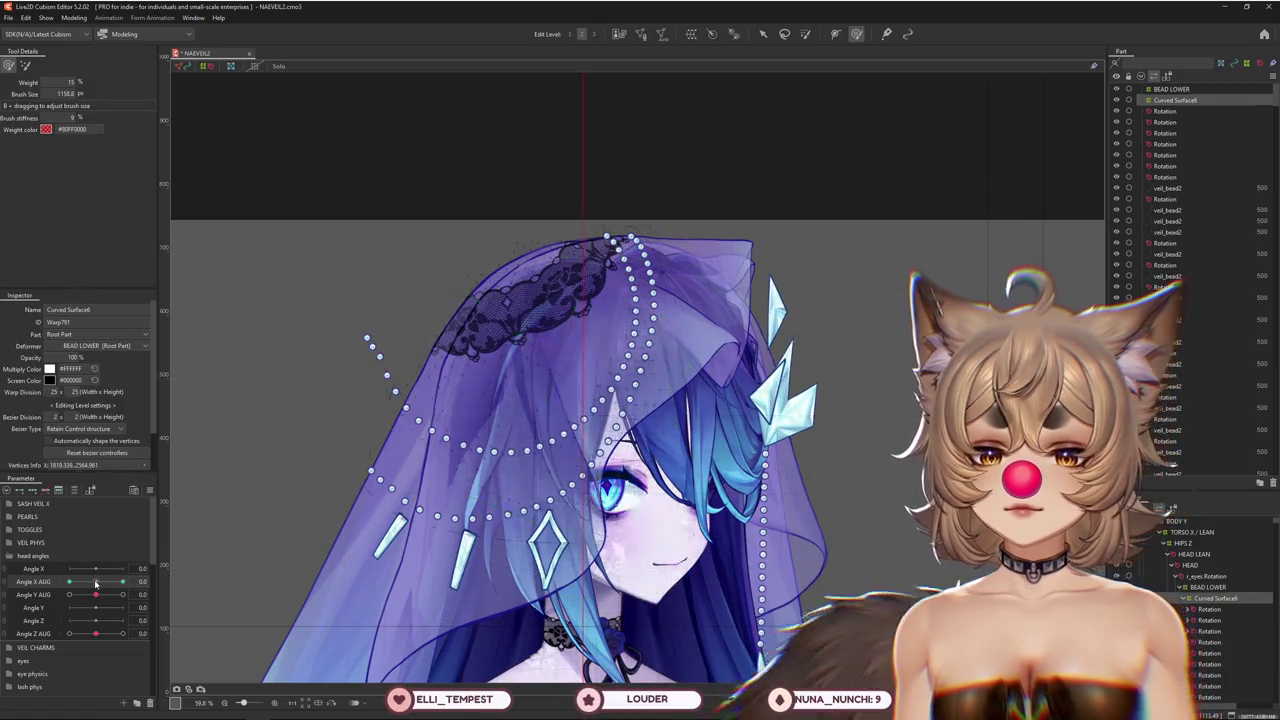
Nudge the veil-top warp mesh in the front and 30 poses, then turn the head to -30
{"action": "left_click_drag", "start_coordinate": [96, 583], "coordinate": [91, 585]}
{"action": "mouse_move", "coordinate": [549, 355]}
{"action": "left_mouse_down"}
{"action": "mouse_move", "coordinate": [567, 348]}
{"action": "mouse_move", "coordinate": [532, 362]}
{"action": "left_mouse_up"}
{"action": "left_click_drag", "start_coordinate": [96, 581], "coordinate": [179, 570]}
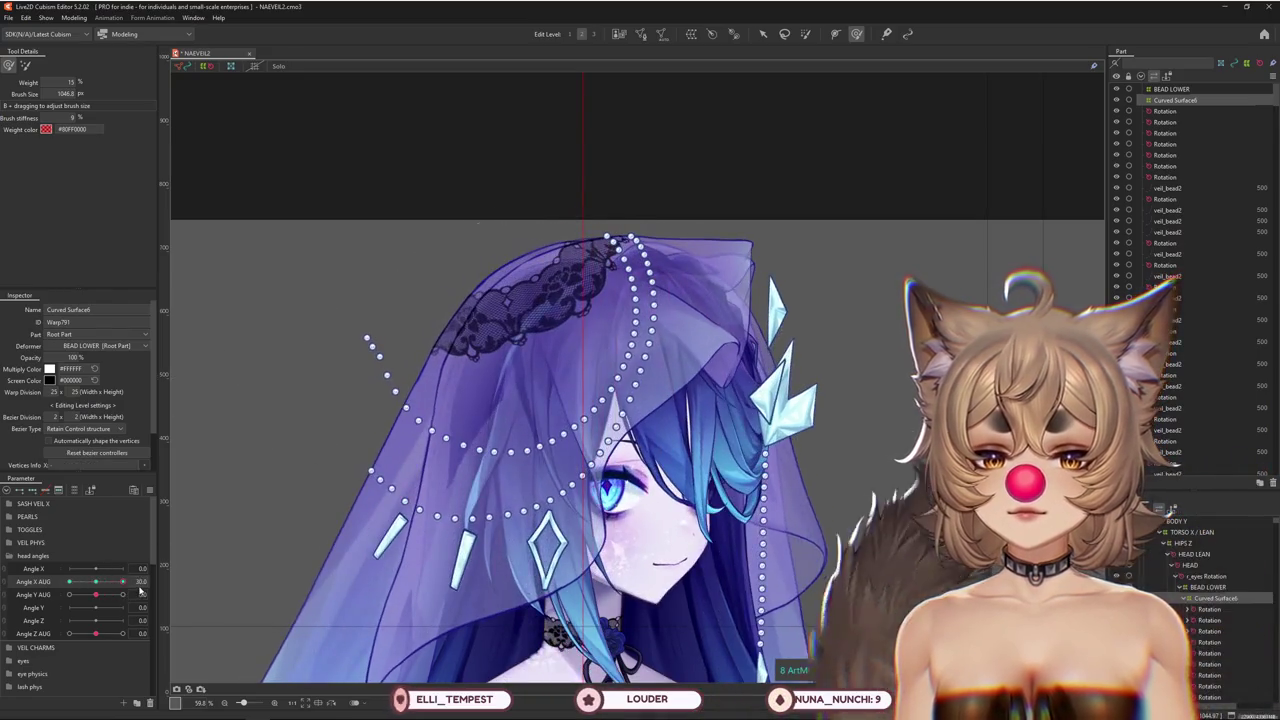
{"action": "left_click_drag", "start_coordinate": [632, 404], "coordinate": [607, 400]}
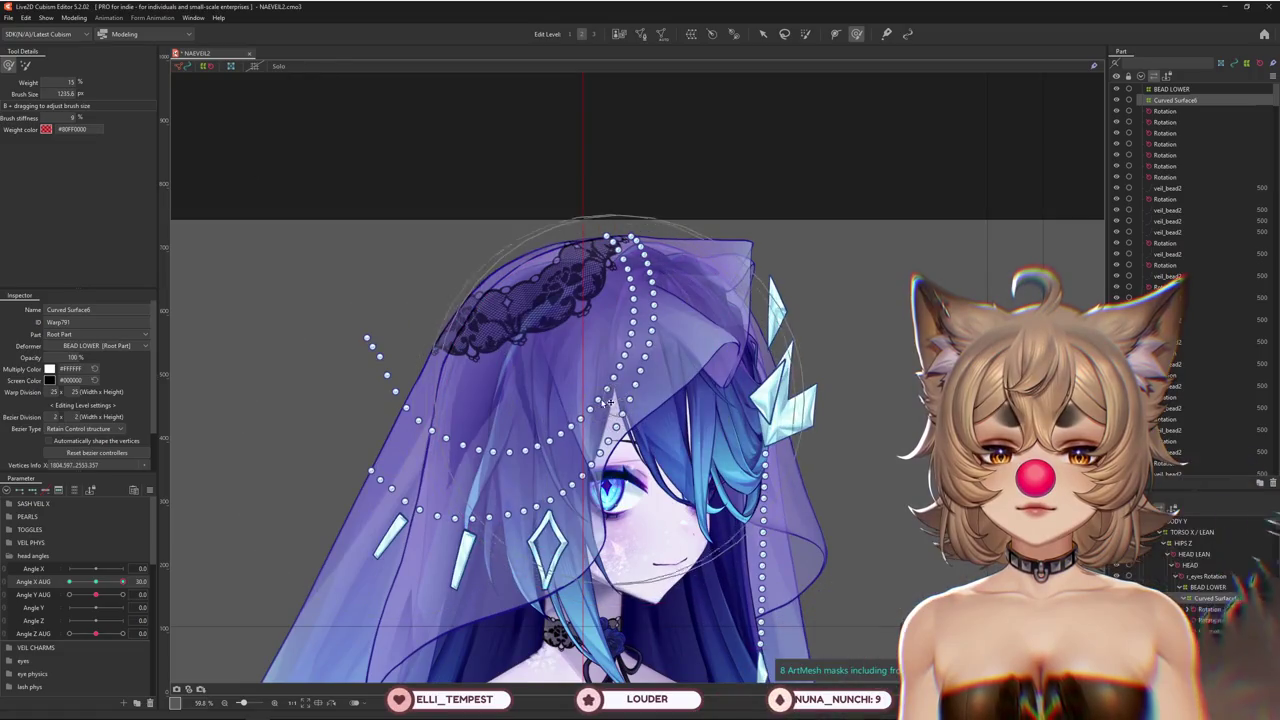
{"action": "left_click", "coordinate": [94, 582]}
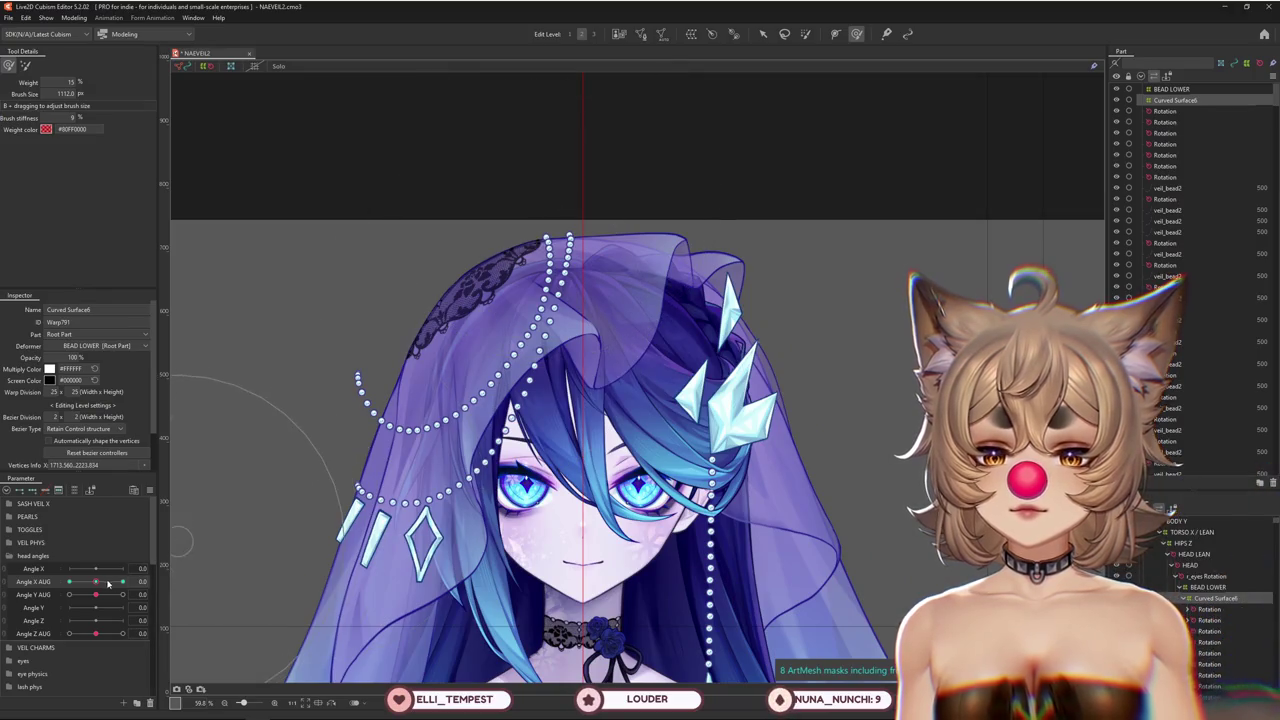
{"action": "left_click", "coordinate": [122, 582]}
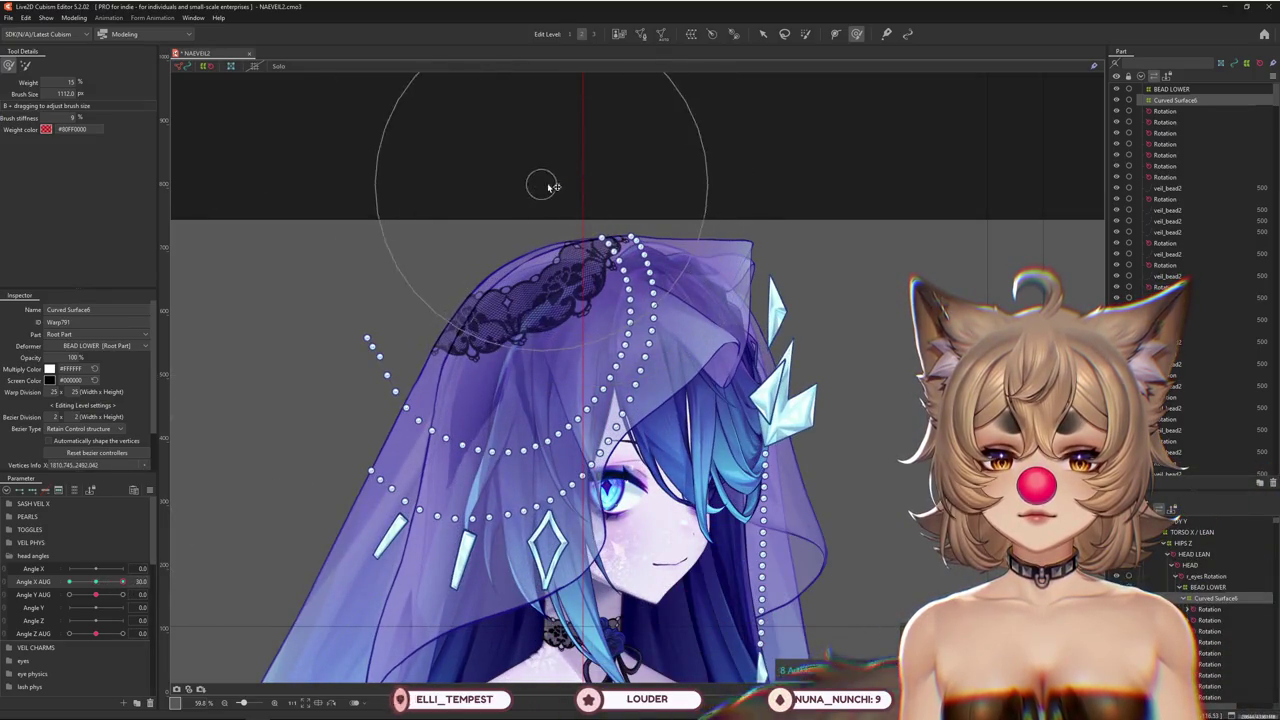
{"action": "left_click_drag", "start_coordinate": [592, 200], "coordinate": [622, 246]}
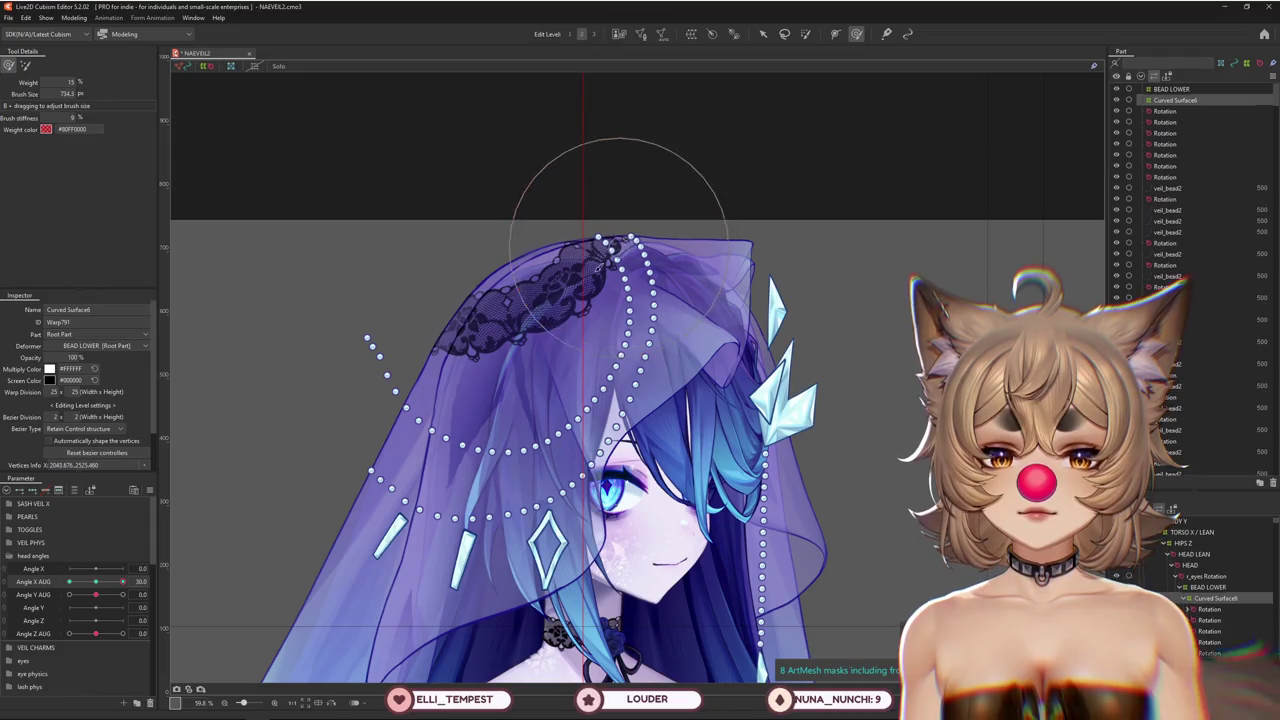
{"action": "left_click_drag", "start_coordinate": [91, 592], "coordinate": [55, 595]}
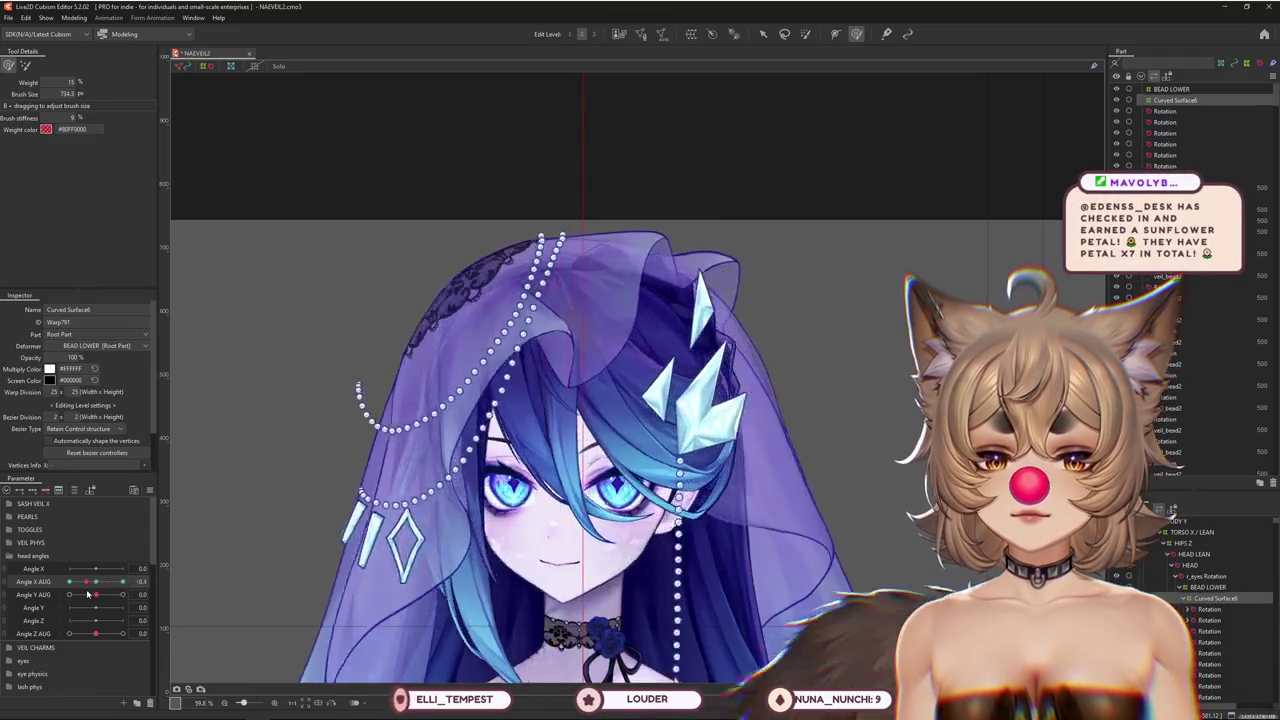
At Angle X AUG -30, resize the deform brush and sweep the left bead strand's warp into a new arc
{"action": "left_click", "coordinate": [96, 582]}
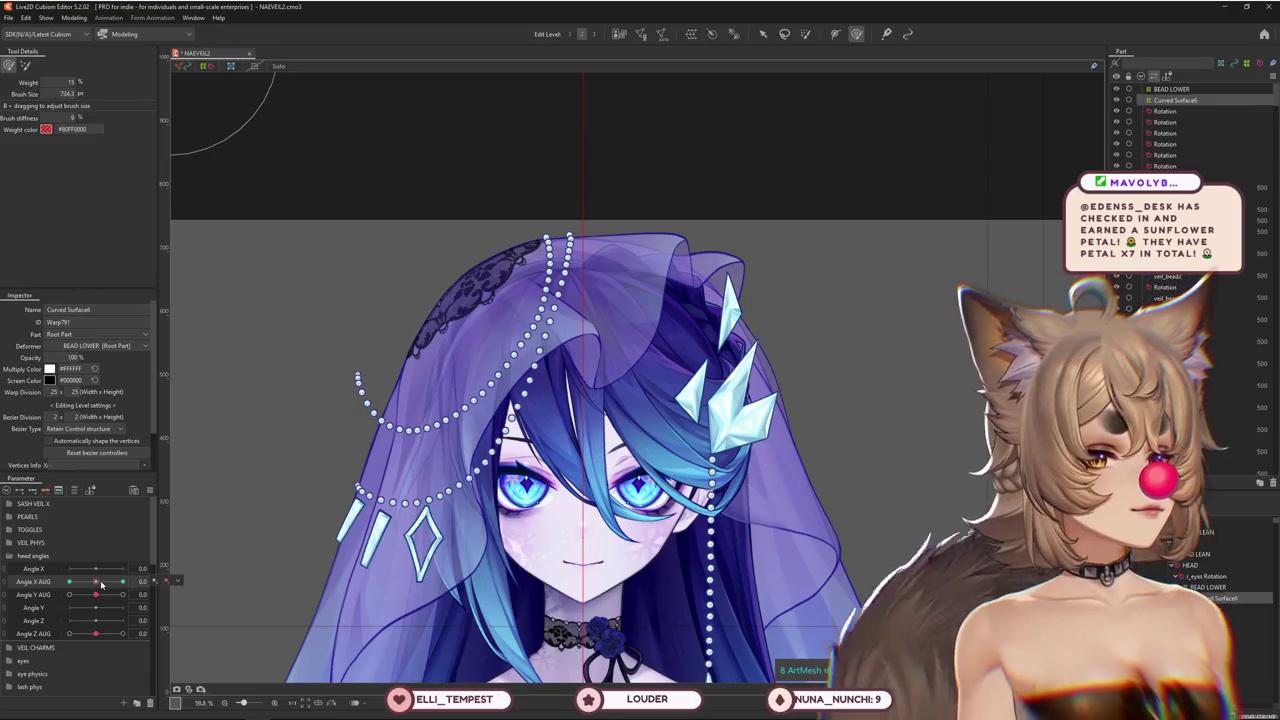
{"action": "left_click", "coordinate": [69, 581]}
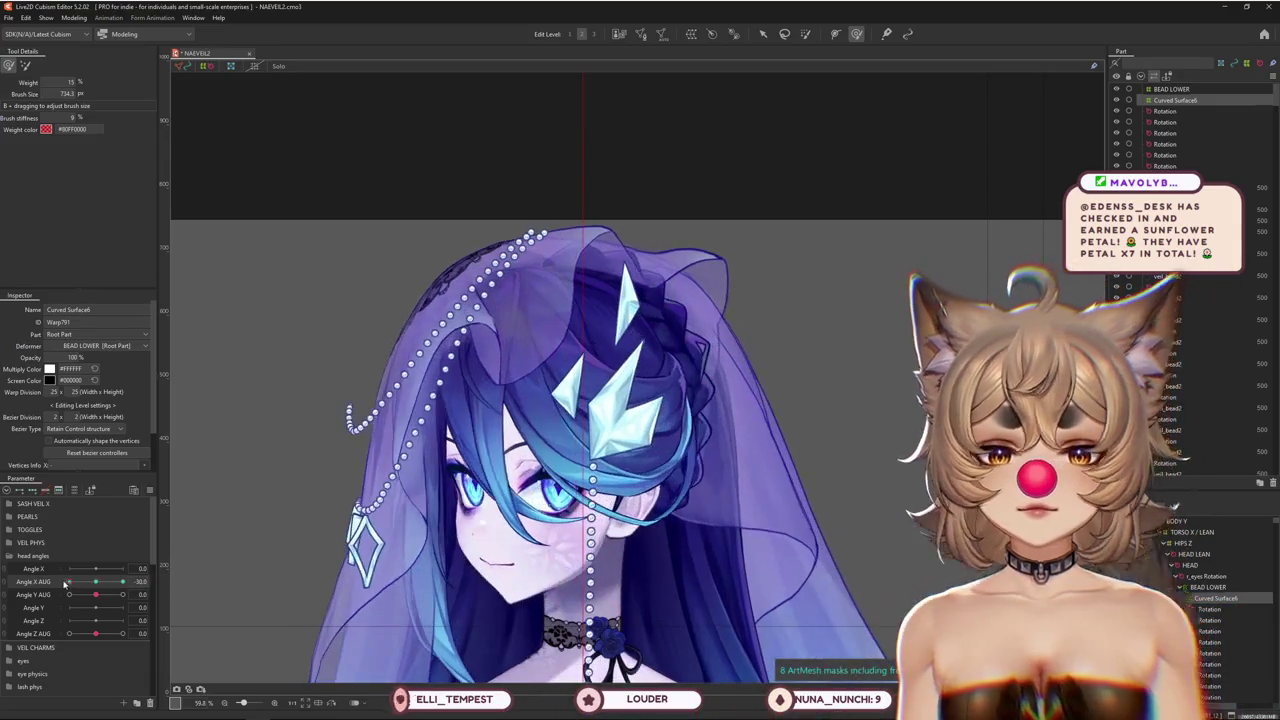
{"action": "left_click_drag", "start_coordinate": [541, 90], "coordinate": [583, 28]}
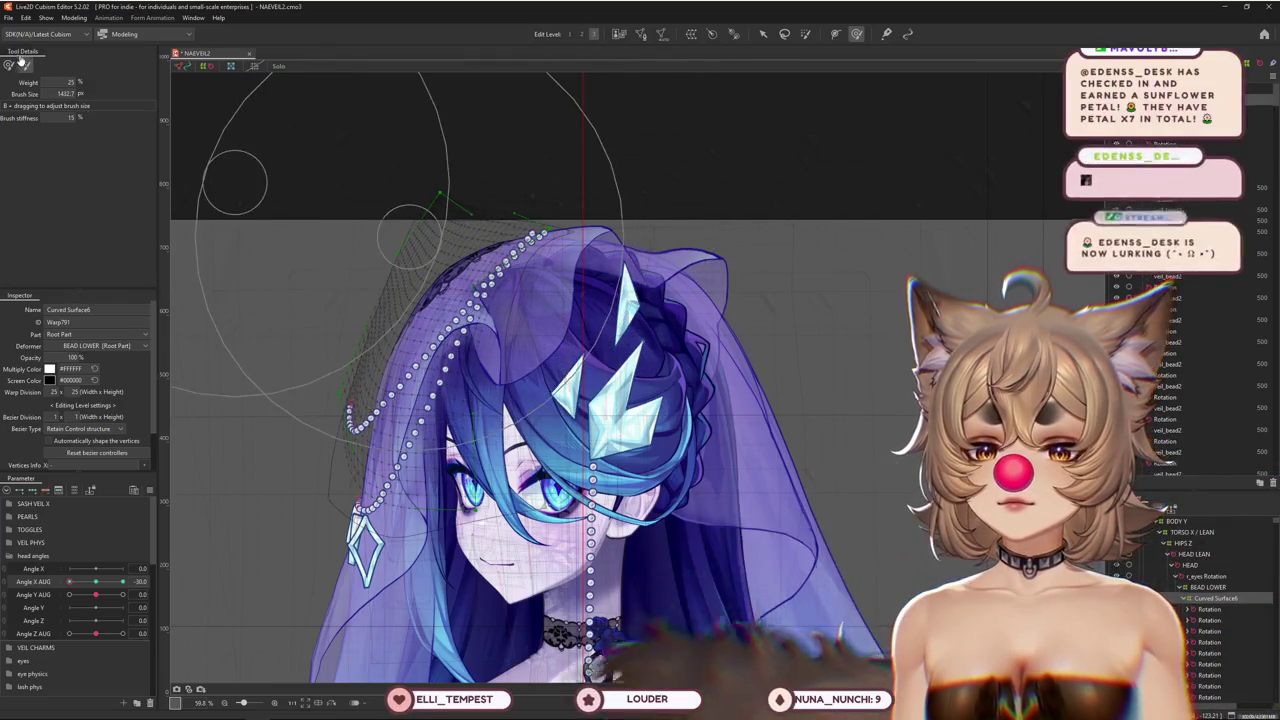
{"action": "left_click_drag", "start_coordinate": [97, 583], "coordinate": [69, 581]}
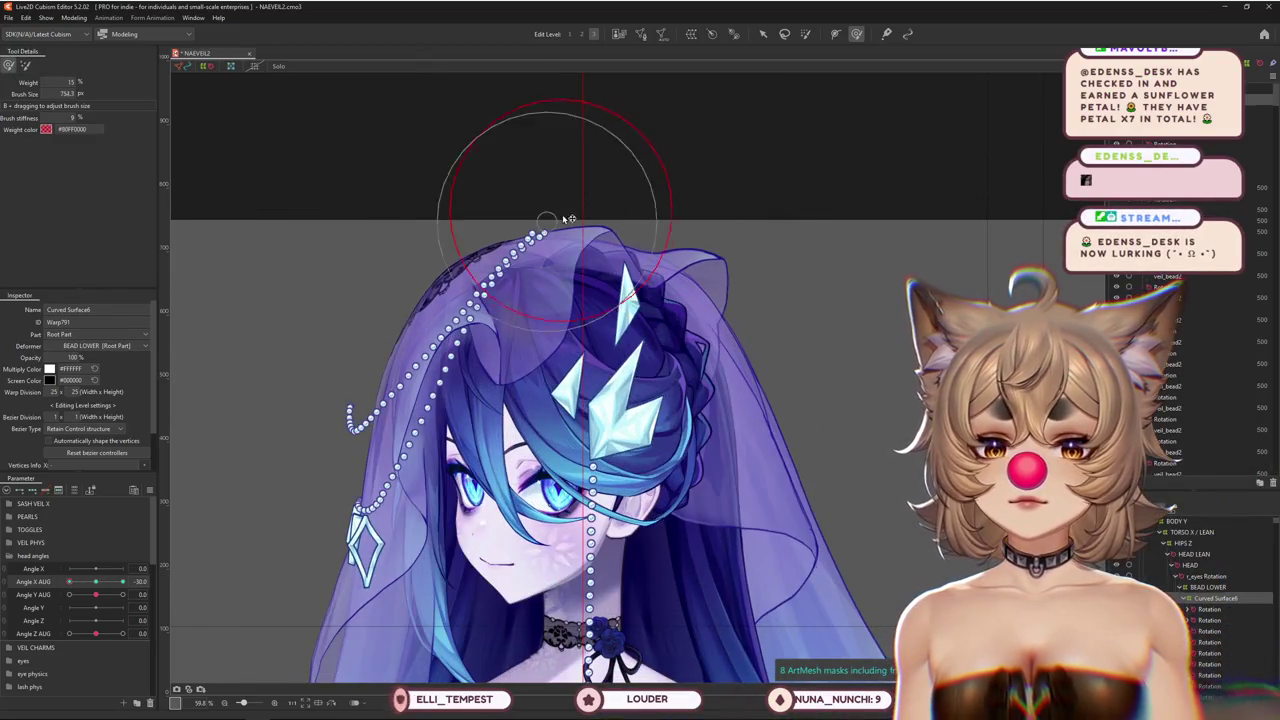
{"action": "mouse_move", "coordinate": [561, 325]}
{"action": "left_mouse_down"}
{"action": "mouse_move", "coordinate": [485, 155]}
{"action": "mouse_move", "coordinate": [441, 211]}
{"action": "left_mouse_up"}
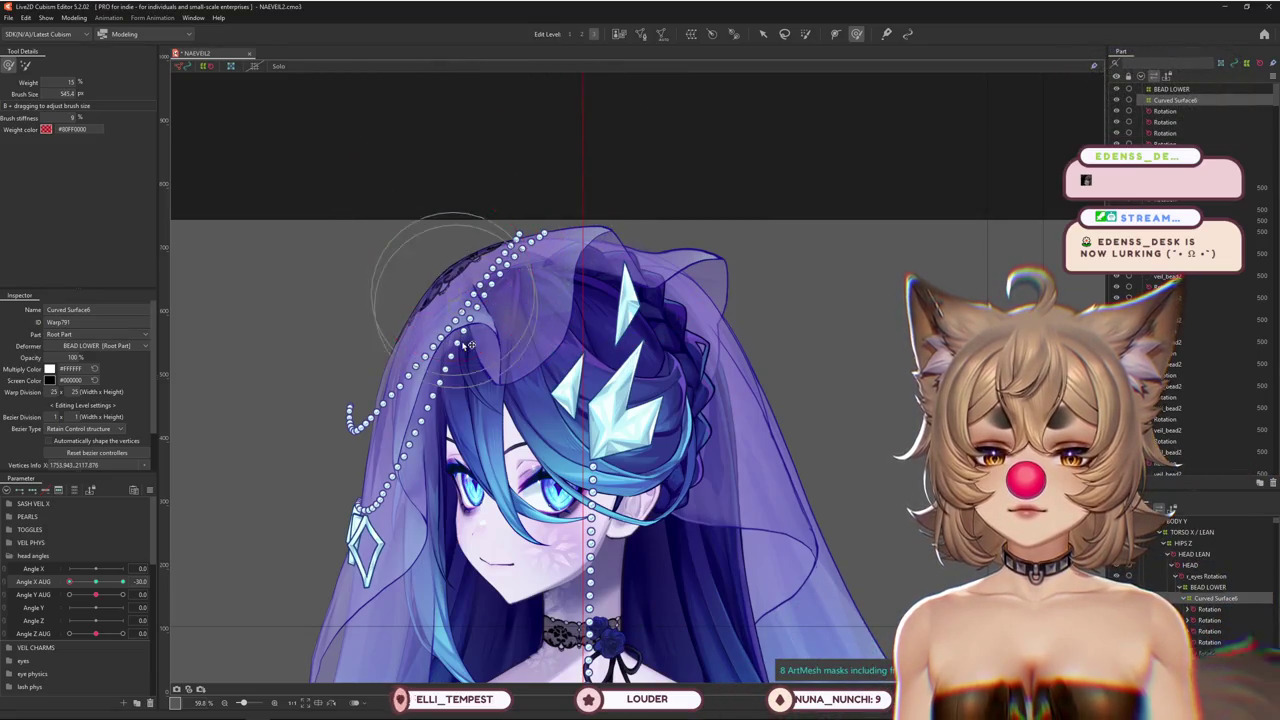
{"action": "mouse_move", "coordinate": [450, 330]}
{"action": "left_mouse_down"}
{"action": "mouse_move", "coordinate": [436, 425]}
{"action": "mouse_move", "coordinate": [416, 425]}
{"action": "left_mouse_up"}
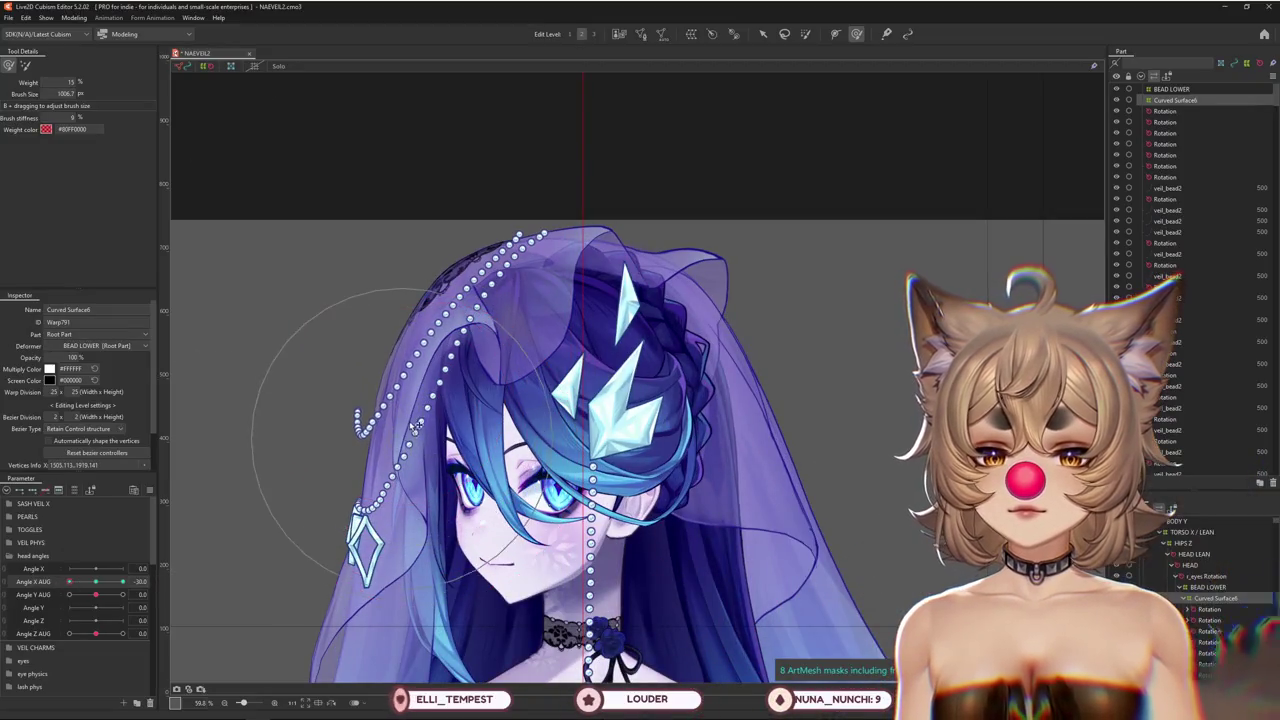
{"action": "left_click_drag", "start_coordinate": [565, 177], "coordinate": [583, 183]}
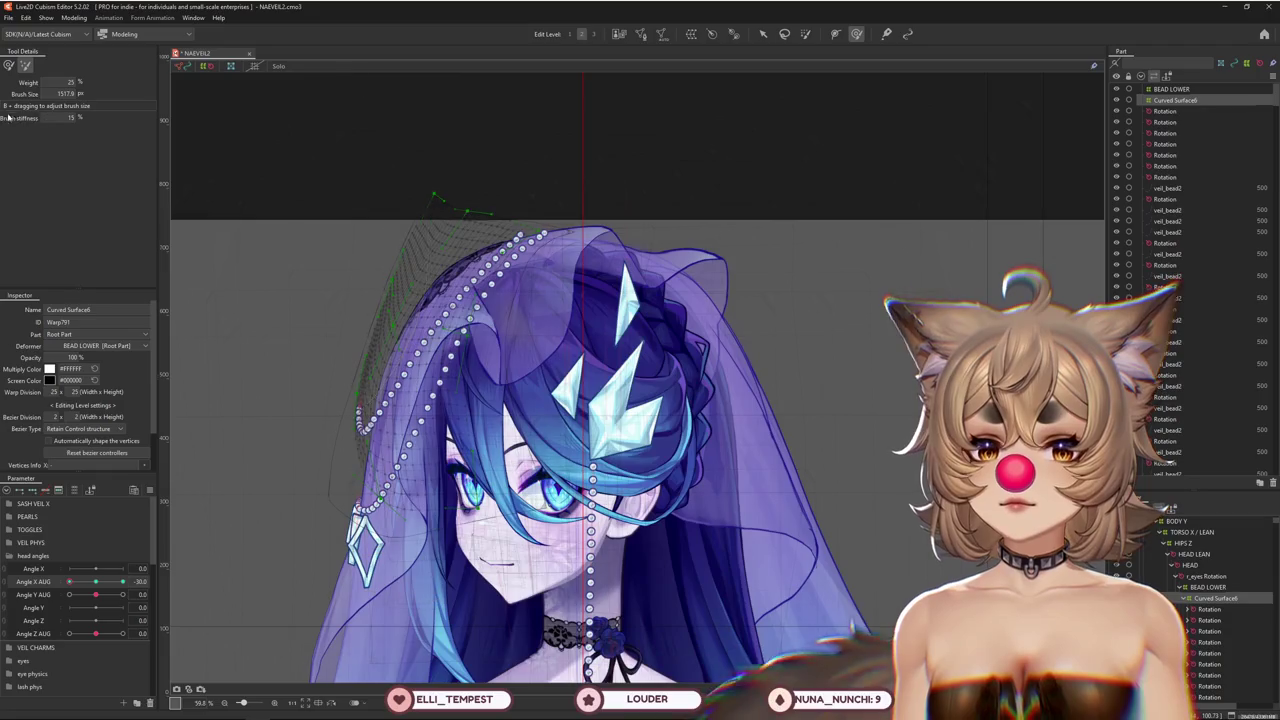
{"action": "left_click", "coordinate": [9, 66]}
{"action": "scroll", "coordinate": [286, 457], "scroll_direction": "up", "scroll_amount": 5}
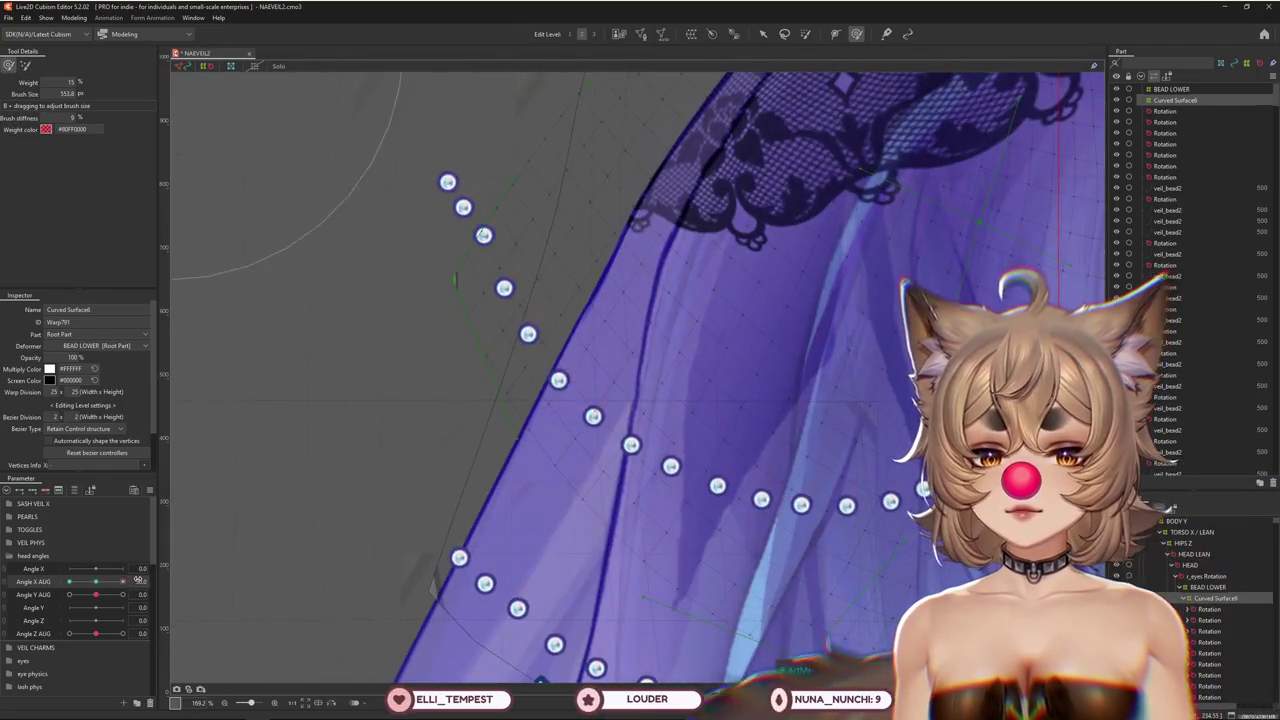
{"action": "left_click_drag", "start_coordinate": [137, 580], "coordinate": [96, 587]}
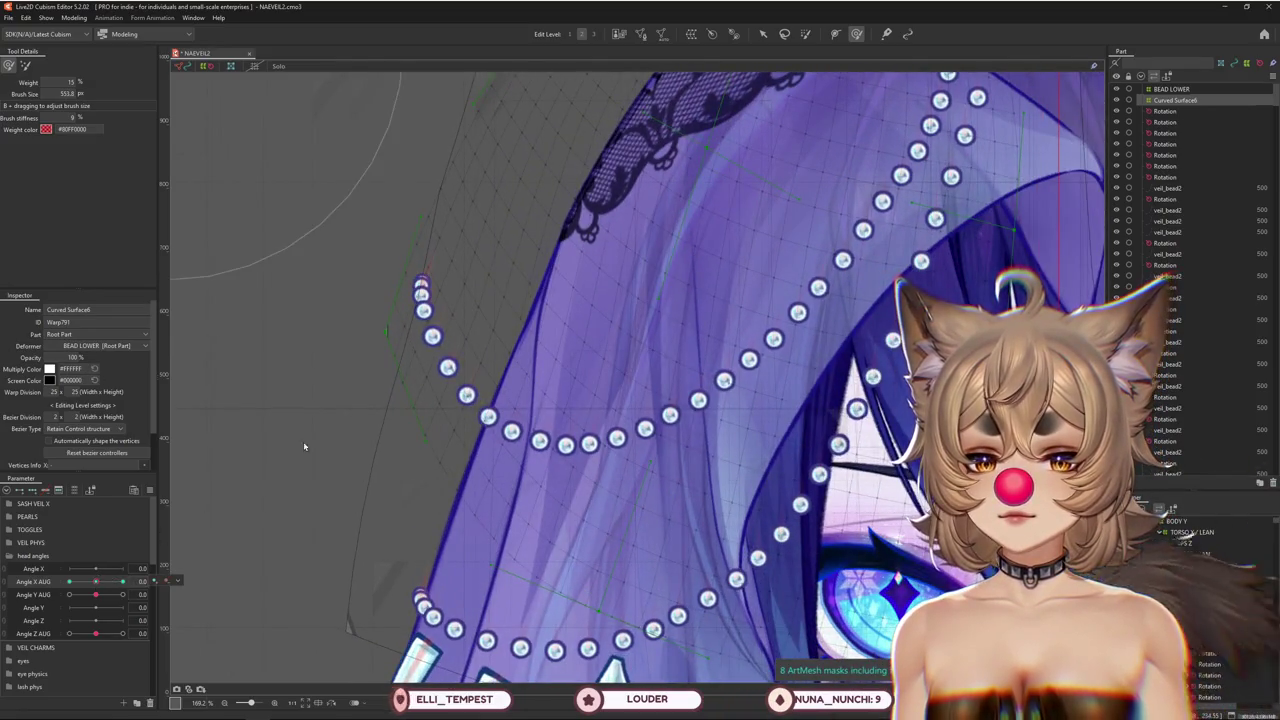
Scale down the two rotation deformers at the strand tip, then preview veil_bead2 at Angle X AUG -30
{"action": "left_click", "coordinate": [433, 336]}
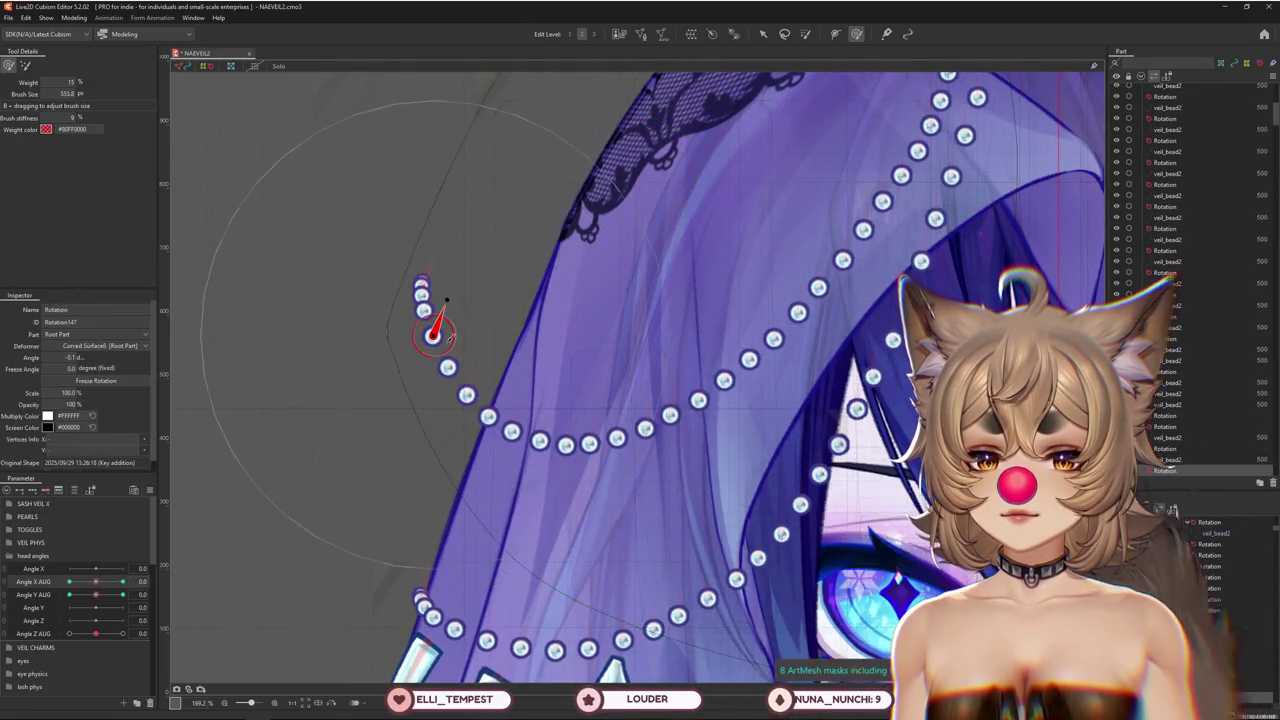
{"action": "left_click", "coordinate": [424, 298], "text": "shift"}
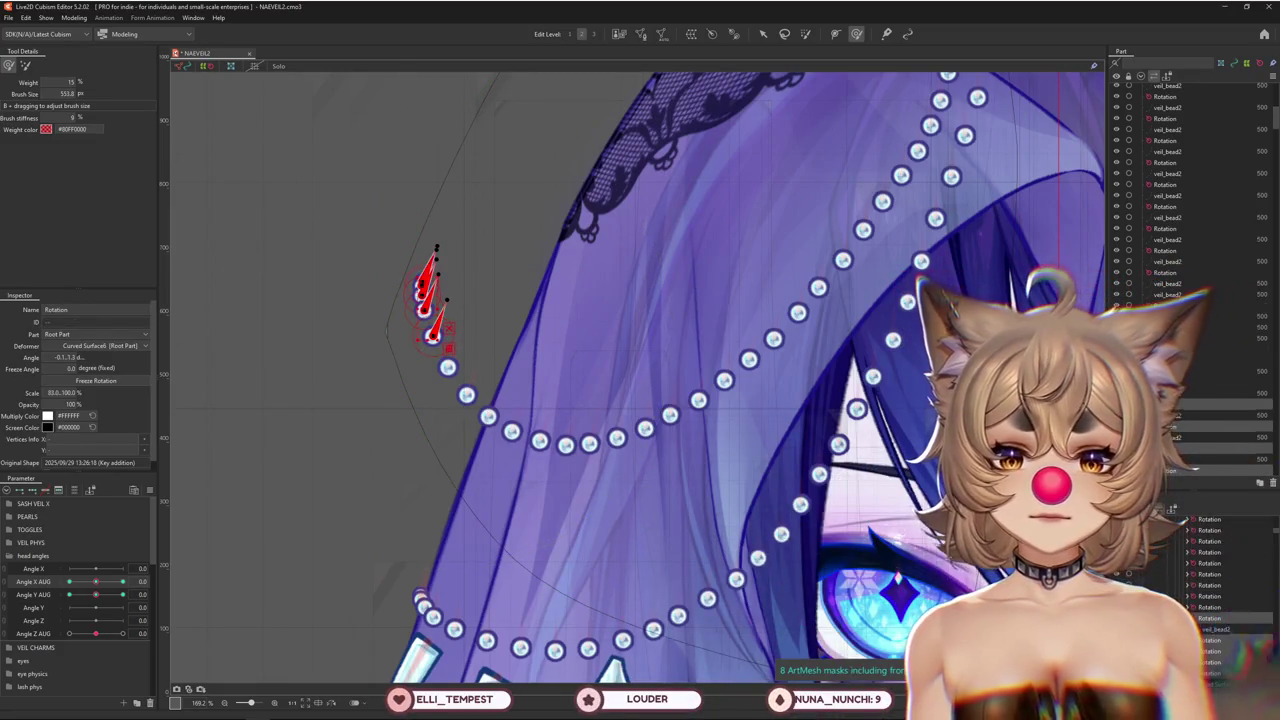
{"action": "left_click_drag", "start_coordinate": [437, 272], "coordinate": [436, 247]}
{"action": "left_click", "coordinate": [796, 566], "text": "shift"}
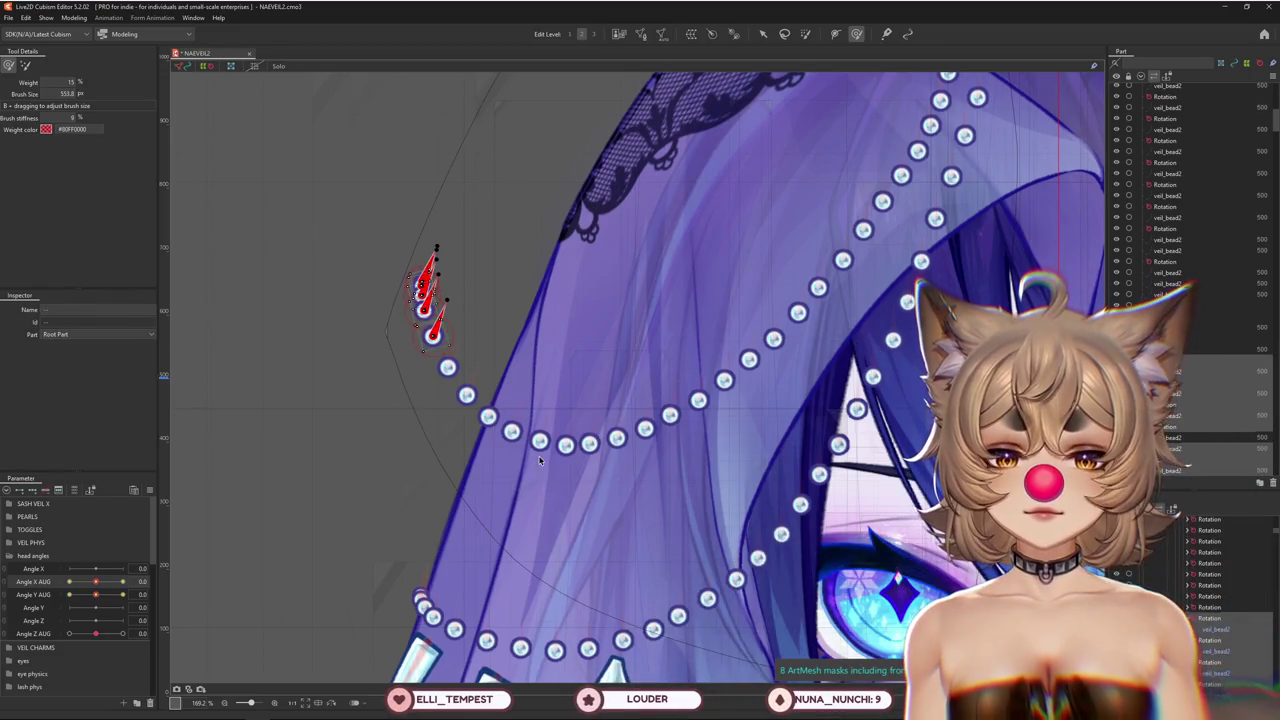
{"action": "scroll", "coordinate": [540, 460], "scroll_direction": "down", "scroll_amount": 3}
{"action": "mouse_move", "coordinate": [95, 581]}
{"action": "left_mouse_down"}
{"action": "mouse_move", "coordinate": [115, 585]}
{"action": "mouse_move", "coordinate": [58, 592]}
{"action": "left_mouse_up"}
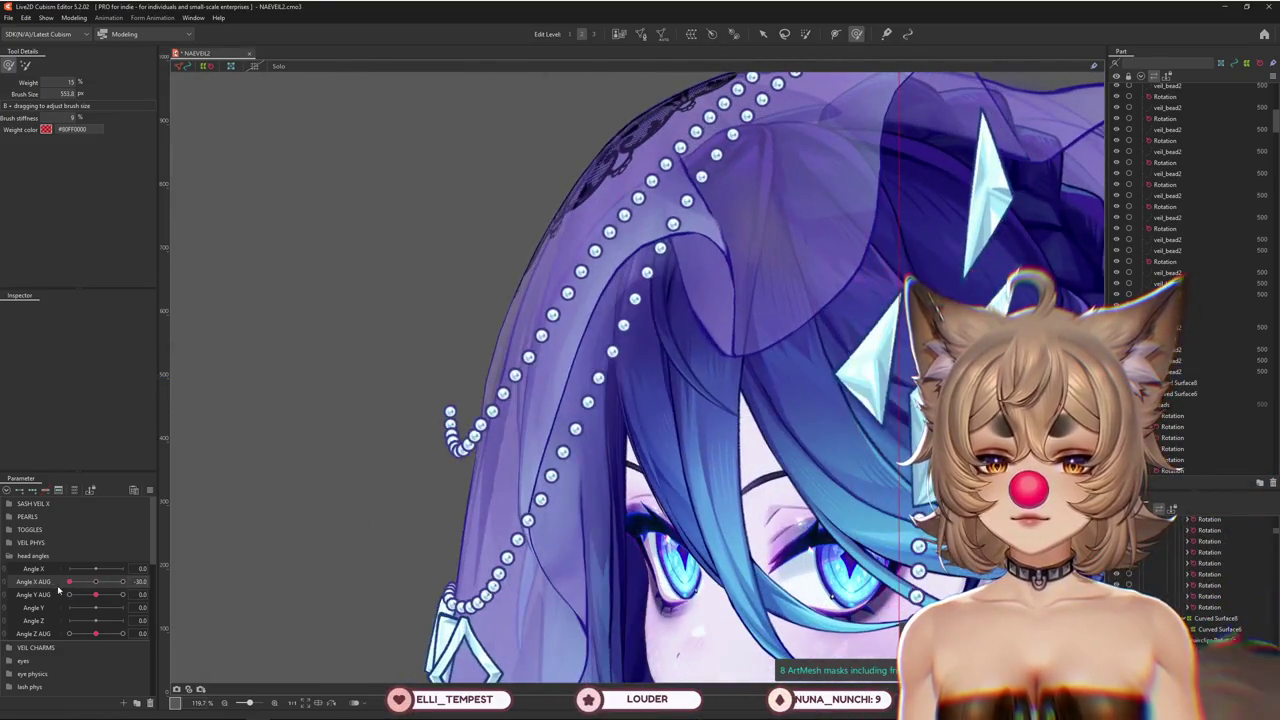
Select the veil's Curved Surface6 warp deformer and pose the head with Angle X AUG
{"action": "scroll", "coordinate": [416, 513], "scroll_direction": "down", "scroll_amount": 3}
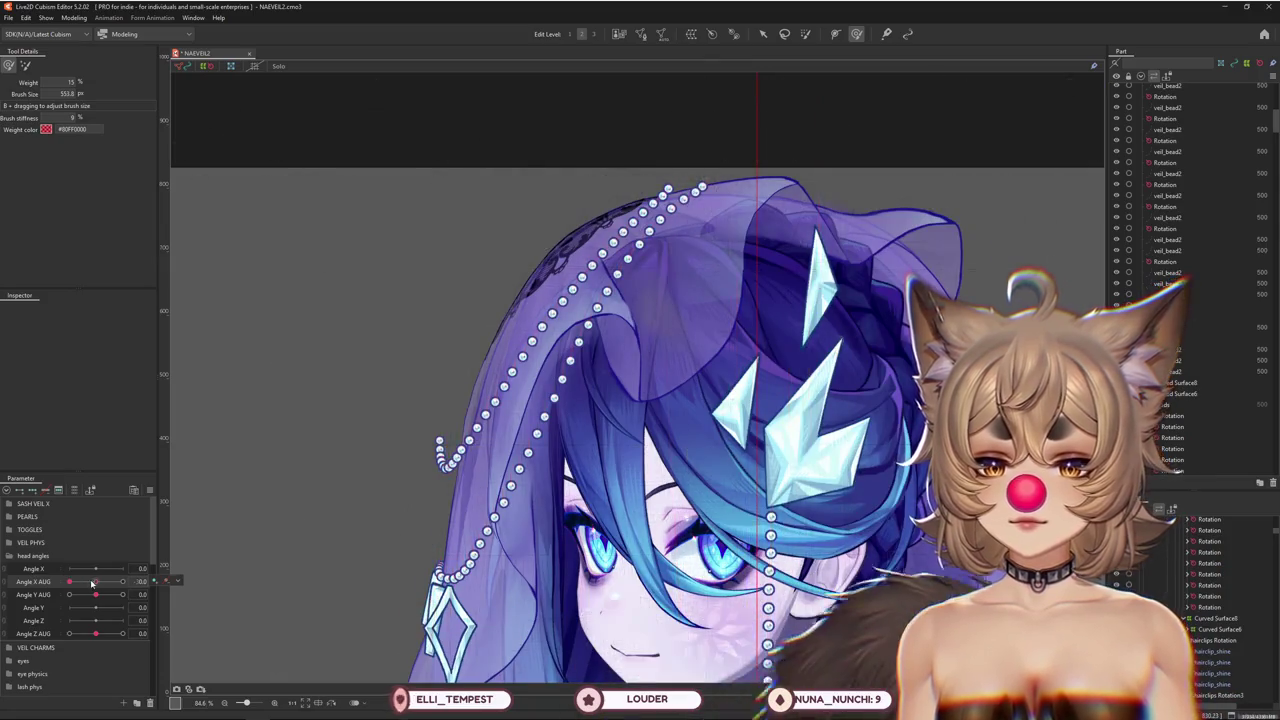
{"action": "left_click_drag", "start_coordinate": [69, 581], "coordinate": [199, 576]}
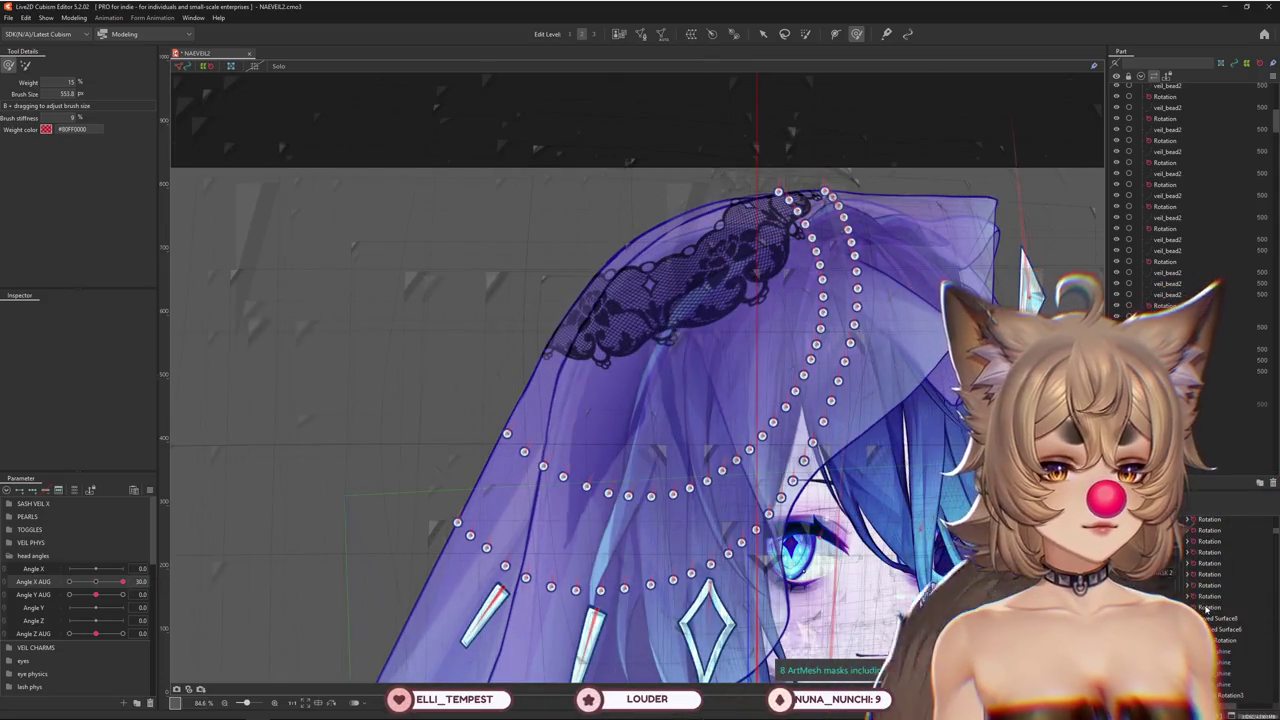
{"action": "left_click", "coordinate": [1207, 598]}
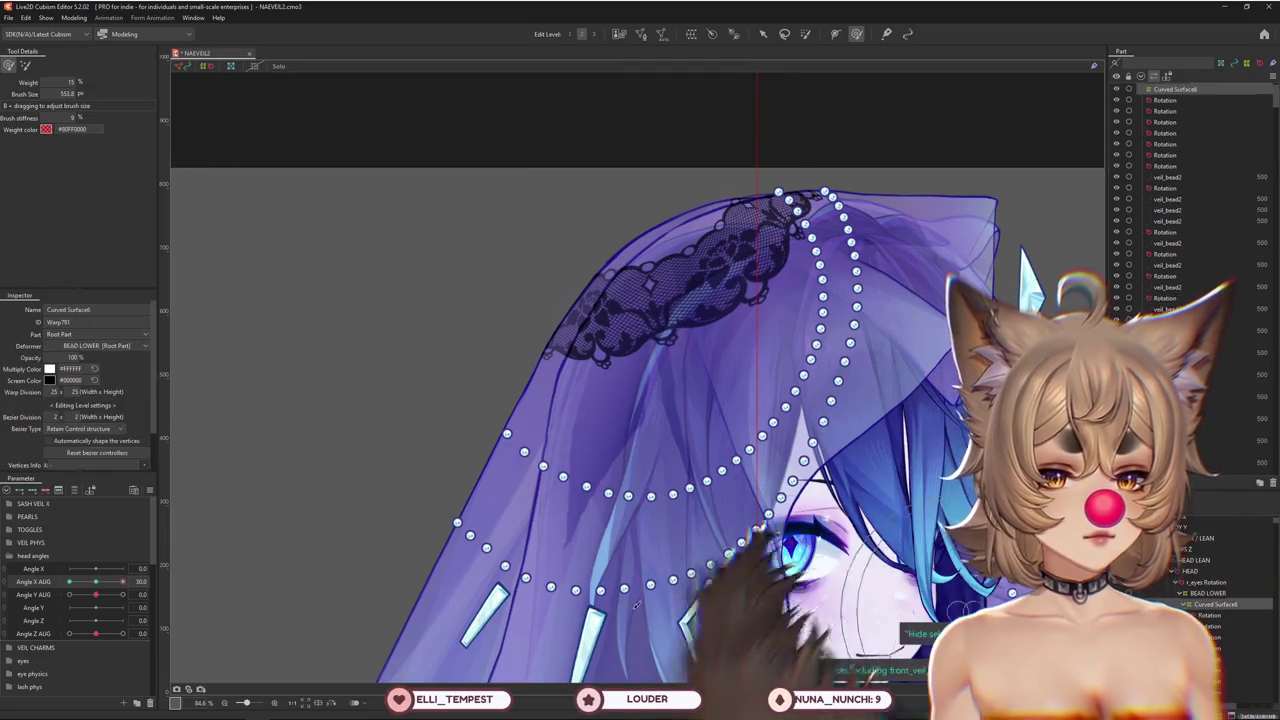
{"action": "left_click", "coordinate": [74, 489]}
{"action": "left_click", "coordinate": [96, 503]}
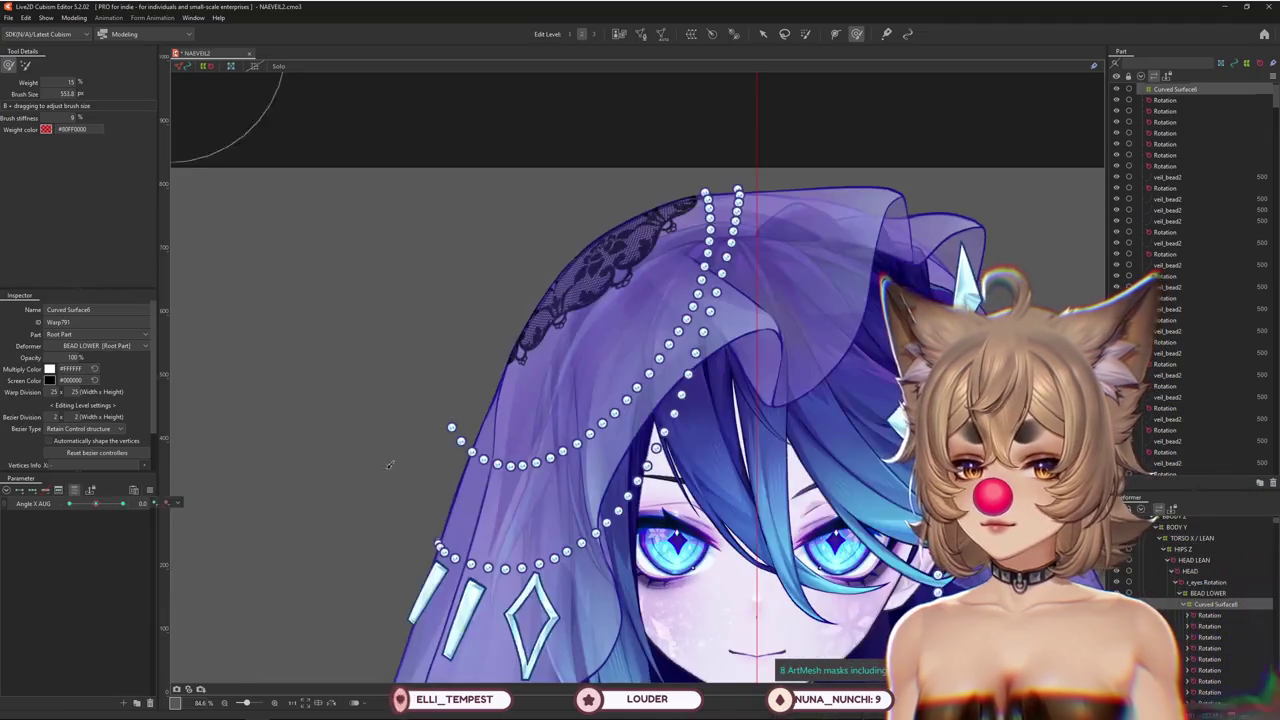
Sculpt the Curved Surface6 warp with the Deform Brush so the veil follows the turned head
{"action": "left_click_drag", "start_coordinate": [418, 431], "coordinate": [337, 363]}
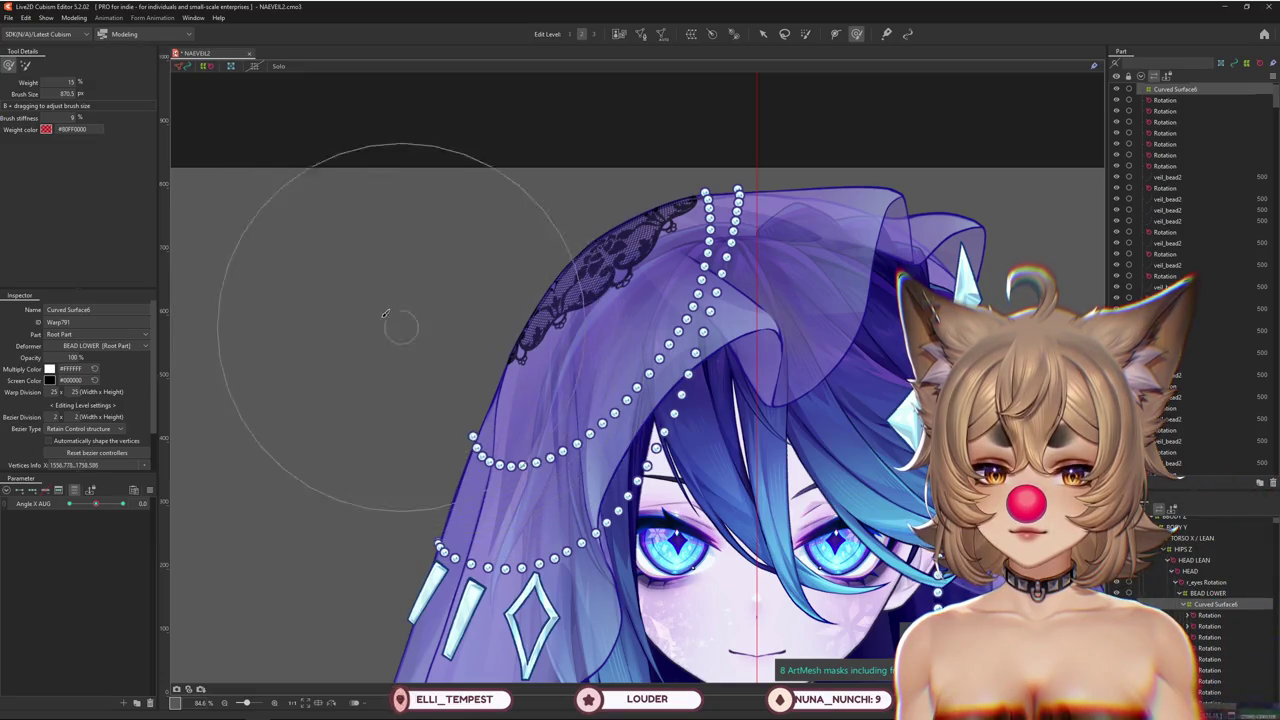
{"action": "left_click_drag", "start_coordinate": [390, 333], "coordinate": [519, 478]}
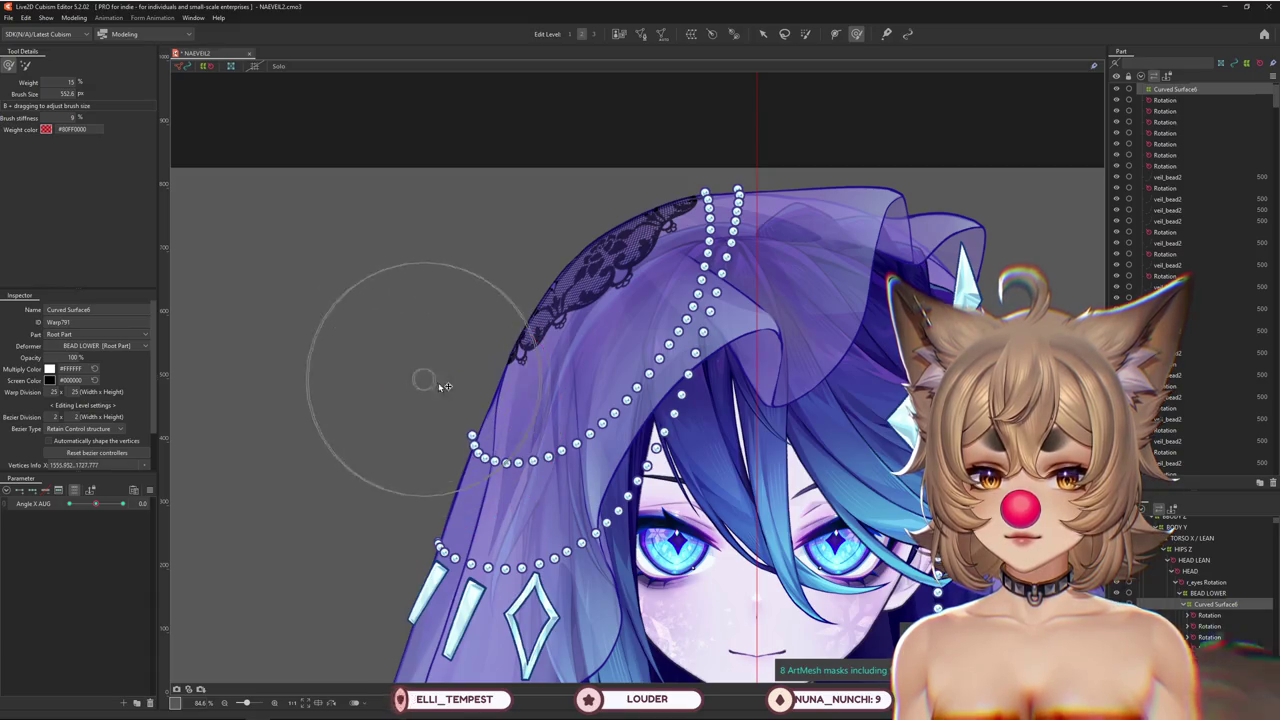
{"action": "right_click", "coordinate": [176, 502]}
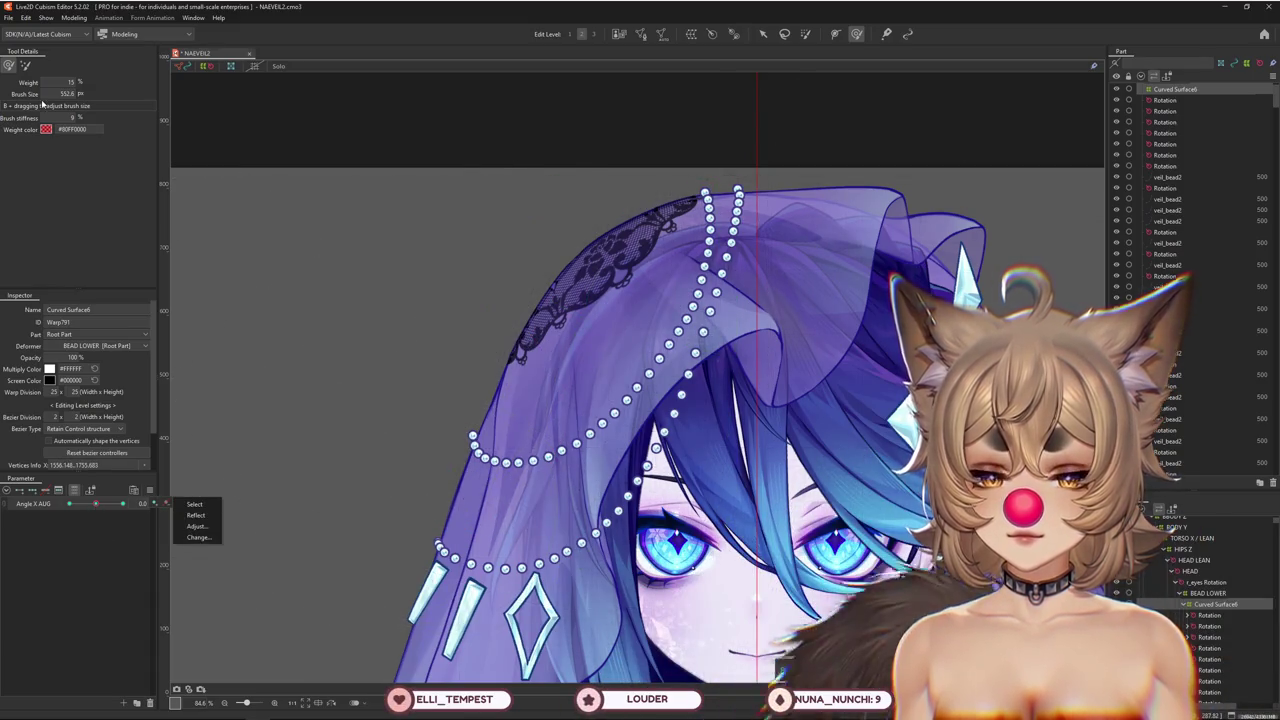
{"action": "left_click_drag", "start_coordinate": [315, 210], "coordinate": [440, 270]}
{"action": "mouse_move", "coordinate": [451, 204]}
{"action": "left_mouse_down"}
{"action": "mouse_move", "coordinate": [316, 443]}
{"action": "mouse_move", "coordinate": [388, 408]}
{"action": "left_mouse_up"}
{"action": "left_click_drag", "start_coordinate": [485, 468], "coordinate": [519, 414]}
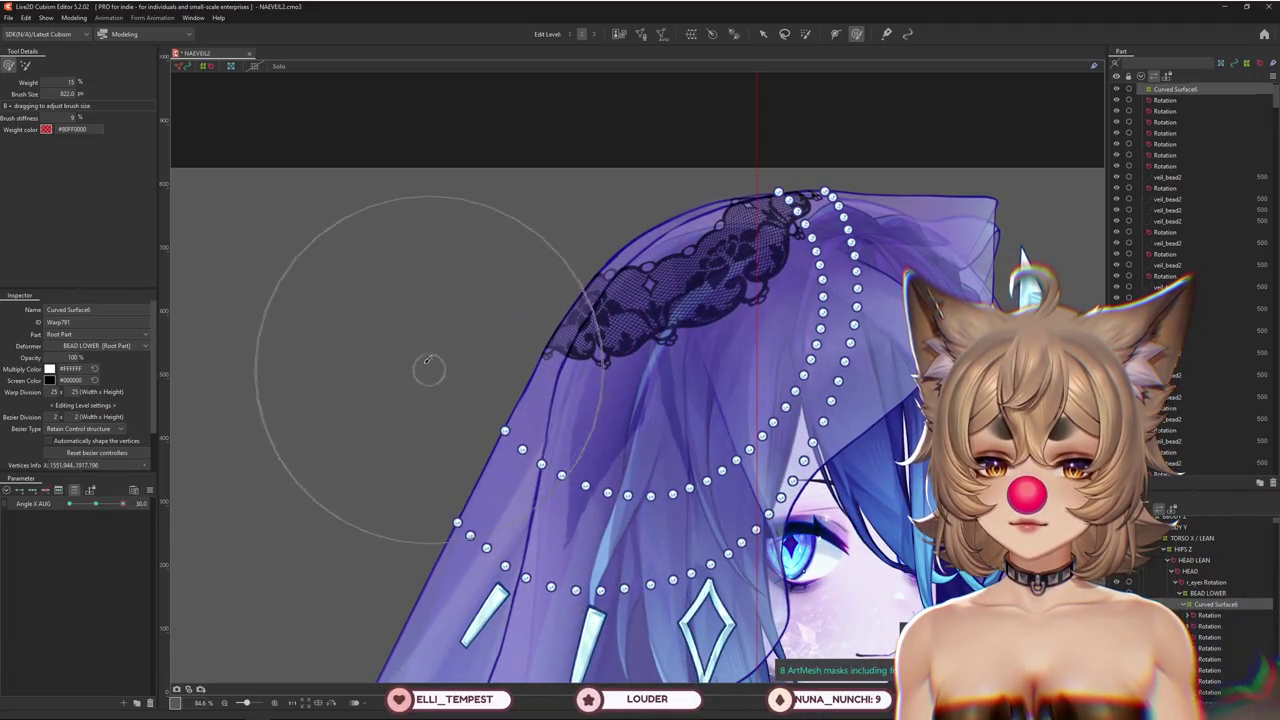
Scrub Angle X AUG across the head turn to preview the veil and bead strands
{"action": "scroll", "coordinate": [427, 397], "scroll_direction": "down", "scroll_amount": 2}
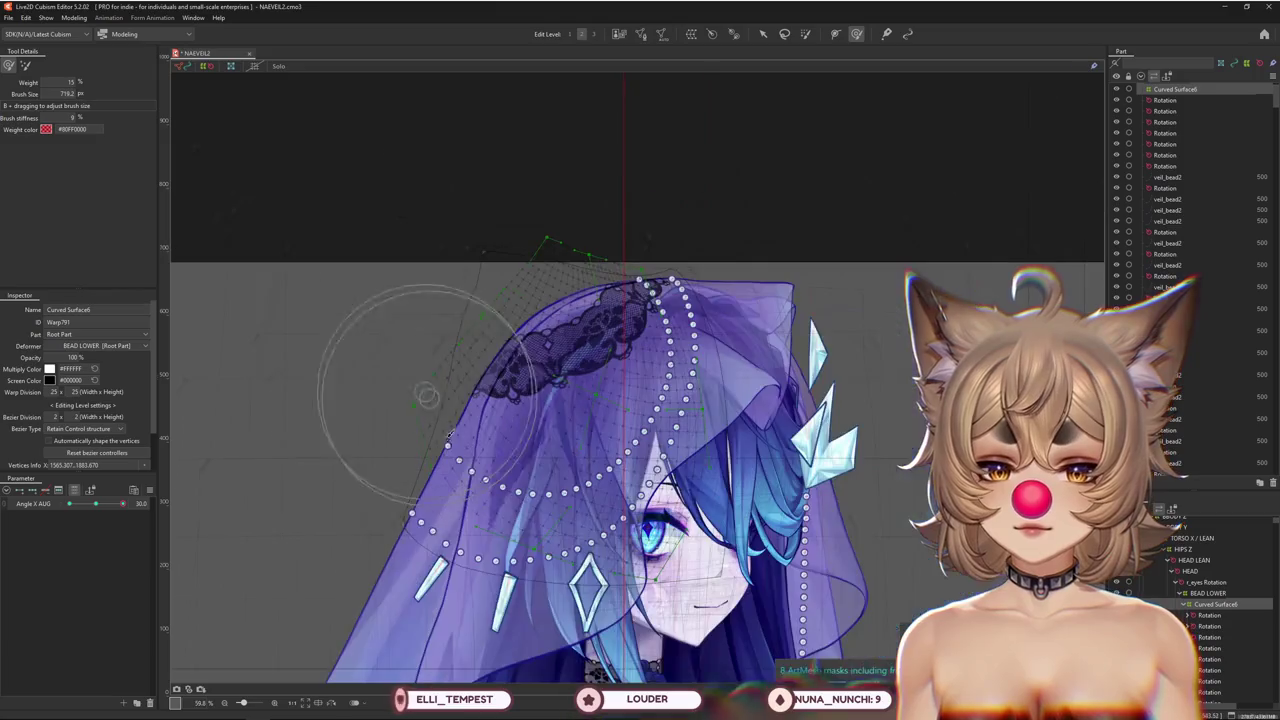
{"action": "left_click_drag", "start_coordinate": [96, 503], "coordinate": [96, 504]}
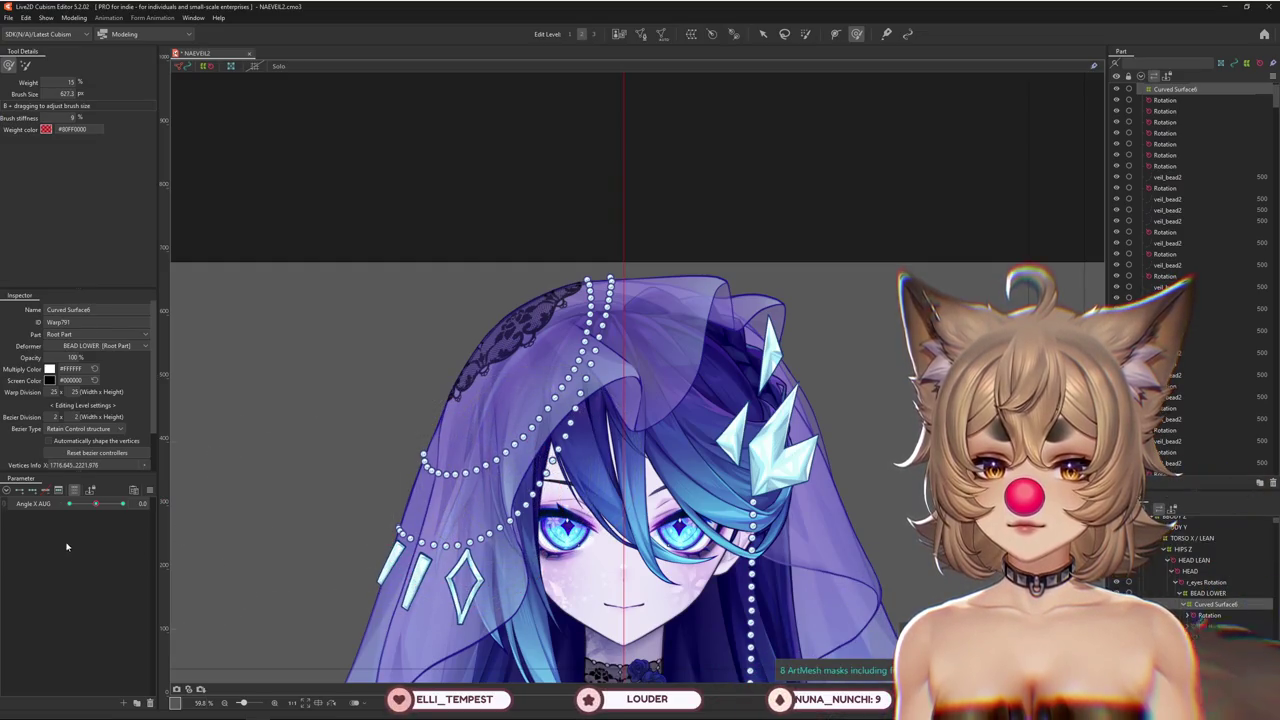
{"action": "left_click_drag", "start_coordinate": [96, 503], "coordinate": [122, 503]}
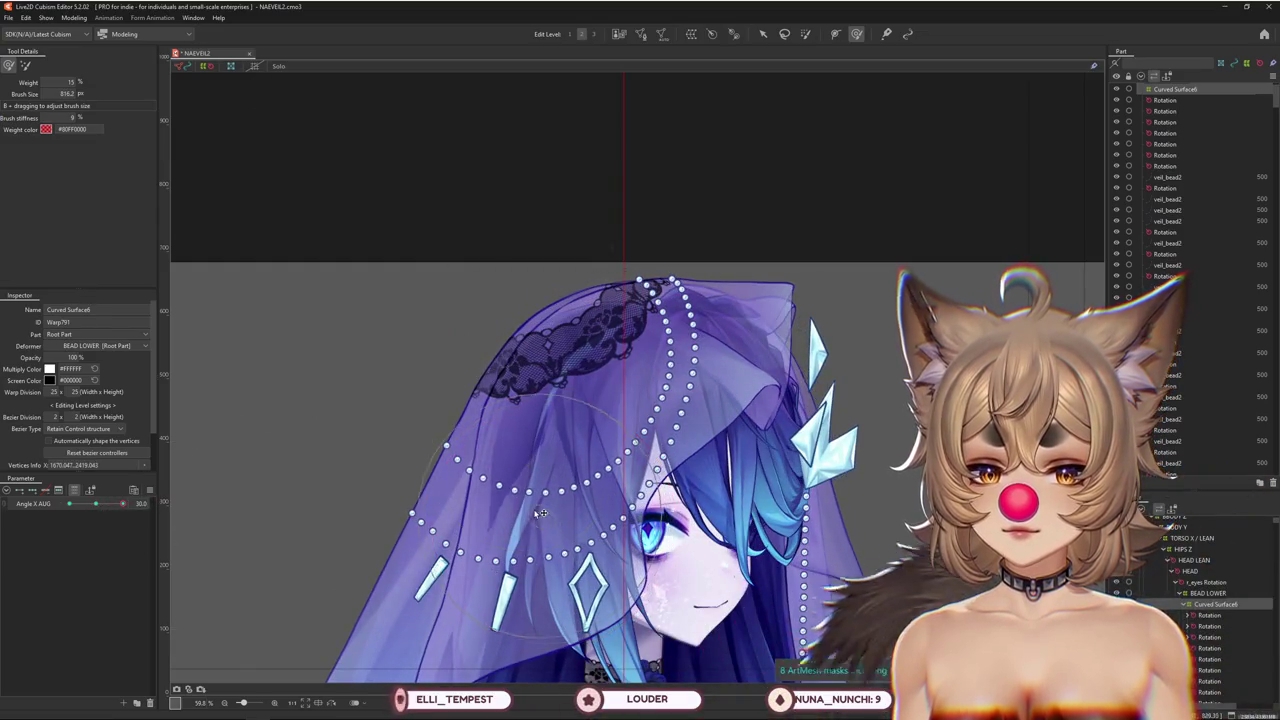
{"action": "left_click_drag", "start_coordinate": [122, 503], "coordinate": [124, 504]}
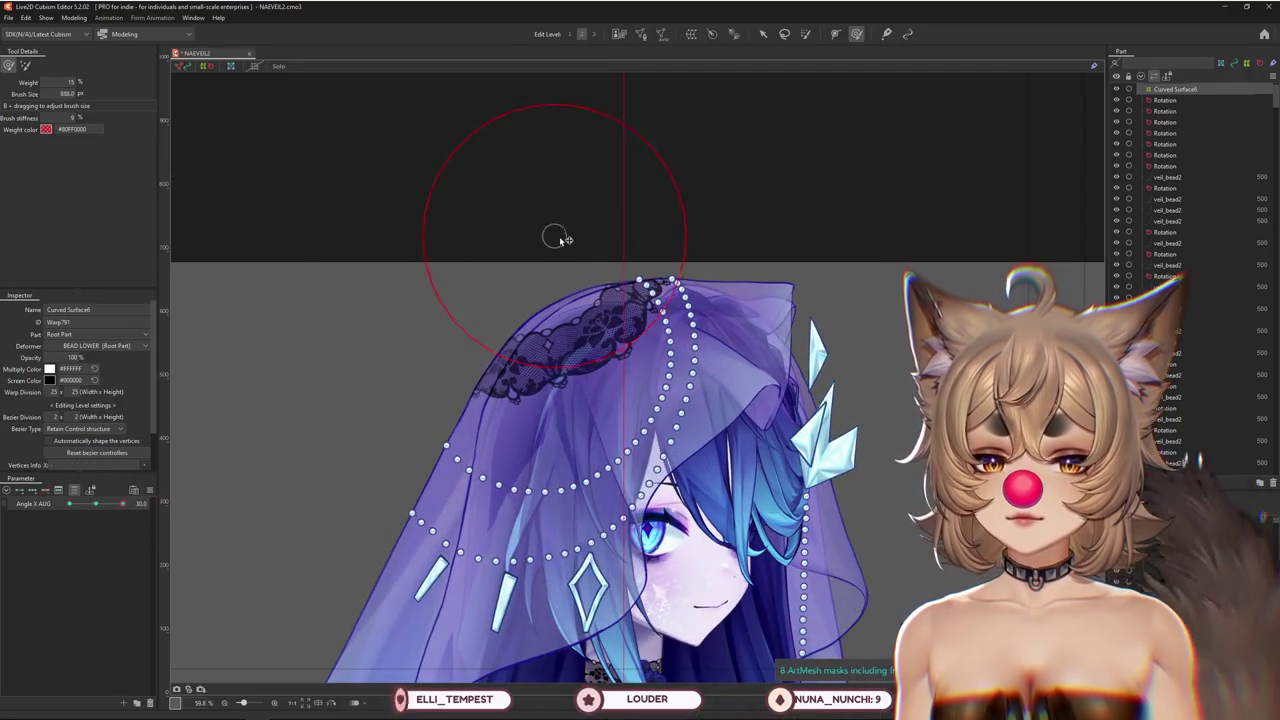
{"action": "left_click_drag", "start_coordinate": [92, 503], "coordinate": [65, 506]}
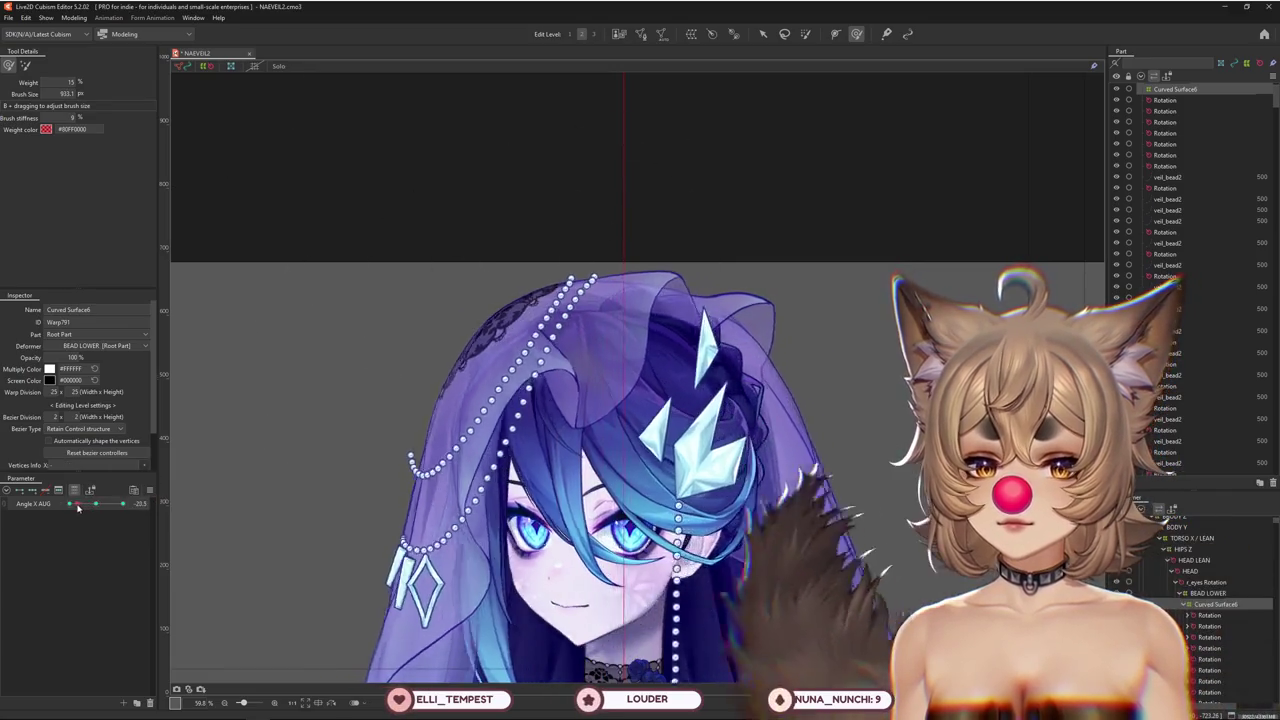
Zoom in and turn the head fully to Angle X AUG -30
{"action": "scroll", "coordinate": [292, 489], "scroll_direction": "up", "scroll_amount": 2}
{"action": "scroll", "coordinate": [317, 394], "scroll_direction": "up", "scroll_amount": 3}
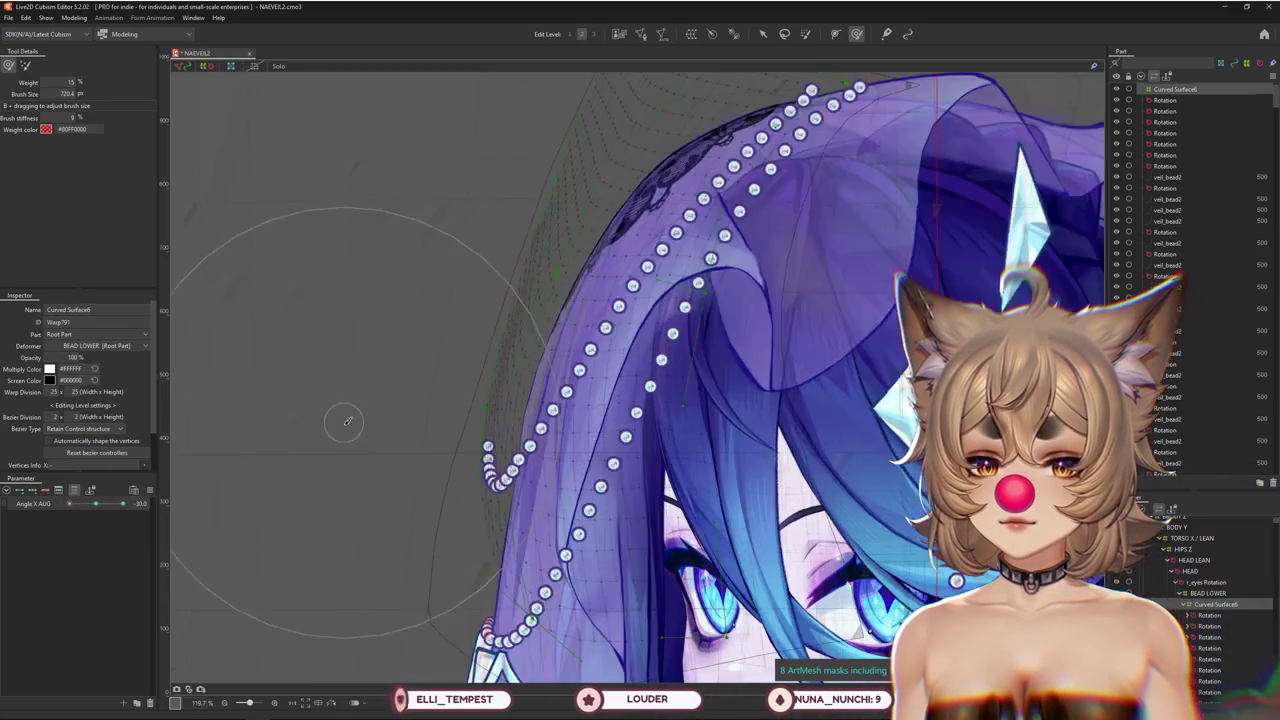
{"action": "left_click_drag", "start_coordinate": [378, 390], "coordinate": [420, 390]}
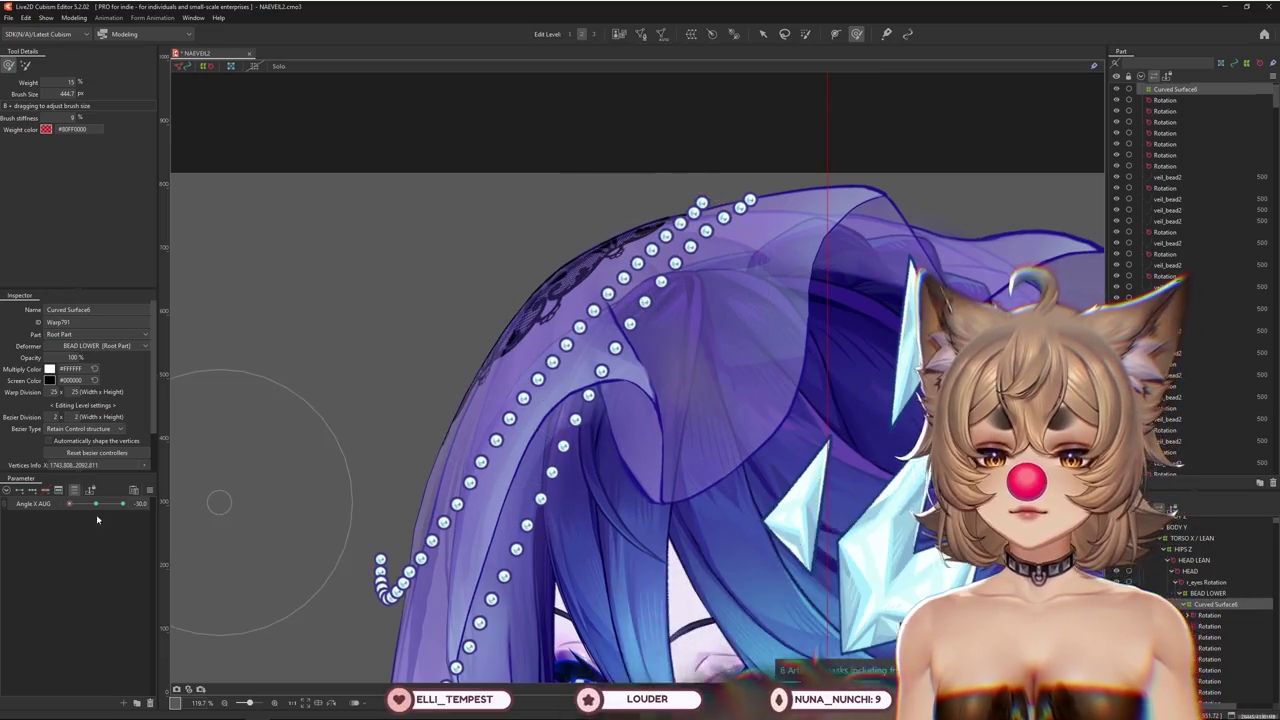
{"action": "left_click", "coordinate": [96, 505]}
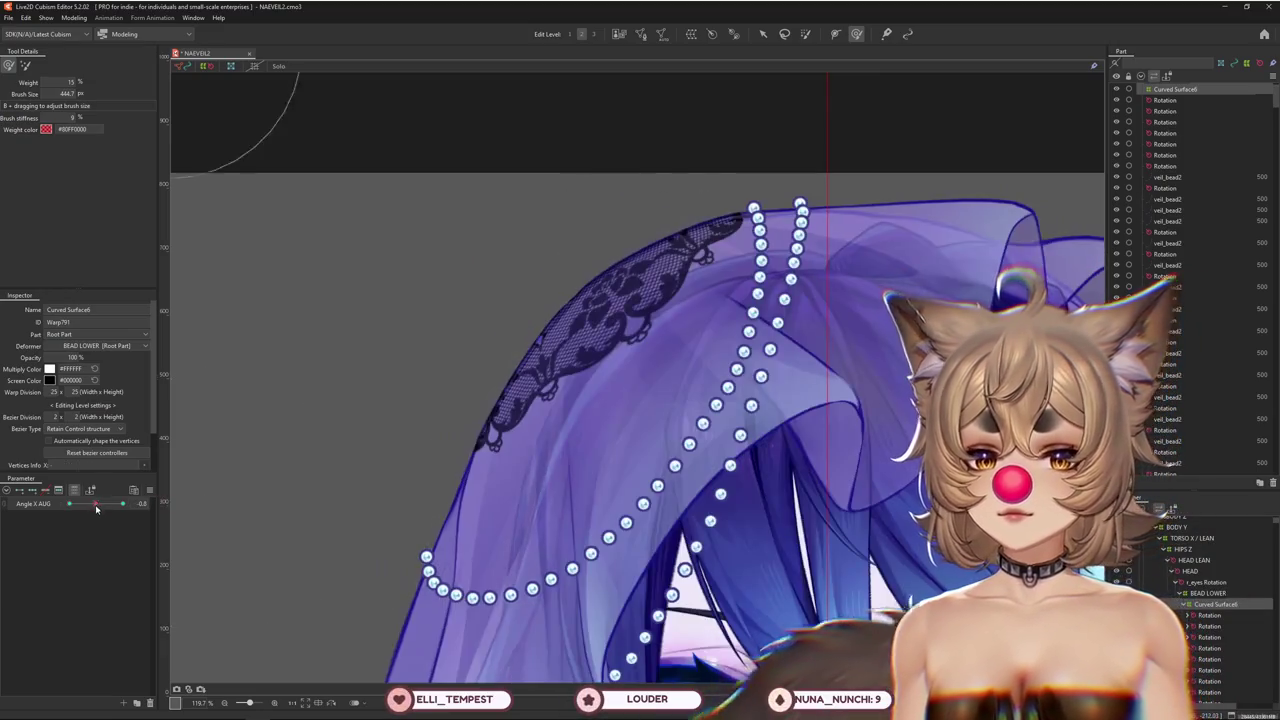
{"action": "left_click_drag", "start_coordinate": [96, 505], "coordinate": [69, 505]}
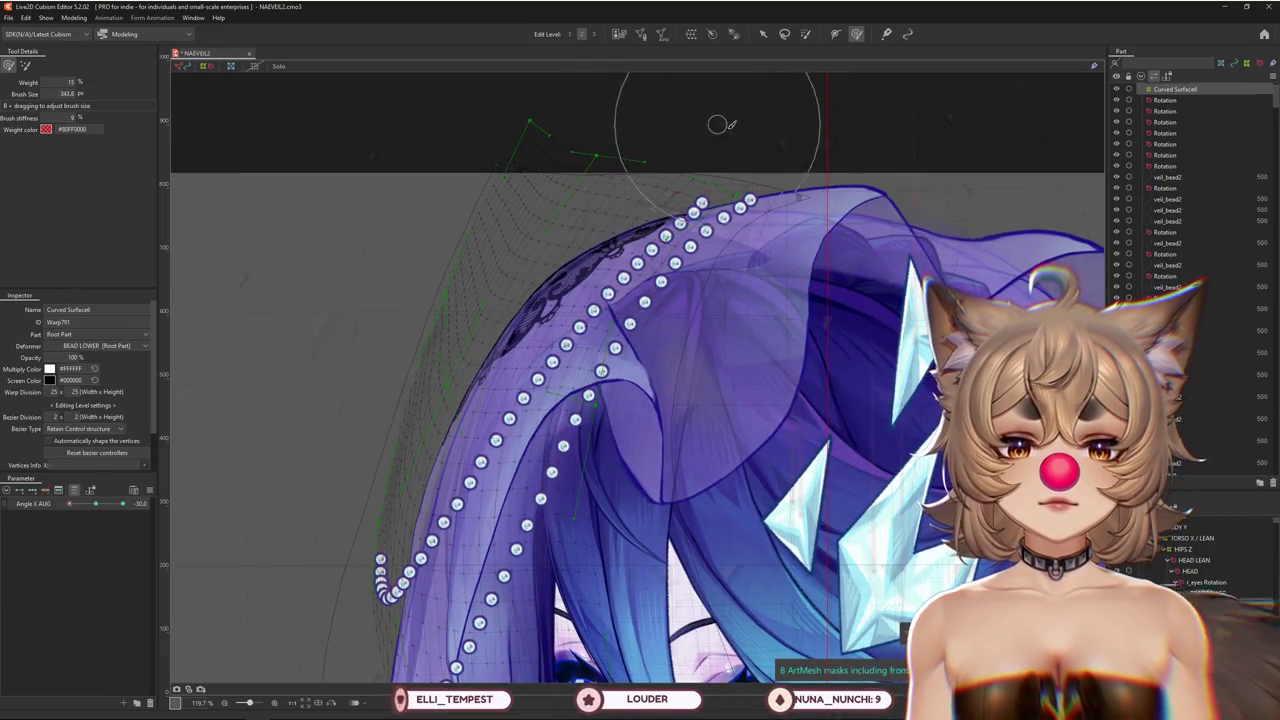
Brush-deform the Curved Surface6 mesh so the veil and left bead strand follow the -30 turn
{"action": "left_click_drag", "start_coordinate": [717, 124], "coordinate": [760, 130]}
{"action": "mouse_move", "coordinate": [413, 498]}
{"action": "left_mouse_down"}
{"action": "mouse_move", "coordinate": [293, 490]}
{"action": "mouse_move", "coordinate": [335, 497]}
{"action": "left_mouse_up"}
{"action": "left_click_drag", "start_coordinate": [360, 582], "coordinate": [423, 575]}
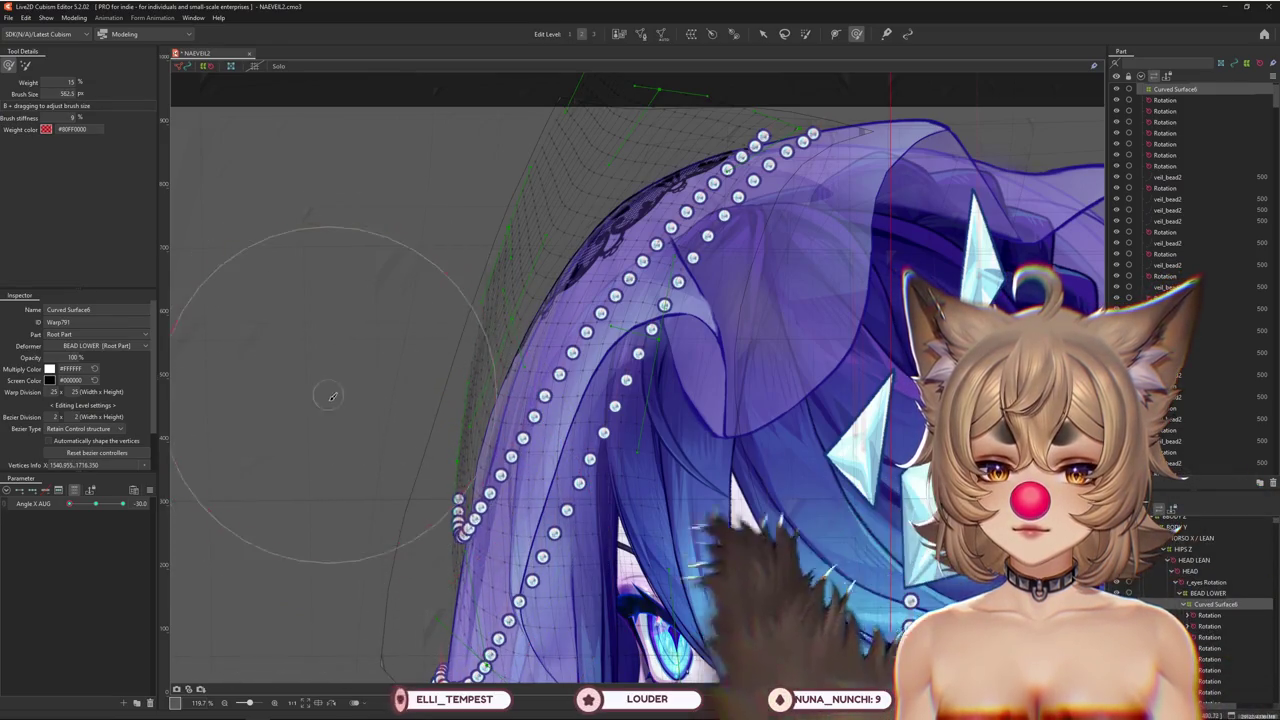
{"action": "left_click_drag", "start_coordinate": [380, 543], "coordinate": [413, 284]}
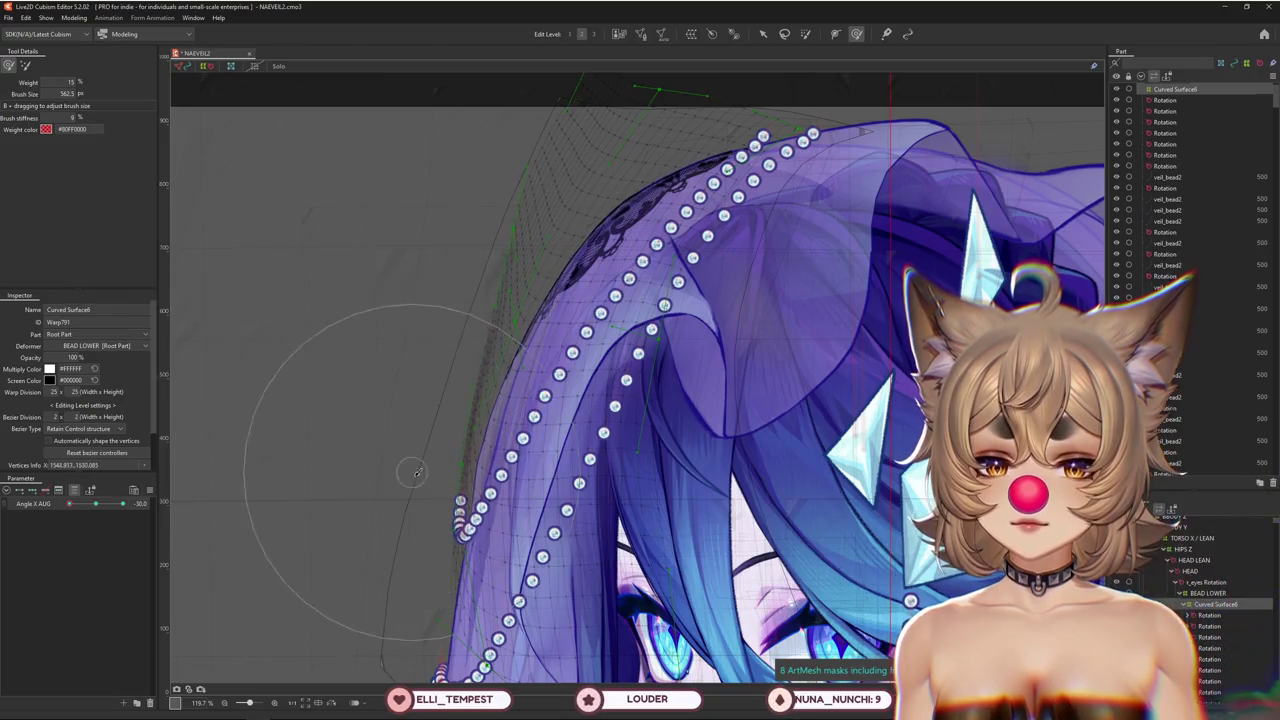
{"action": "left_click_drag", "start_coordinate": [383, 506], "coordinate": [505, 487]}
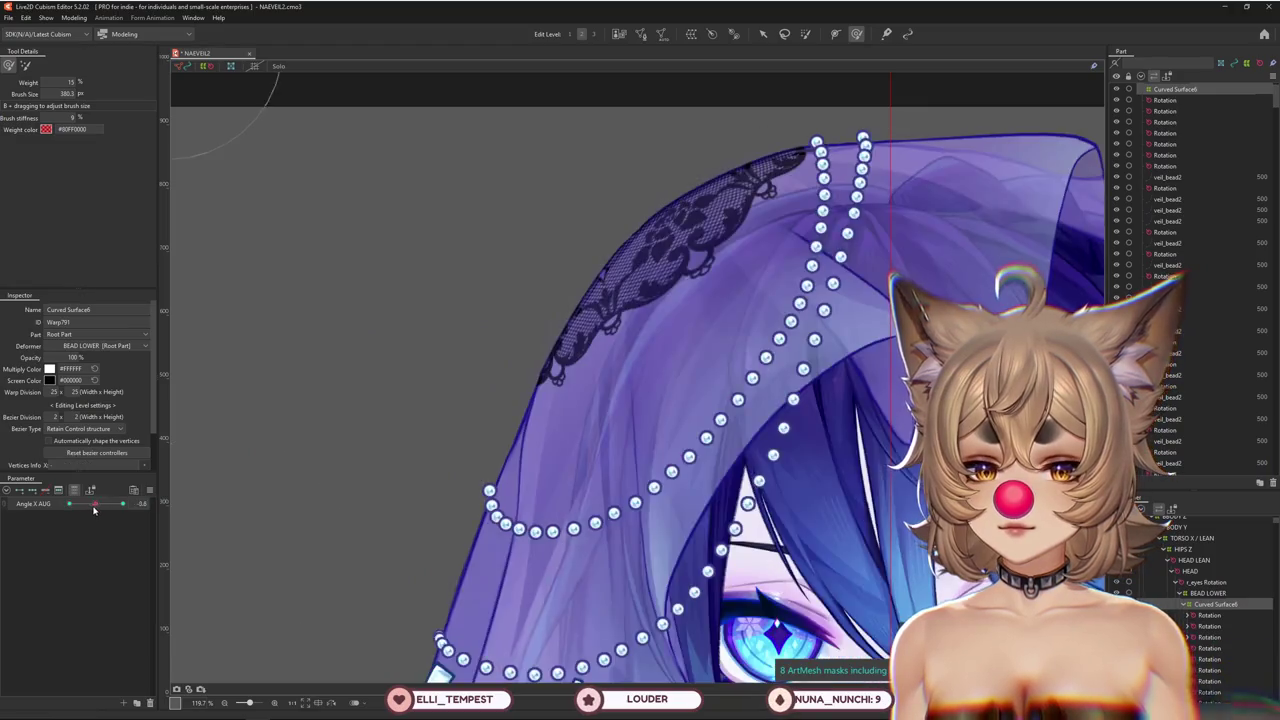
Check the warp by setting Angle X AUG to 0 and then -15
{"action": "left_click_drag", "start_coordinate": [66, 504], "coordinate": [106, 503]}
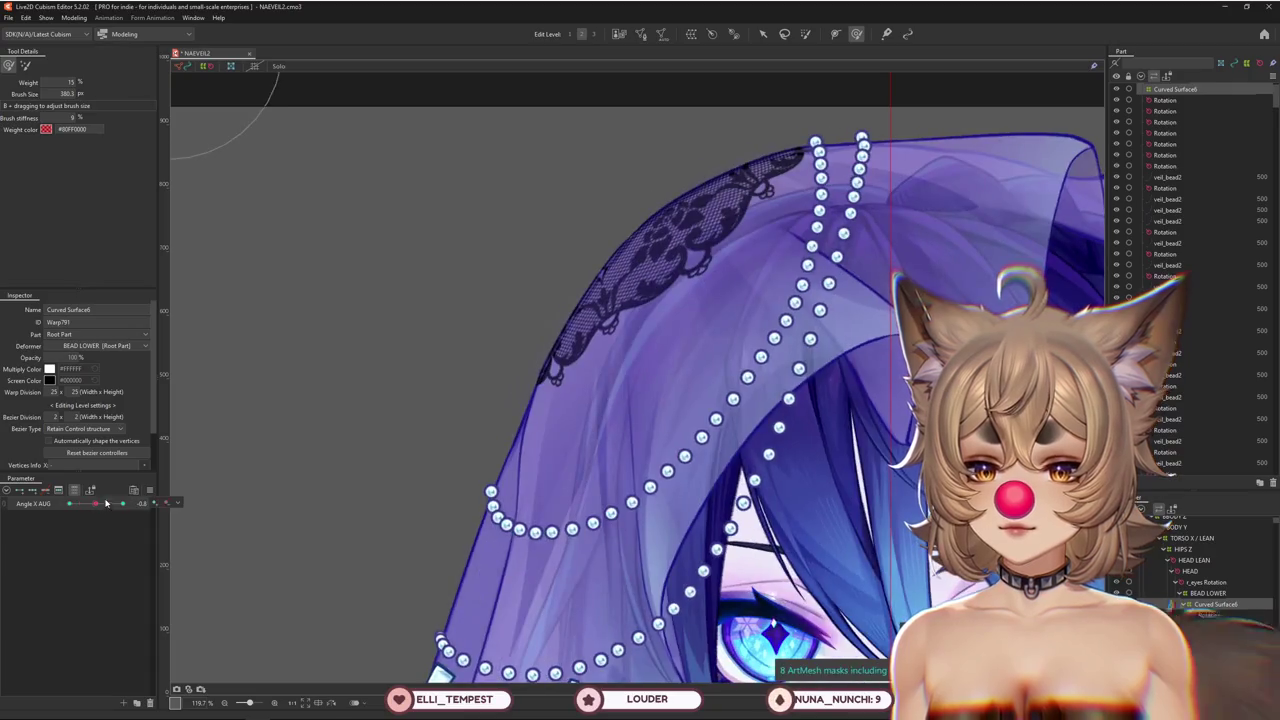
{"action": "type", "text": "0"}
{"action": "key", "text": "Return"}
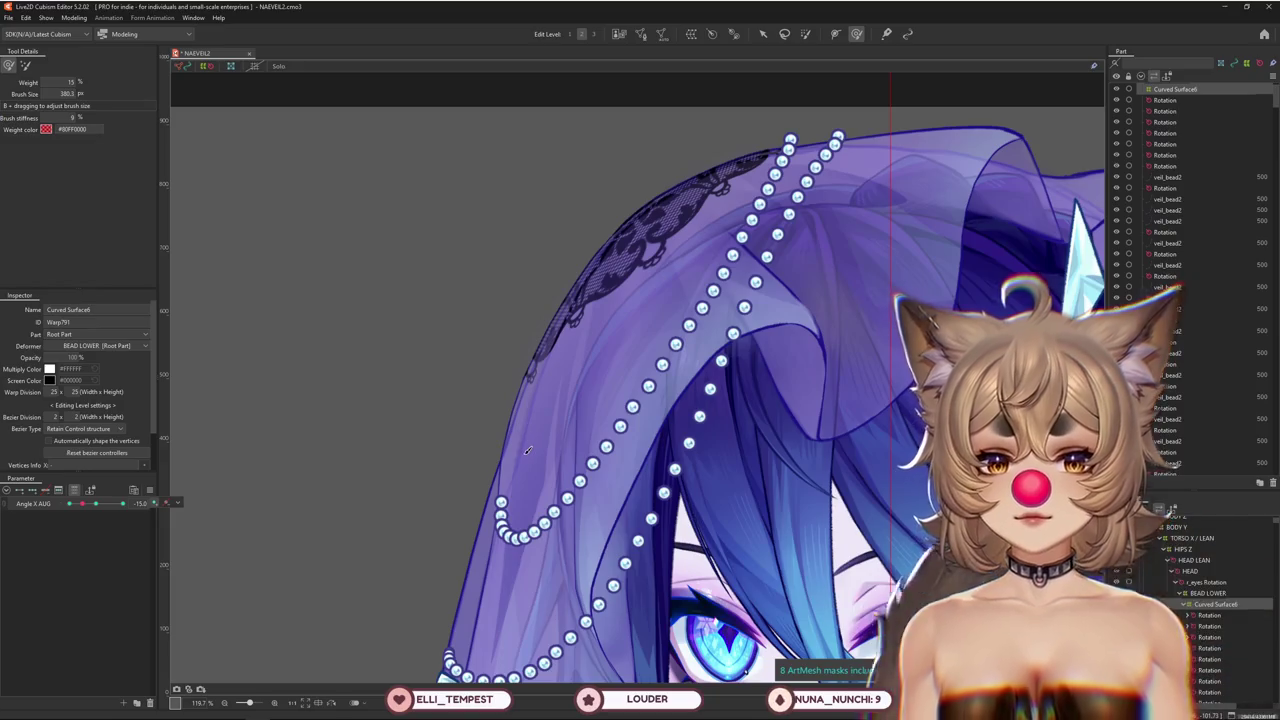
{"action": "scroll", "coordinate": [527, 451], "scroll_direction": "down", "scroll_amount": 6}
{"action": "left_click", "coordinate": [83, 504]}
{"action": "left_click", "coordinate": [83, 504]}
{"action": "mouse_move", "coordinate": [750, 206]}
{"action": "left_mouse_down"}
{"action": "mouse_move", "coordinate": [571, 214]}
{"action": "mouse_move", "coordinate": [605, 148]}
{"action": "left_mouse_up"}
Resize the deform brush and raise the veil warp grid's editing level
{"action": "left_click", "coordinate": [80, 505]}
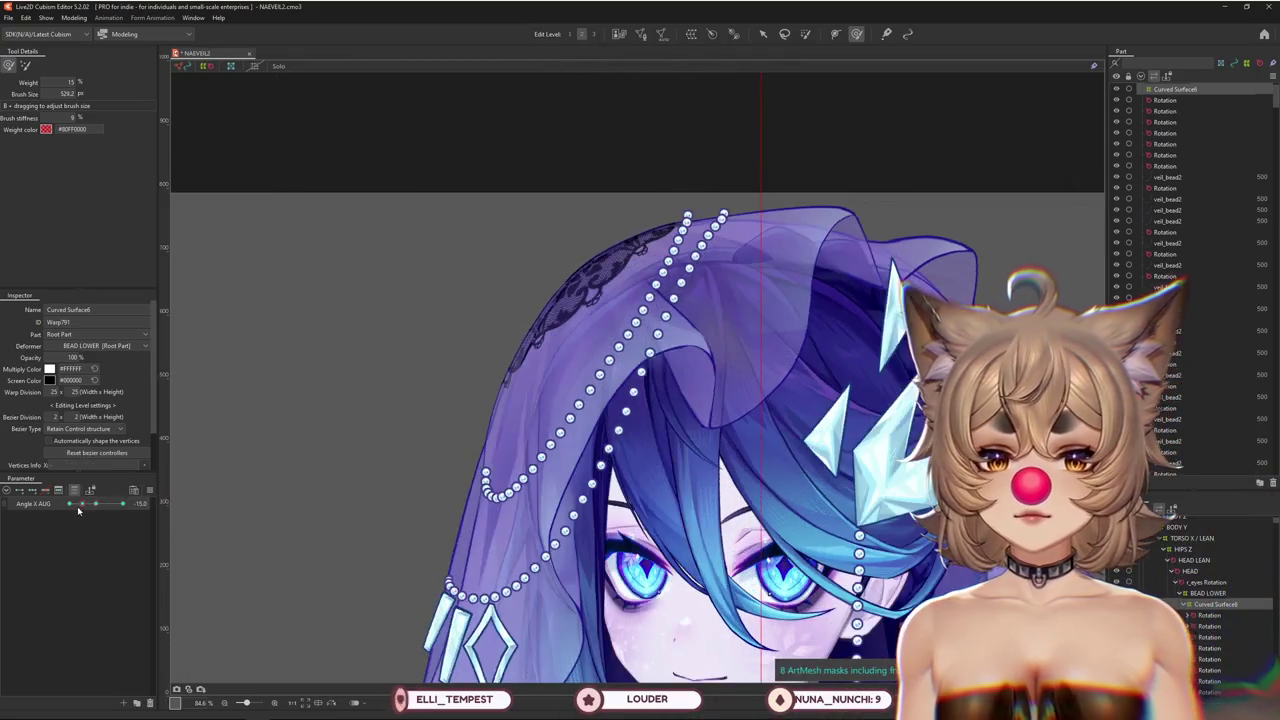
{"action": "left_click_drag", "start_coordinate": [459, 463], "coordinate": [371, 428]}
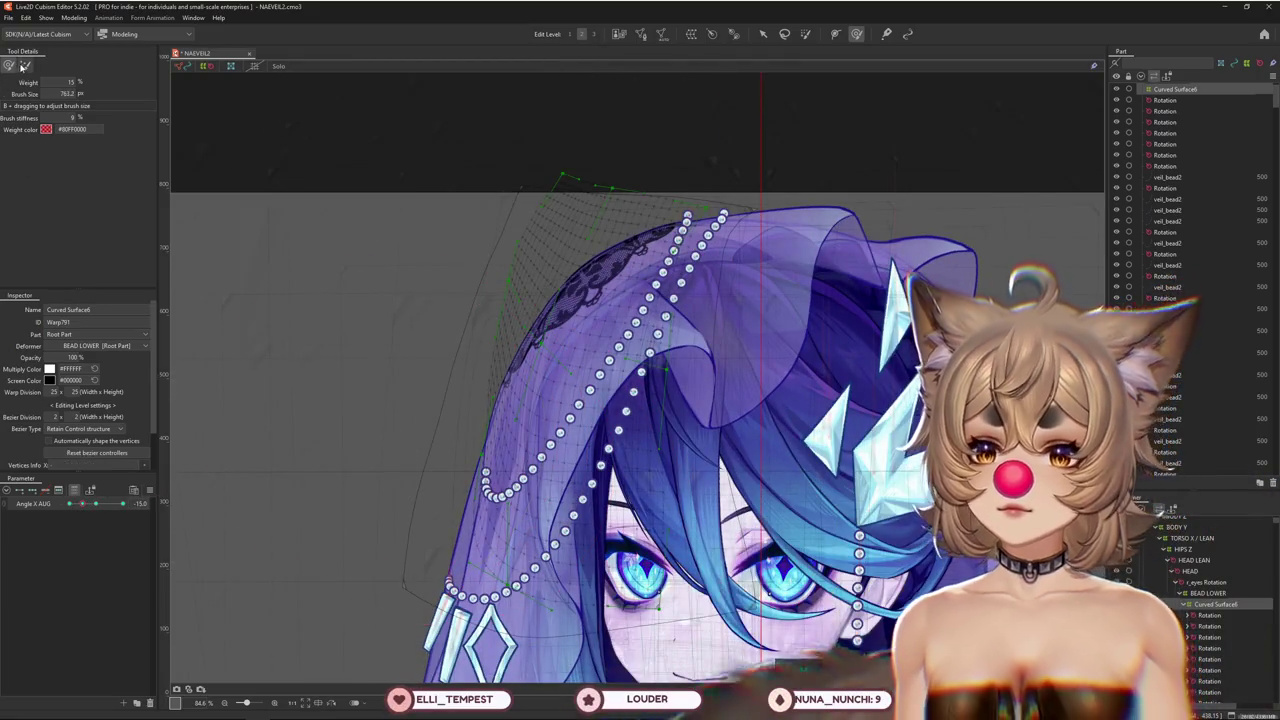
{"action": "left_click_drag", "start_coordinate": [405, 472], "coordinate": [309, 434]}
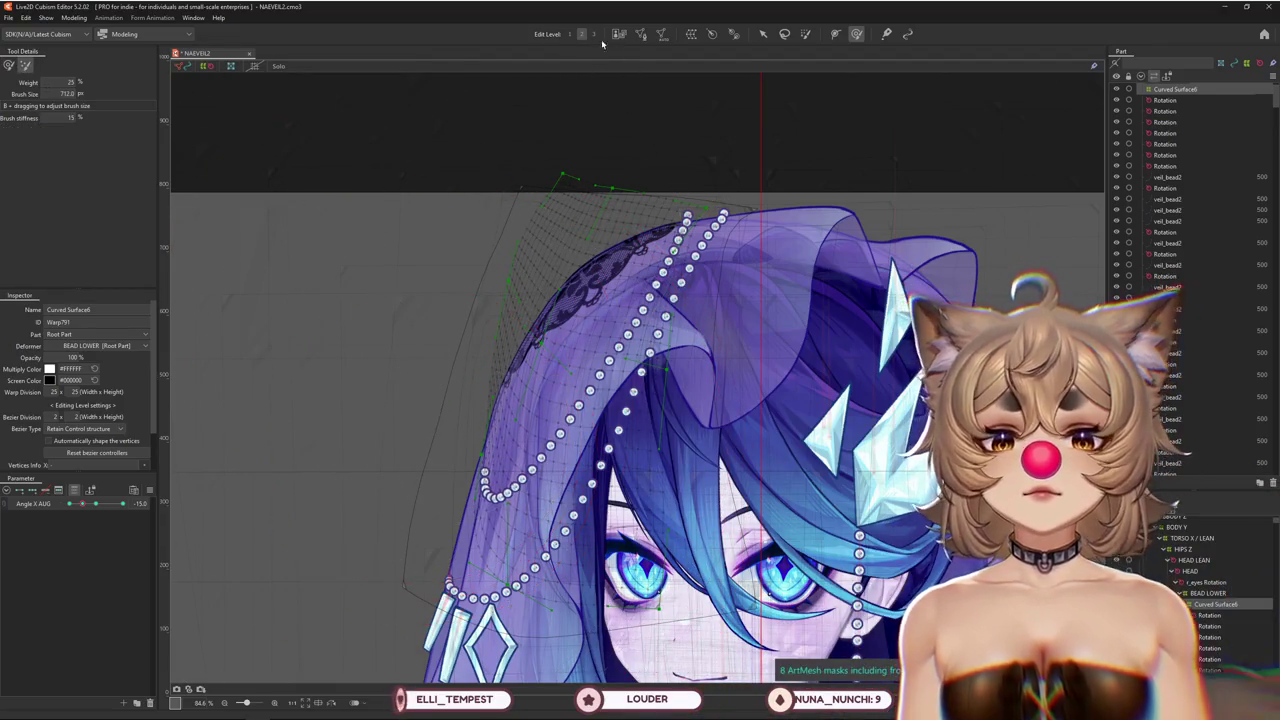
{"action": "left_click", "coordinate": [594, 35]}
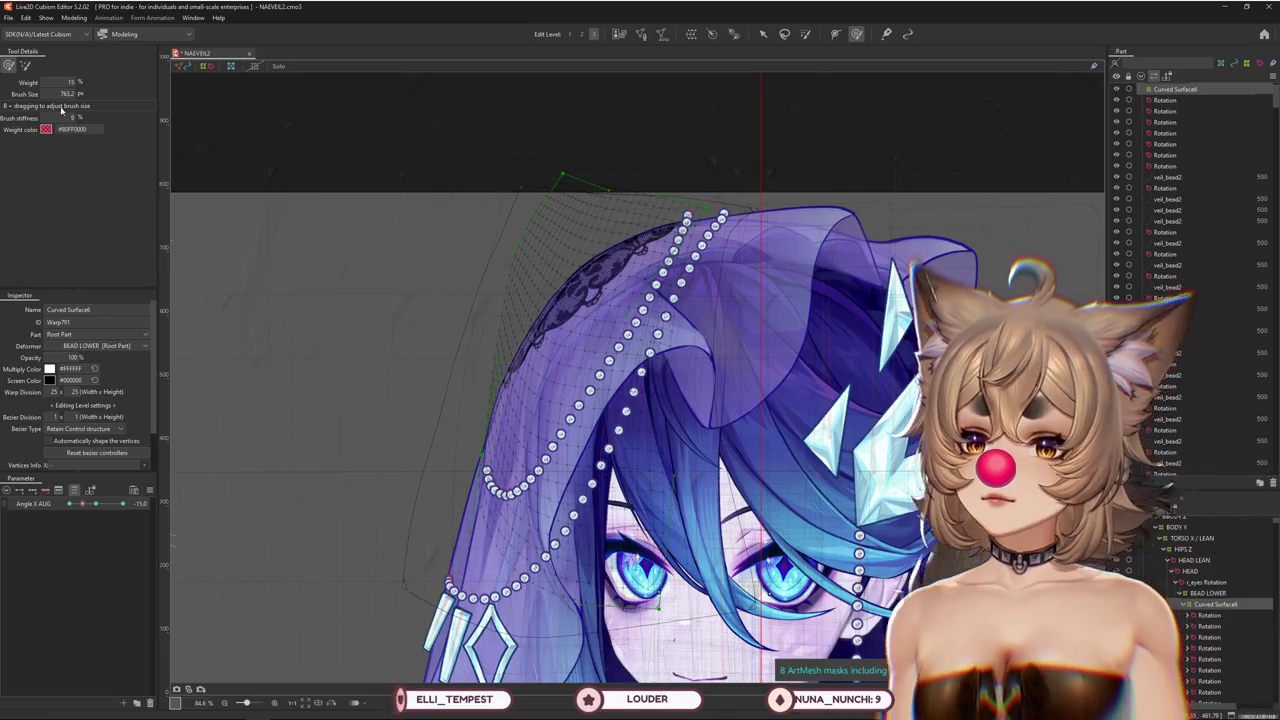
{"action": "left_click_drag", "start_coordinate": [465, 462], "coordinate": [424, 485]}
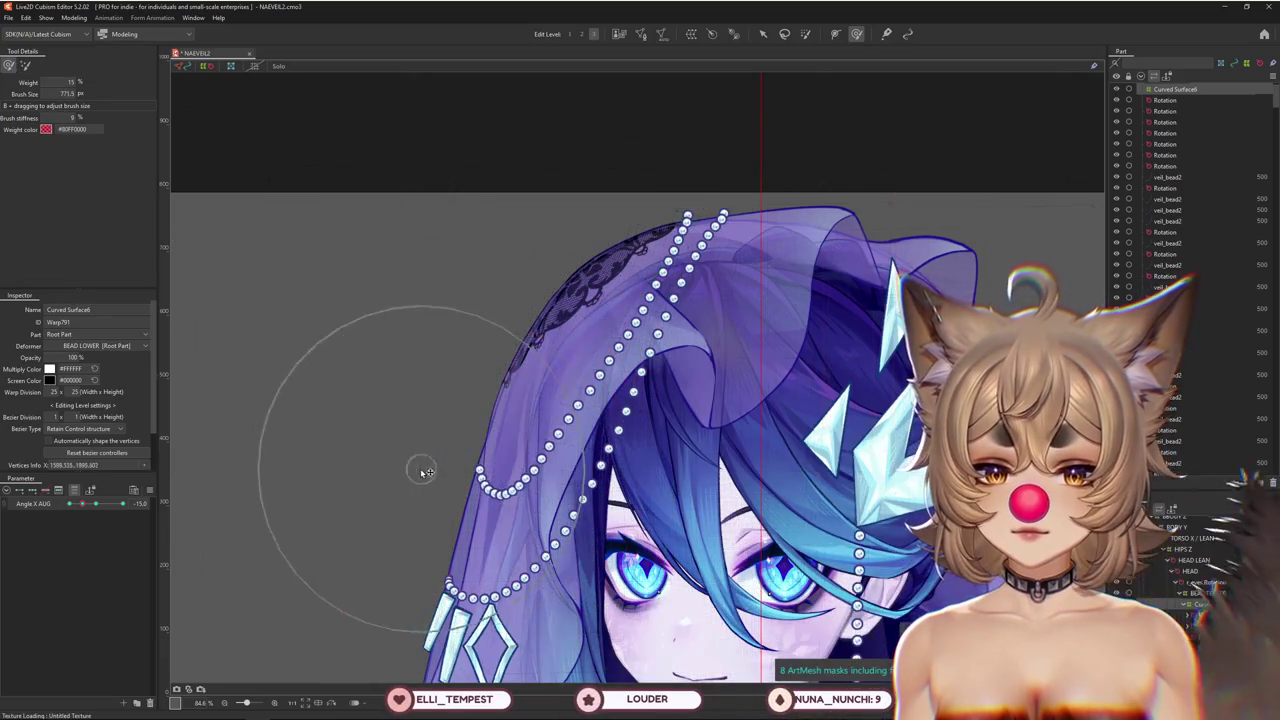
Brush the veil warp grid while sweeping Angle X AUG toward -30 to check its motion
{"action": "mouse_move", "coordinate": [97, 504]}
{"action": "left_mouse_down"}
{"action": "mouse_move", "coordinate": [72, 505]}
{"action": "mouse_move", "coordinate": [81, 510]}
{"action": "left_mouse_up"}
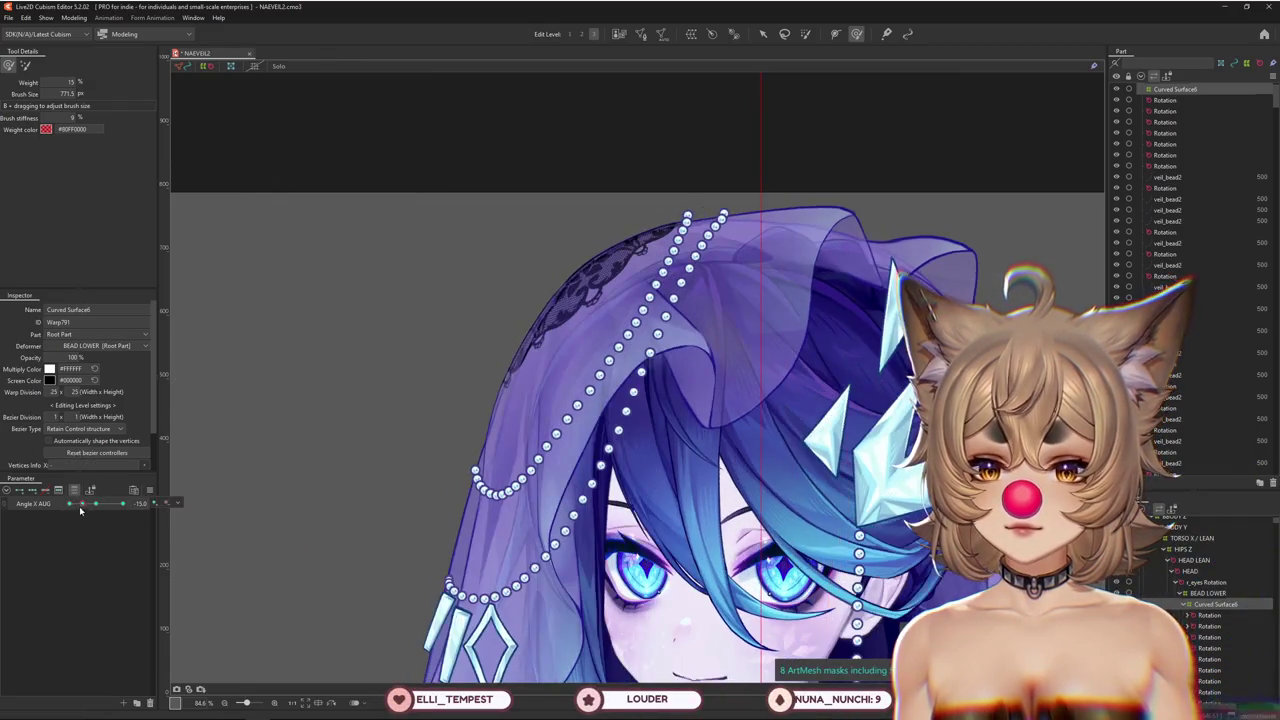
{"action": "left_click_drag", "start_coordinate": [383, 463], "coordinate": [406, 405]}
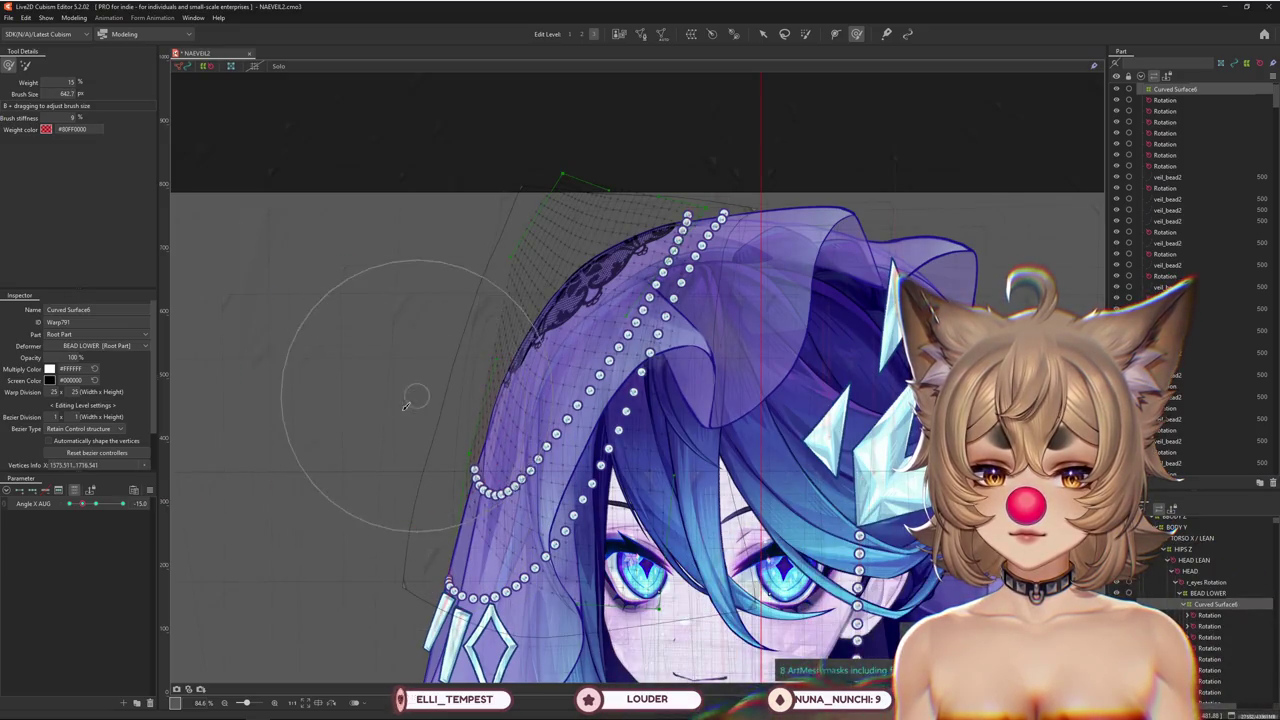
{"action": "mouse_move", "coordinate": [96, 504]}
{"action": "left_mouse_down"}
{"action": "mouse_move", "coordinate": [85, 505]}
{"action": "mouse_move", "coordinate": [121, 503]}
{"action": "left_mouse_up"}
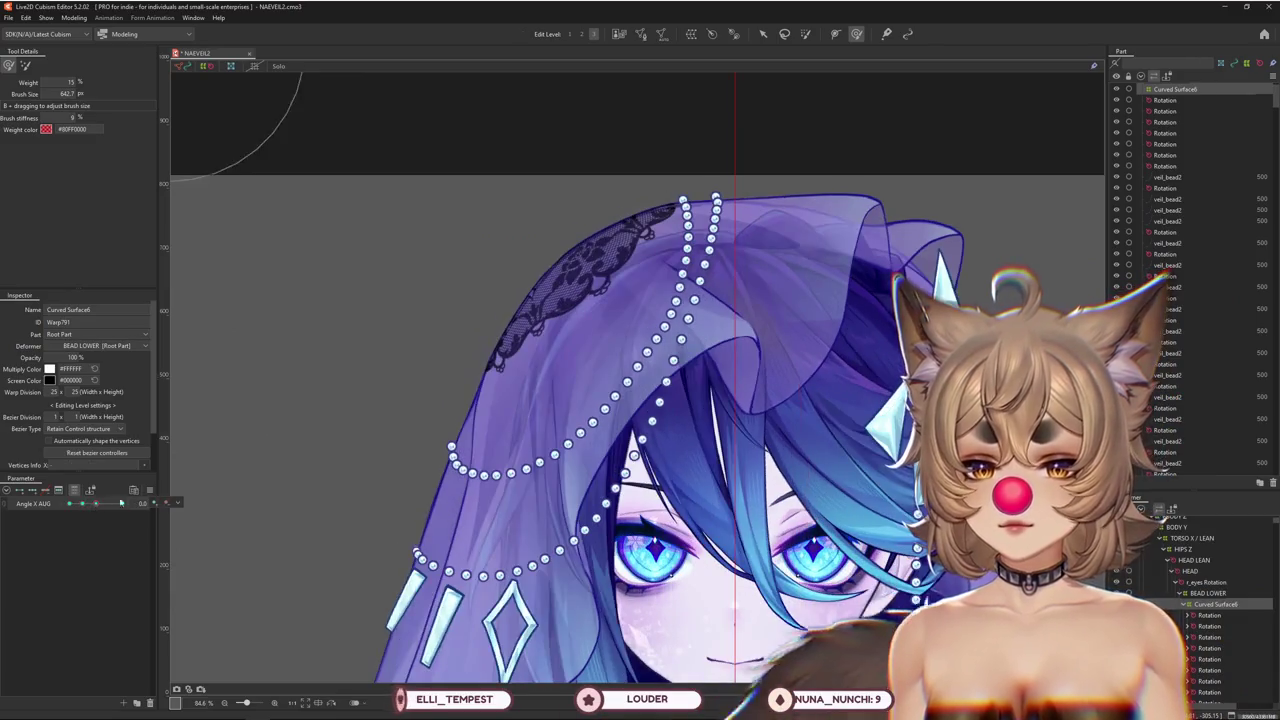
{"action": "left_click_drag", "start_coordinate": [355, 401], "coordinate": [399, 499]}
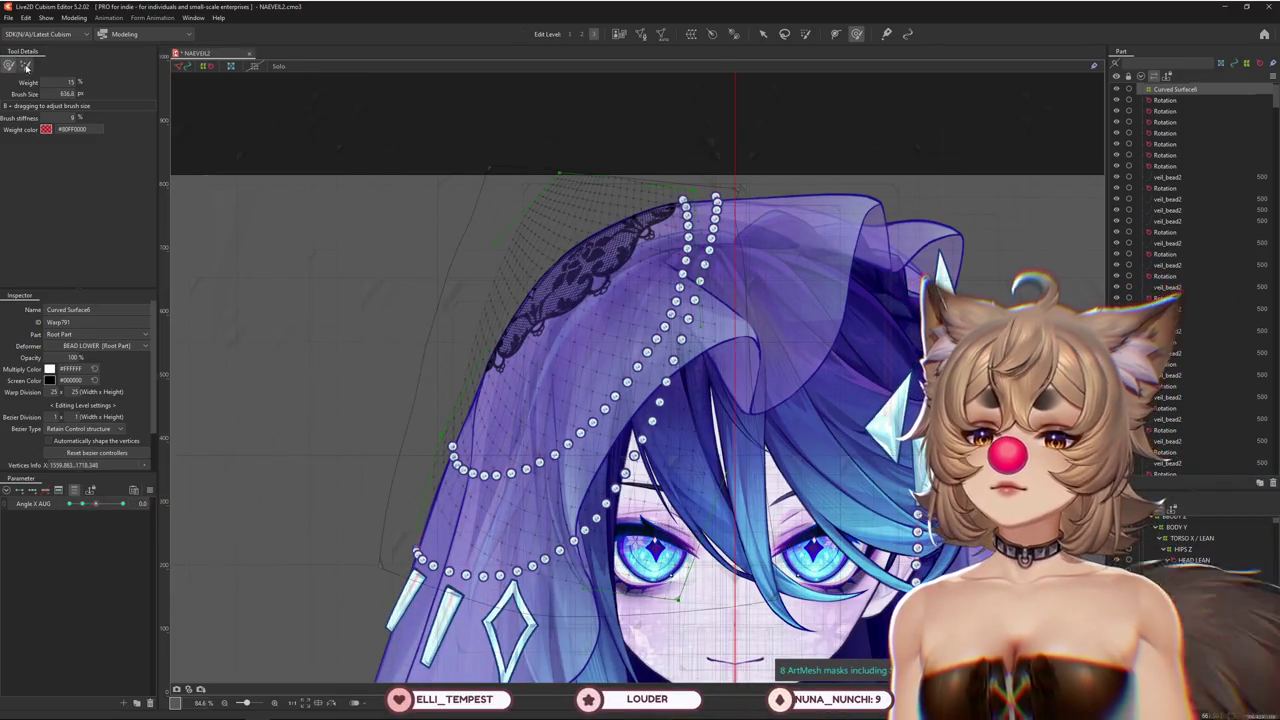
{"action": "left_click", "coordinate": [25, 65]}
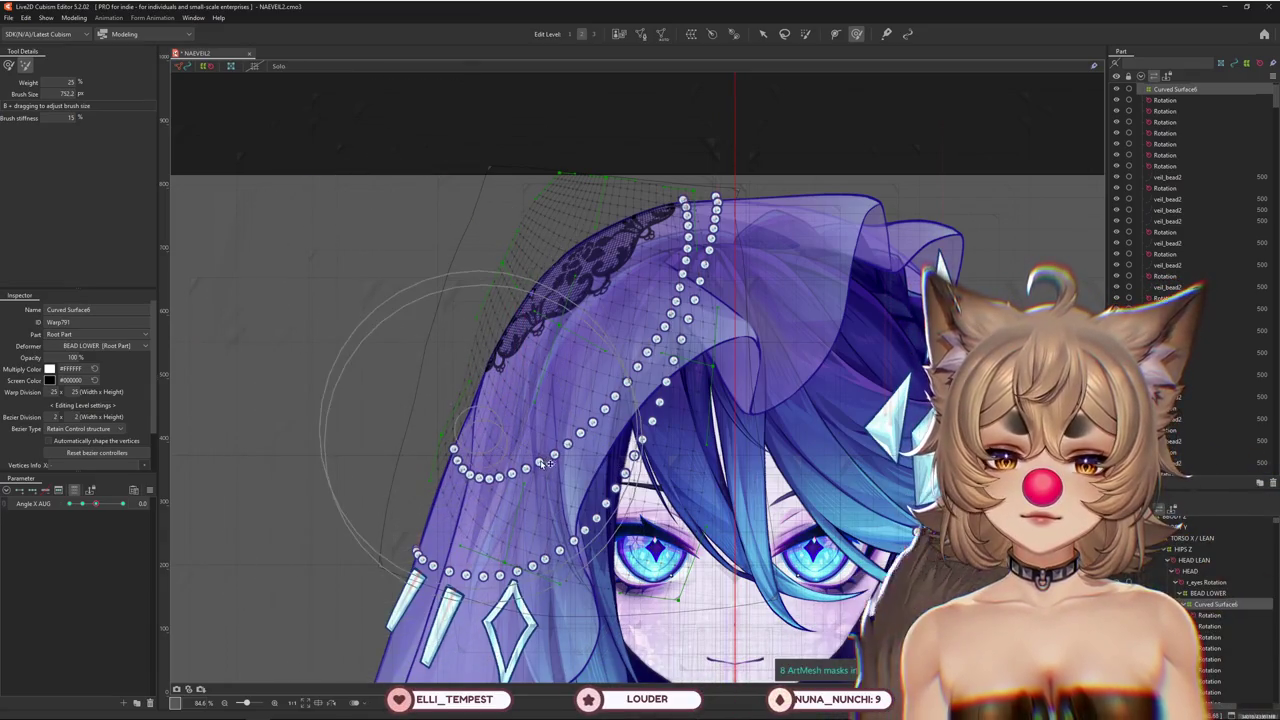
{"action": "left_click_drag", "start_coordinate": [95, 503], "coordinate": [68, 503]}
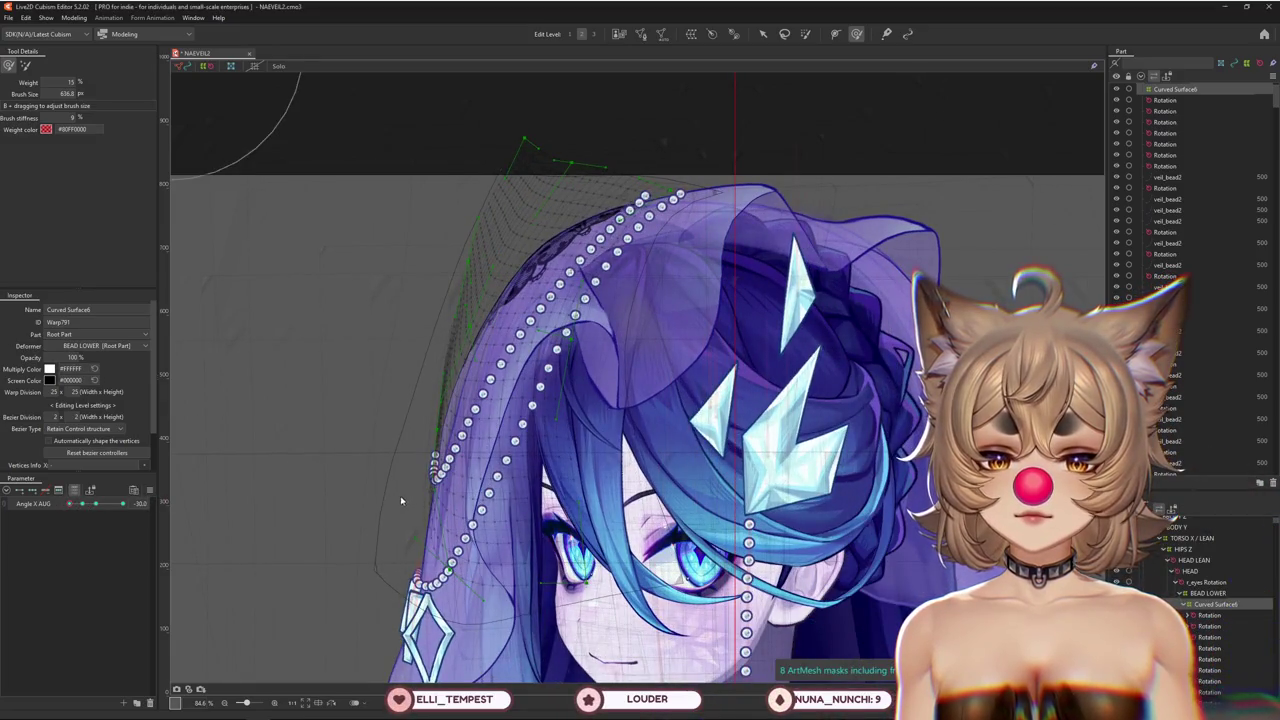
Set Angle X AUG to the -15 keyform and brush the veil top at Edit Level 3
{"action": "scroll", "coordinate": [408, 489], "scroll_direction": "up", "scroll_amount": 2}
{"action": "left_click", "coordinate": [25, 65]}
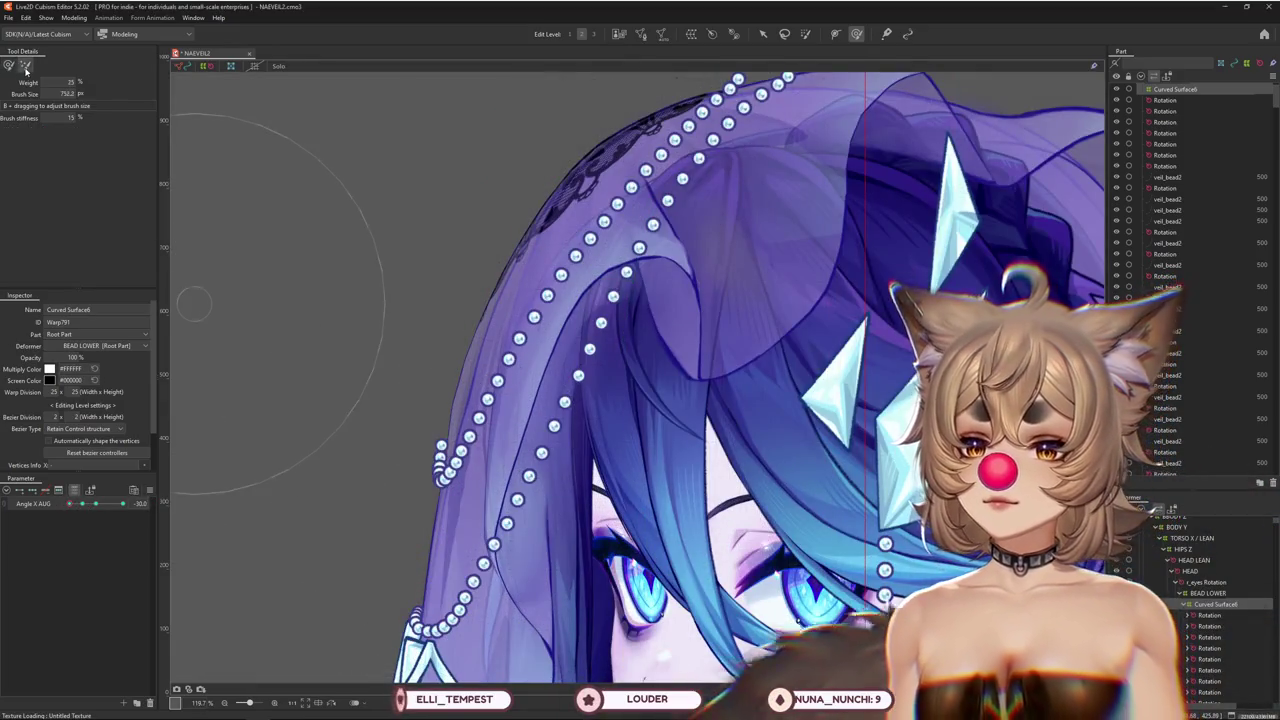
{"action": "left_click_drag", "start_coordinate": [337, 223], "coordinate": [290, 367]}
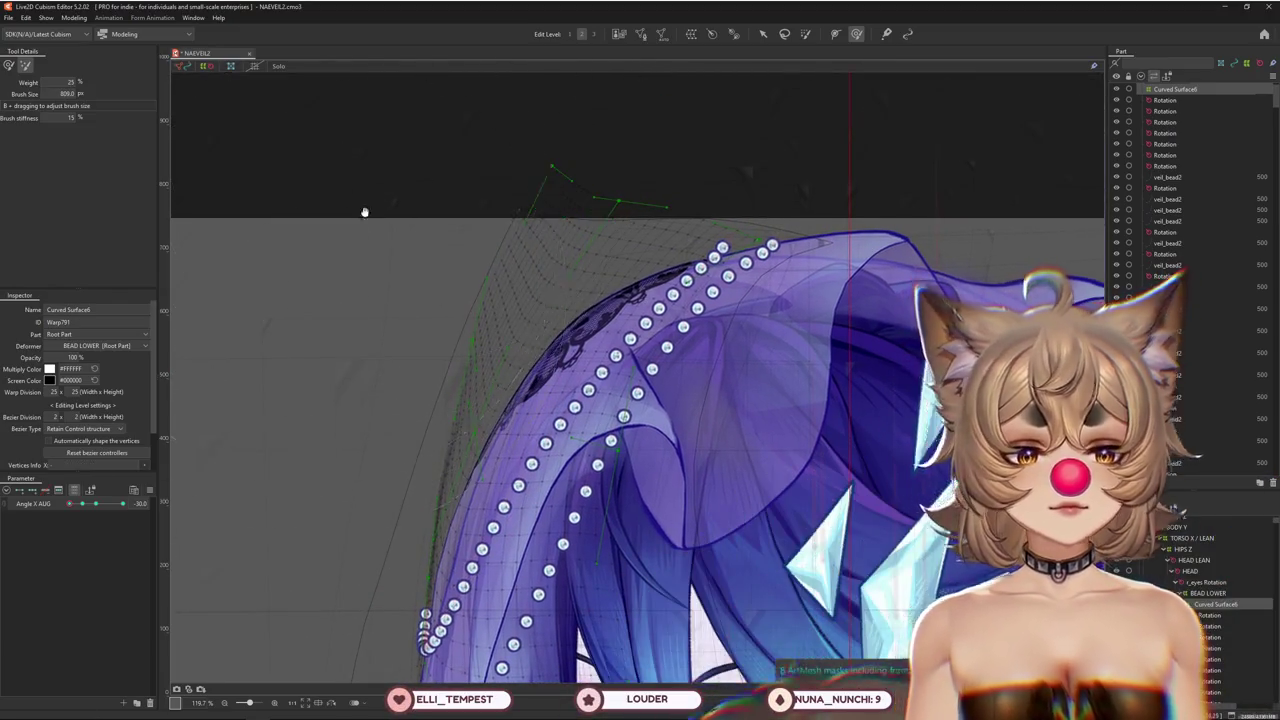
{"action": "left_click_drag", "start_coordinate": [366, 211], "coordinate": [338, 162]}
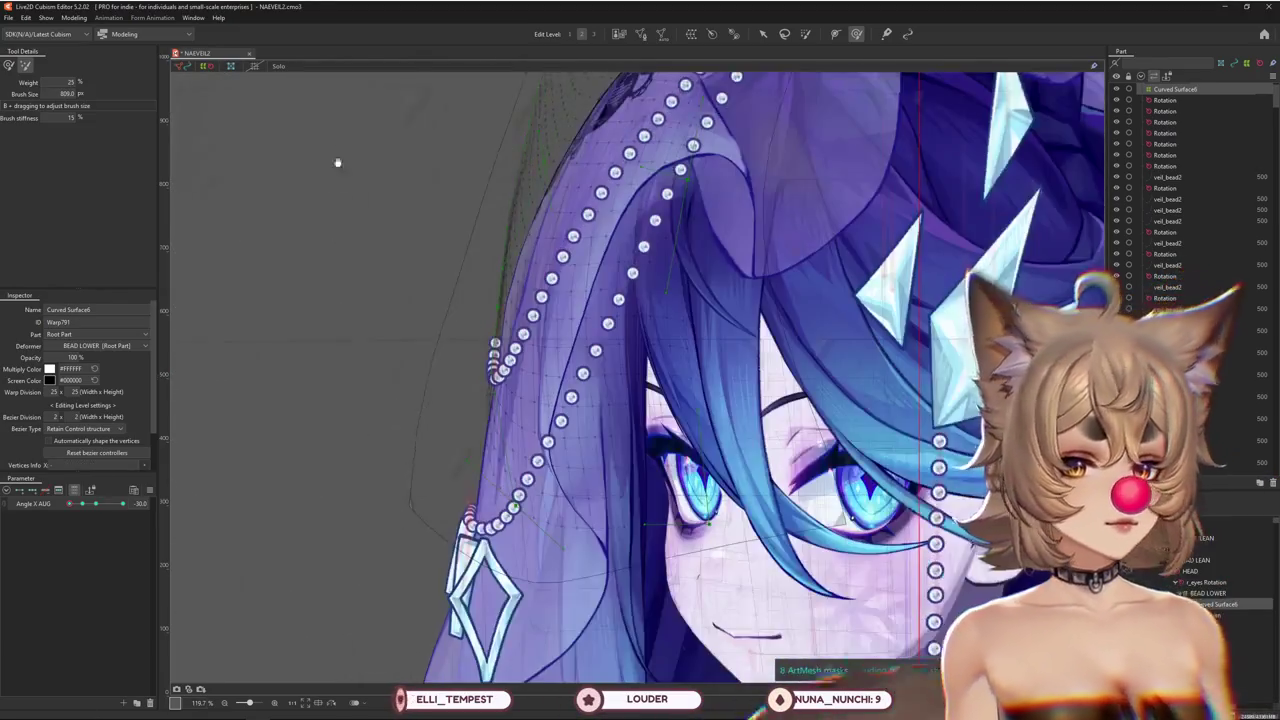
{"action": "left_click", "coordinate": [85, 504]}
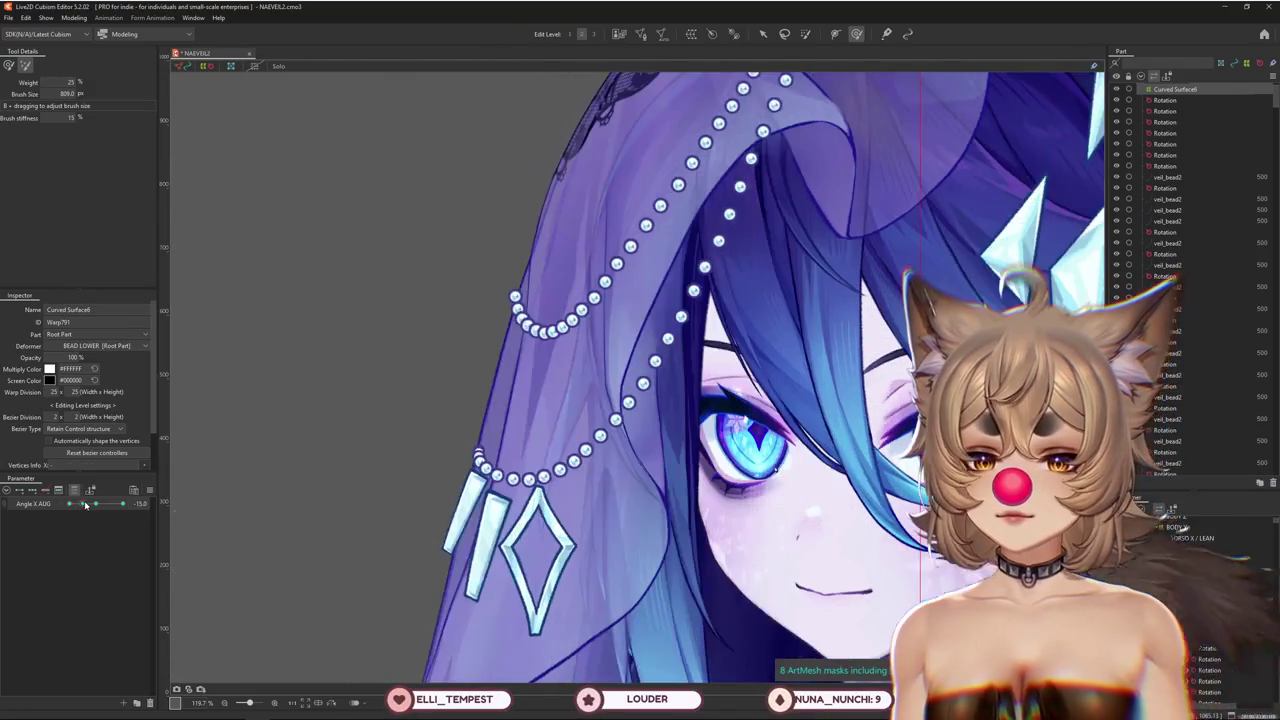
{"action": "left_click_drag", "start_coordinate": [335, 458], "coordinate": [297, 583]}
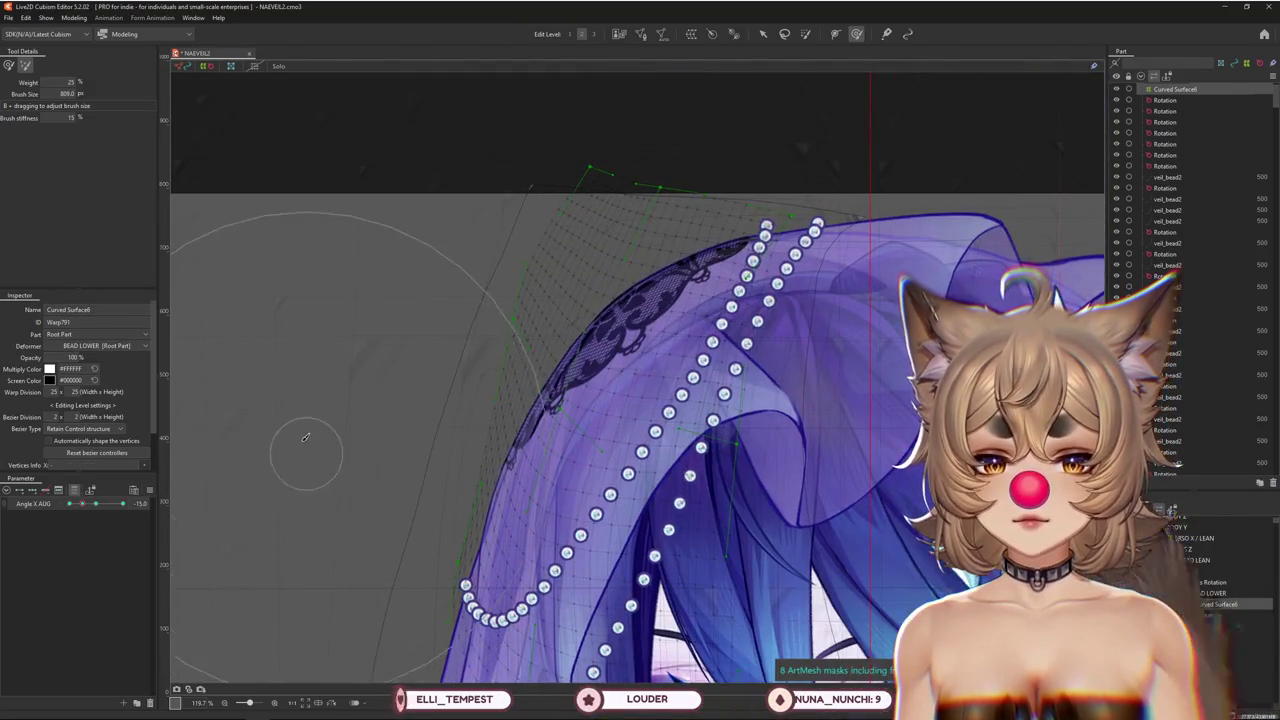
{"action": "key", "text": "3"}
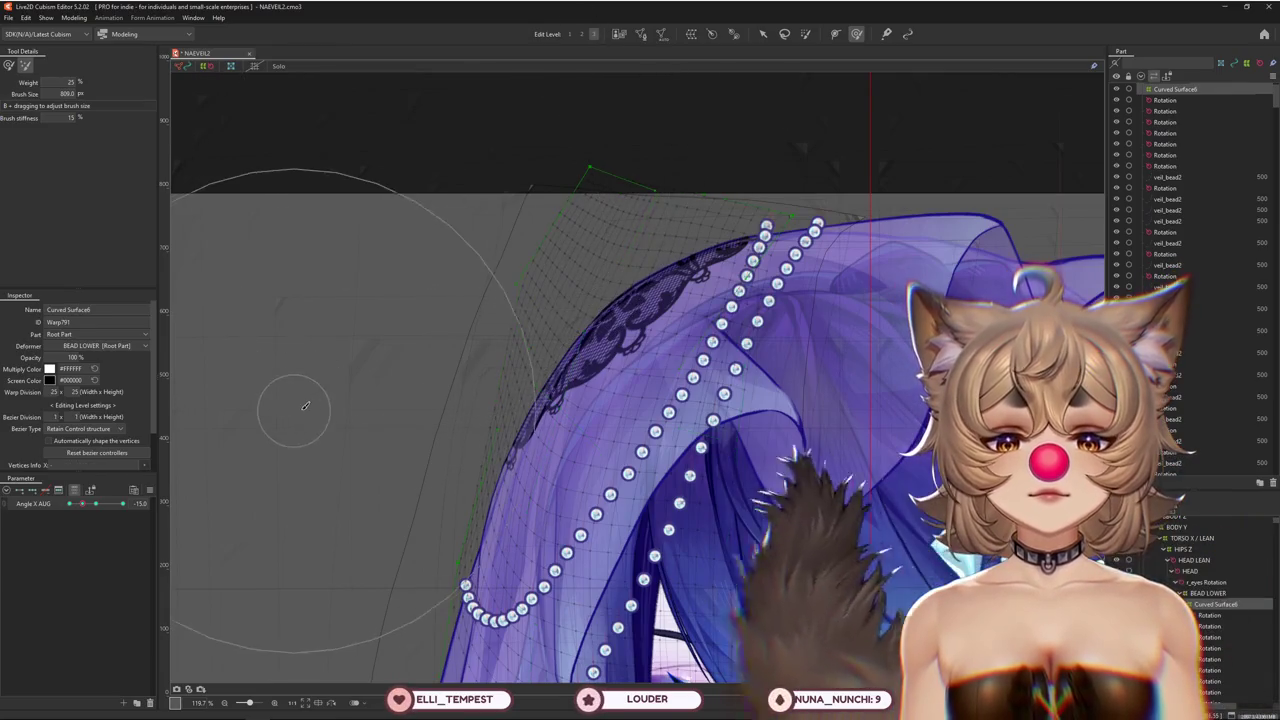
{"action": "scroll", "coordinate": [257, 286], "scroll_direction": "down", "scroll_amount": 3}
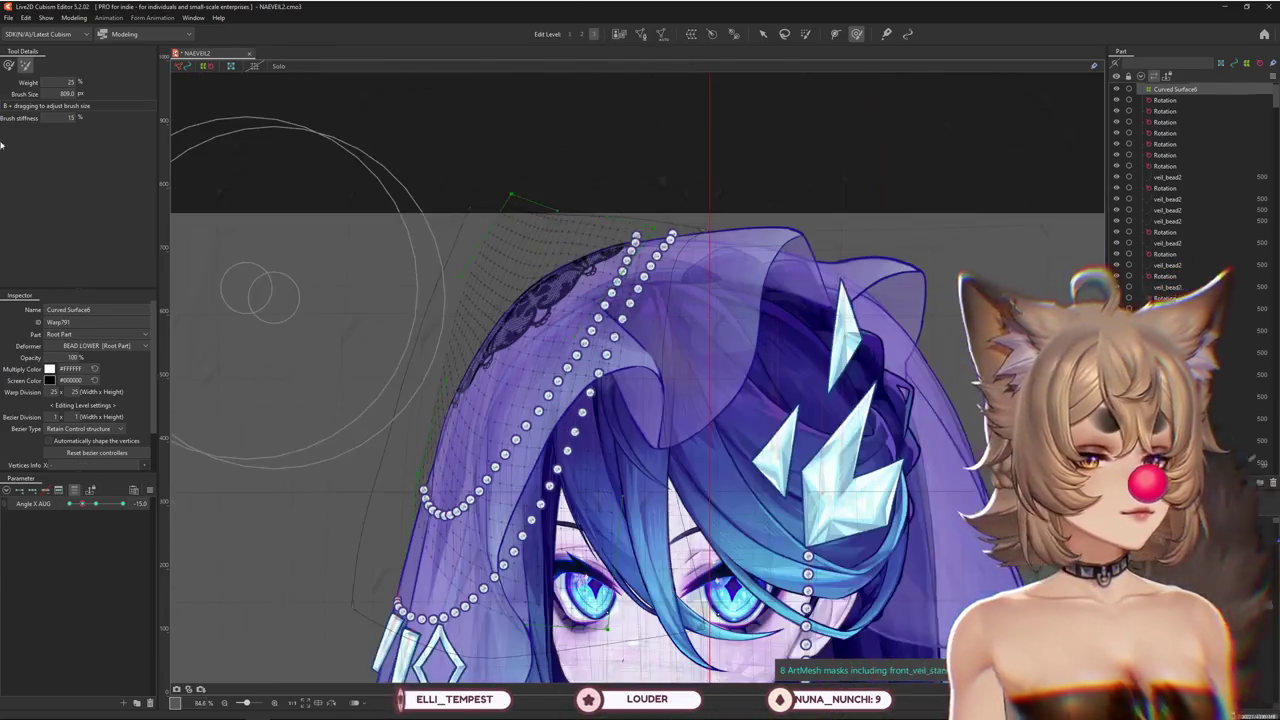
Zoom into the beads and select the bead strand Rotation deformers
{"action": "left_click", "coordinate": [450, 160]}
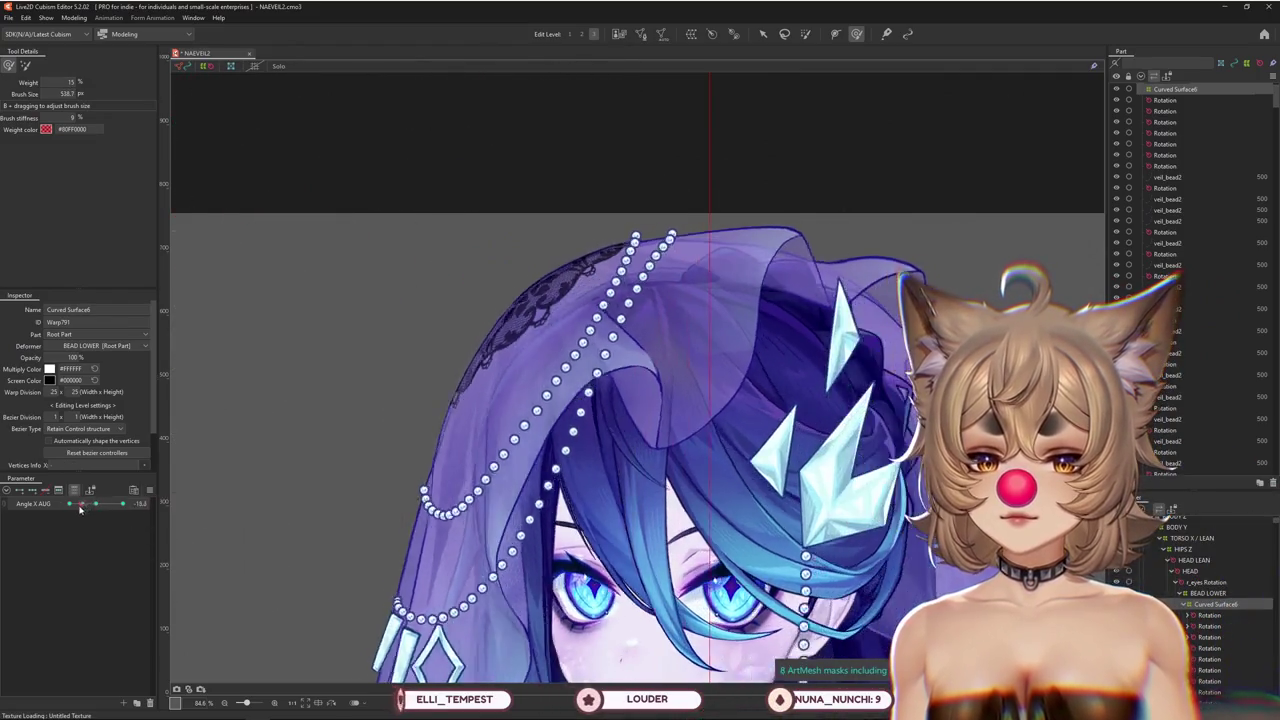
{"action": "scroll", "coordinate": [362, 529], "scroll_direction": "up", "scroll_amount": 3}
{"action": "scroll", "coordinate": [449, 520], "scroll_direction": "up", "scroll_amount": 1}
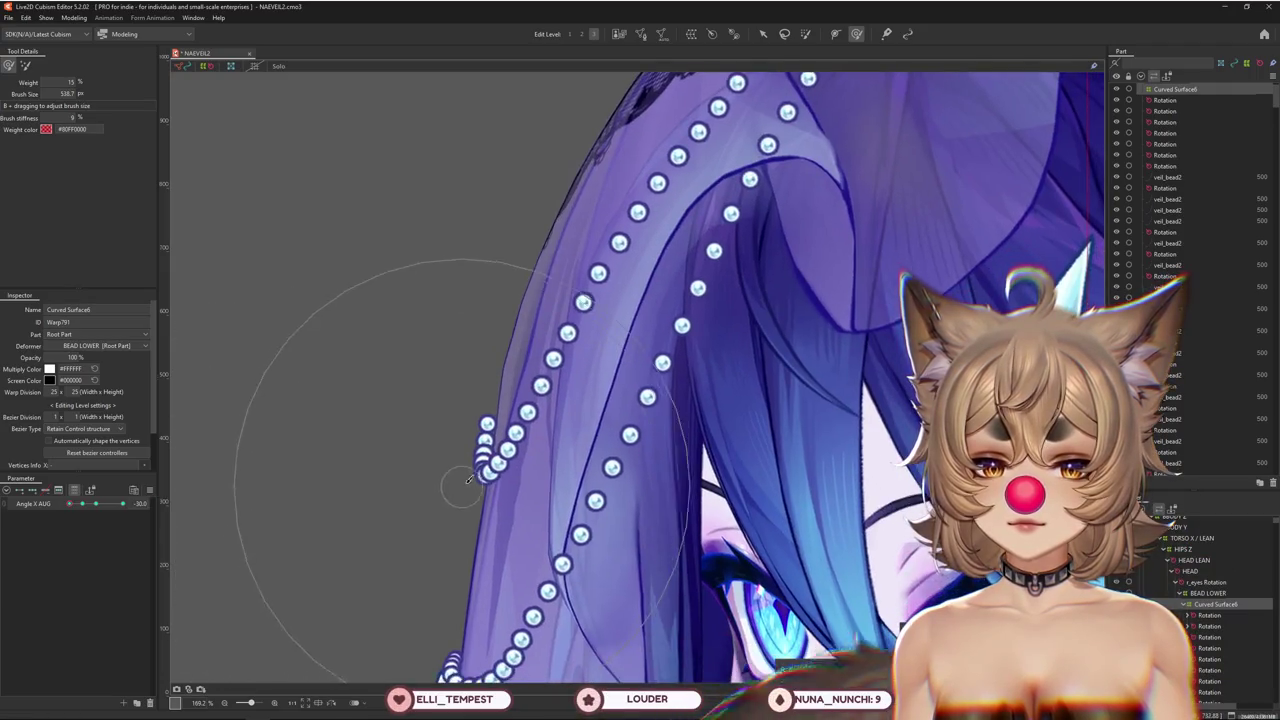
{"action": "scroll", "coordinate": [449, 520], "scroll_direction": "up", "scroll_amount": 1}
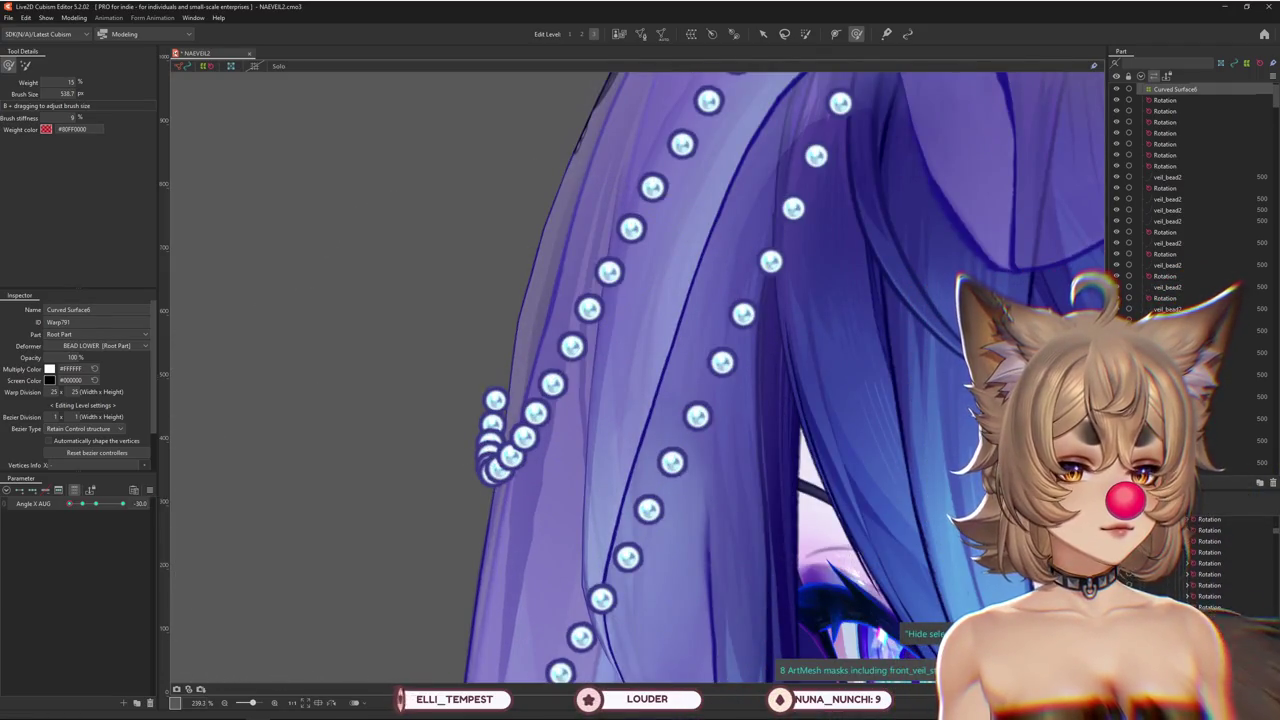
{"action": "left_click", "coordinate": [1208, 597]}
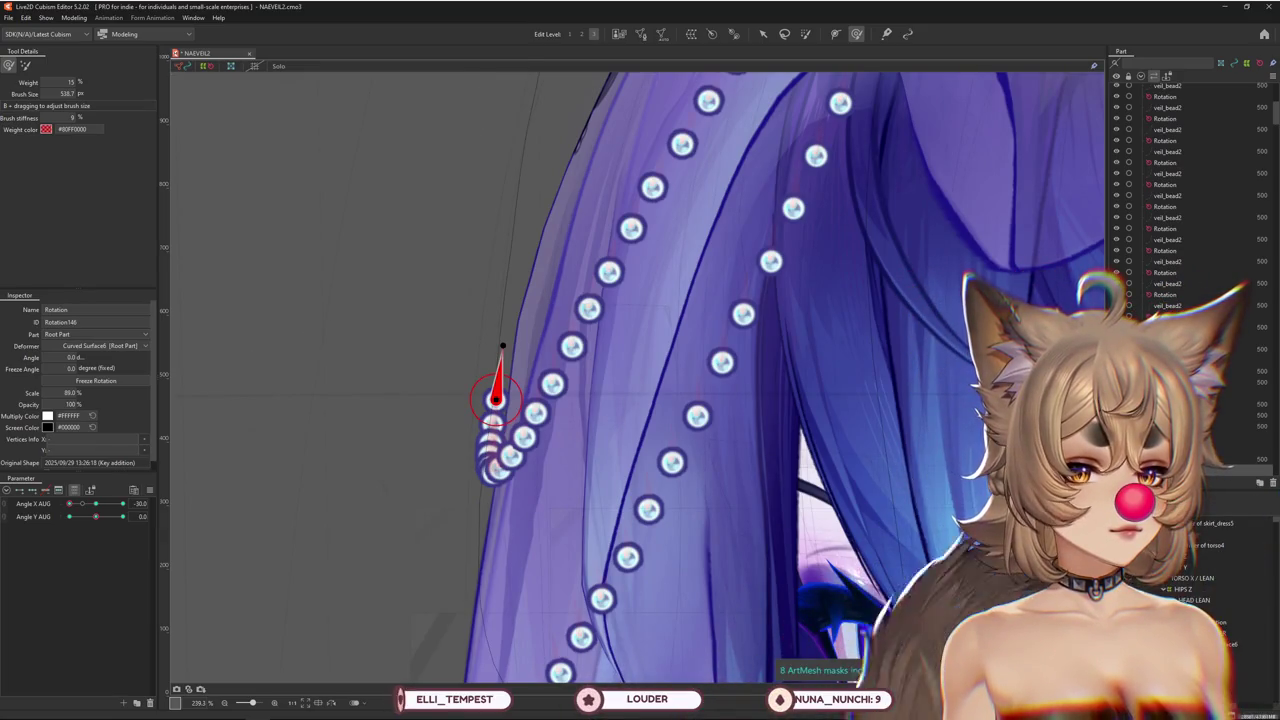
{"action": "left_click", "coordinate": [1228, 644]}
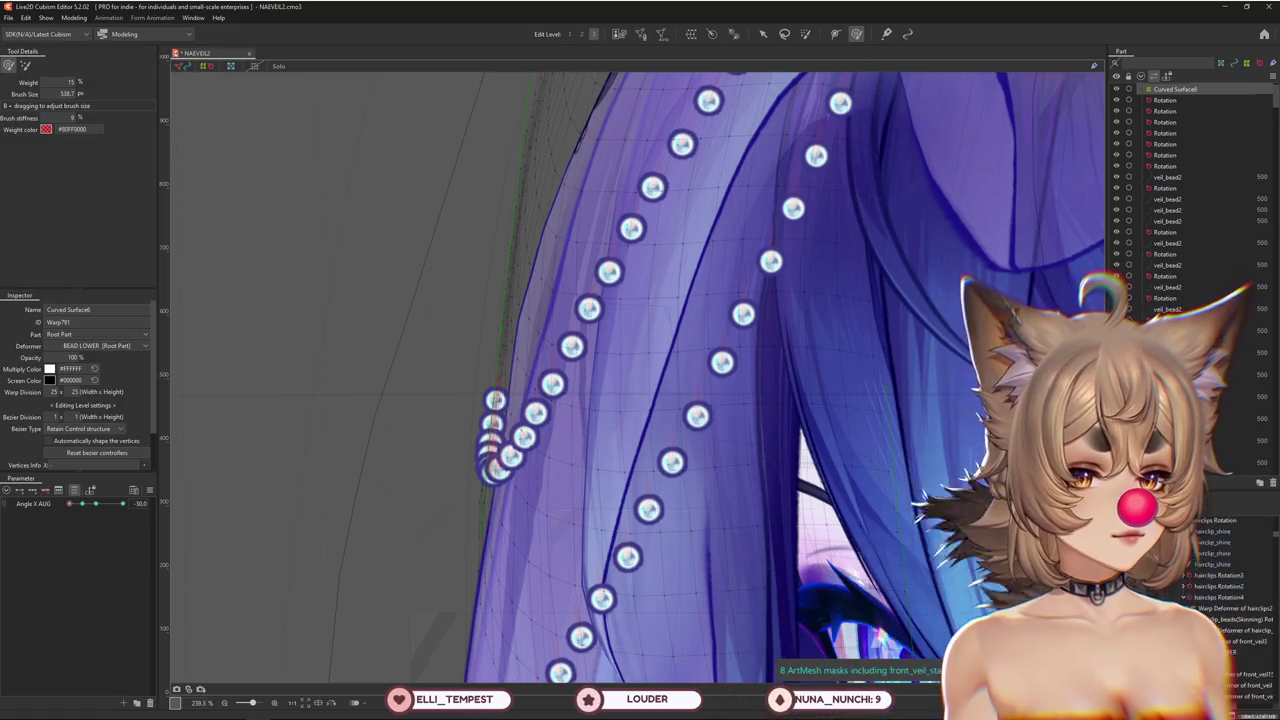
{"action": "scroll", "coordinate": [1230, 580], "scroll_direction": "up", "scroll_amount": 3}
{"action": "left_click", "coordinate": [1205, 578]}
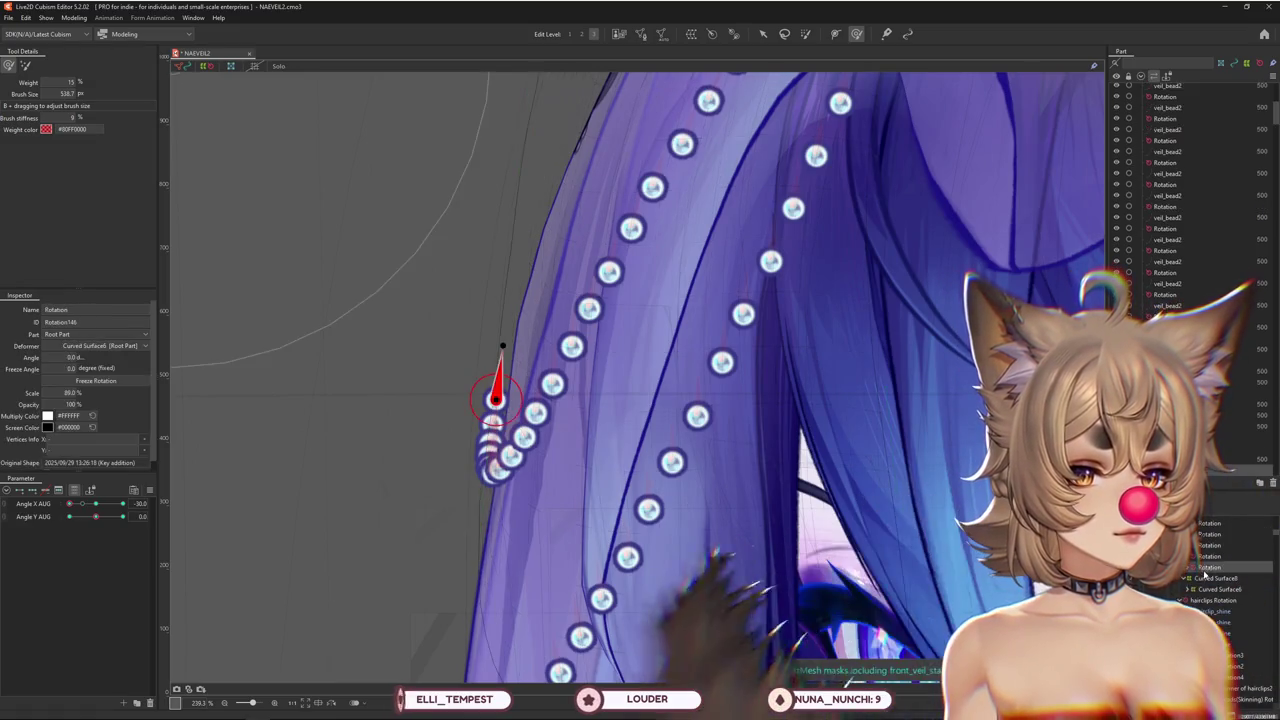
{"action": "left_click", "coordinate": [1201, 590], "text": "shift"}
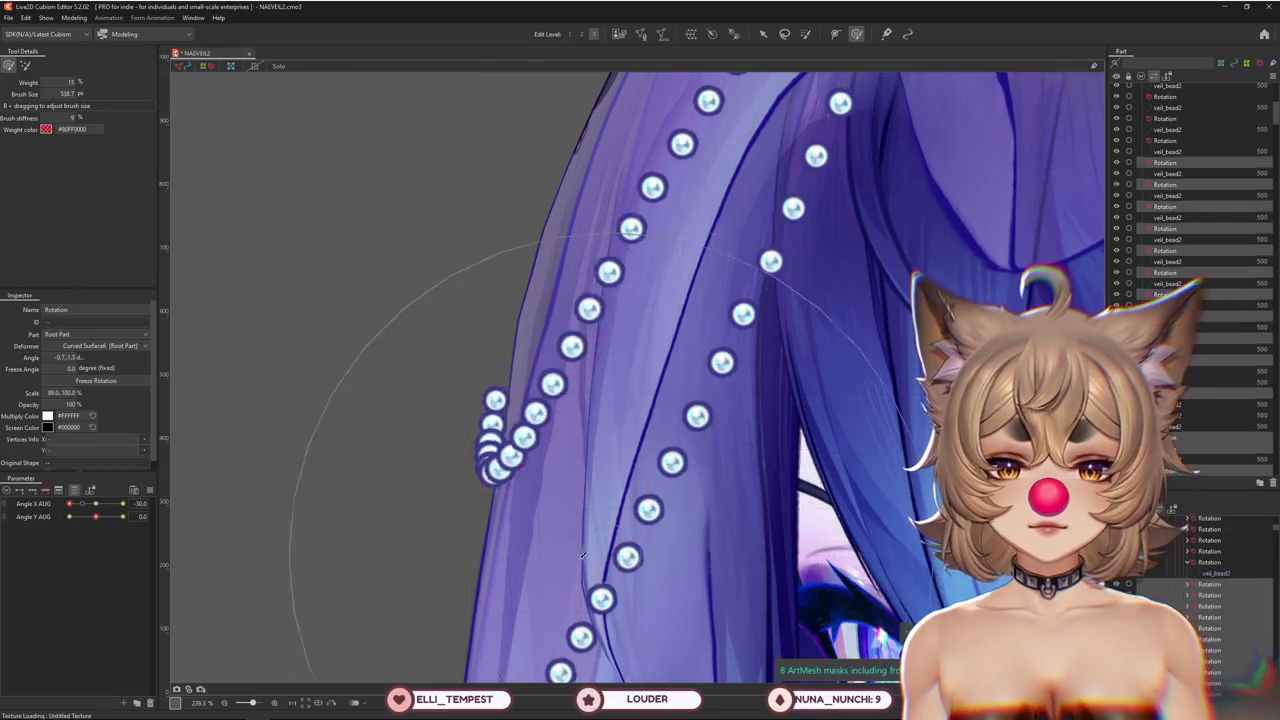
{"action": "scroll", "coordinate": [200, 560], "scroll_direction": "down", "scroll_amount": 5}
{"action": "left_click", "coordinate": [91, 505]}
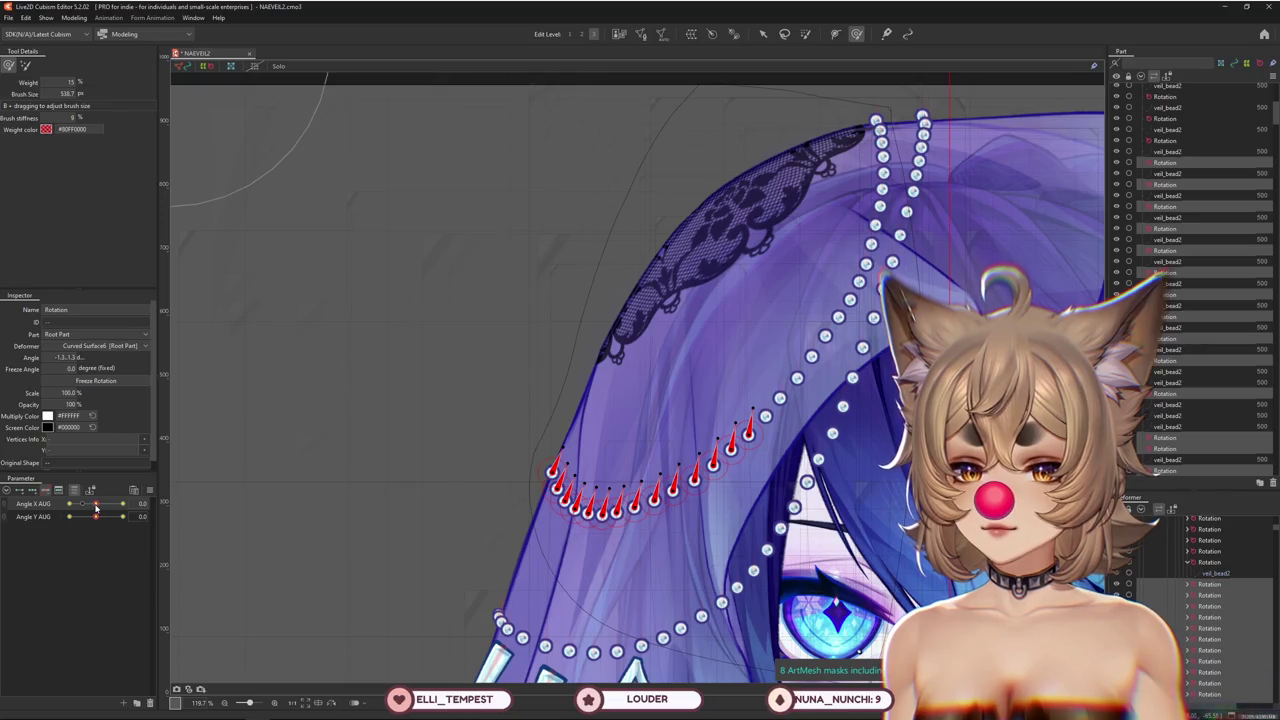
Scrub Angle X AUG from -30 to 30, reset it to 0, and reselect Curved Surface6
{"action": "left_click_drag", "start_coordinate": [96, 508], "coordinate": [69, 504]}
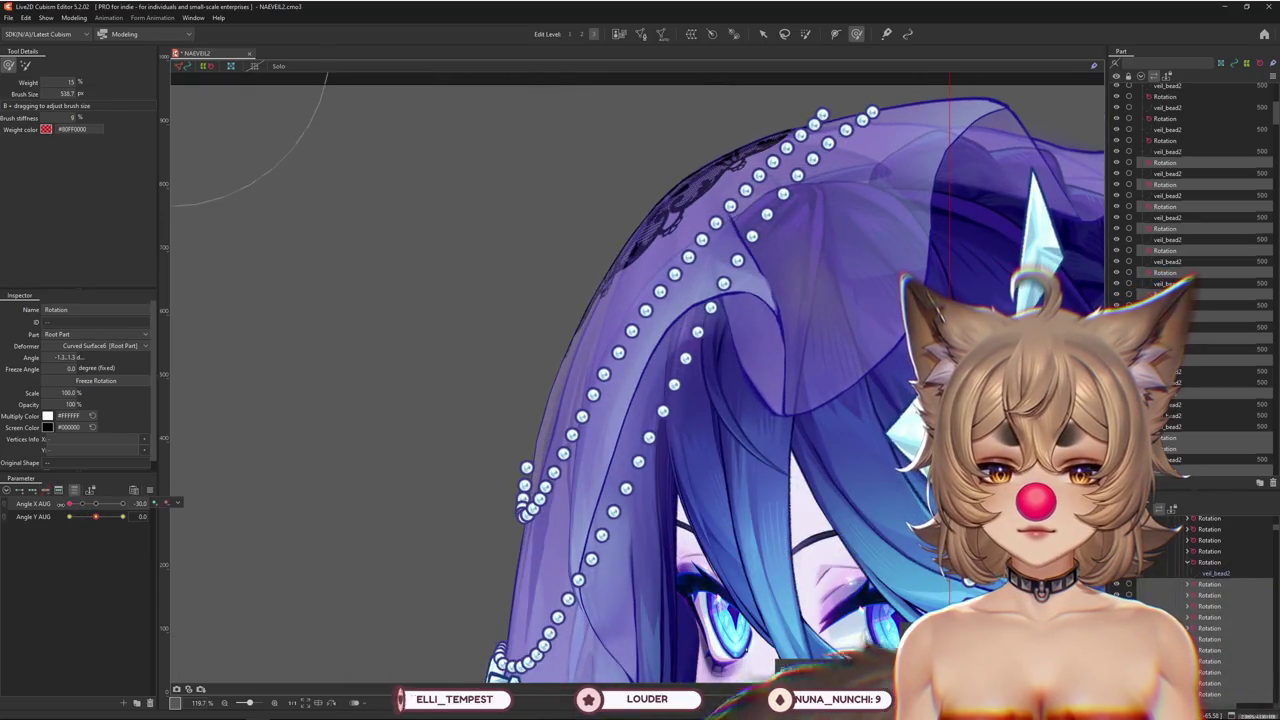
{"action": "scroll", "coordinate": [425, 461], "scroll_direction": "down", "scroll_amount": 2}
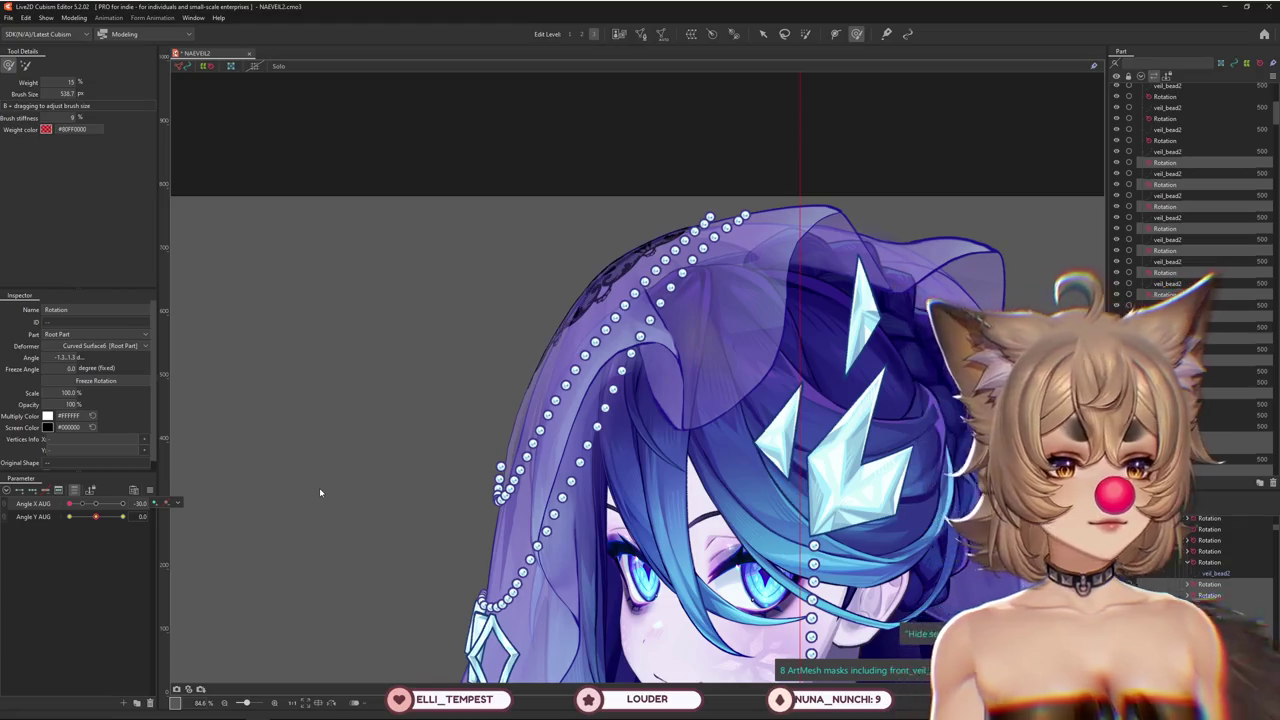
{"action": "left_click_drag", "start_coordinate": [69, 503], "coordinate": [121, 508]}
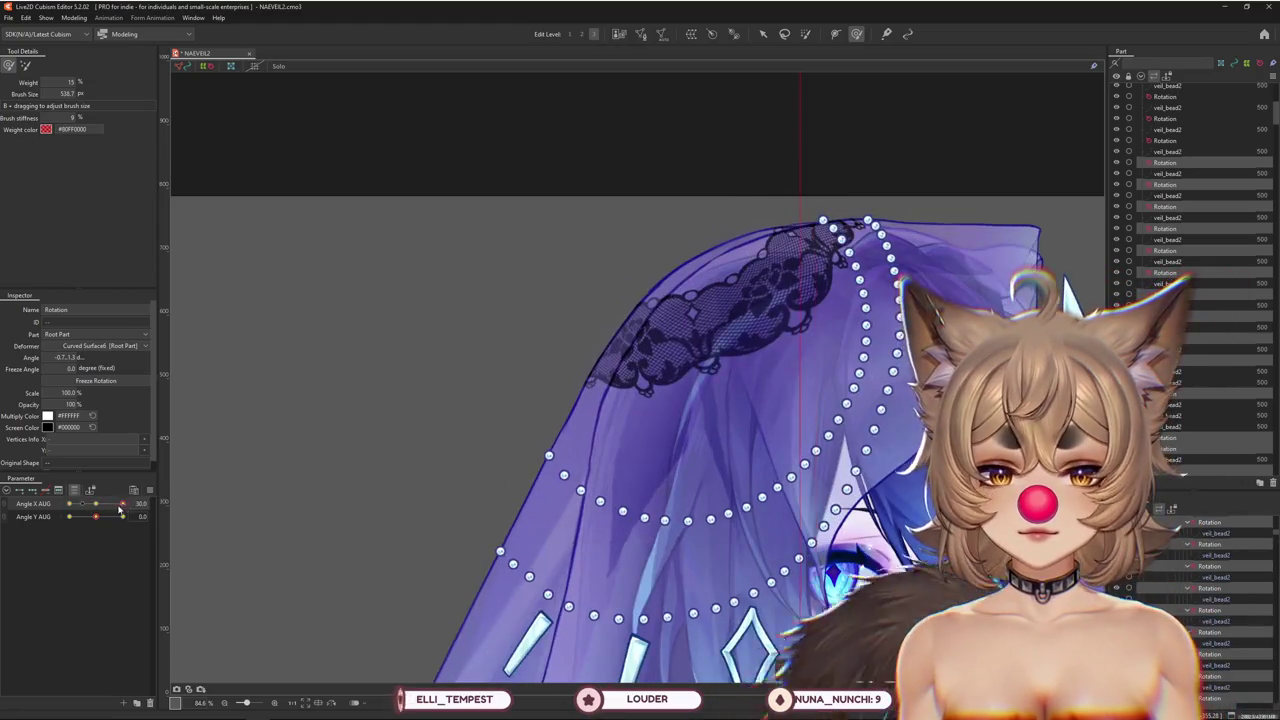
{"action": "left_click", "coordinate": [95, 505]}
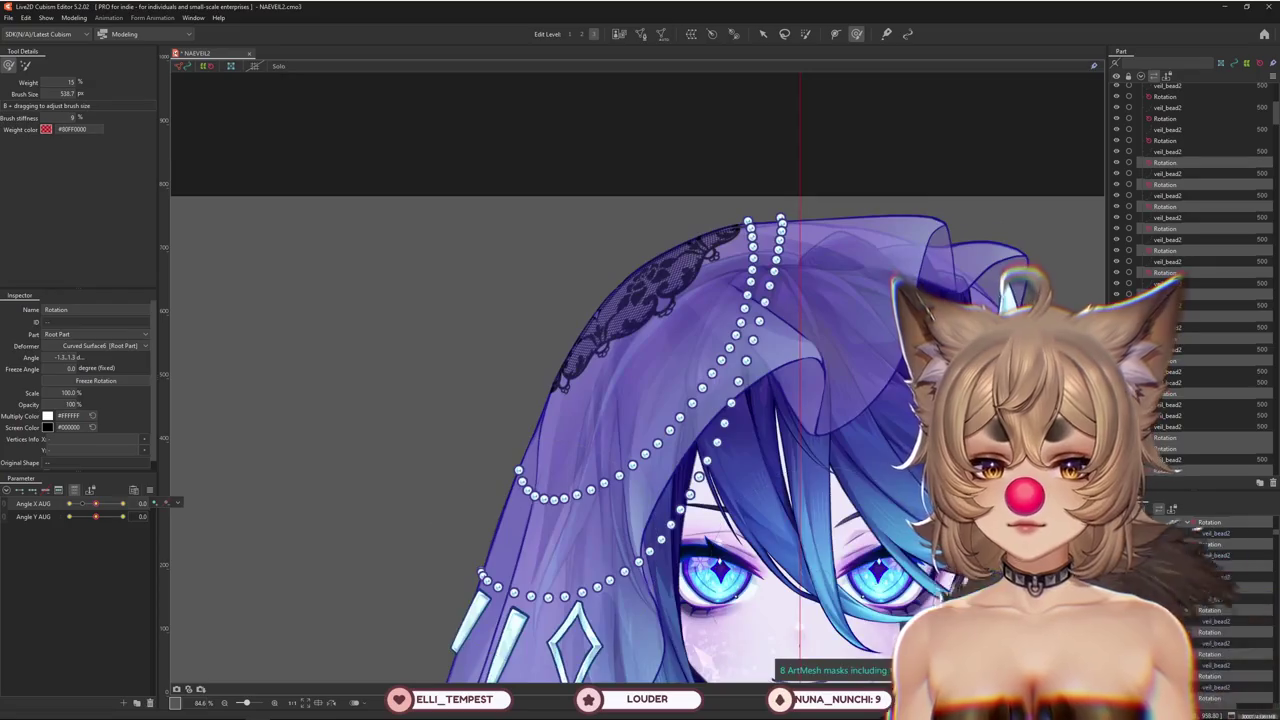
{"action": "left_click", "coordinate": [890, 620]}
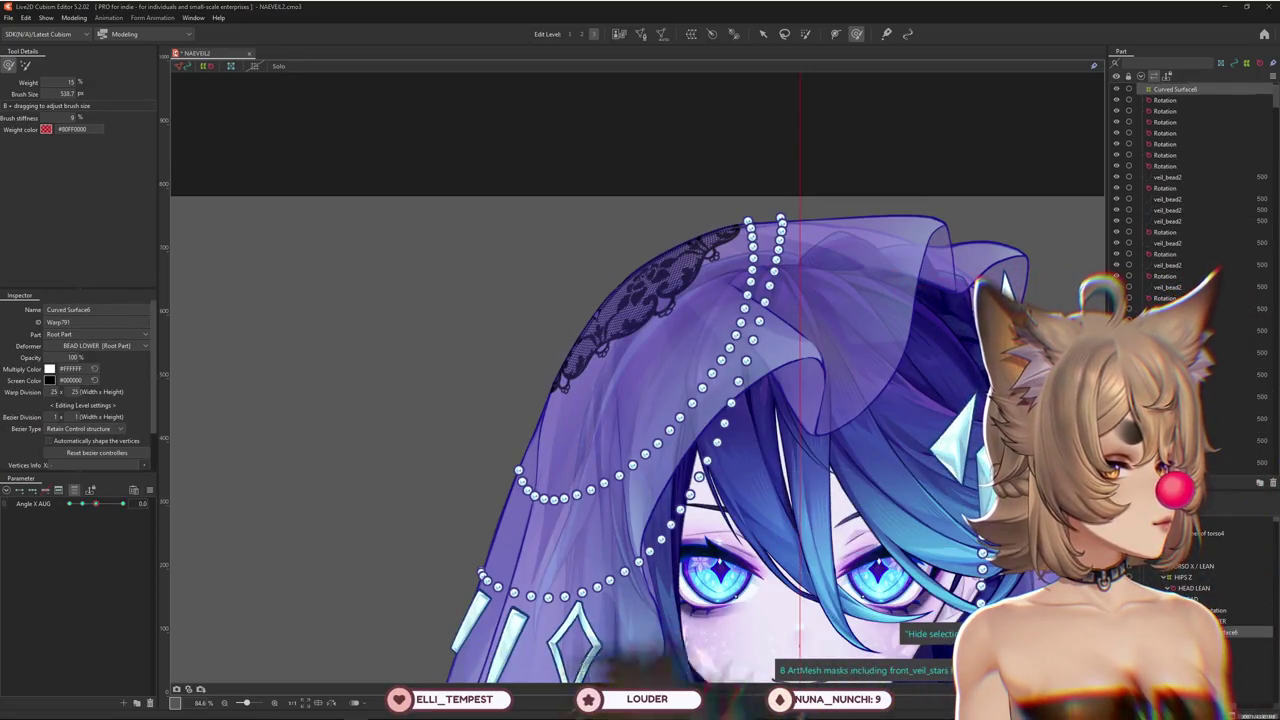
{"action": "scroll", "coordinate": [565, 488], "scroll_direction": "down", "scroll_amount": 2}
{"action": "scroll", "coordinate": [565, 488], "scroll_direction": "down", "scroll_amount": 1}
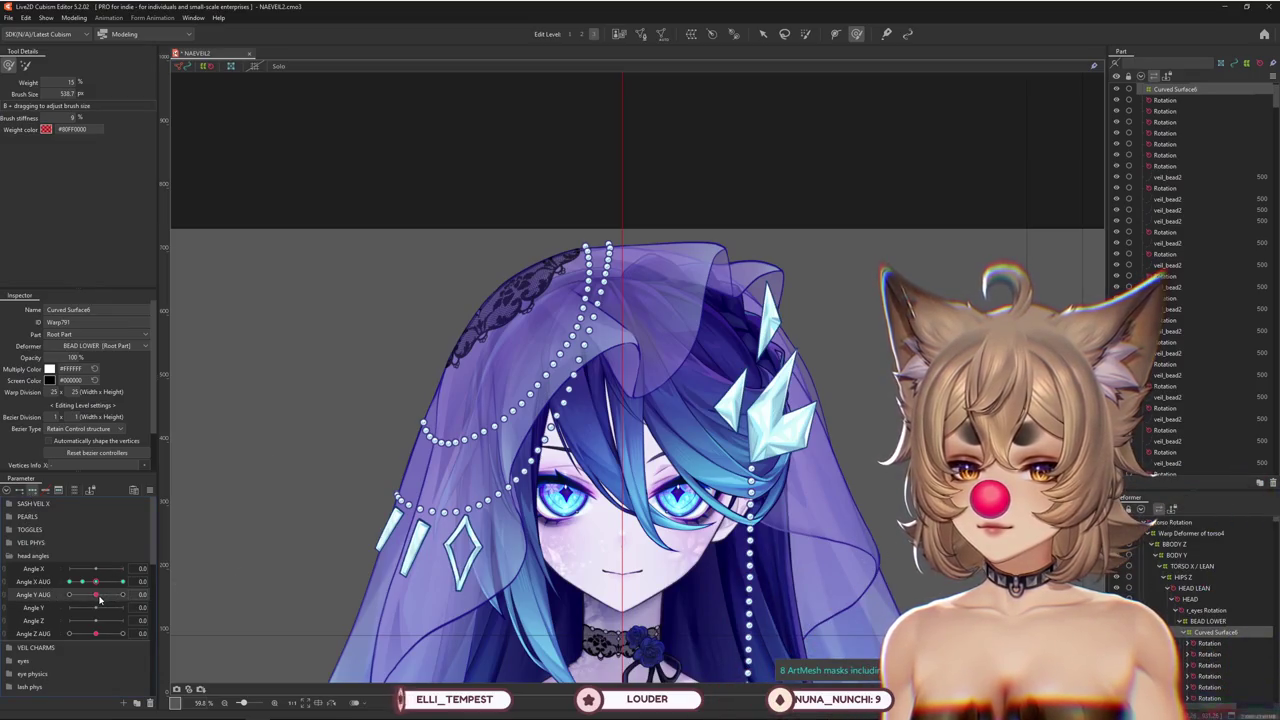
Set Angle Y AUG to 30 and push the upper-left veil into shape with the deform brush
{"action": "left_click_drag", "start_coordinate": [95, 598], "coordinate": [123, 594]}
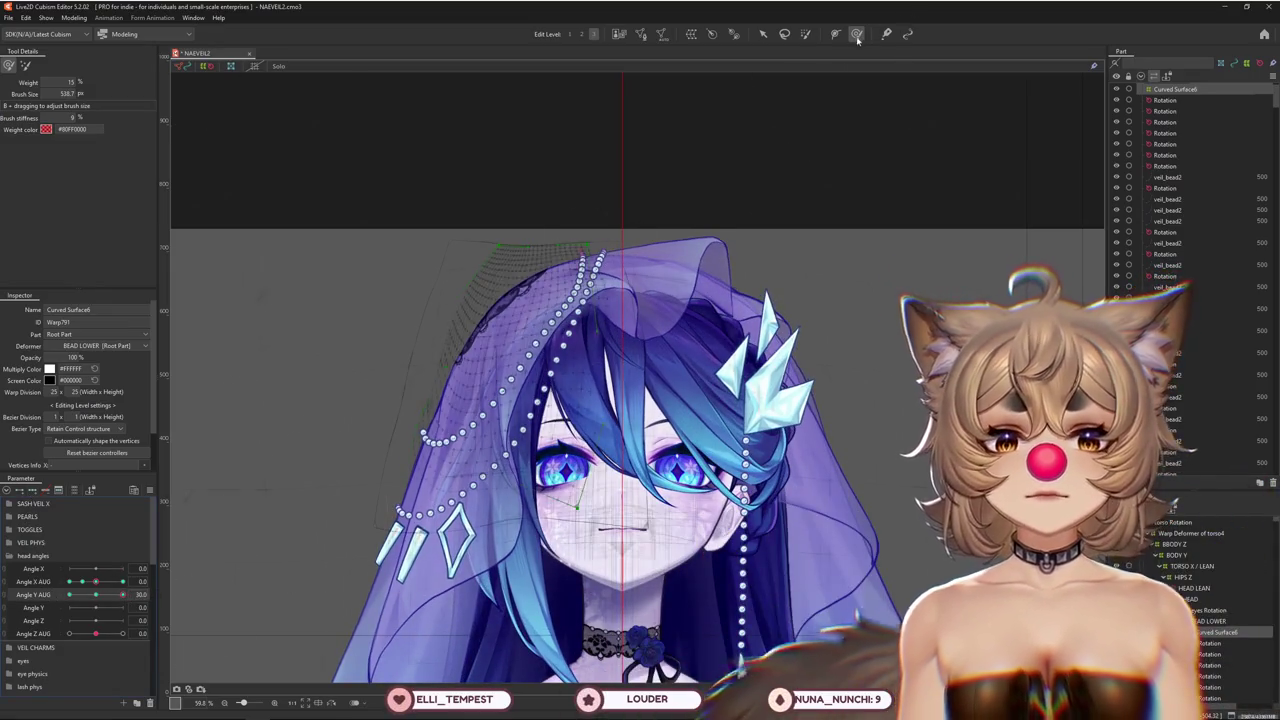
{"action": "left_click", "coordinate": [25, 65]}
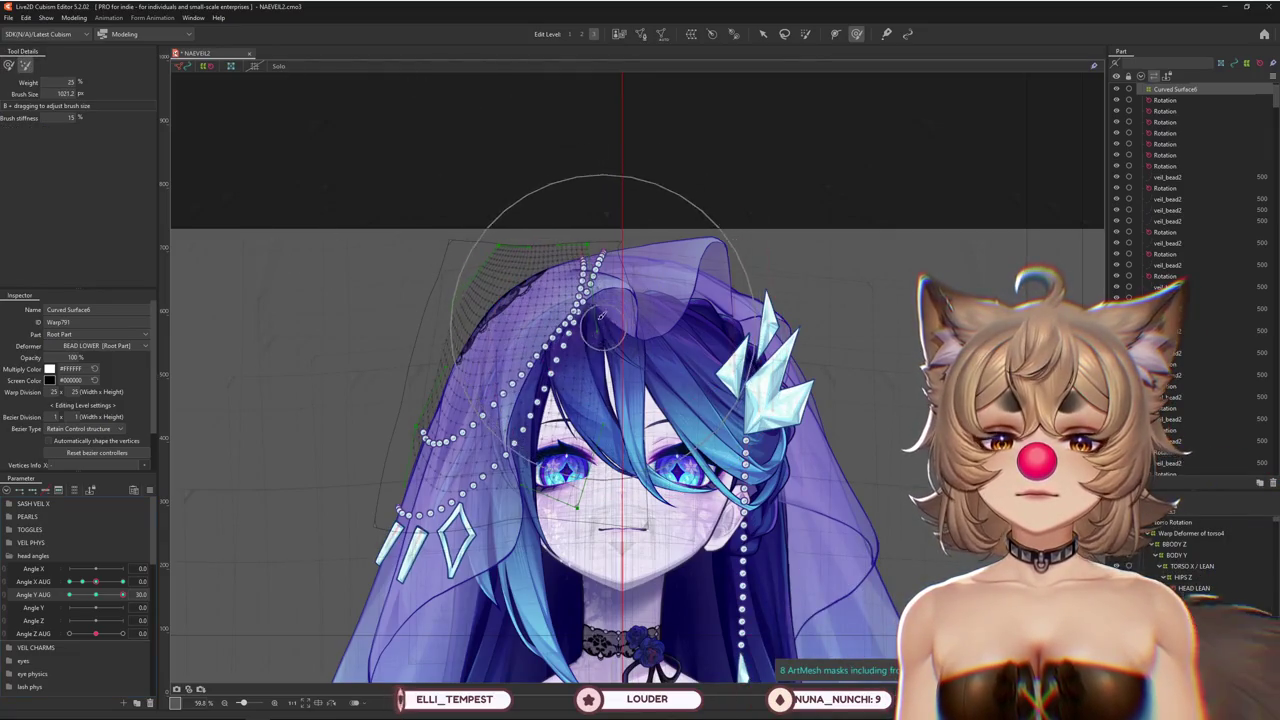
{"action": "left_click", "coordinate": [585, 34]}
{"action": "left_click", "coordinate": [582, 34]}
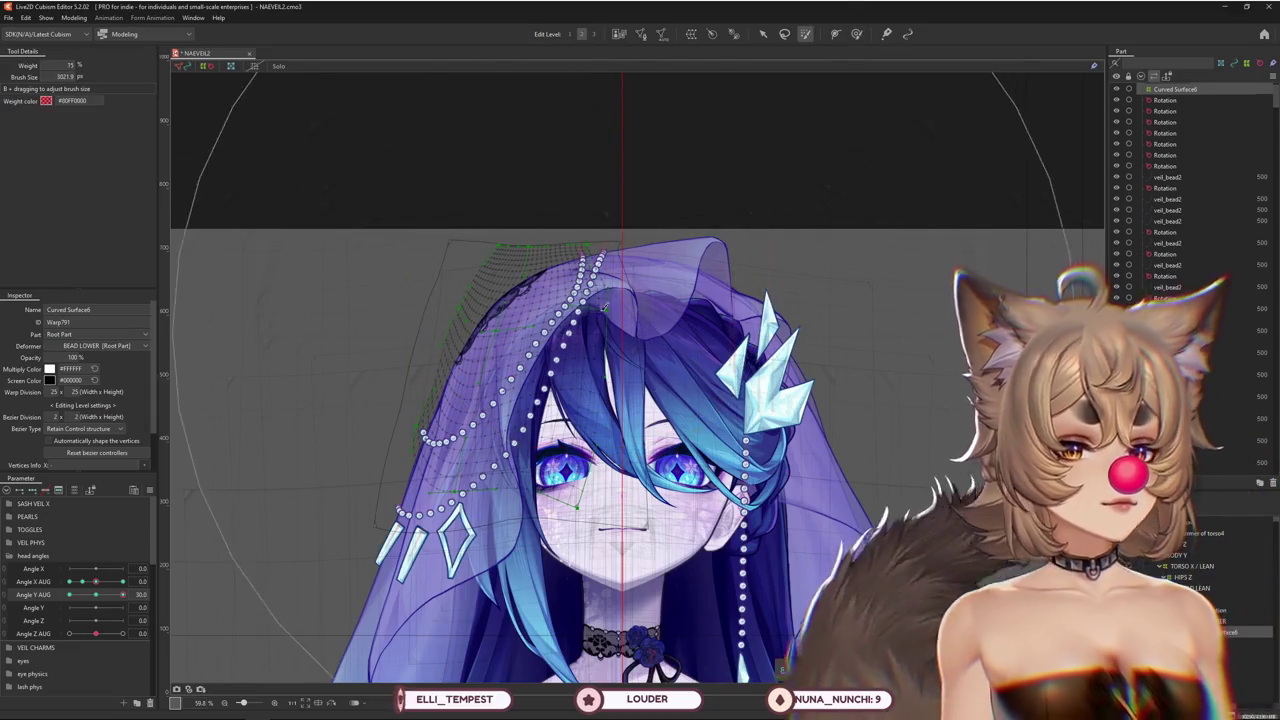
{"action": "left_click", "coordinate": [520, 287]}
{"action": "left_click_drag", "start_coordinate": [520, 287], "coordinate": [508, 337]}
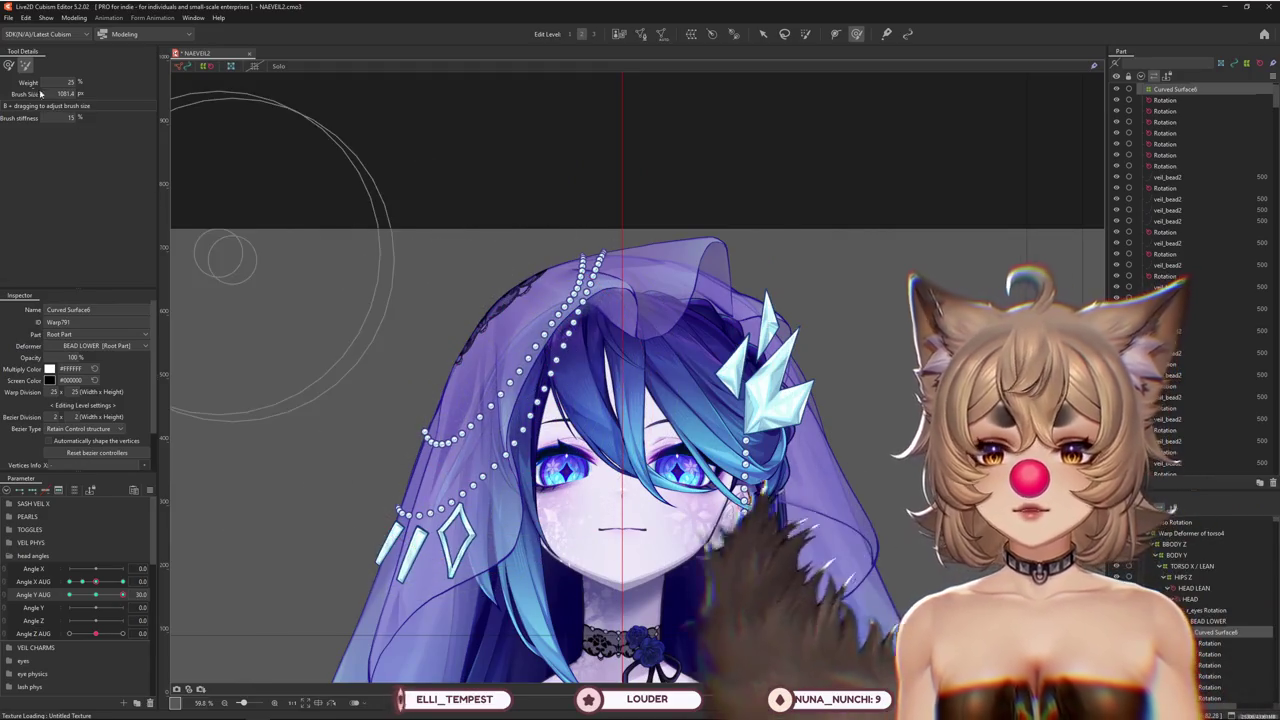
Compare Angle Y AUG at 0 and 30 while sizing the brush over the veil top
{"action": "left_click", "coordinate": [8, 65]}
{"action": "left_click", "coordinate": [97, 596]}
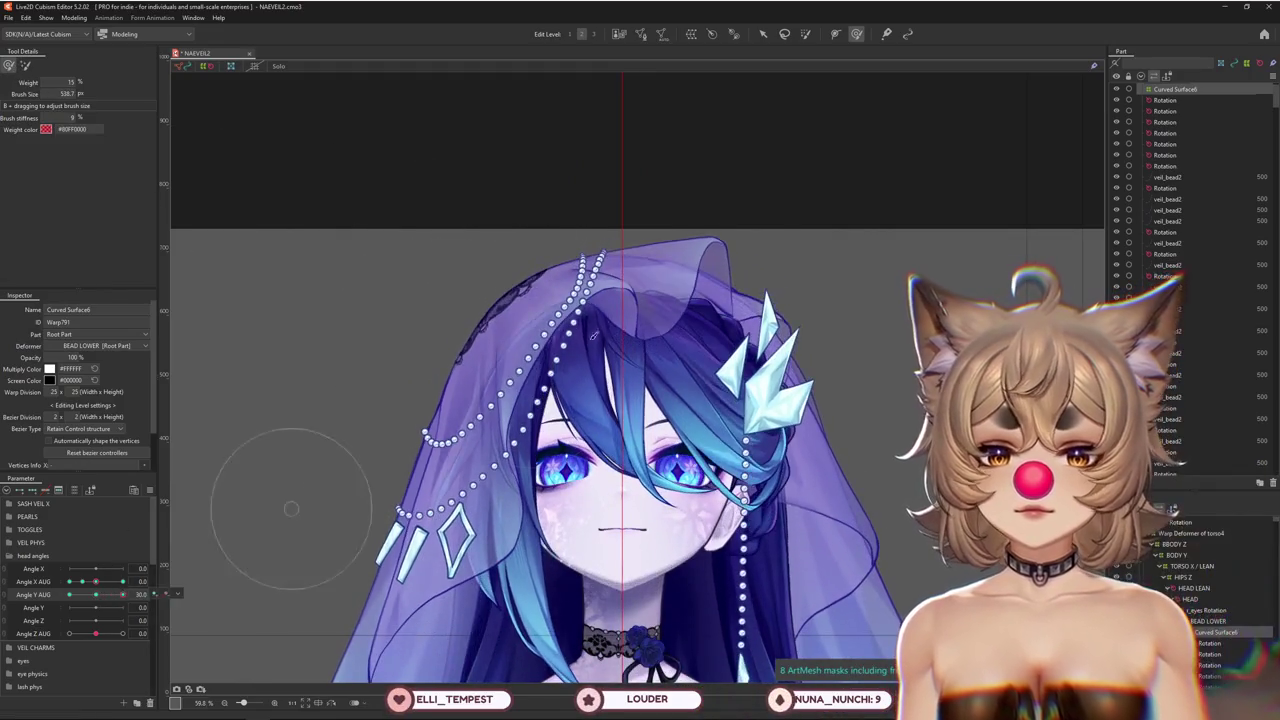
{"action": "left_click_drag", "start_coordinate": [605, 292], "coordinate": [550, 363]}
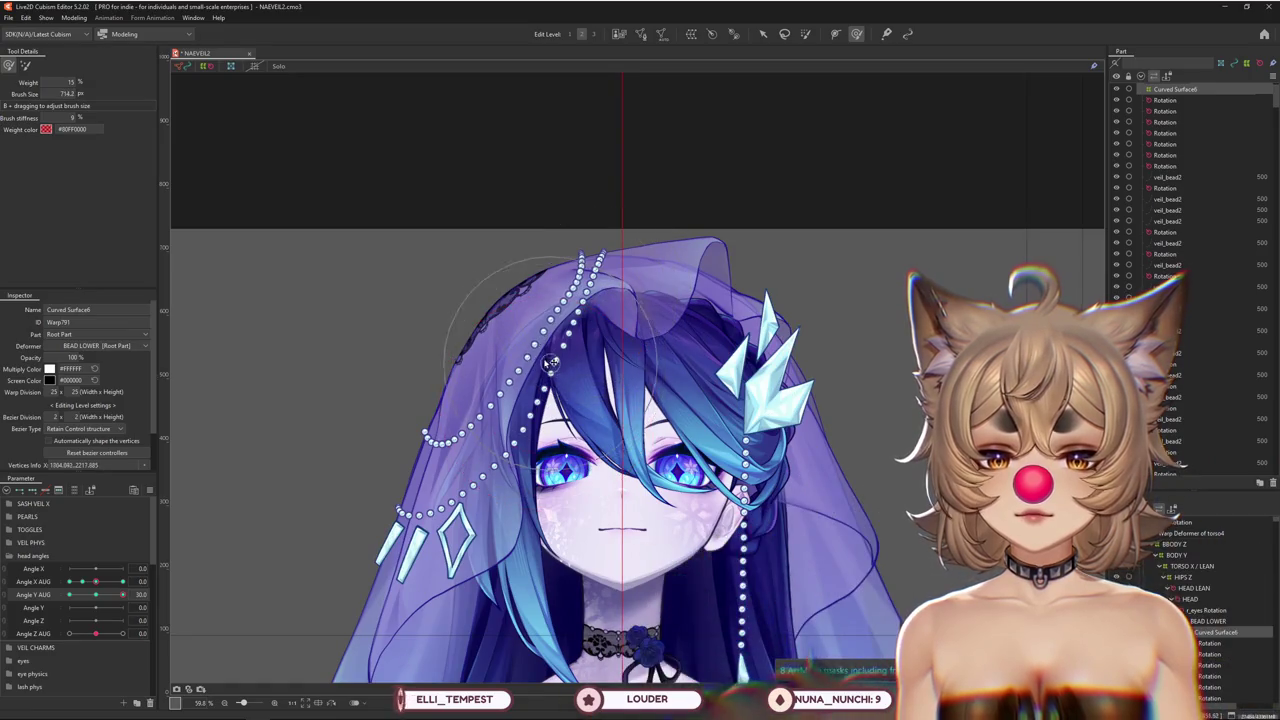
{"action": "left_click", "coordinate": [97, 594]}
{"action": "left_click", "coordinate": [130, 606]}
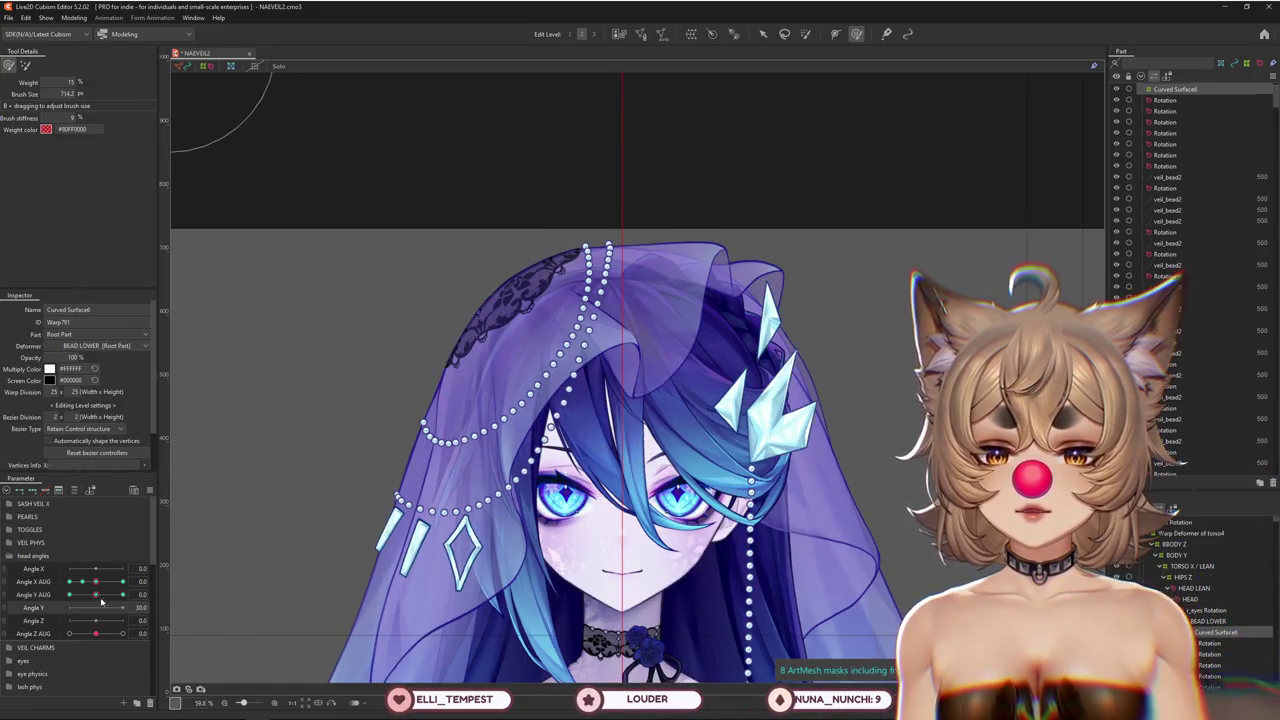
{"action": "left_click", "coordinate": [122, 594]}
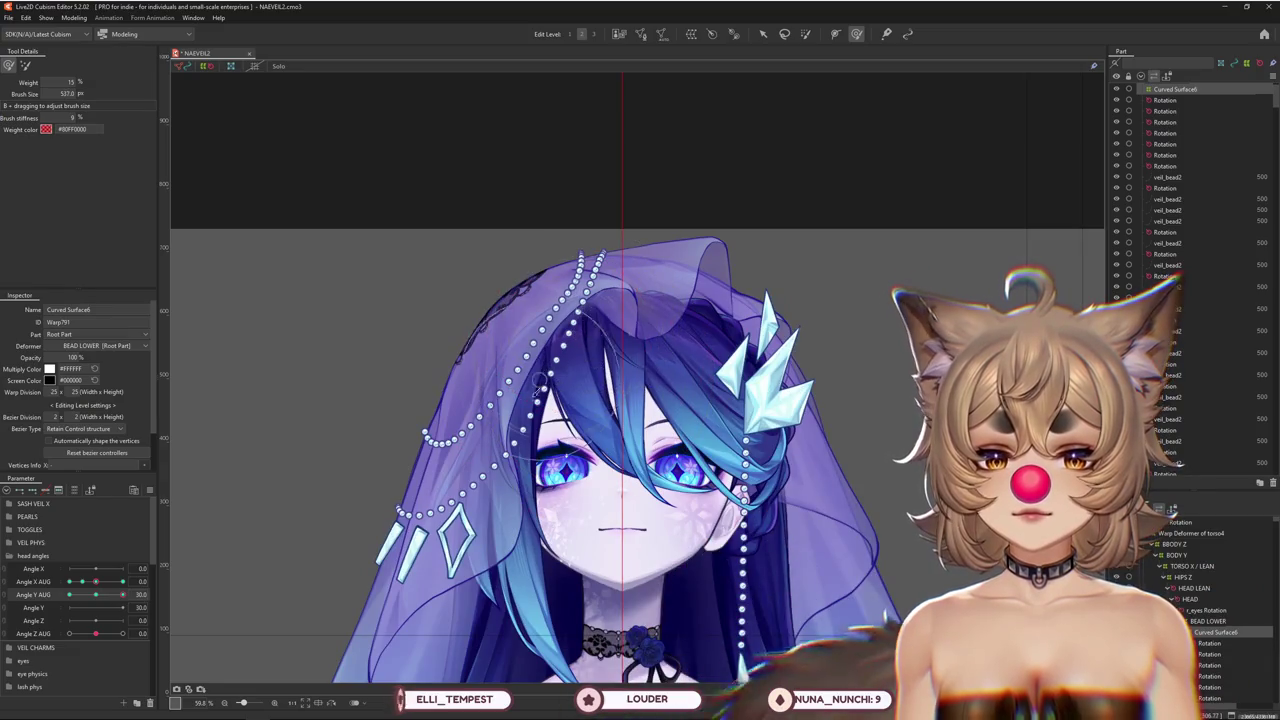
{"action": "left_click_drag", "start_coordinate": [540, 385], "coordinate": [357, 412]}
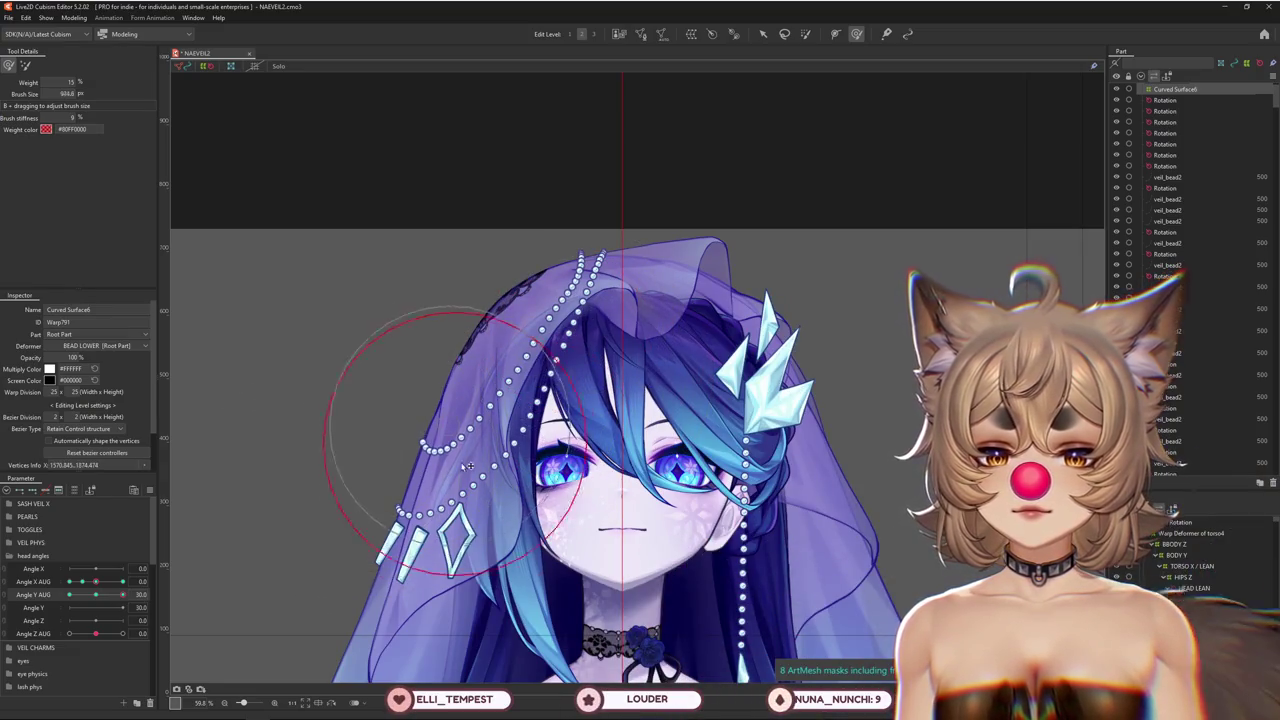
{"action": "left_click_drag", "start_coordinate": [466, 466], "coordinate": [508, 422]}
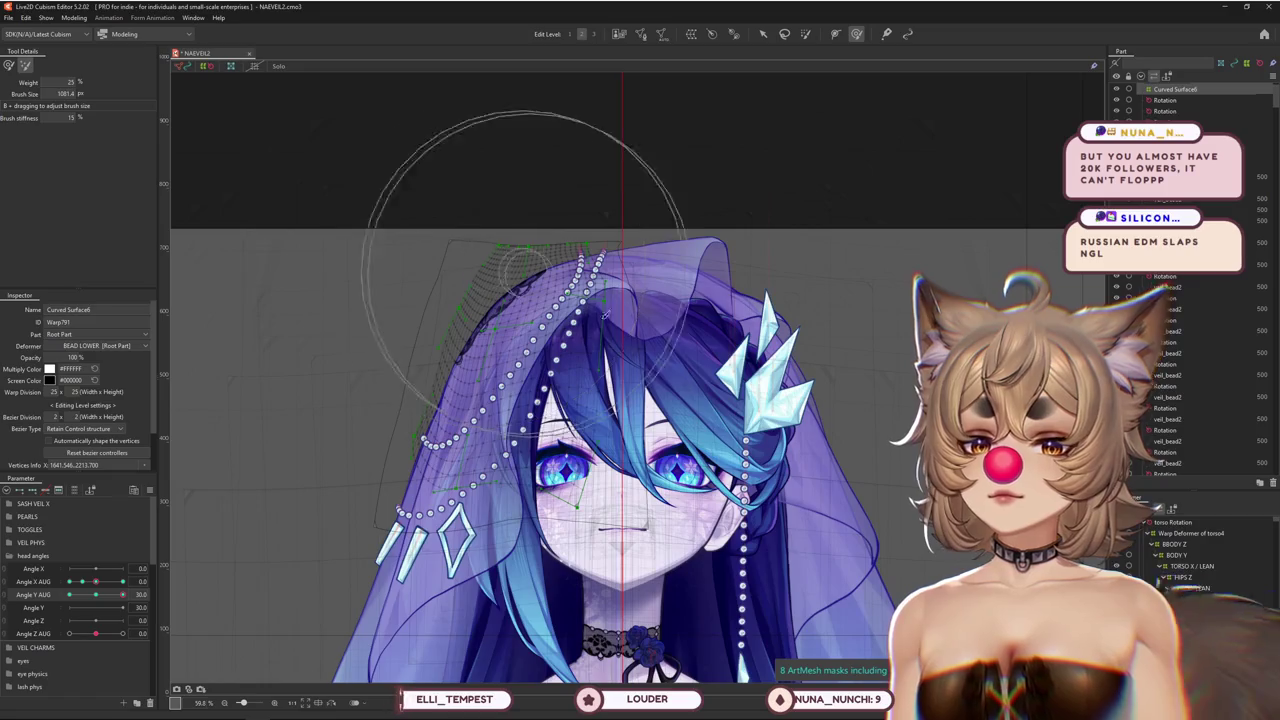
Refine the upper veil warp grid with a smaller brush around the veil's top edge
{"action": "mouse_move", "coordinate": [604, 314]}
{"action": "left_mouse_down"}
{"action": "mouse_move", "coordinate": [419, 219]}
{"action": "mouse_move", "coordinate": [357, 287]}
{"action": "left_mouse_up"}
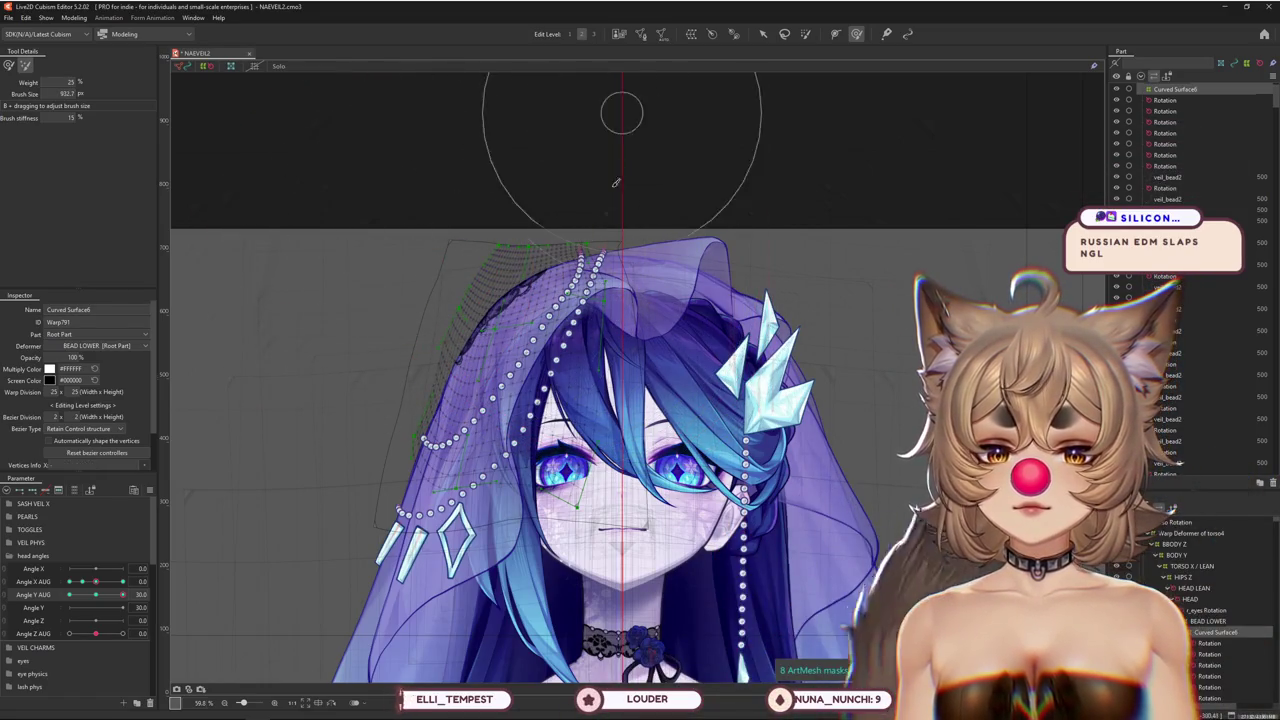
{"action": "left_click", "coordinate": [9, 66]}
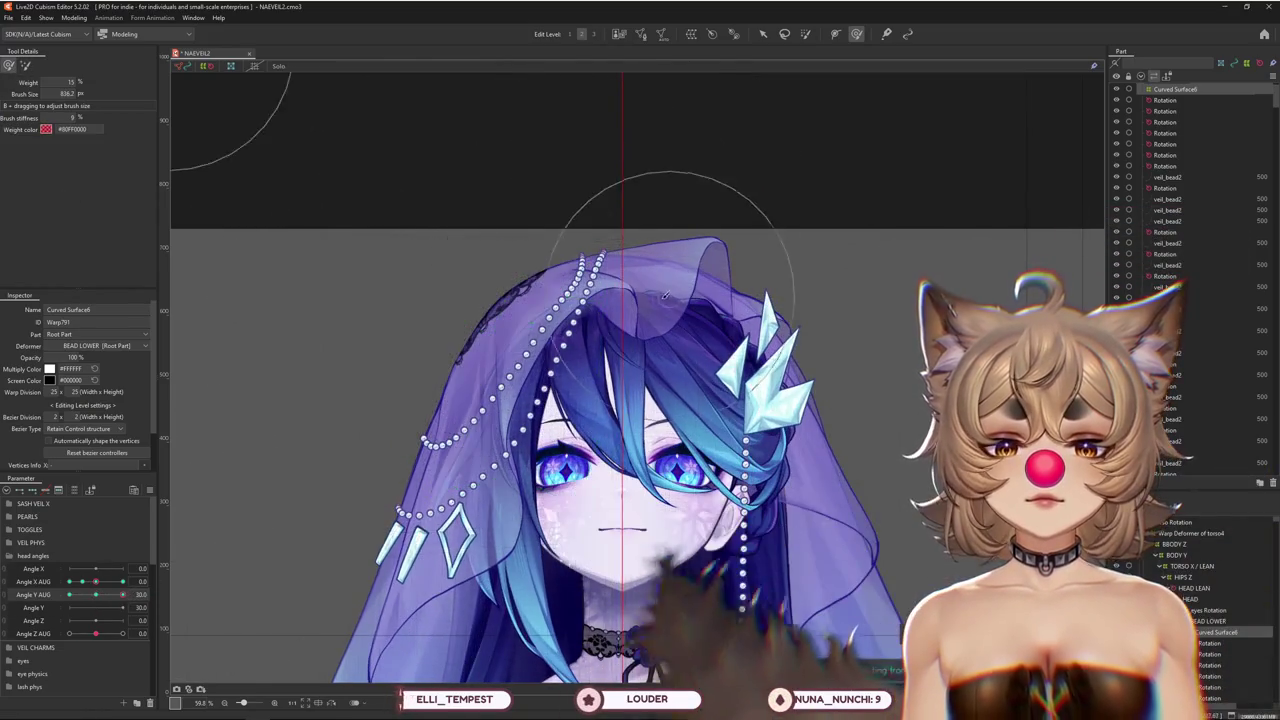
{"action": "left_click", "coordinate": [640, 326]}
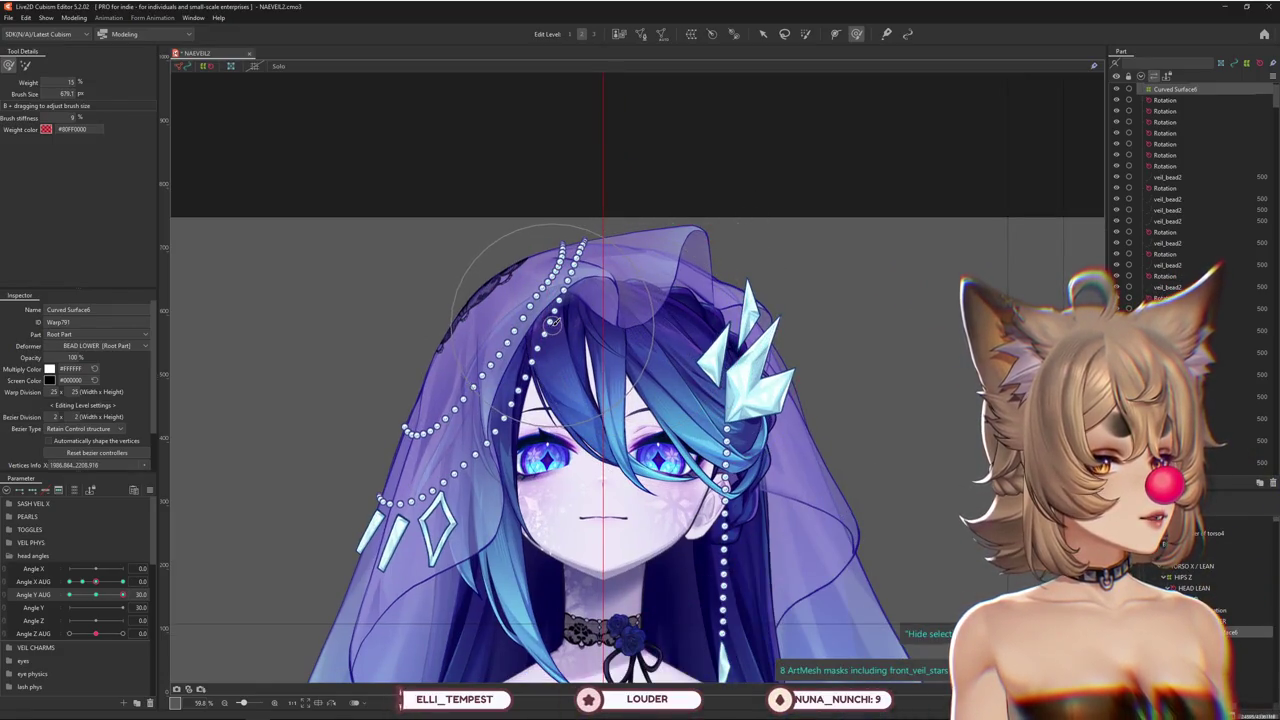
{"action": "scroll", "coordinate": [491, 298], "scroll_direction": "up", "scroll_amount": 2}
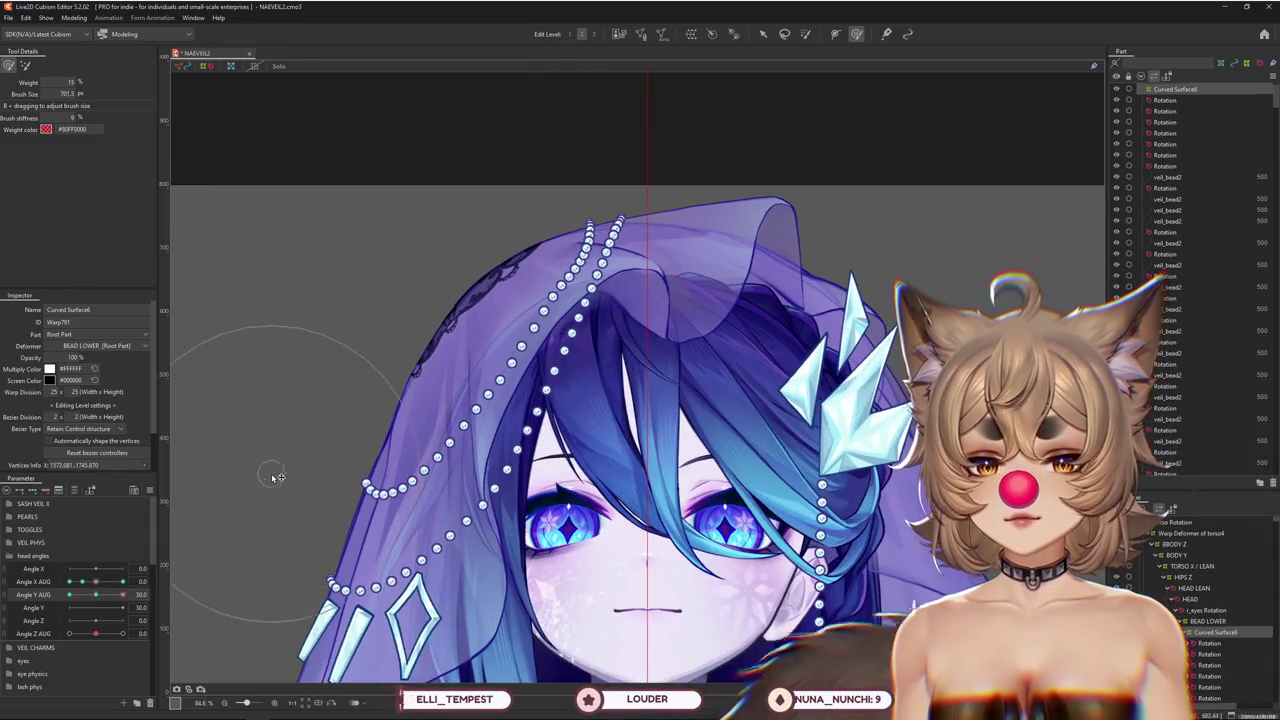
{"action": "left_click_drag", "start_coordinate": [338, 500], "coordinate": [450, 497]}
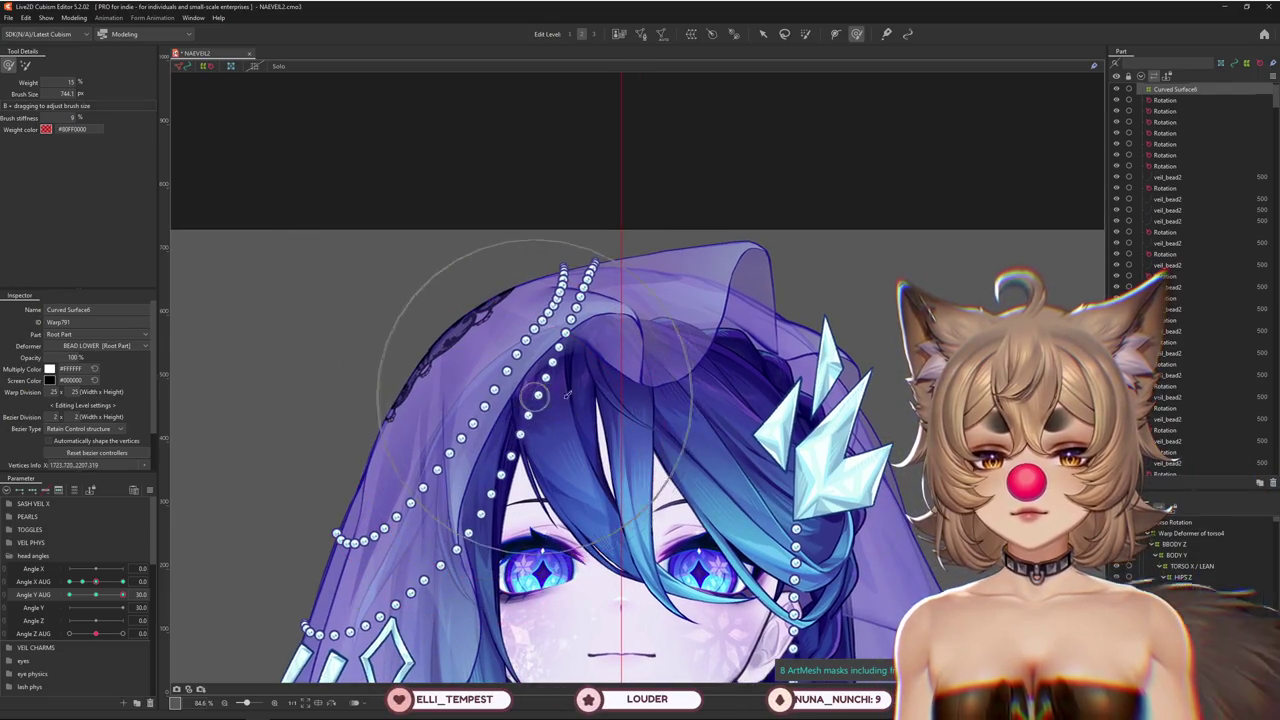
{"action": "left_click_drag", "start_coordinate": [566, 396], "coordinate": [573, 414]}
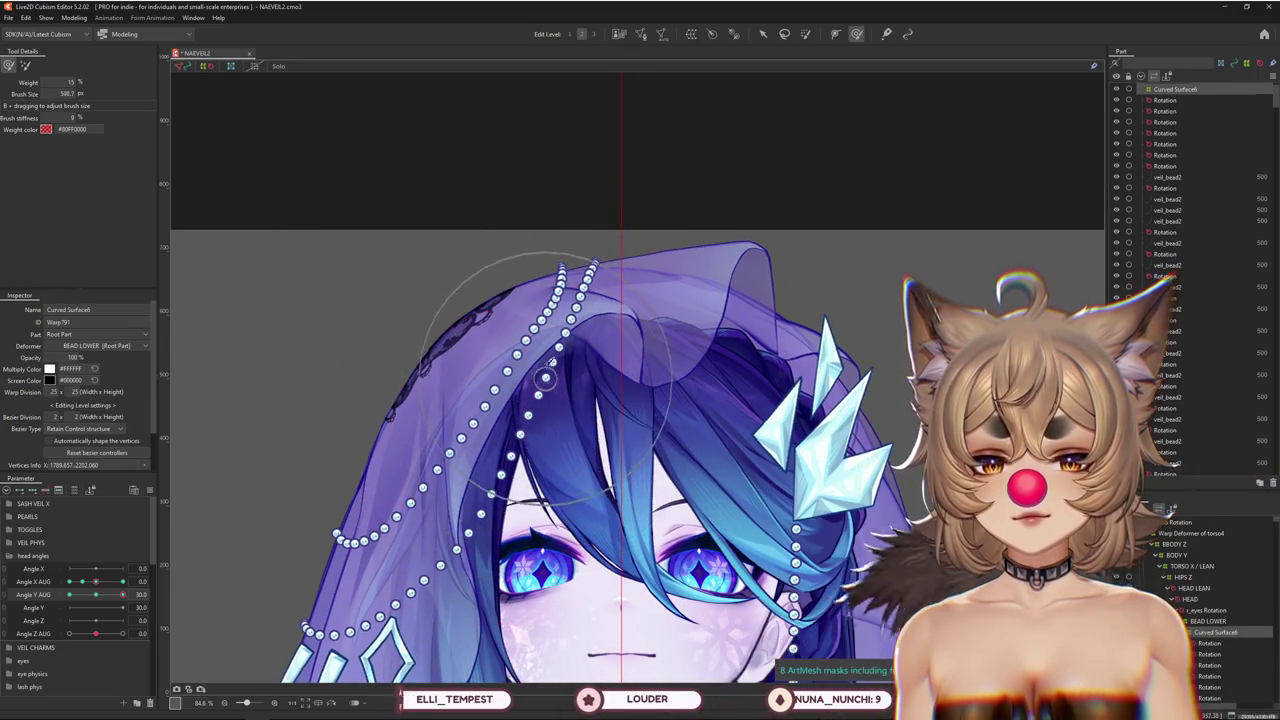
{"action": "left_click", "coordinate": [26, 67]}
{"action": "left_click_drag", "start_coordinate": [524, 317], "coordinate": [505, 318]}
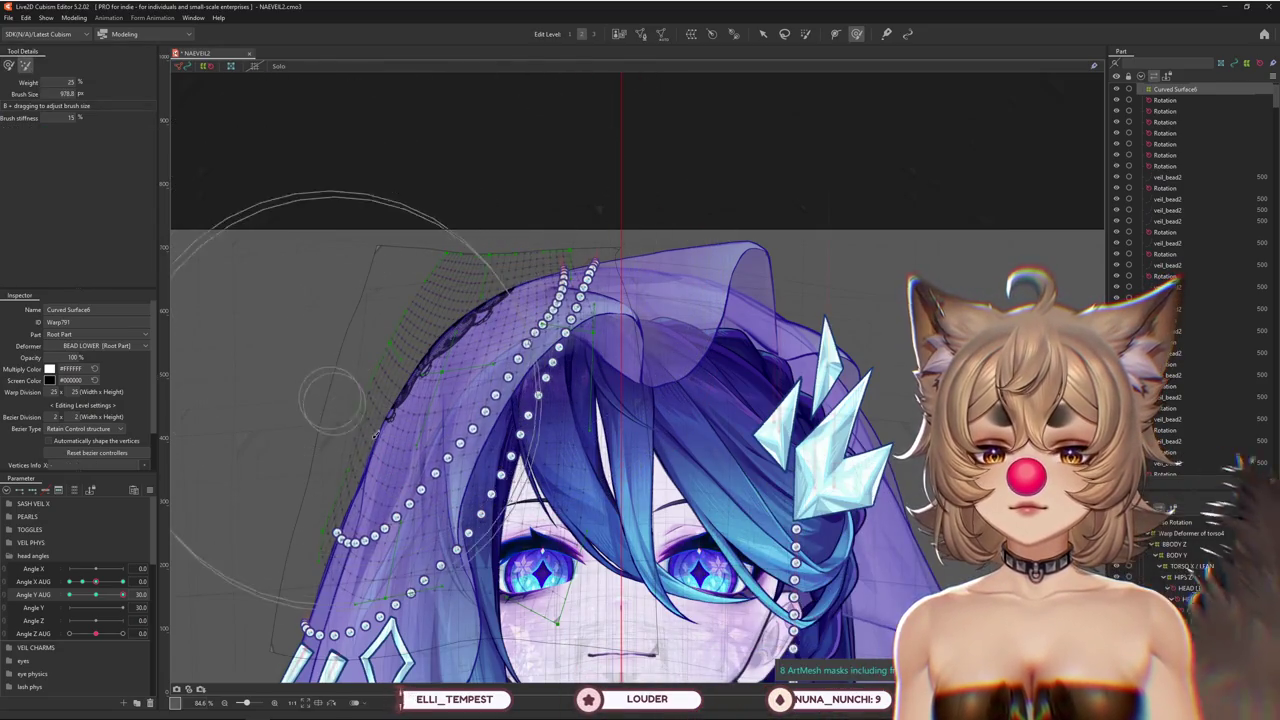
{"action": "left_click_drag", "start_coordinate": [293, 537], "coordinate": [358, 481]}
{"action": "left_click_drag", "start_coordinate": [465, 430], "coordinate": [417, 505]}
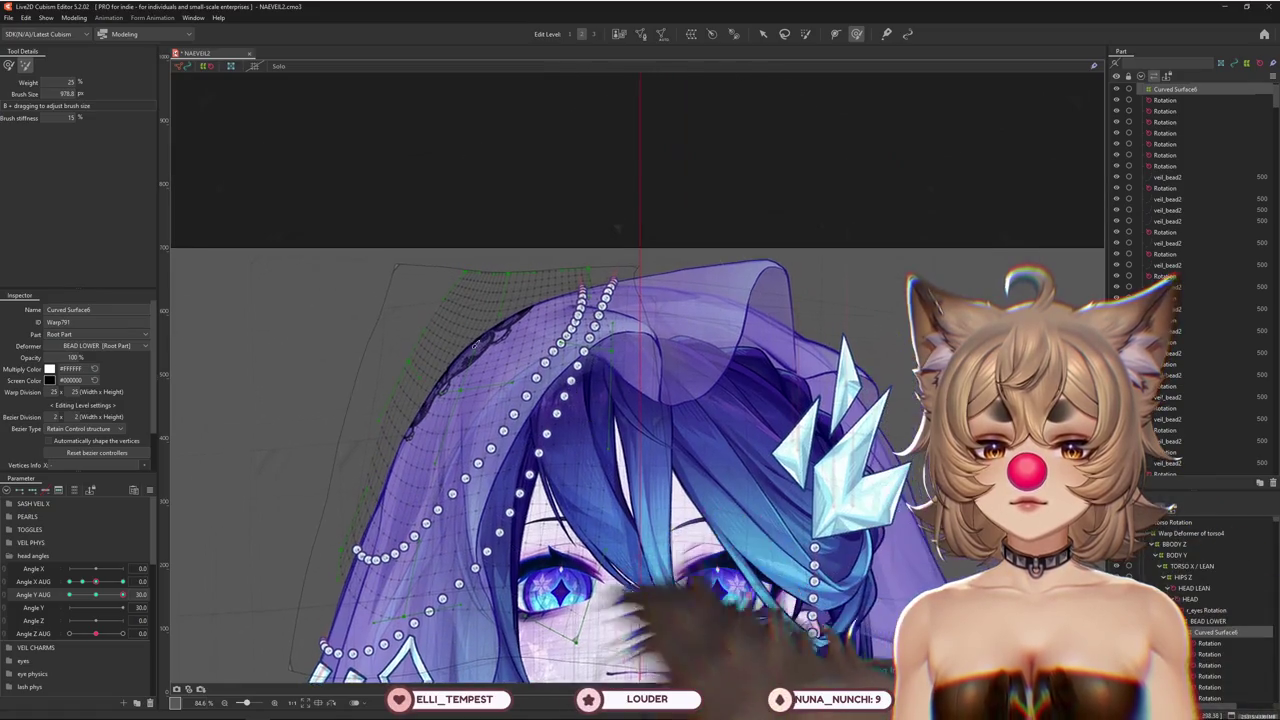
Return Angle Y AUG to 30 and preview the veil as the head tilts down
{"action": "left_click", "coordinate": [118, 593]}
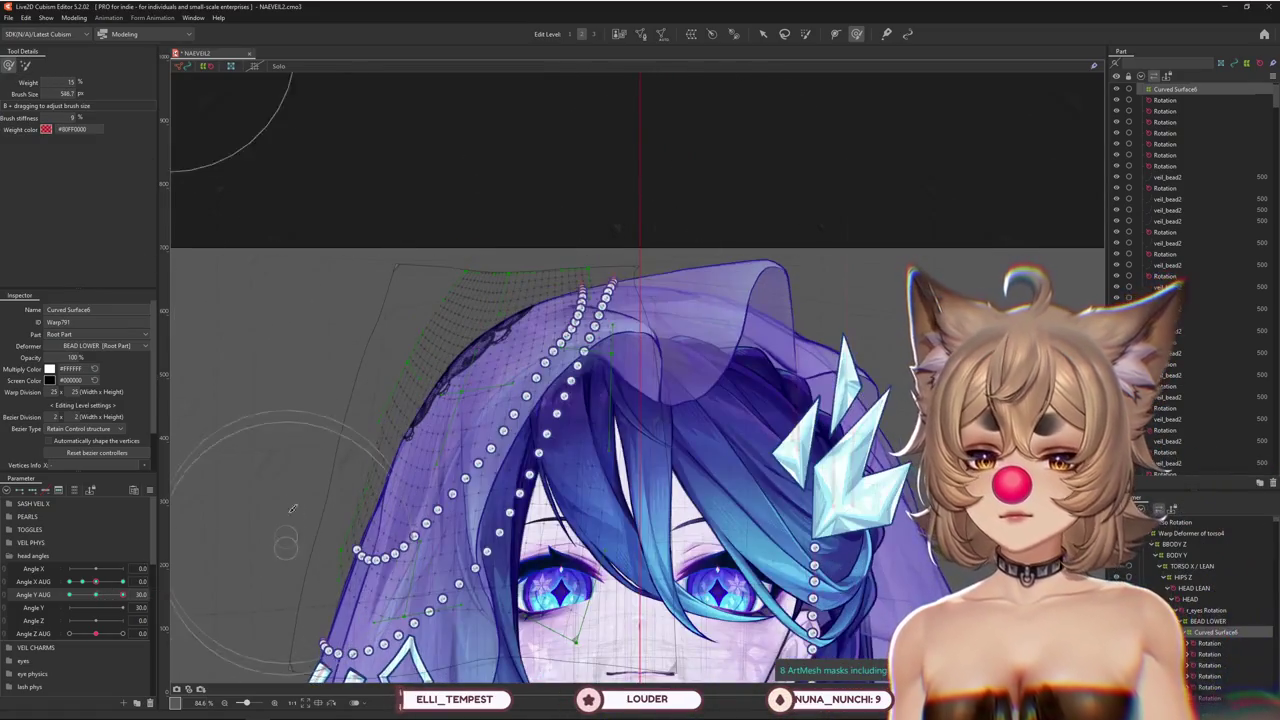
{"action": "scroll", "coordinate": [367, 527], "scroll_direction": "down", "scroll_amount": 3}
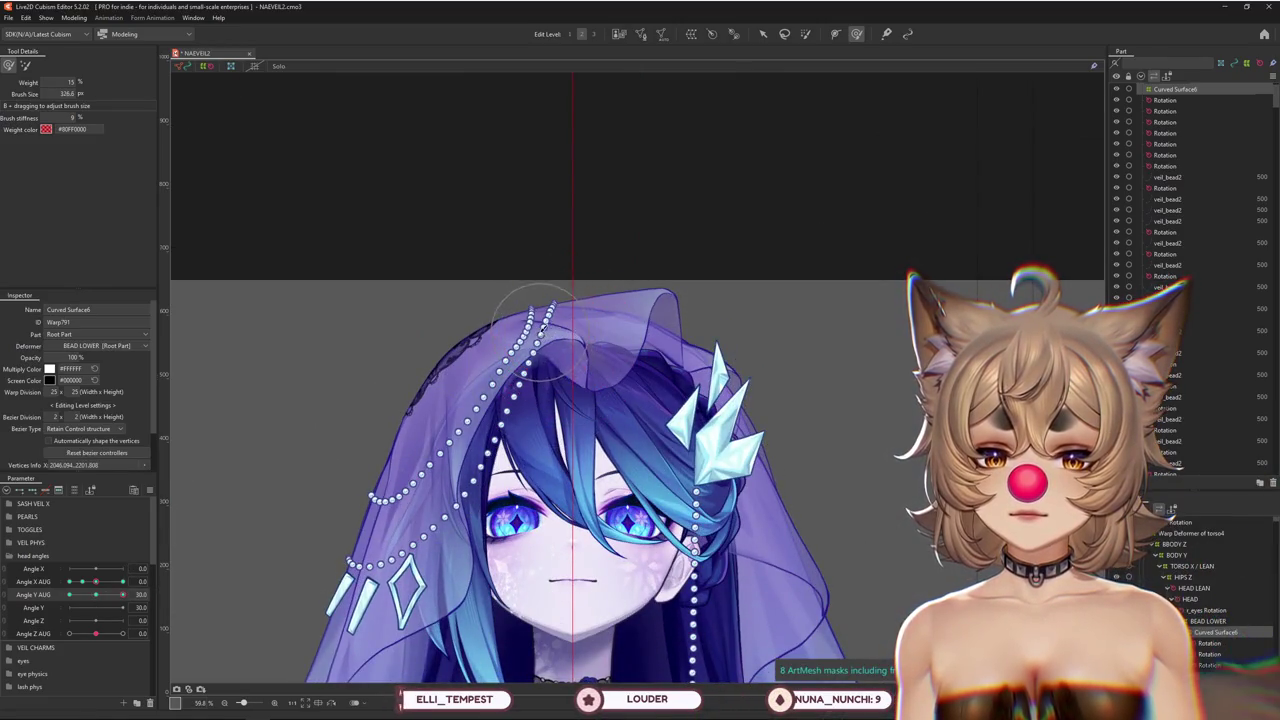
{"action": "left_click_drag", "start_coordinate": [540, 330], "coordinate": [582, 358]}
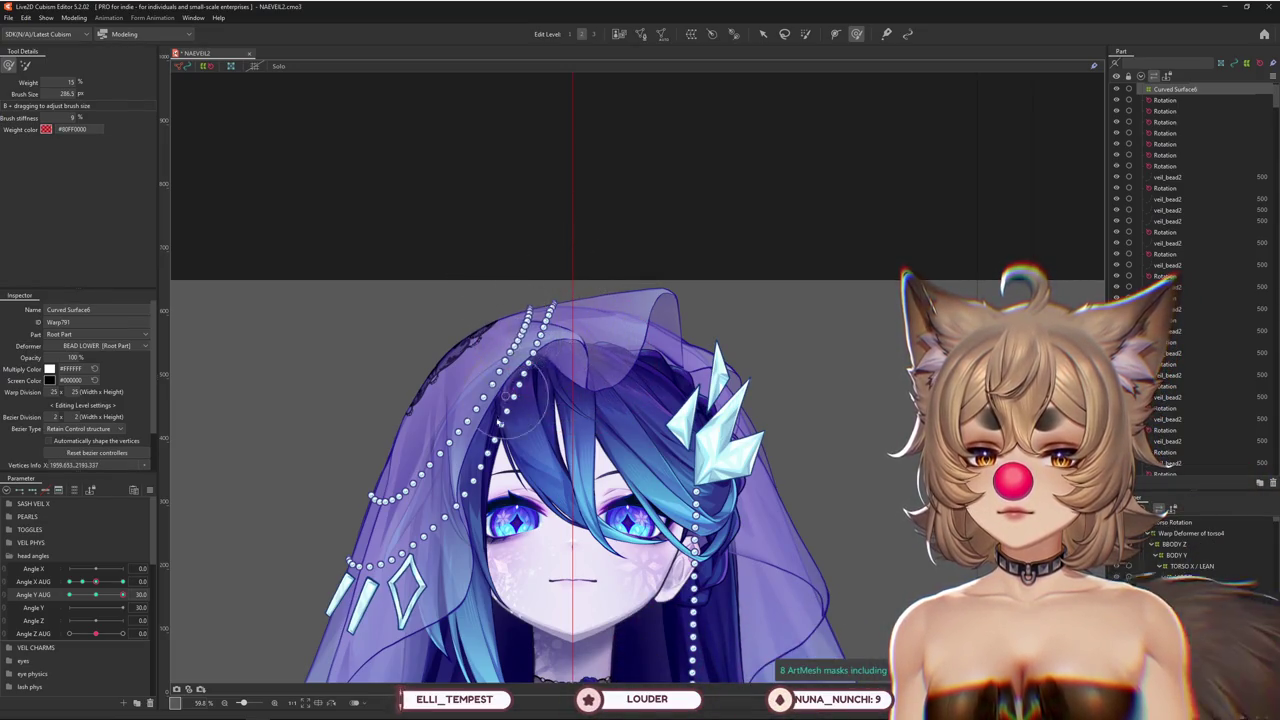
{"action": "scroll", "coordinate": [499, 424], "scroll_direction": "down", "scroll_amount": 2}
{"action": "mouse_move", "coordinate": [122, 594]}
{"action": "left_mouse_down"}
{"action": "mouse_move", "coordinate": [105, 598]}
{"action": "mouse_move", "coordinate": [504, 473]}
{"action": "left_mouse_up"}
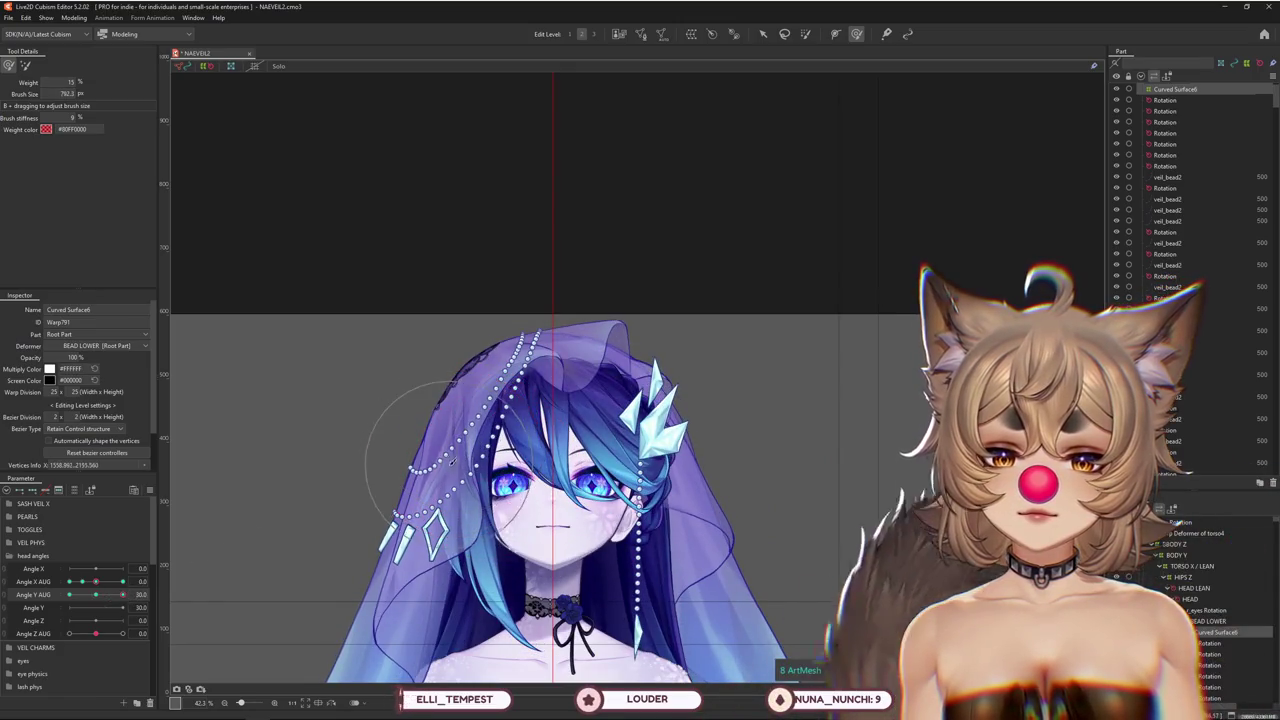
{"action": "mouse_move", "coordinate": [122, 594]}
{"action": "left_mouse_down"}
{"action": "mouse_move", "coordinate": [102, 600]}
{"action": "mouse_move", "coordinate": [314, 457]}
{"action": "left_mouse_up"}
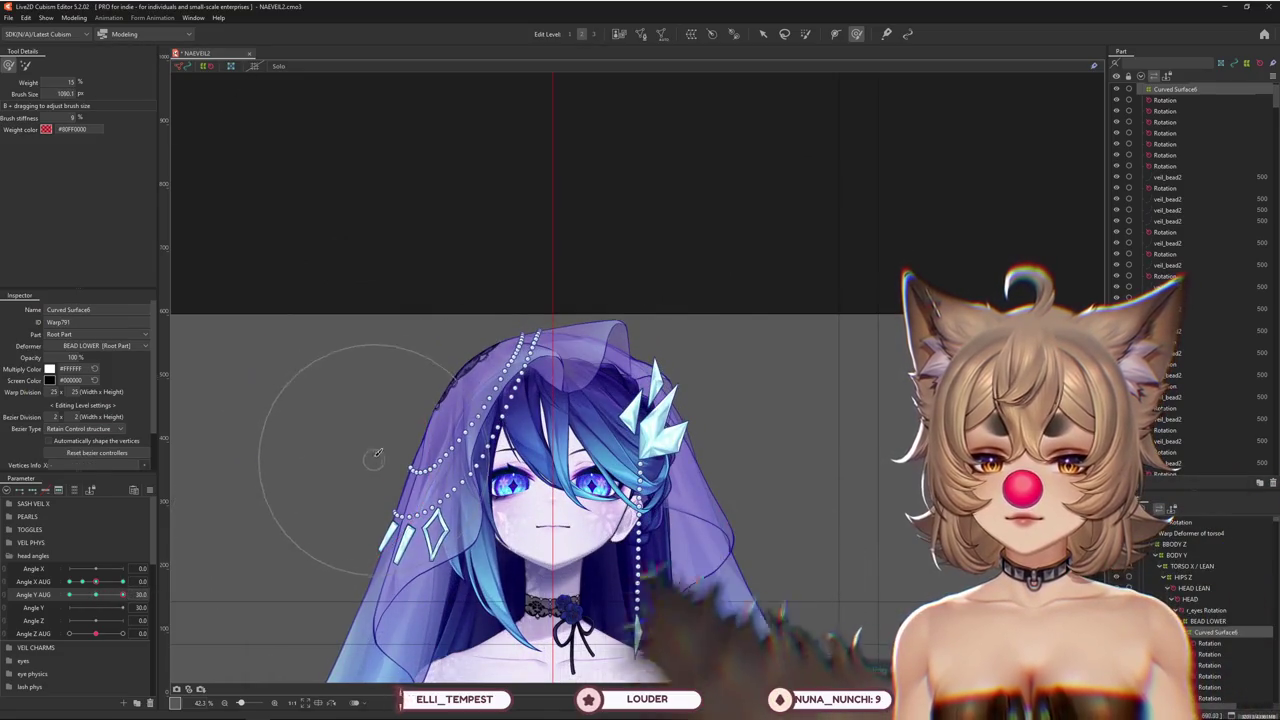
{"action": "mouse_move", "coordinate": [95, 593]}
{"action": "left_mouse_down"}
{"action": "mouse_move", "coordinate": [89, 602]}
{"action": "mouse_move", "coordinate": [574, 250]}
{"action": "mouse_move", "coordinate": [470, 300]}
{"action": "left_mouse_up"}
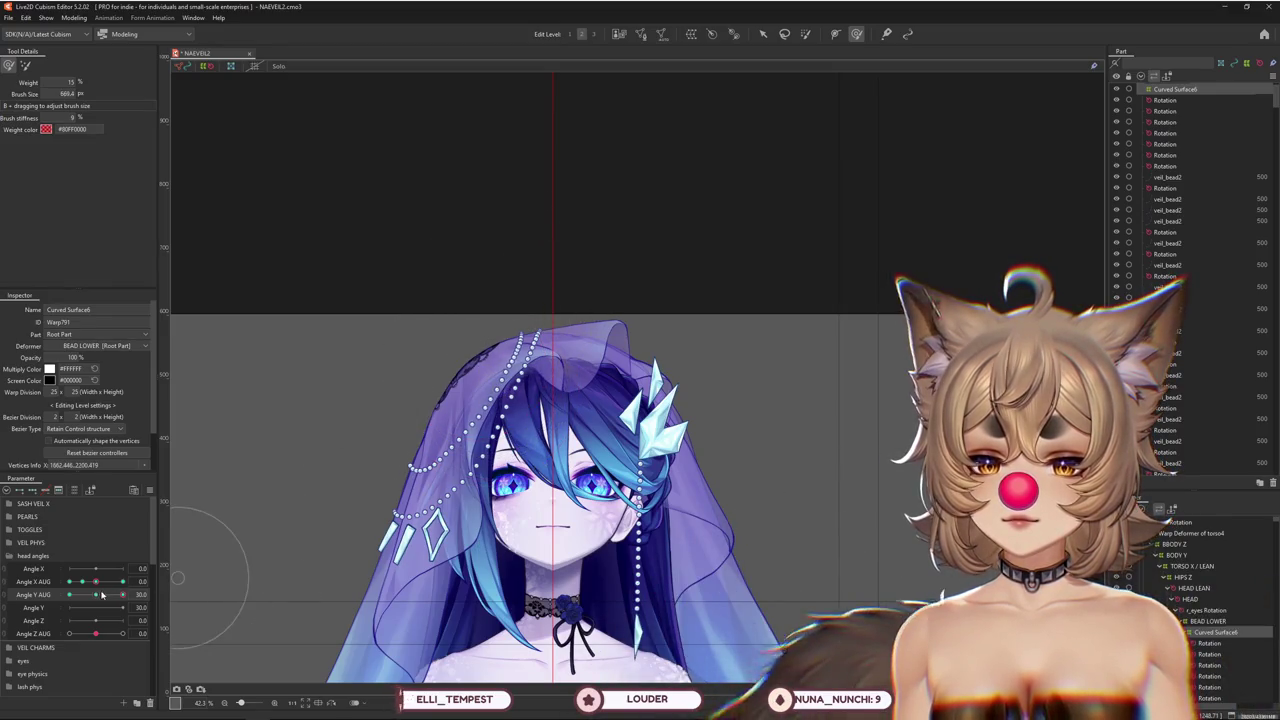
Move Angle Y AUG to -30 and reshape the veil for the lowered head
{"action": "left_click_drag", "start_coordinate": [101, 595], "coordinate": [47, 607]}
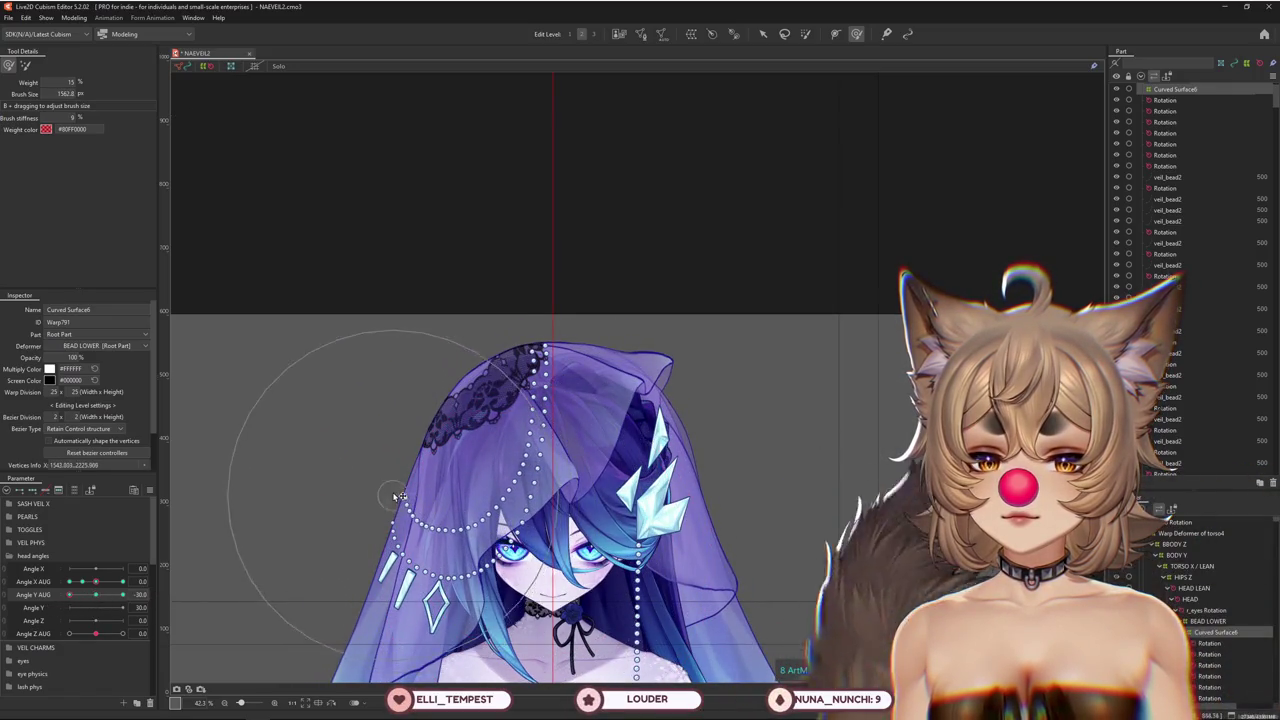
{"action": "left_click_drag", "start_coordinate": [96, 597], "coordinate": [56, 603]}
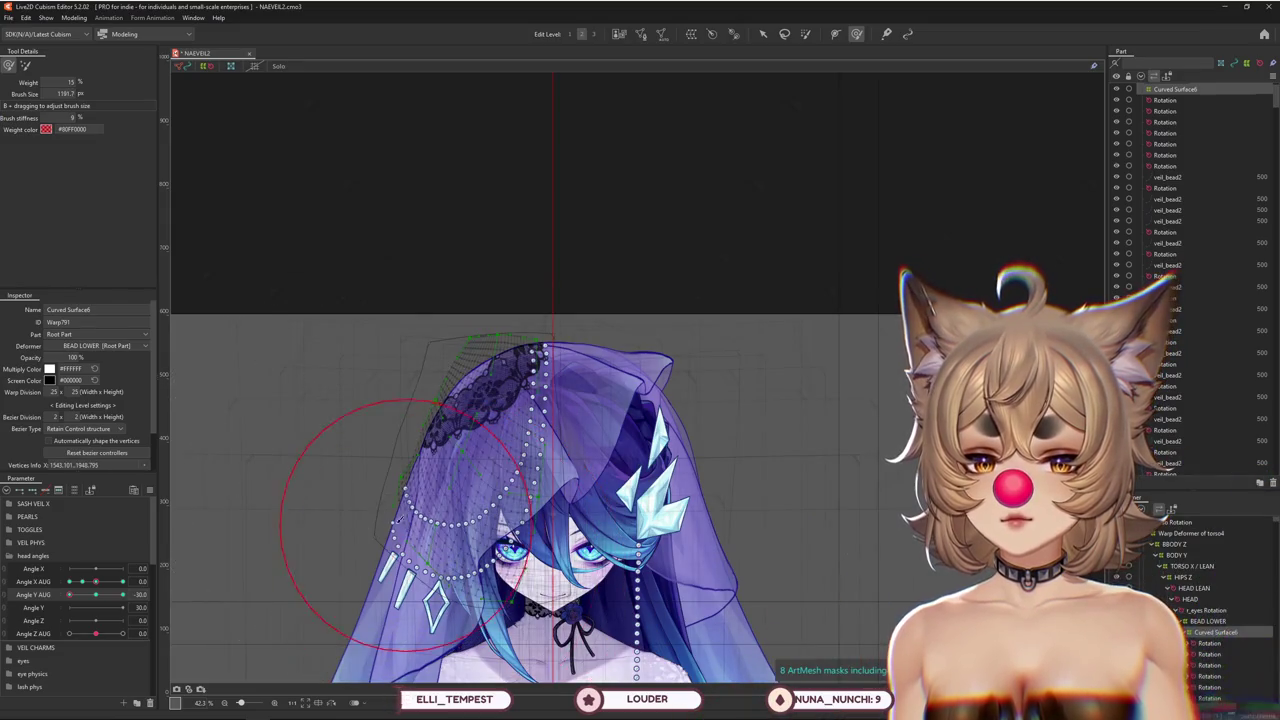
{"action": "left_click", "coordinate": [24, 66]}
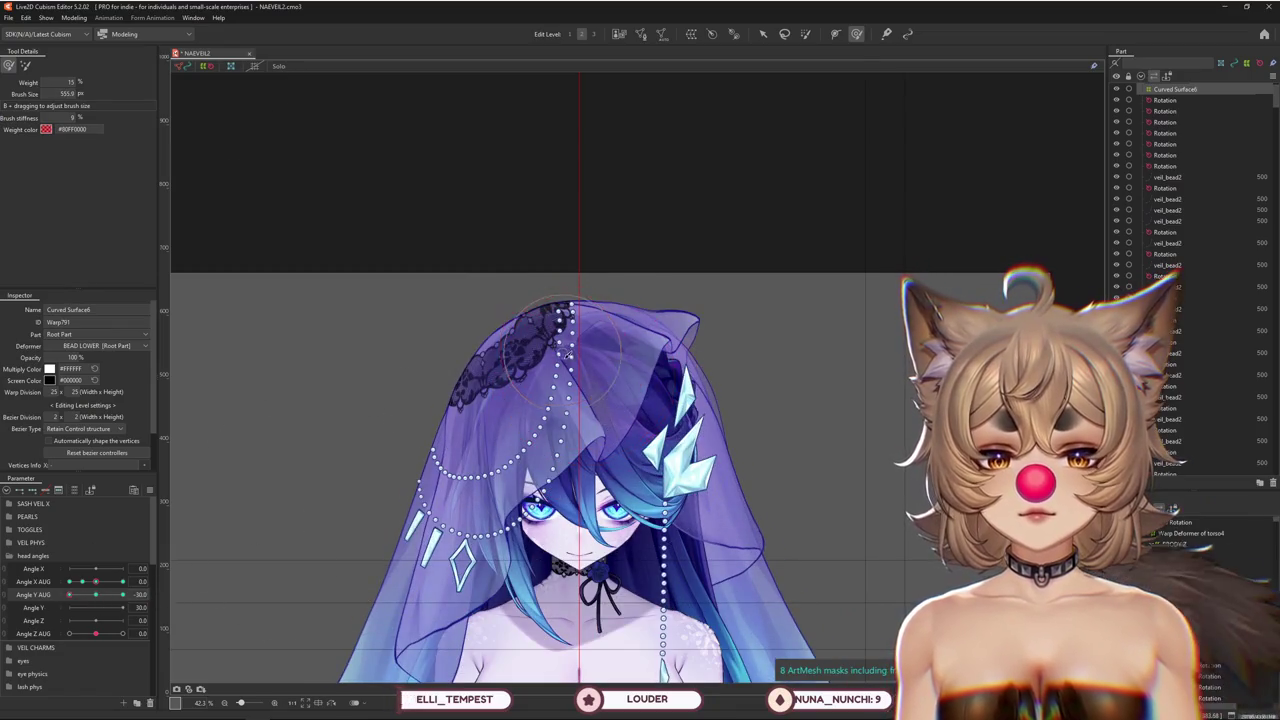
{"action": "left_click_drag", "start_coordinate": [568, 355], "coordinate": [598, 432]}
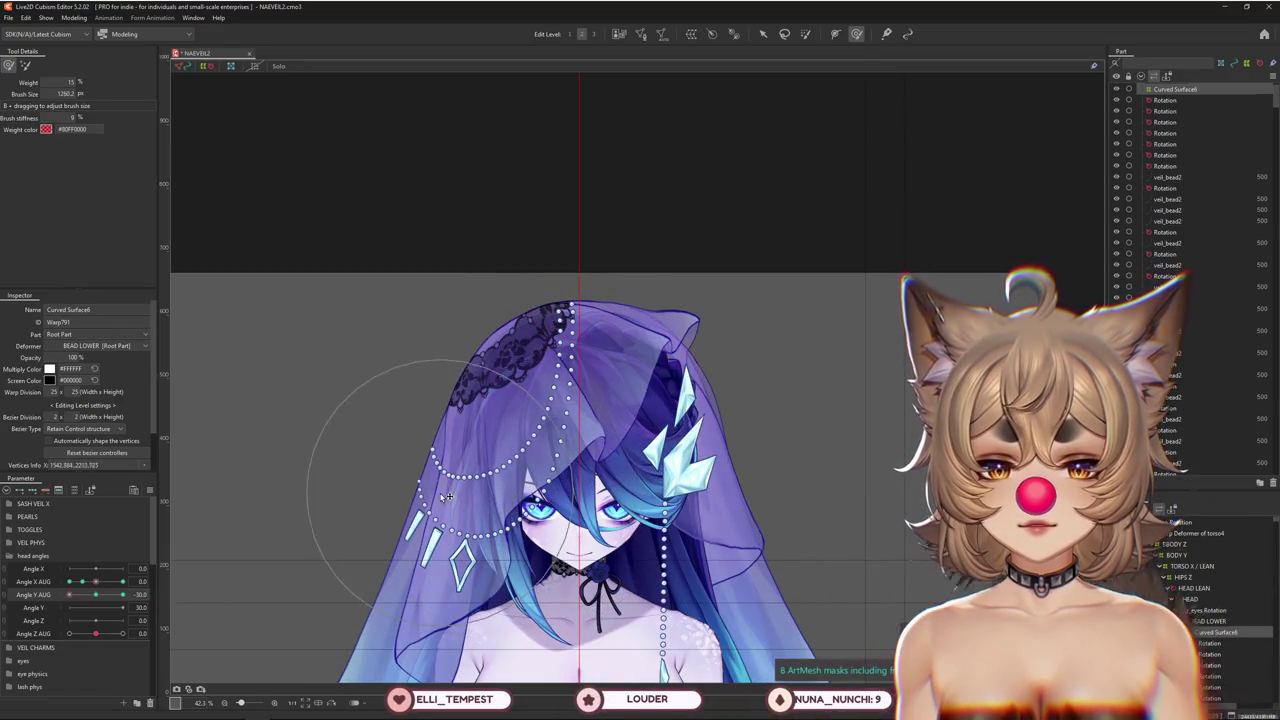
{"action": "left_click_drag", "start_coordinate": [409, 425], "coordinate": [413, 432]}
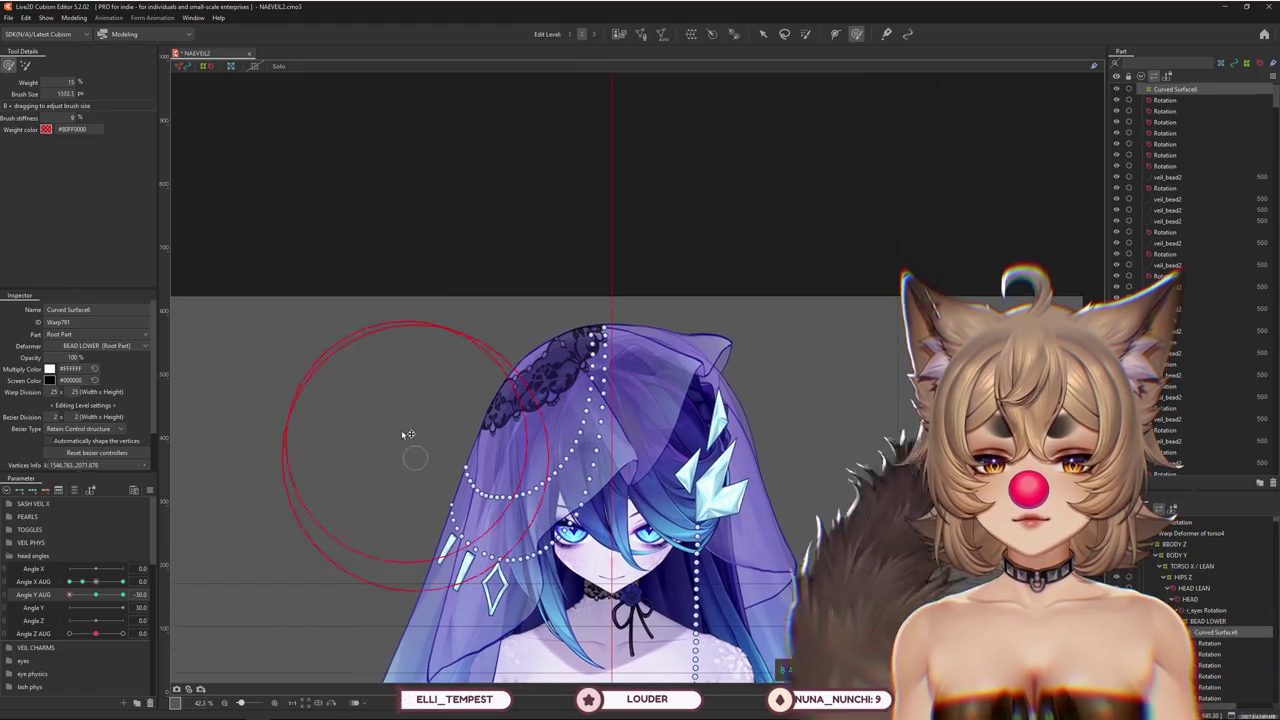
{"action": "mouse_move", "coordinate": [69, 594]}
{"action": "left_mouse_down"}
{"action": "mouse_move", "coordinate": [86, 596]}
{"action": "mouse_move", "coordinate": [69, 596]}
{"action": "left_mouse_up"}
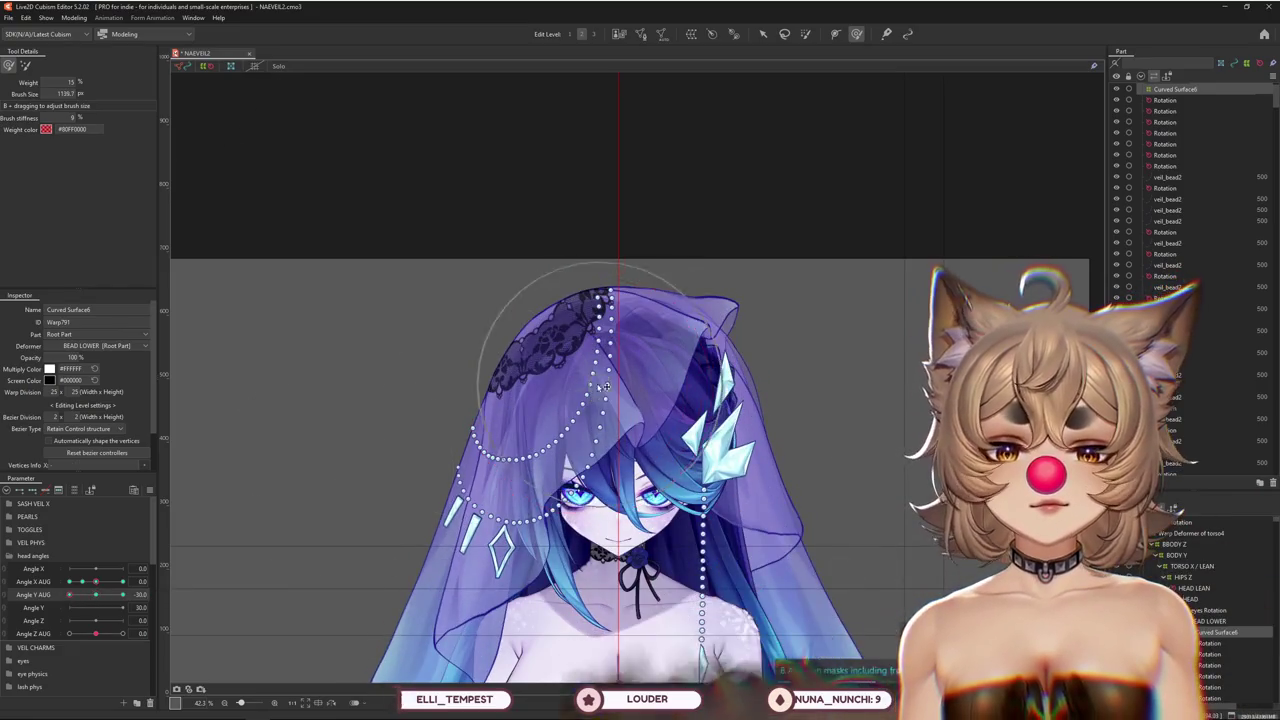
{"action": "left_click", "coordinate": [558, 458]}
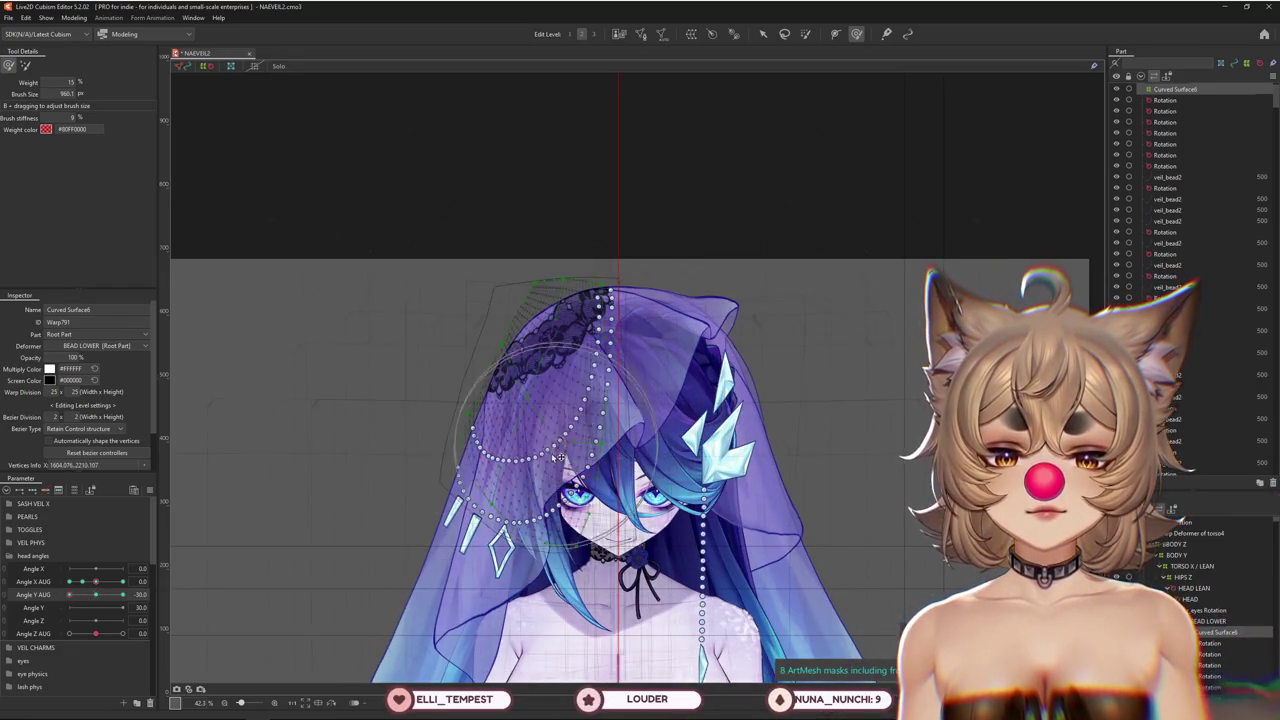
{"action": "left_click_drag", "start_coordinate": [69, 594], "coordinate": [67, 605]}
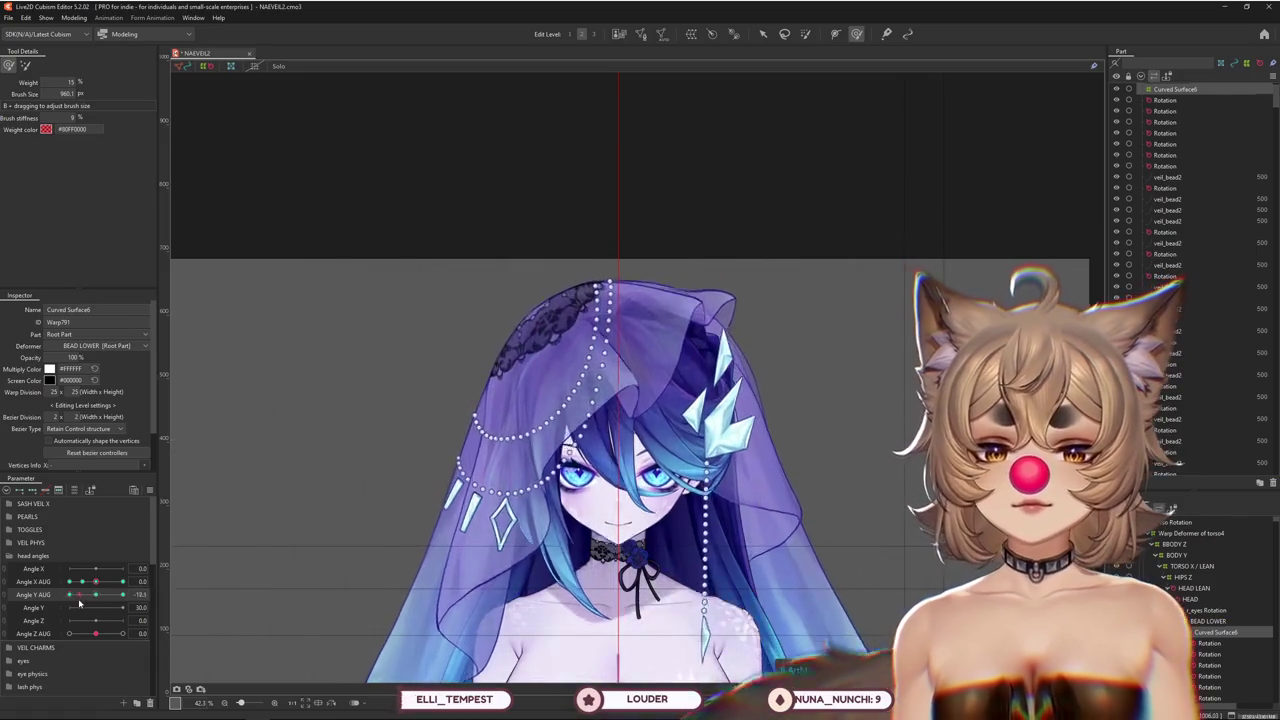
Sculpt the veil's top curve with a larger deform brush
{"action": "mouse_move", "coordinate": [611, 247]}
{"action": "left_mouse_down"}
{"action": "mouse_move", "coordinate": [551, 289]}
{"action": "mouse_move", "coordinate": [541, 320]}
{"action": "left_mouse_up"}
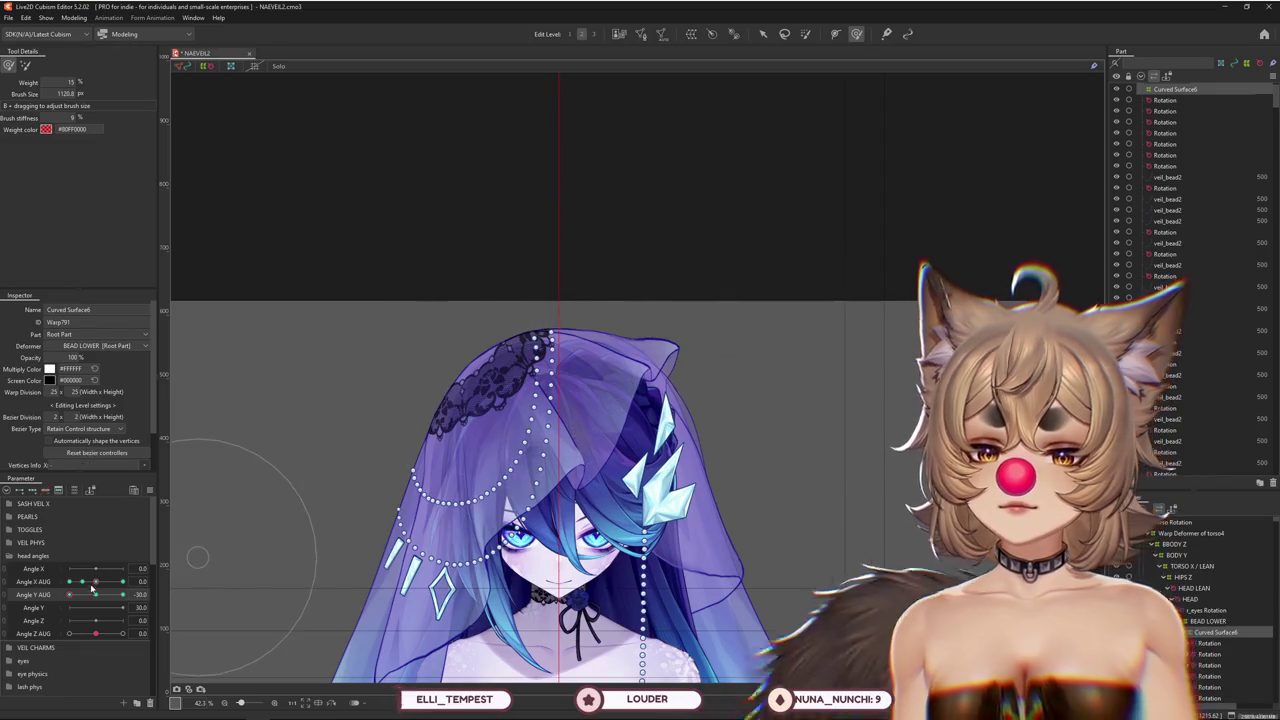
{"action": "left_click_drag", "start_coordinate": [92, 592], "coordinate": [69, 594]}
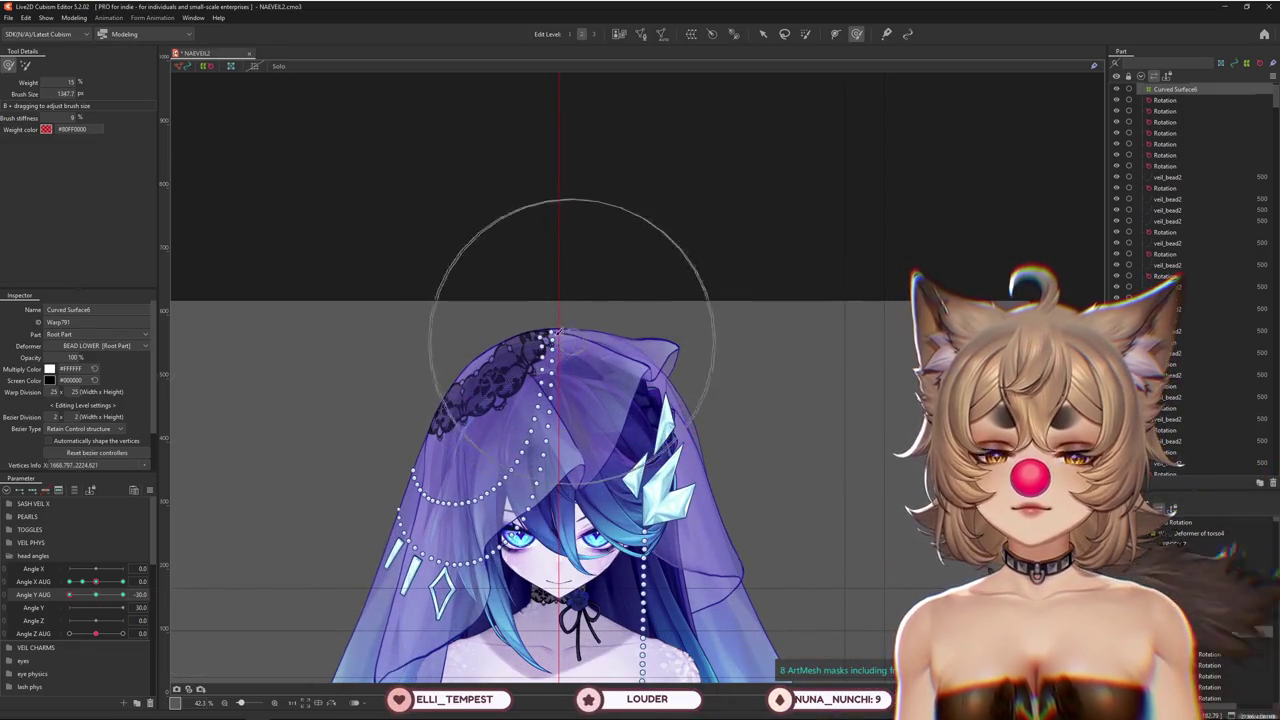
{"action": "left_click_drag", "start_coordinate": [510, 300], "coordinate": [540, 362]}
{"action": "left_click_drag", "start_coordinate": [521, 438], "coordinate": [510, 497]}
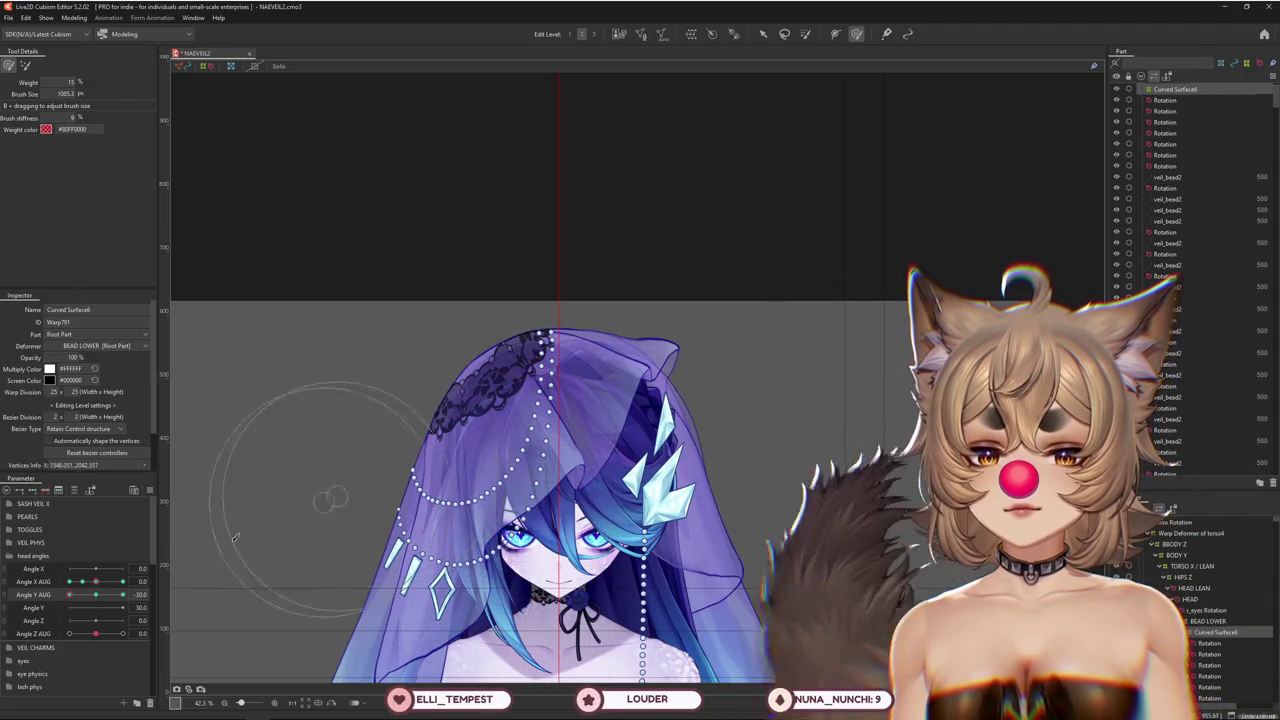
{"action": "mouse_move", "coordinate": [320, 525]}
{"action": "left_mouse_down"}
{"action": "mouse_move", "coordinate": [540, 467]}
{"action": "mouse_move", "coordinate": [427, 375]}
{"action": "left_mouse_up"}
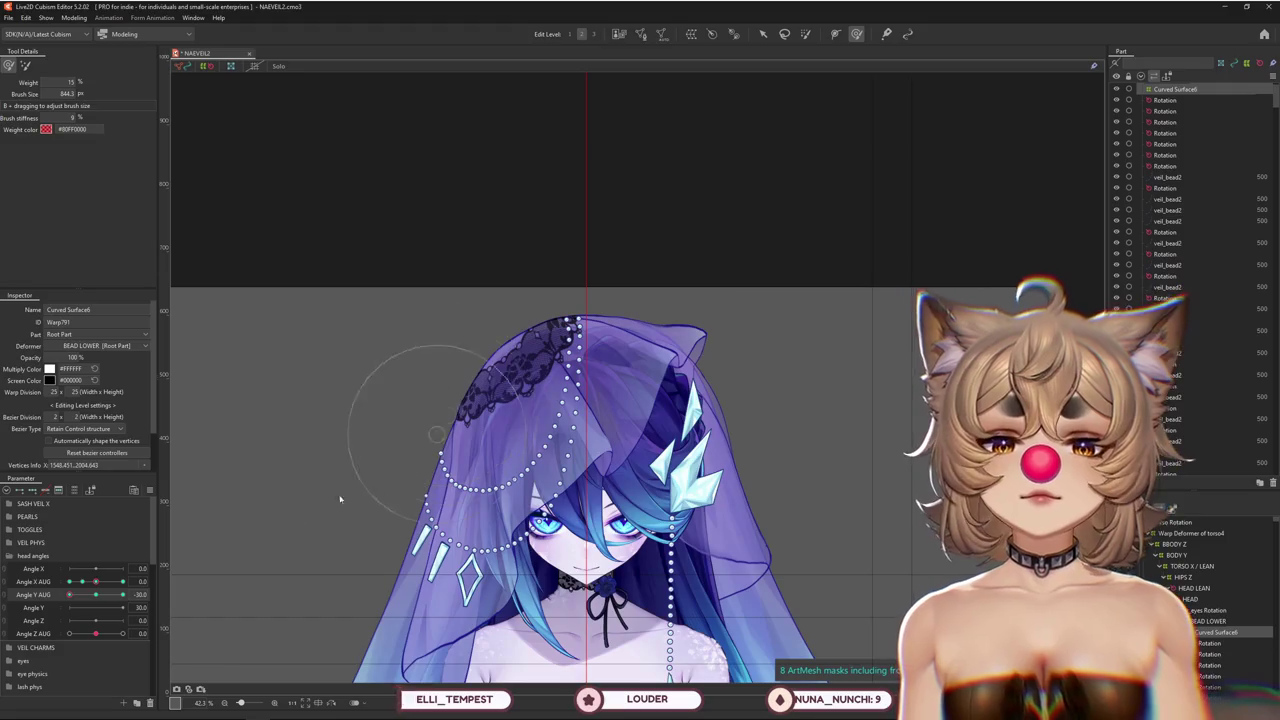
Toggle Angle Y AUG between 30 and -30 to compare the veil shapes
{"action": "left_click_drag", "start_coordinate": [95, 594], "coordinate": [73, 610]}
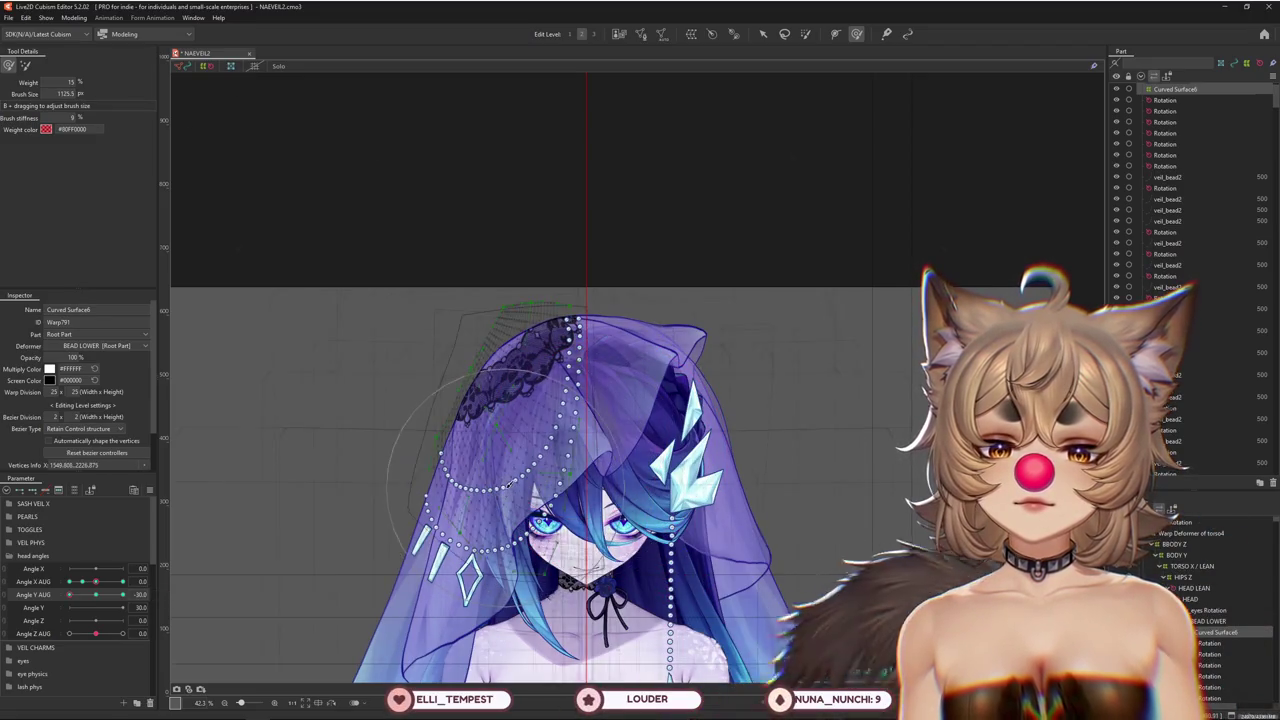
{"action": "left_click", "coordinate": [122, 594]}
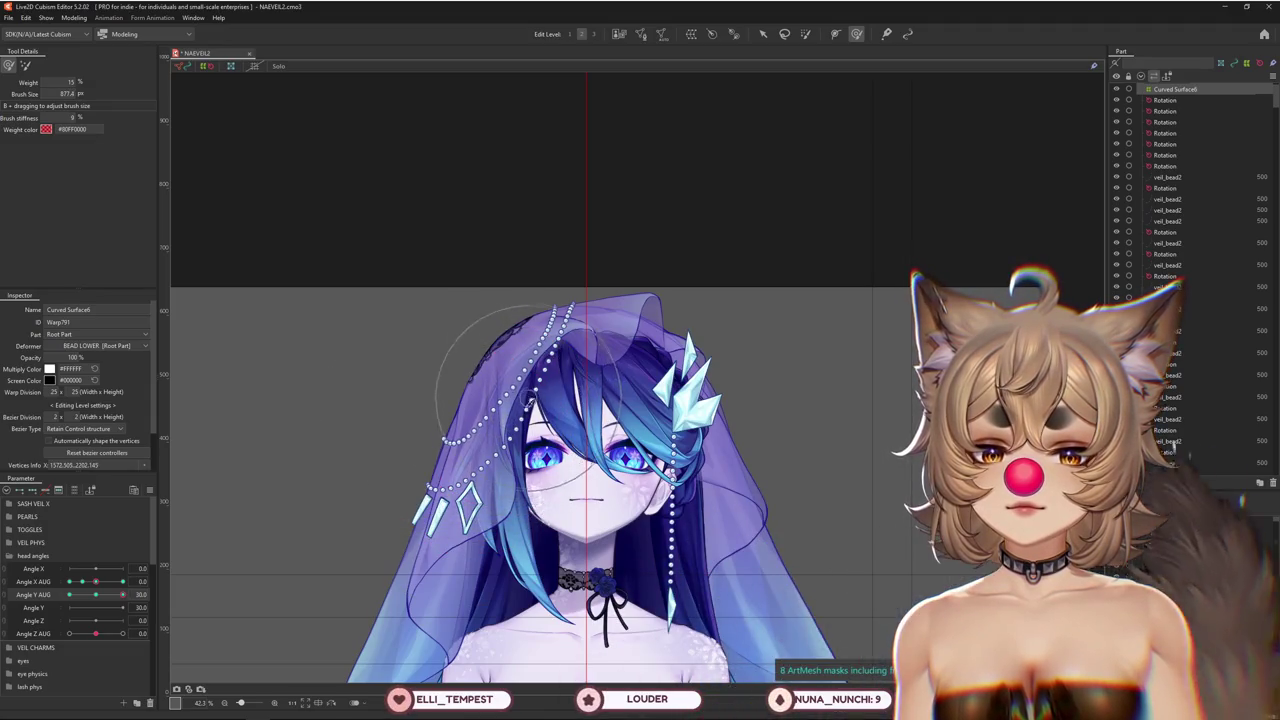
{"action": "left_click", "coordinate": [124, 594]}
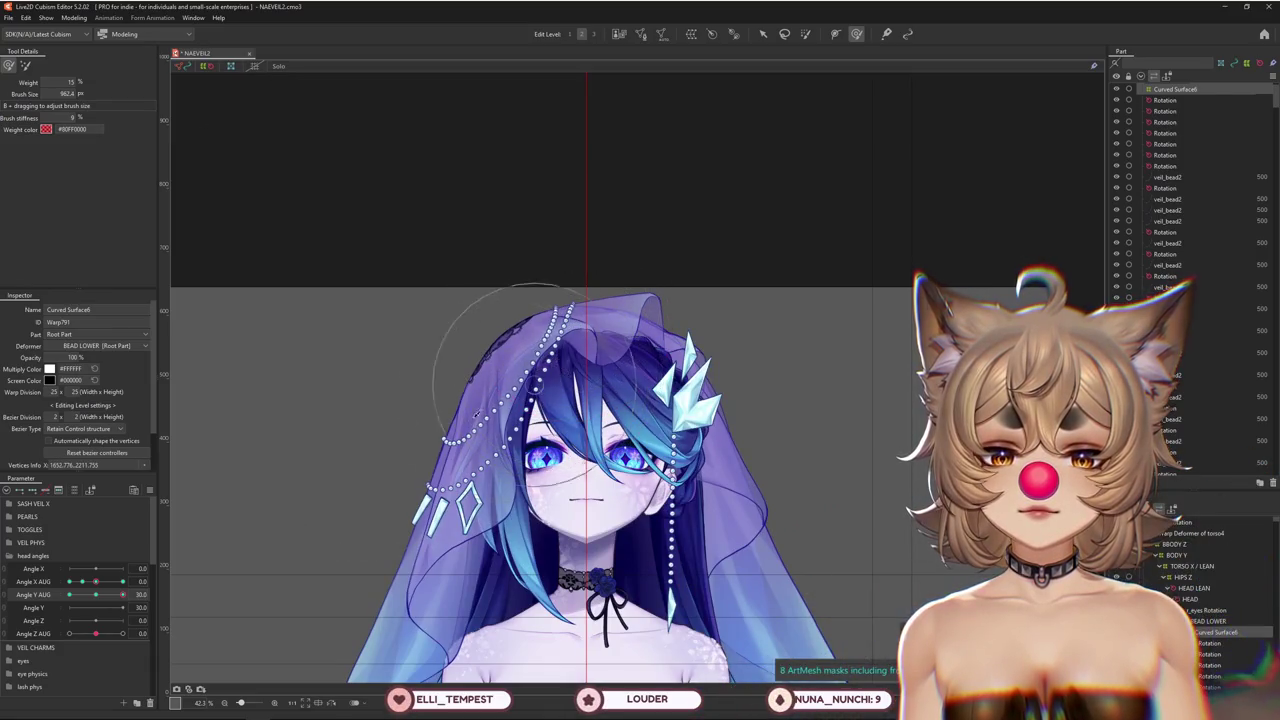
{"action": "left_click", "coordinate": [69, 594]}
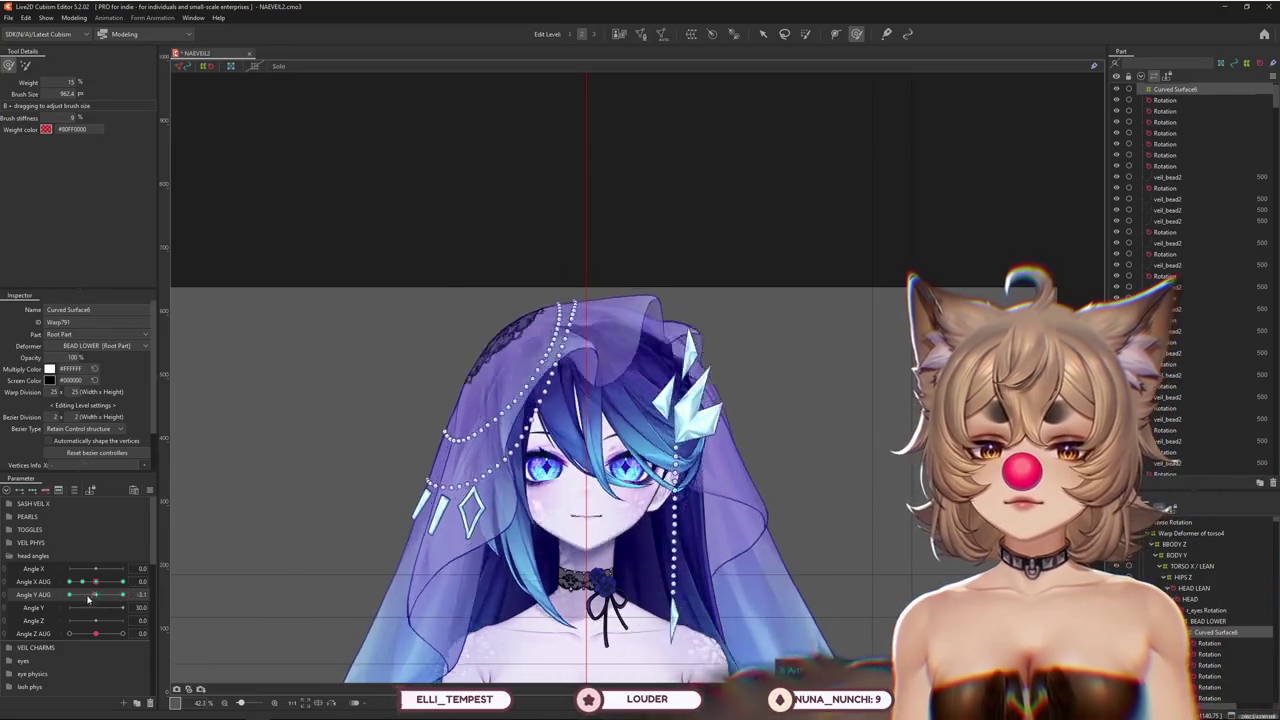
Reset Angle Y AUG to 0 and run Synthesize corners for the combined head angles
{"action": "left_click_drag", "start_coordinate": [253, 469], "coordinate": [386, 410]}
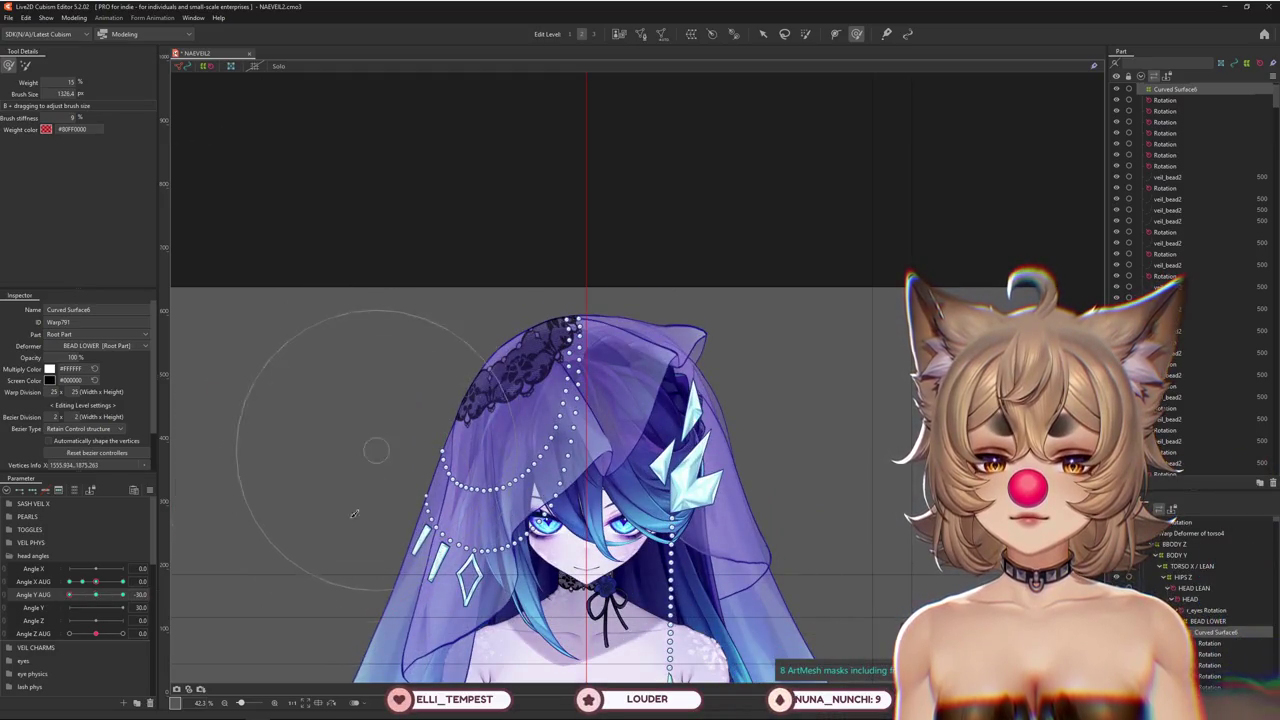
{"action": "left_click", "coordinate": [95, 594]}
{"action": "left_click", "coordinate": [122, 581]}
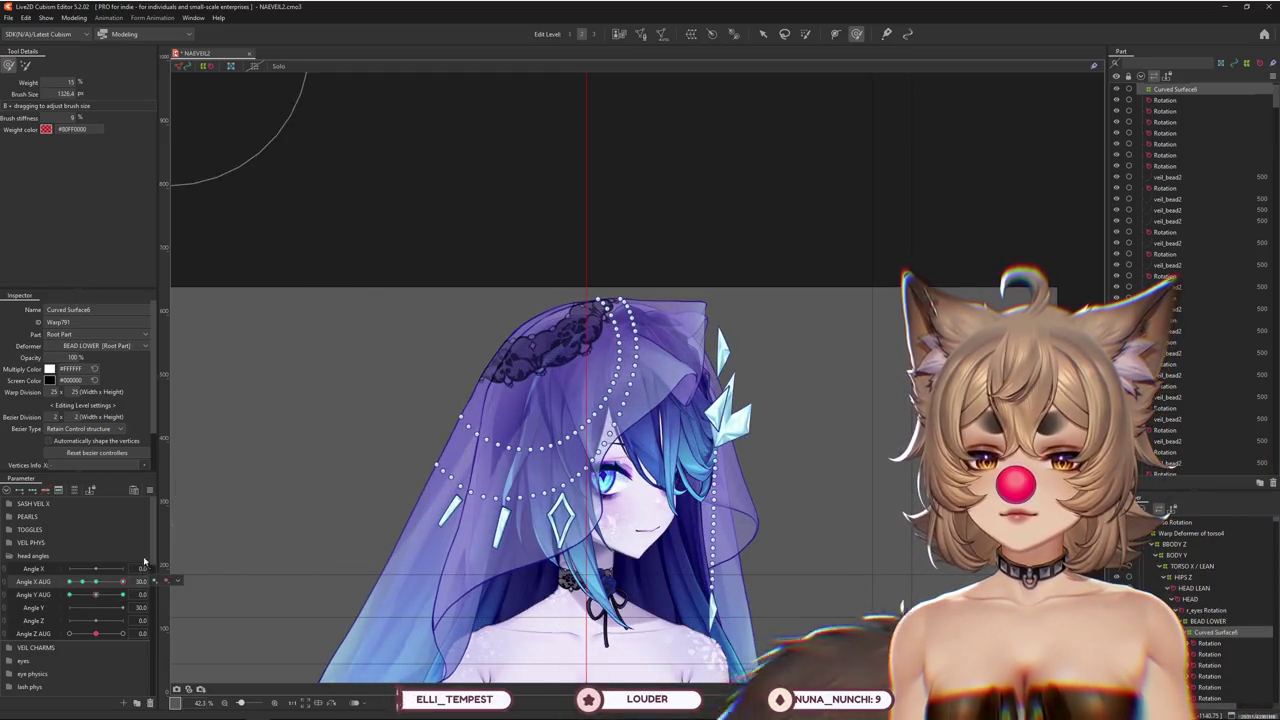
{"action": "left_click", "coordinate": [148, 492]}
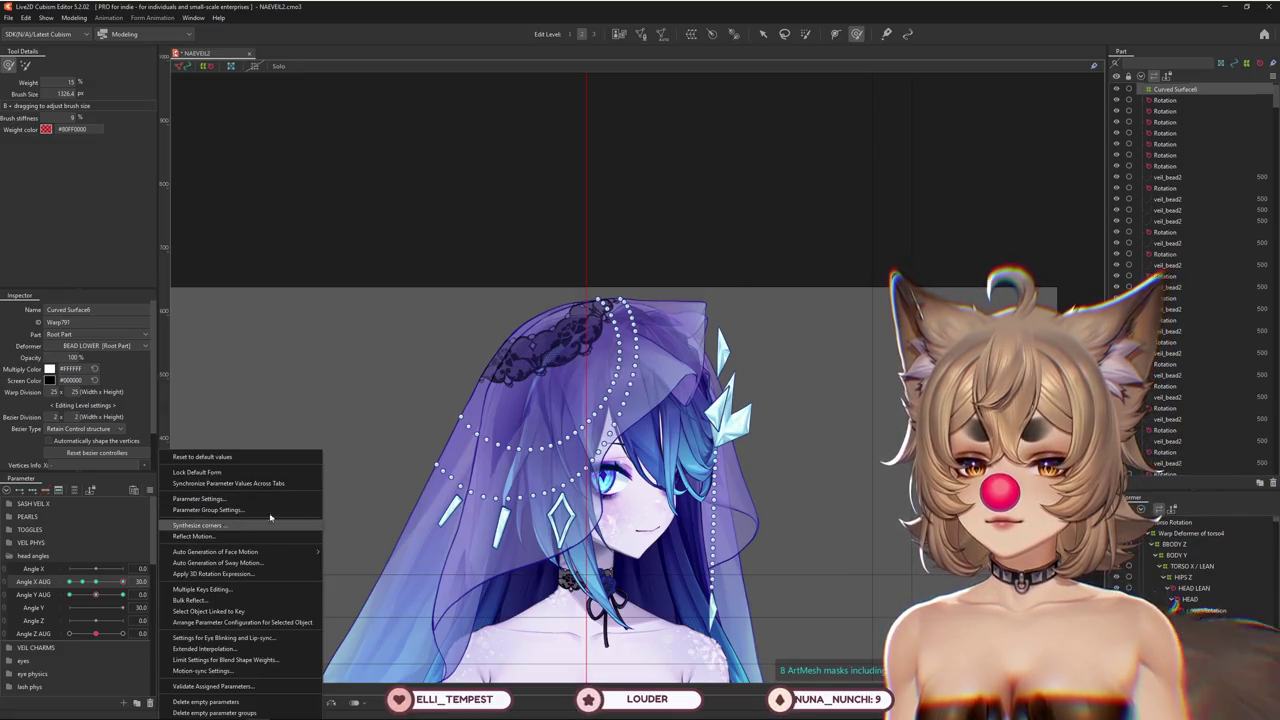
{"action": "left_click", "coordinate": [270, 522]}
{"action": "left_click", "coordinate": [623, 442]}
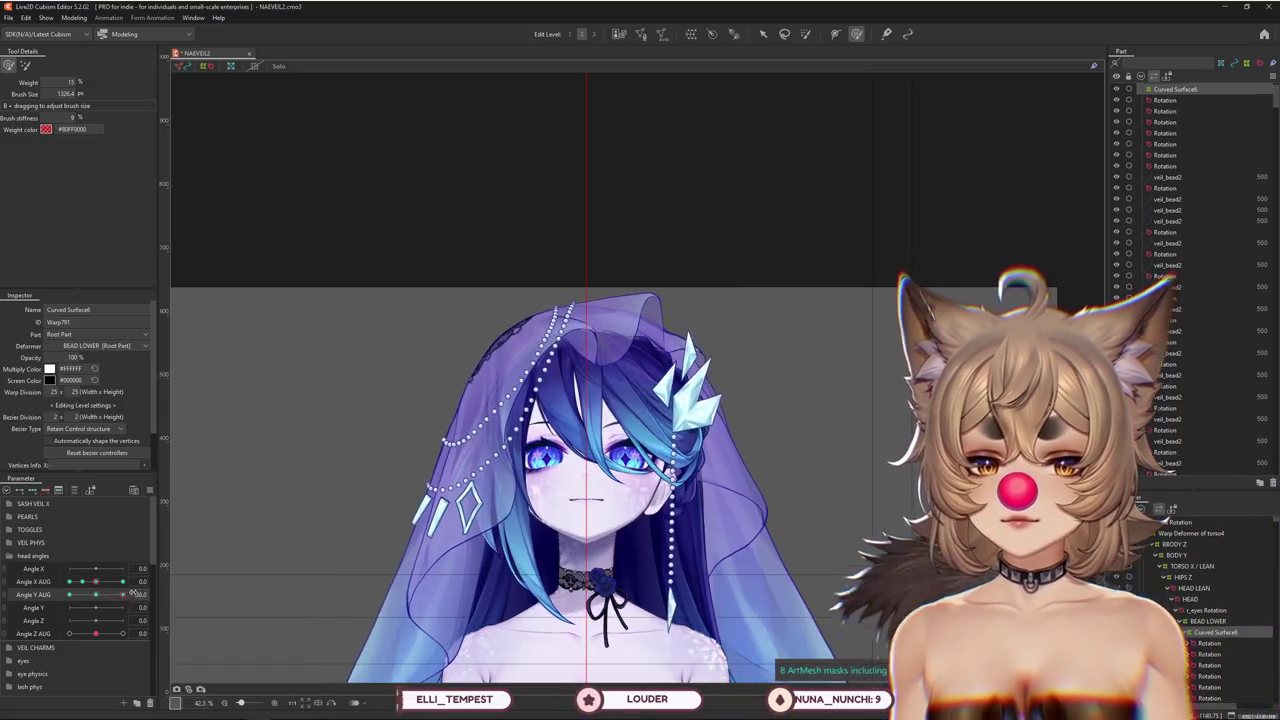
Set both Angle X AUG and Angle Y AUG to 30 and select BEAD LOWER
{"action": "left_click", "coordinate": [120, 582]}
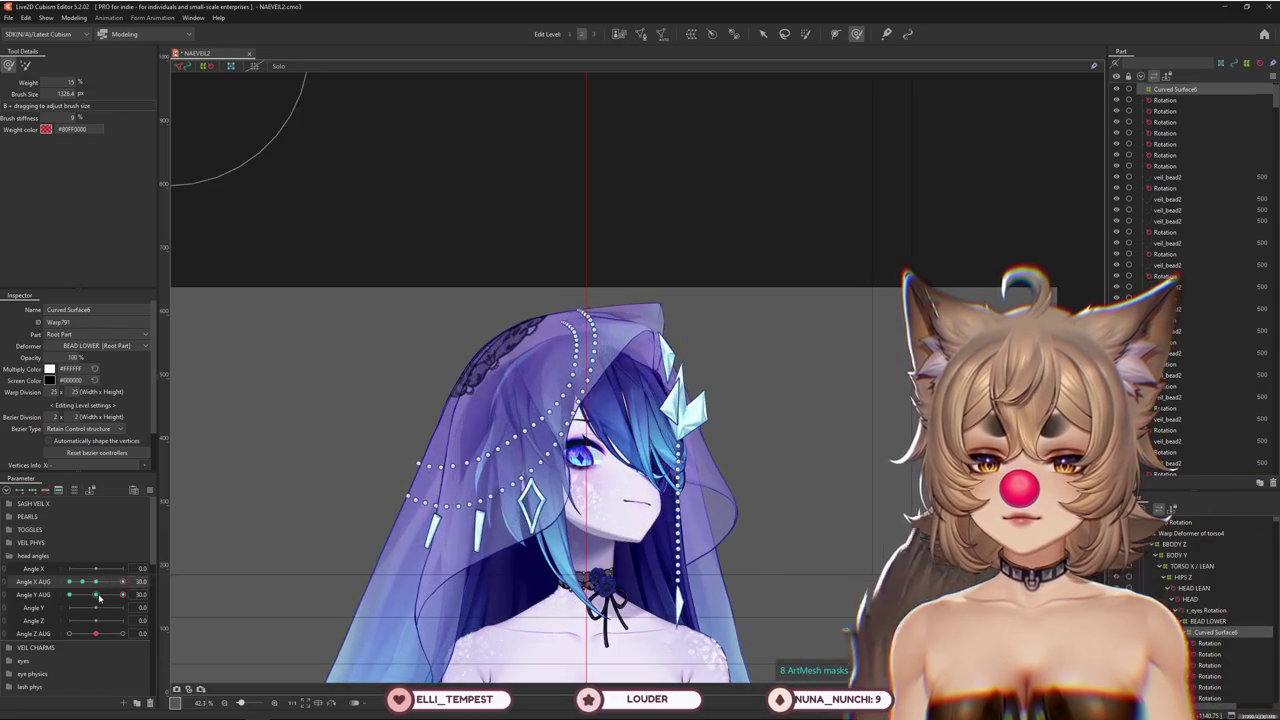
{"action": "left_click_drag", "start_coordinate": [98, 597], "coordinate": [96, 594]}
{"action": "left_click_drag", "start_coordinate": [540, 335], "coordinate": [548, 343]}
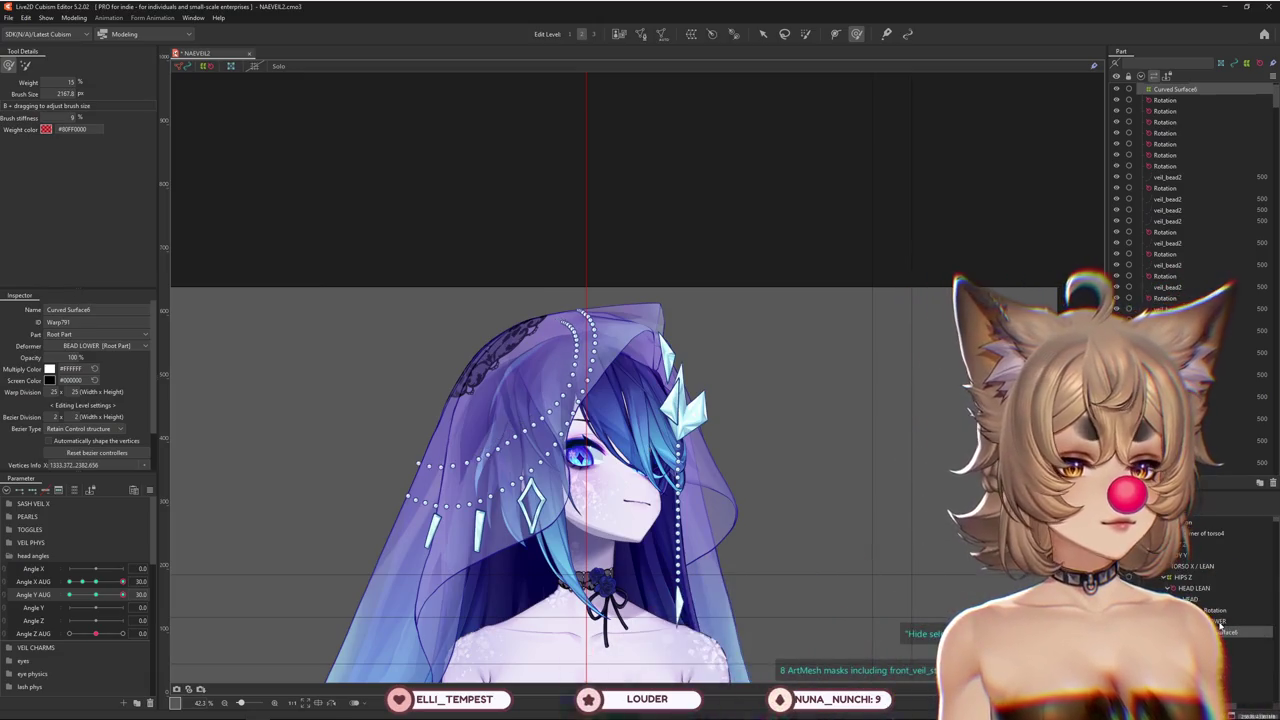
{"action": "left_click", "coordinate": [1212, 621]}
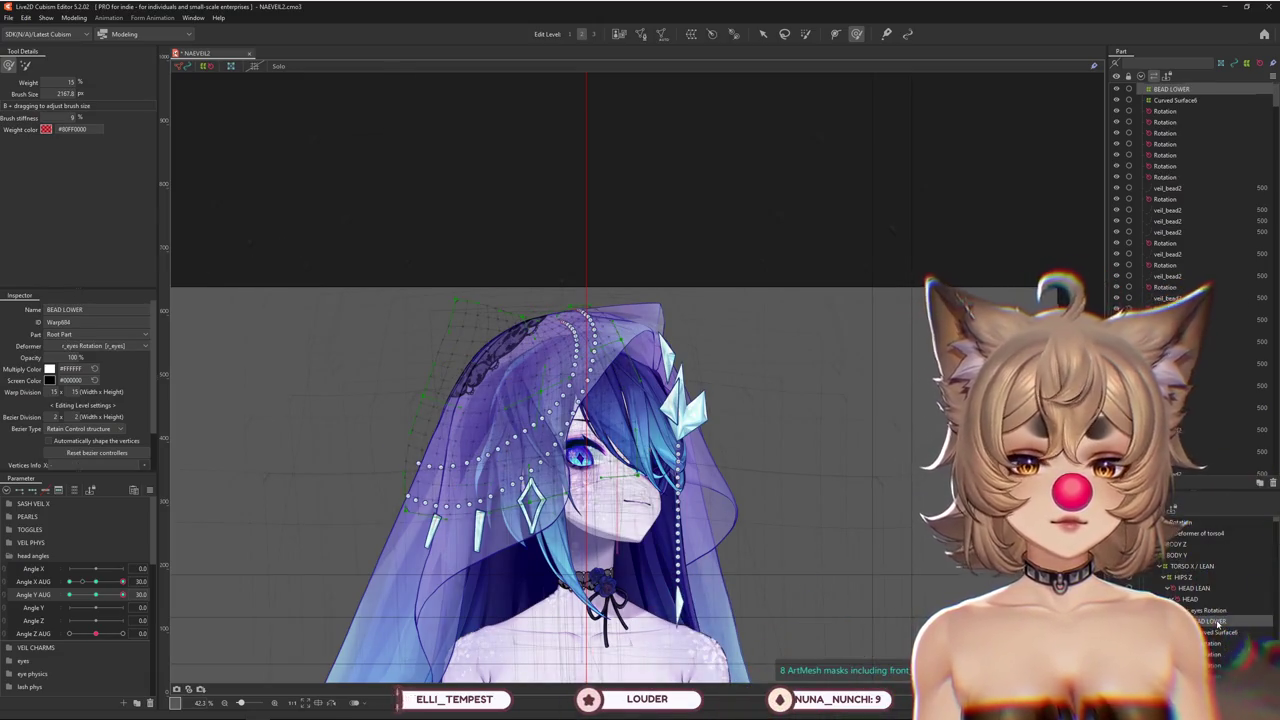
Push the veil's top edge upward on the BEAD LOWER warp, then reselect Curved Surface6
{"action": "left_click_drag", "start_coordinate": [362, 360], "coordinate": [557, 257]}
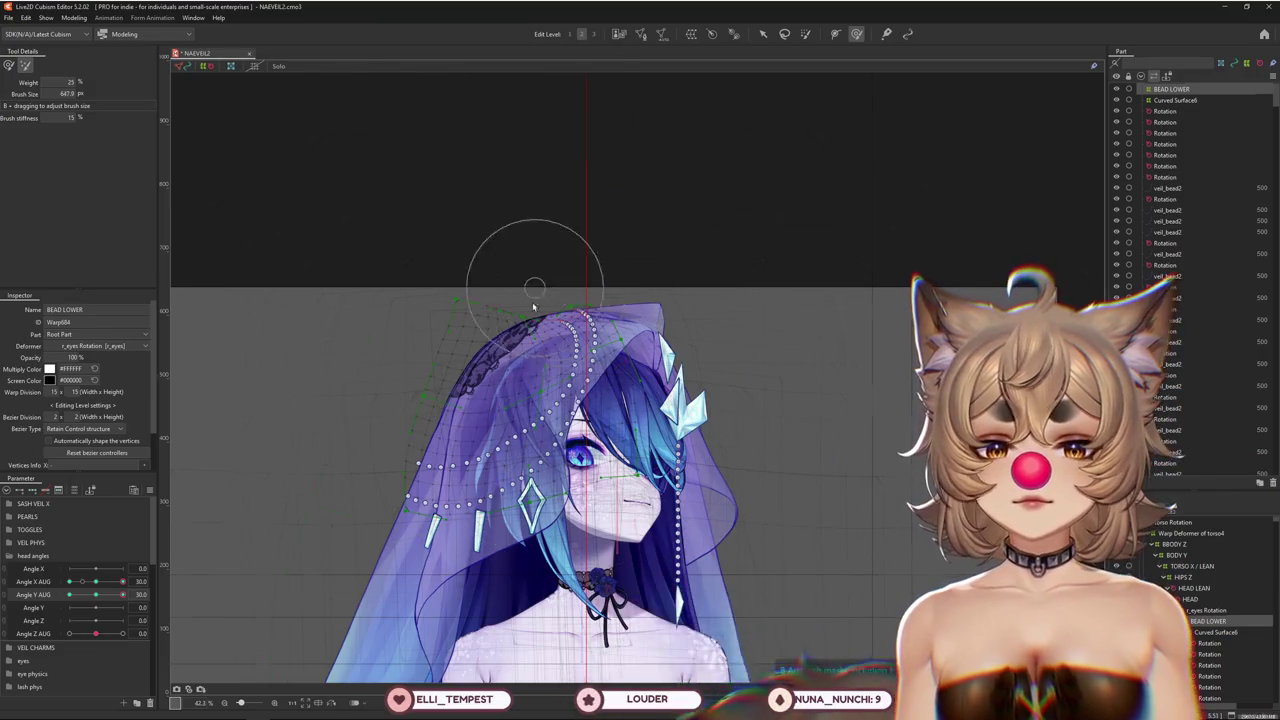
{"action": "scroll", "coordinate": [534, 257], "scroll_direction": "up", "scroll_amount": 3}
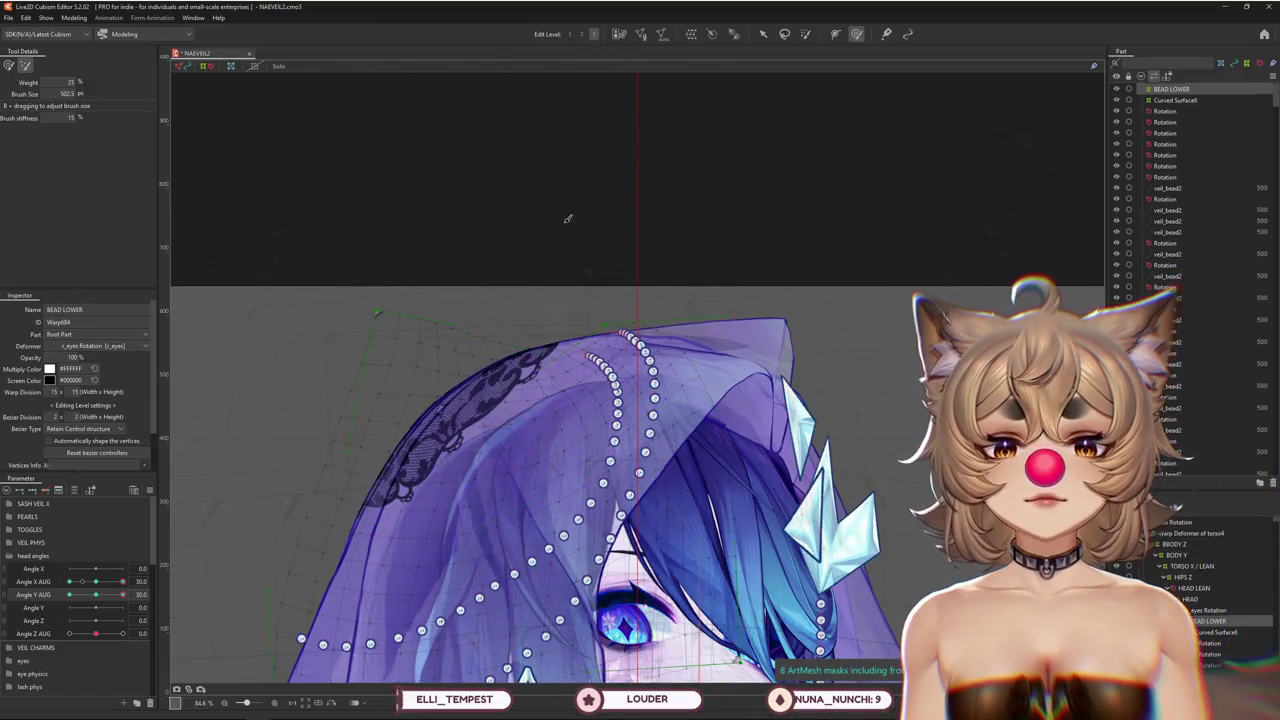
{"action": "left_click", "coordinate": [519, 328]}
{"action": "left_click_drag", "start_coordinate": [519, 328], "coordinate": [525, 318]}
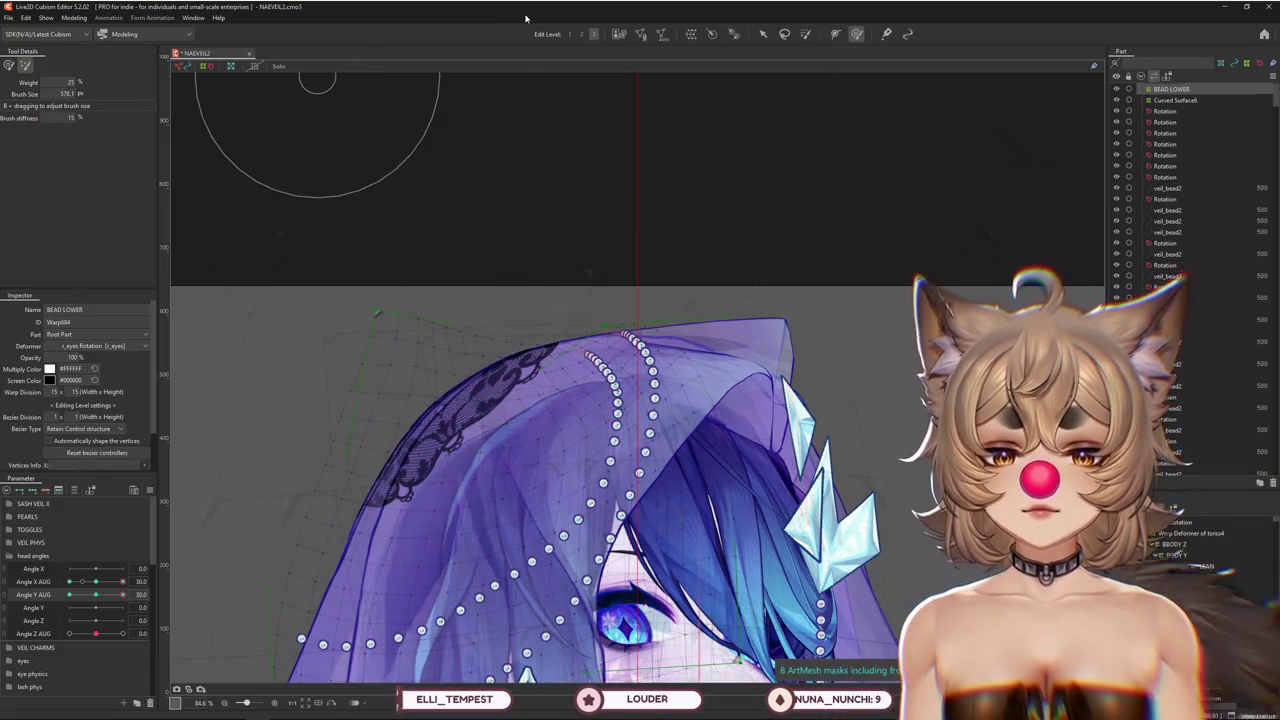
{"action": "left_click_drag", "start_coordinate": [565, 370], "coordinate": [566, 355]}
{"action": "key", "text": "shift"}
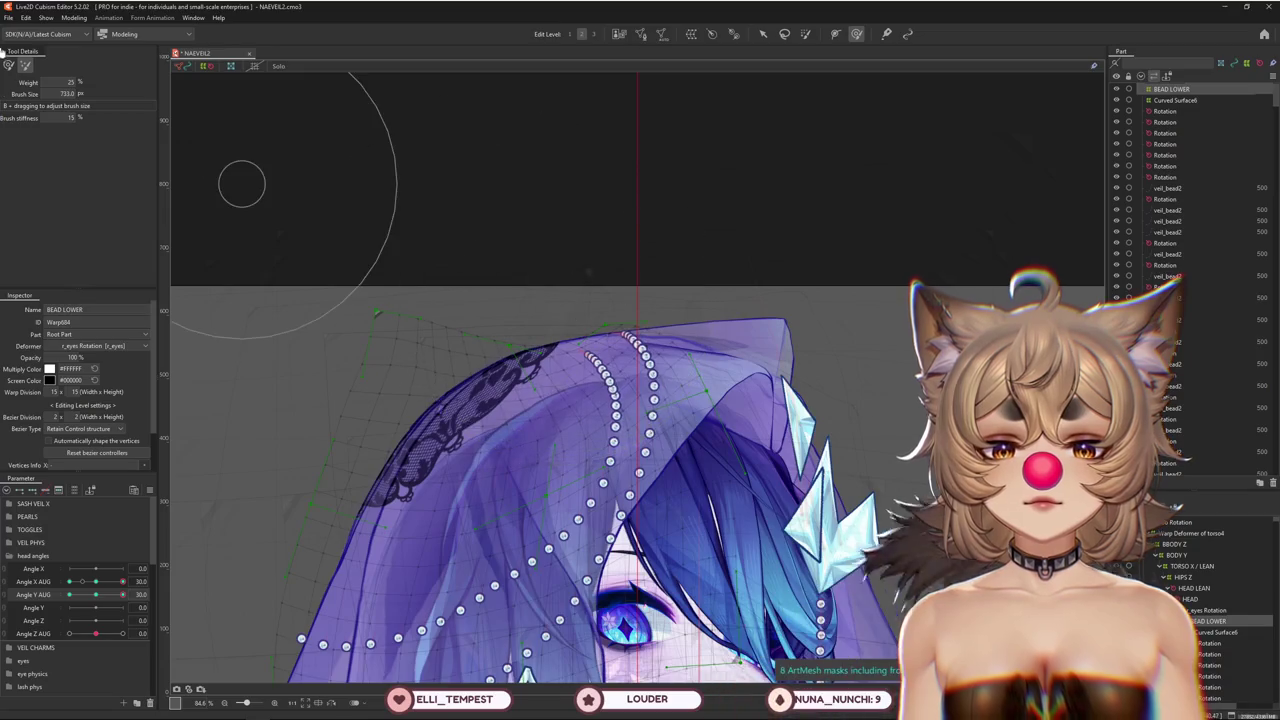
{"action": "left_click_drag", "start_coordinate": [603, 373], "coordinate": [568, 382]}
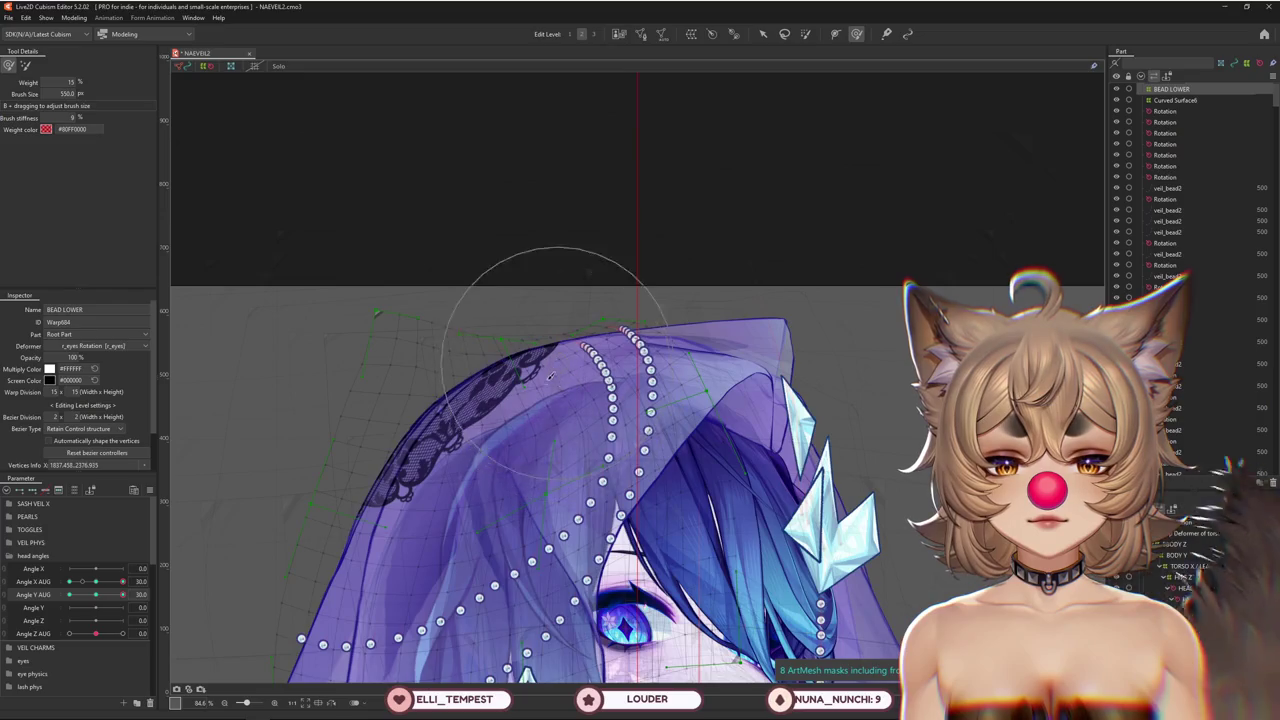
{"action": "left_click_drag", "start_coordinate": [478, 420], "coordinate": [457, 309]}
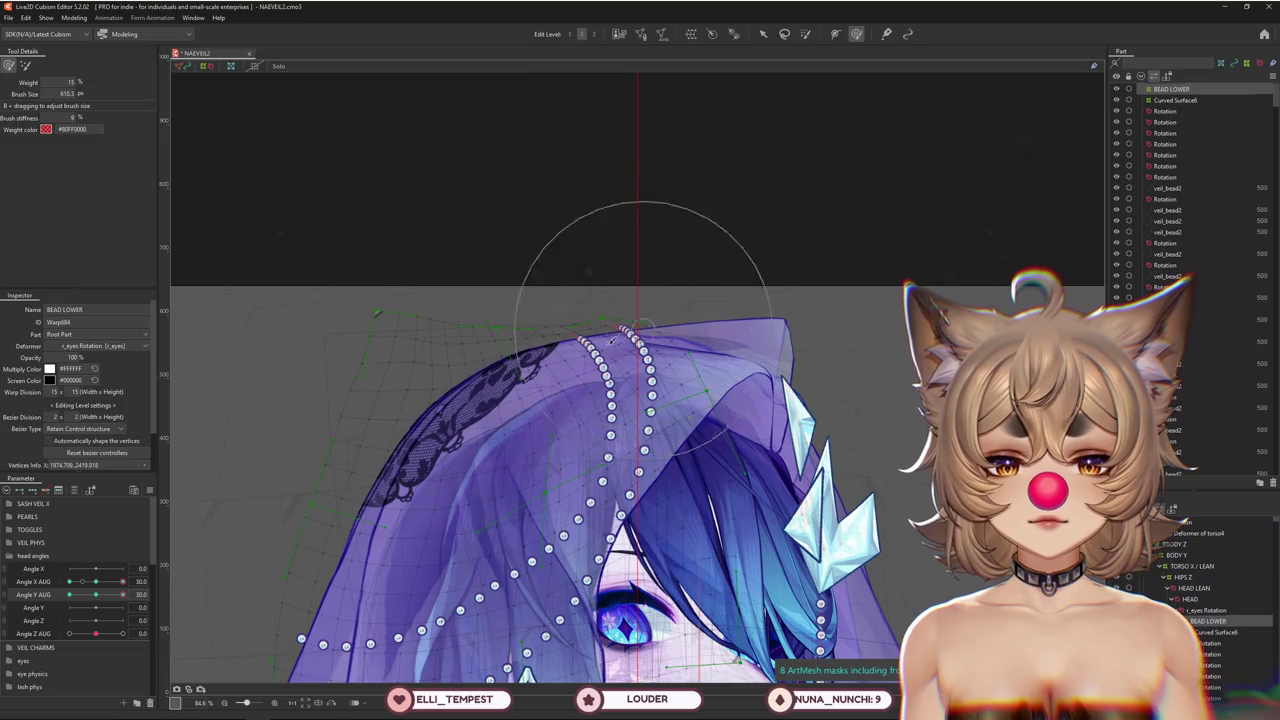
{"action": "left_click", "coordinate": [1175, 100]}
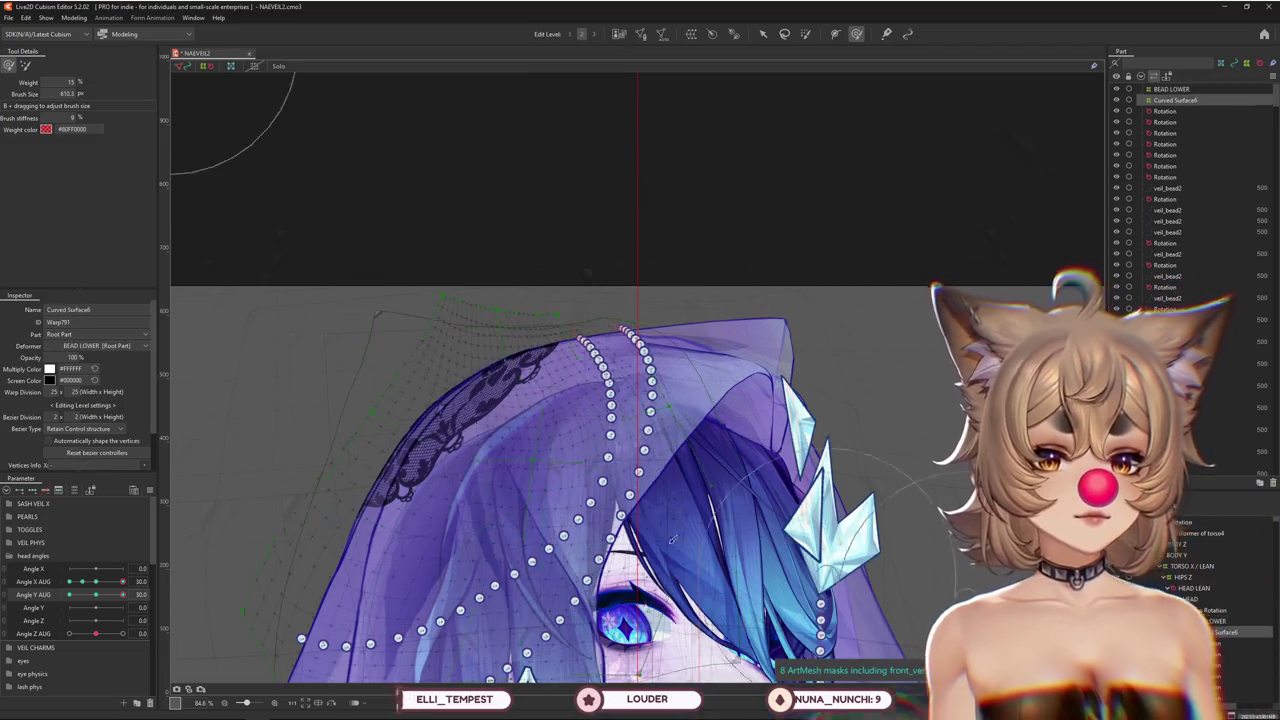
Bring the veil top into view and pose the head at Angle Y AUG 30, turned sideways
{"action": "scroll", "coordinate": [427, 307], "scroll_direction": "down", "scroll_amount": 3}
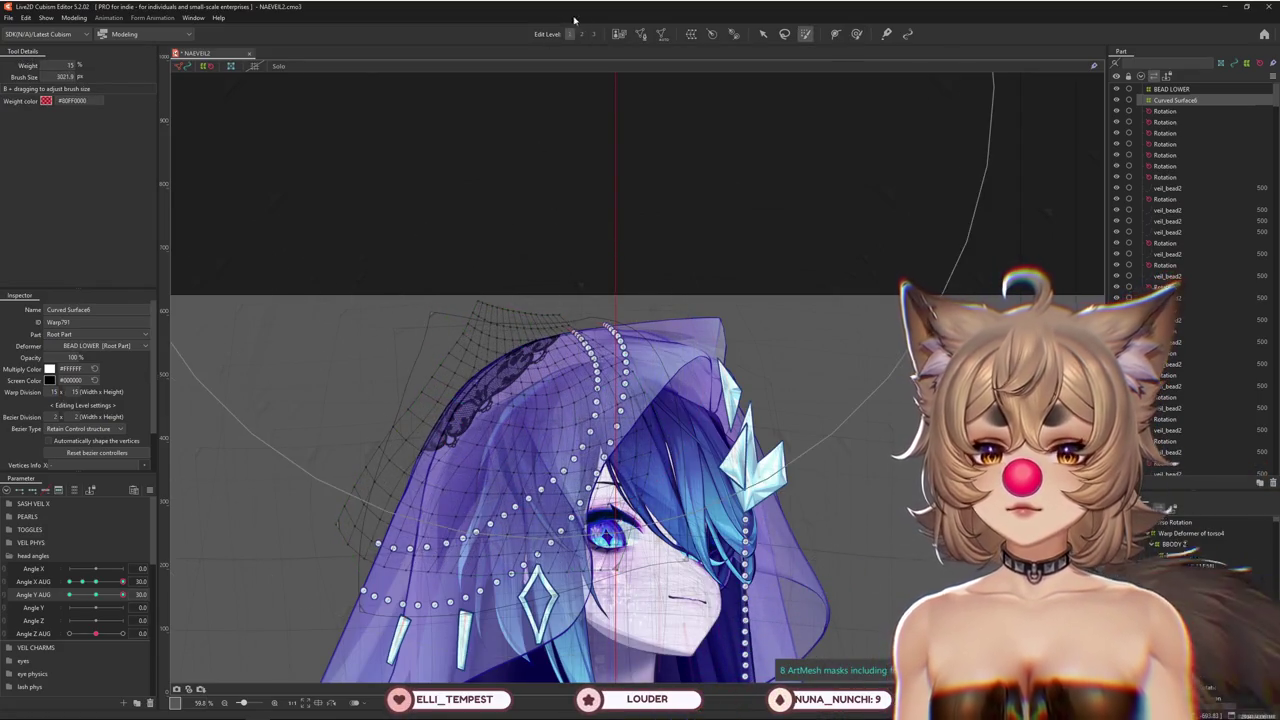
{"action": "left_click", "coordinate": [856, 33]}
{"action": "scroll", "coordinate": [600, 250], "scroll_direction": "up", "scroll_amount": 3}
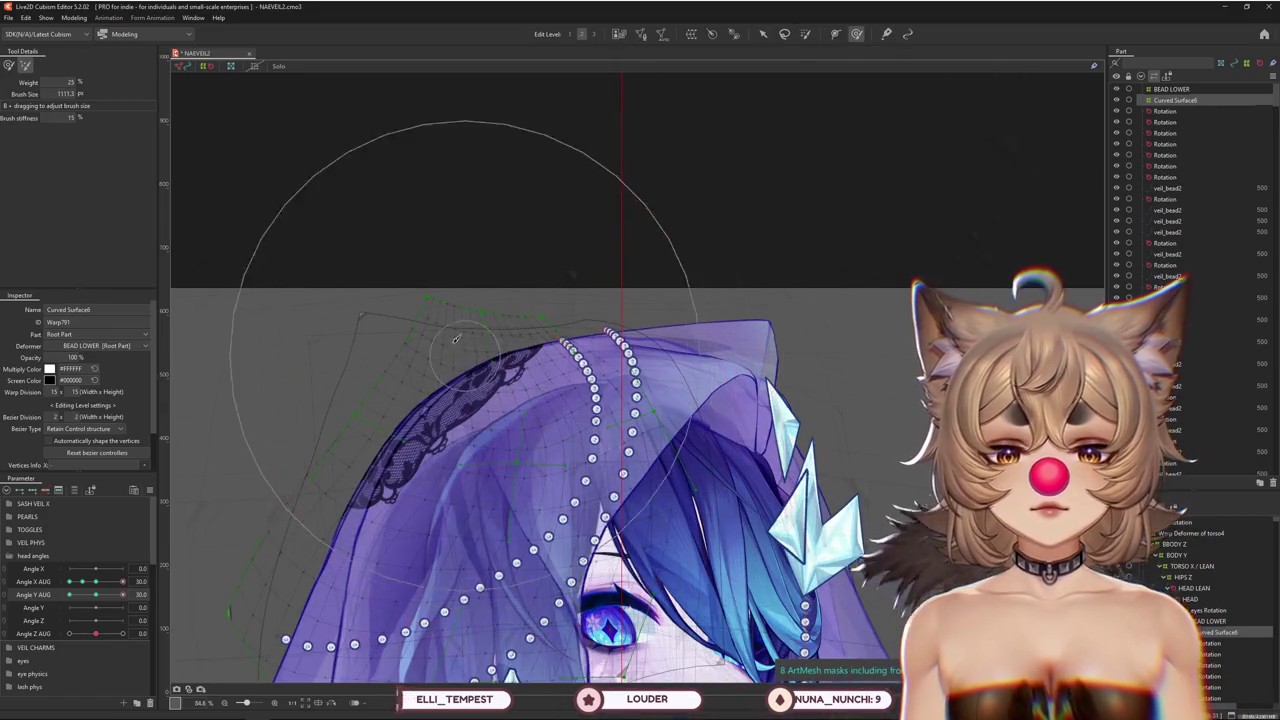
{"action": "left_click_drag", "start_coordinate": [455, 340], "coordinate": [535, 296]}
{"action": "scroll", "coordinate": [535, 296], "scroll_direction": "down", "scroll_amount": 3}
{"action": "left_click", "coordinate": [97, 595]}
{"action": "left_click_drag", "start_coordinate": [102, 596], "coordinate": [177, 562]}
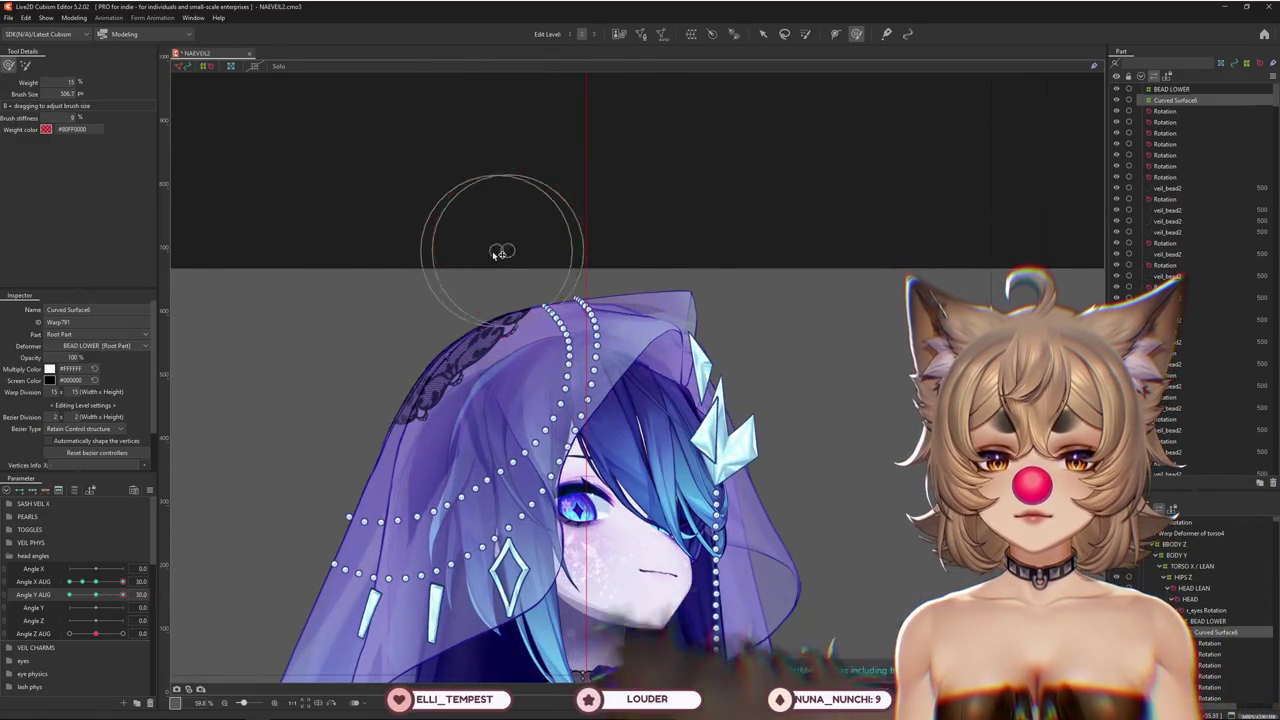
{"action": "mouse_move", "coordinate": [96, 581]}
{"action": "left_mouse_down"}
{"action": "mouse_move", "coordinate": [135, 581]}
{"action": "mouse_move", "coordinate": [124, 594]}
{"action": "left_mouse_up"}
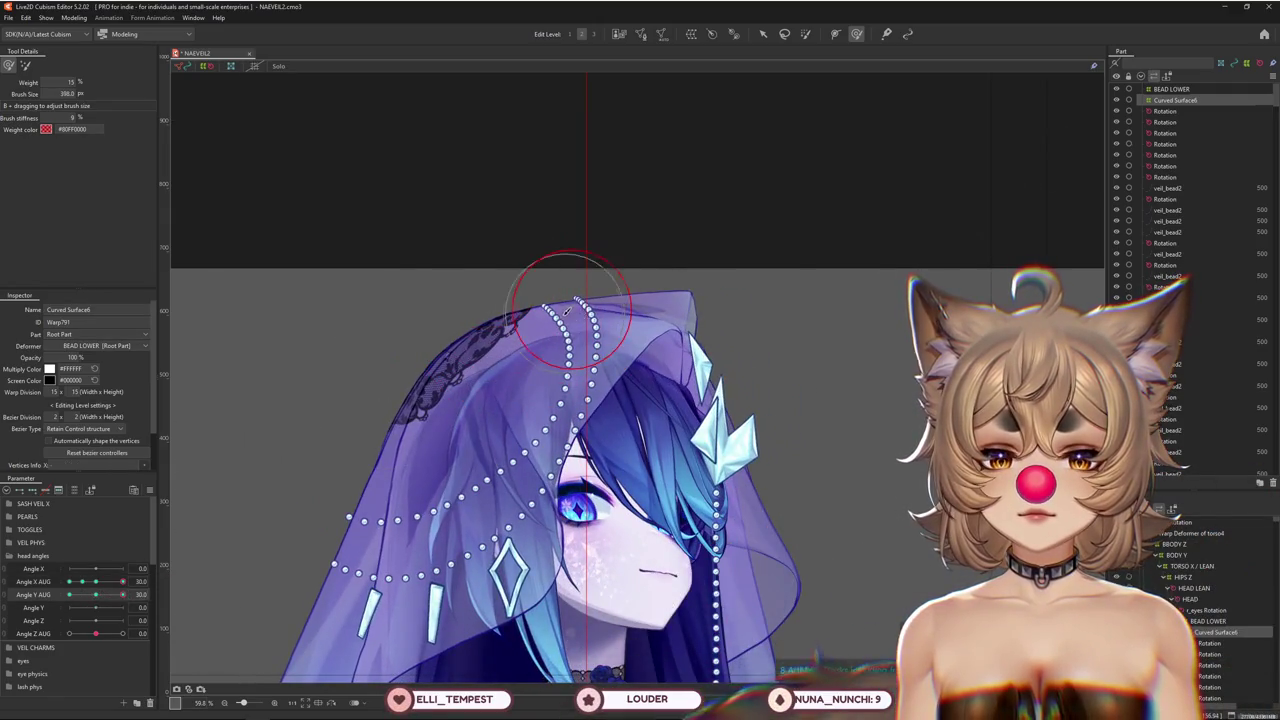
Brush the veil top of Curved Surface6 to fit the tilted head at Angle Y AUG 30
{"action": "left_click_drag", "start_coordinate": [560, 300], "coordinate": [590, 410]}
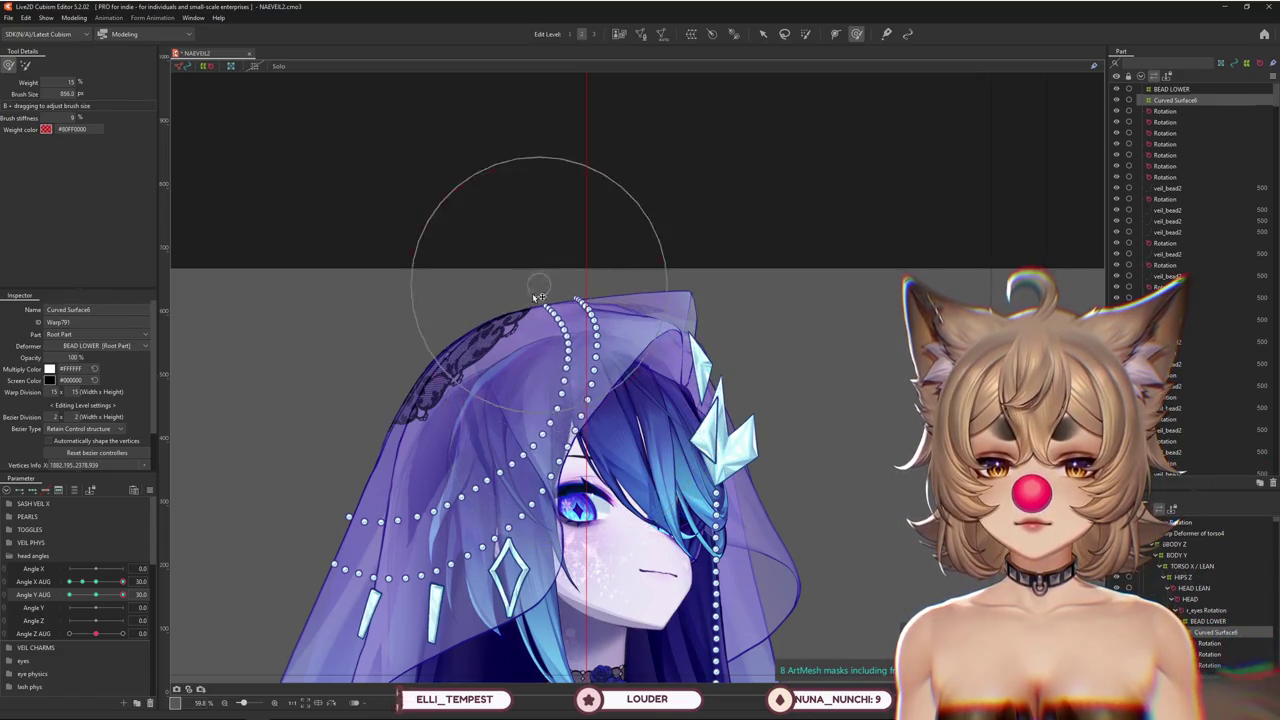
{"action": "left_click_drag", "start_coordinate": [490, 230], "coordinate": [595, 362]}
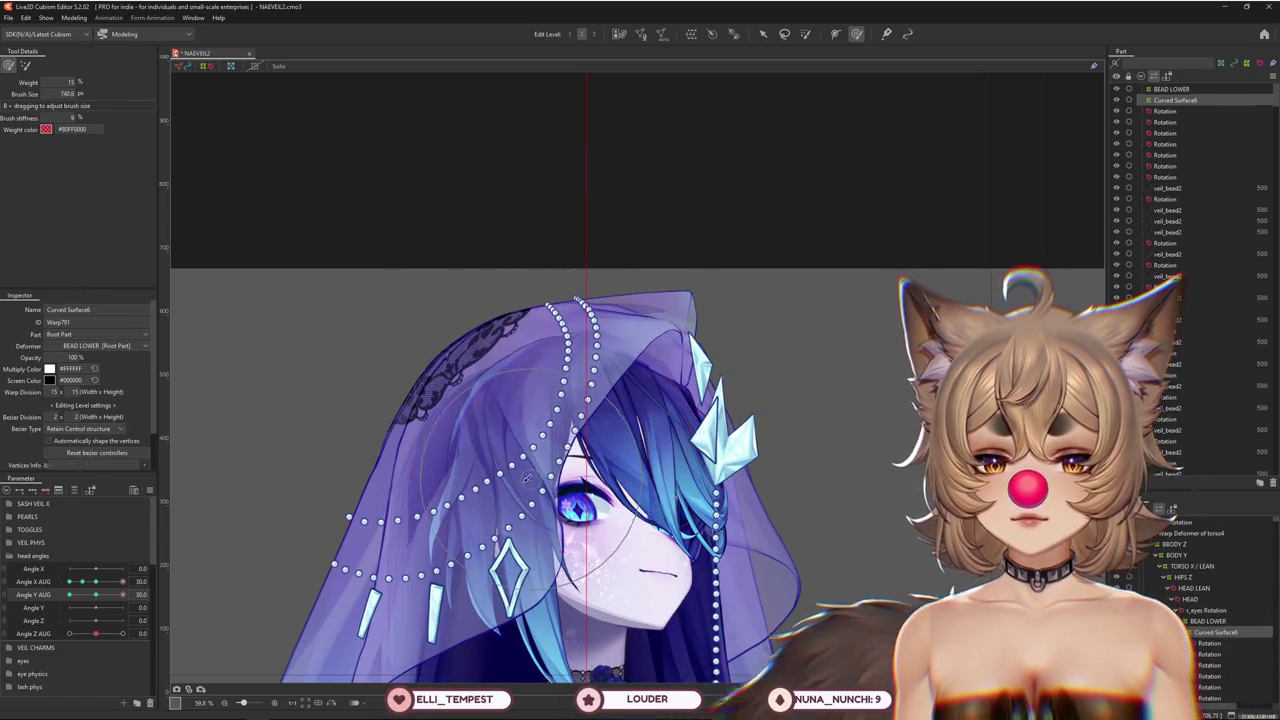
{"action": "left_click_drag", "start_coordinate": [99, 598], "coordinate": [97, 596]}
{"action": "left_click_drag", "start_coordinate": [588, 398], "coordinate": [590, 383]}
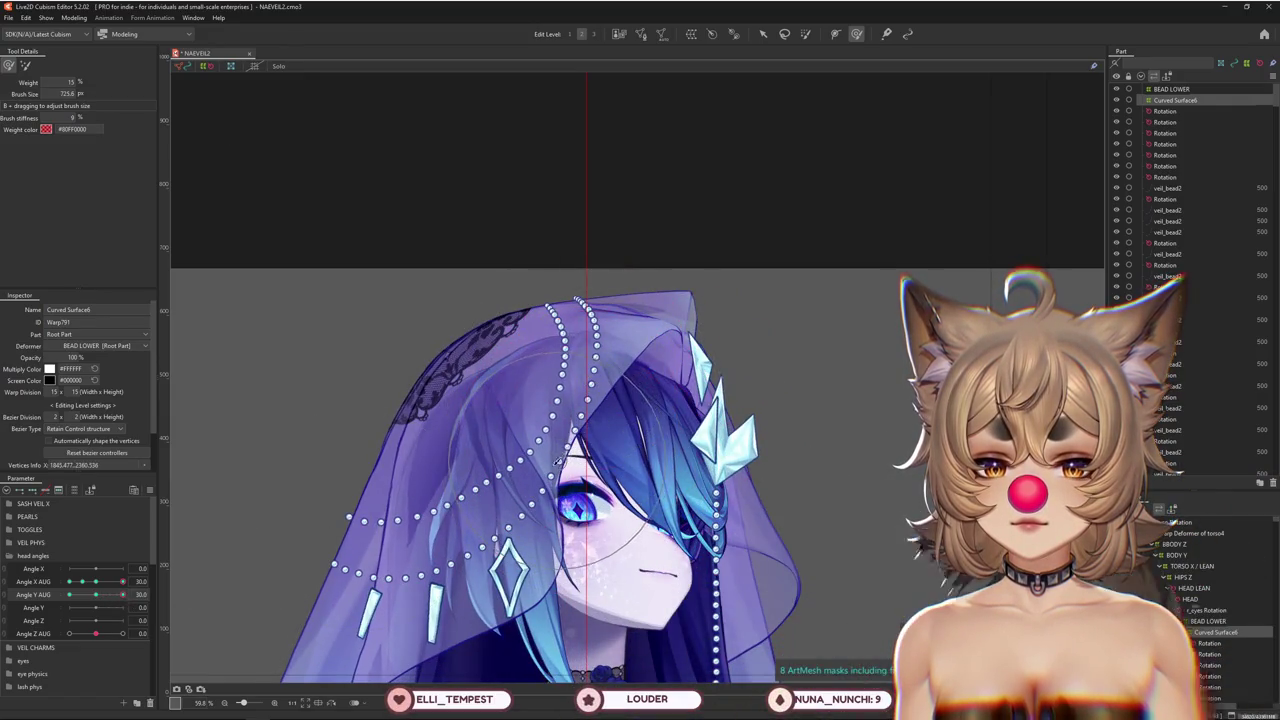
{"action": "left_click_drag", "start_coordinate": [557, 459], "coordinate": [507, 488]}
{"action": "left_click_drag", "start_coordinate": [100, 596], "coordinate": [123, 595]}
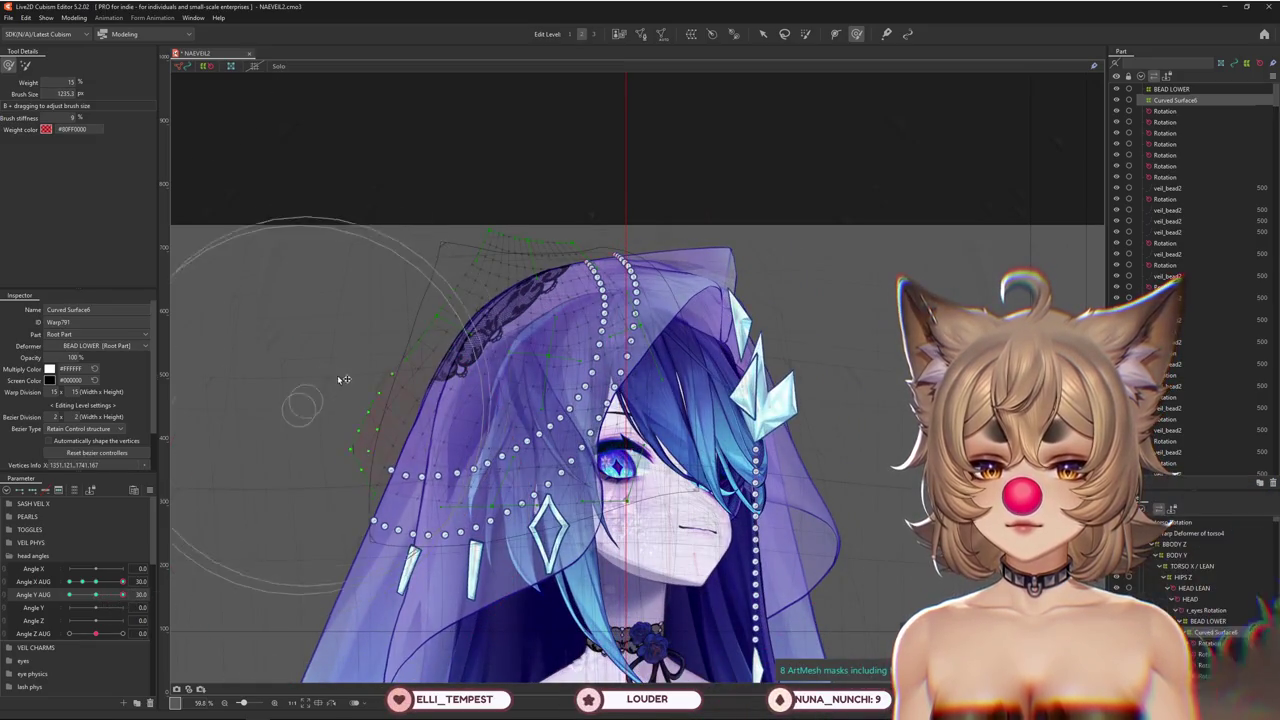
{"action": "left_click_drag", "start_coordinate": [296, 288], "coordinate": [460, 519]}
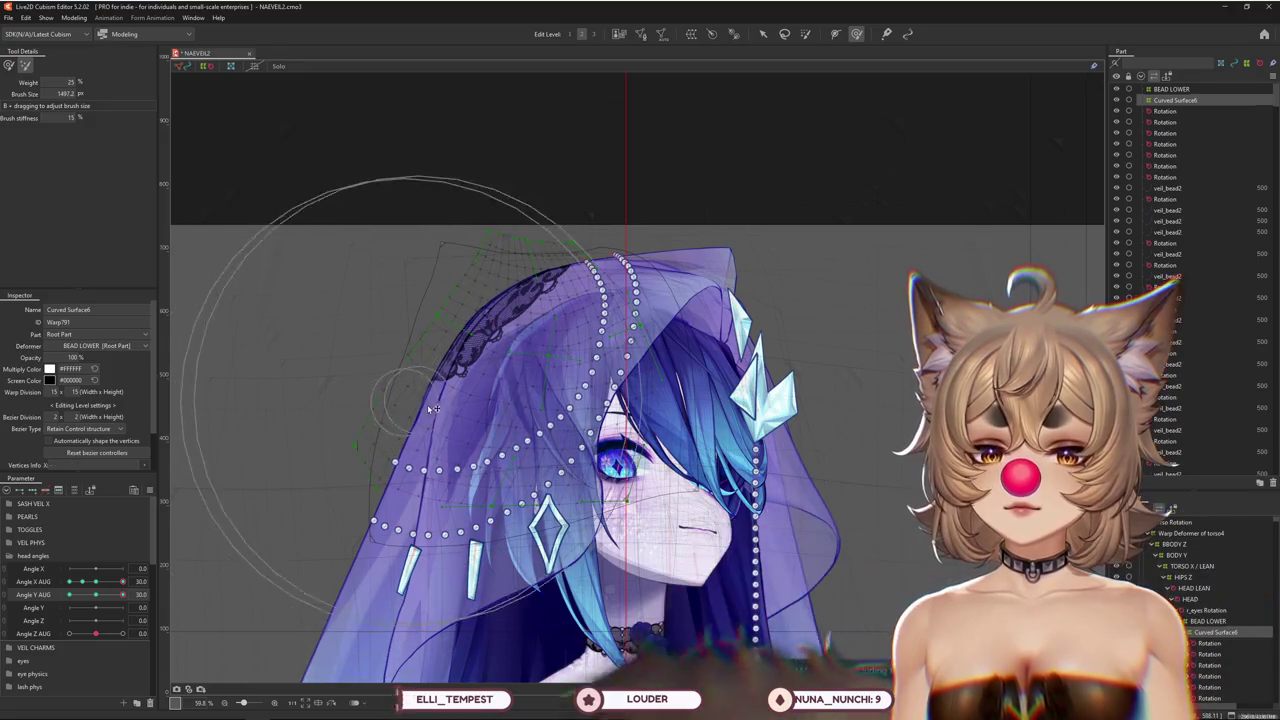
Switch brush mode and refine the veil top warp across the front-facing and upward-tilt poses
{"action": "left_click", "coordinate": [7, 66]}
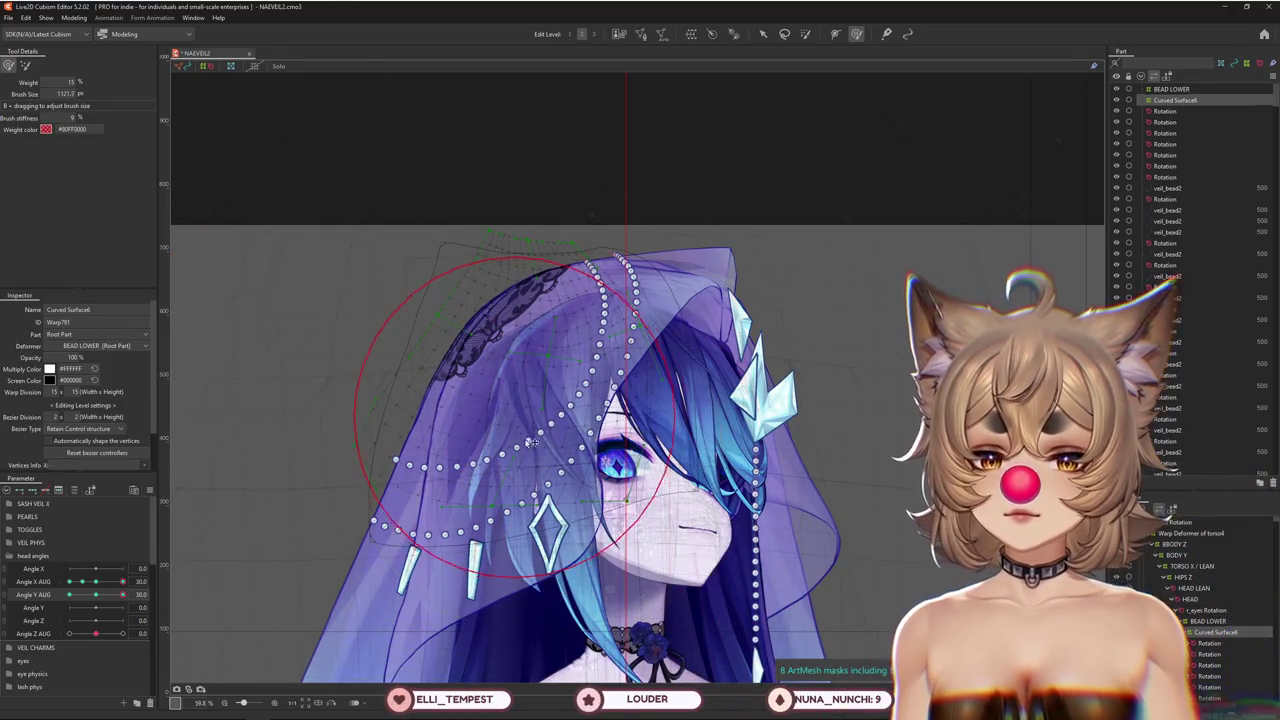
{"action": "left_click_drag", "start_coordinate": [122, 595], "coordinate": [213, 573]}
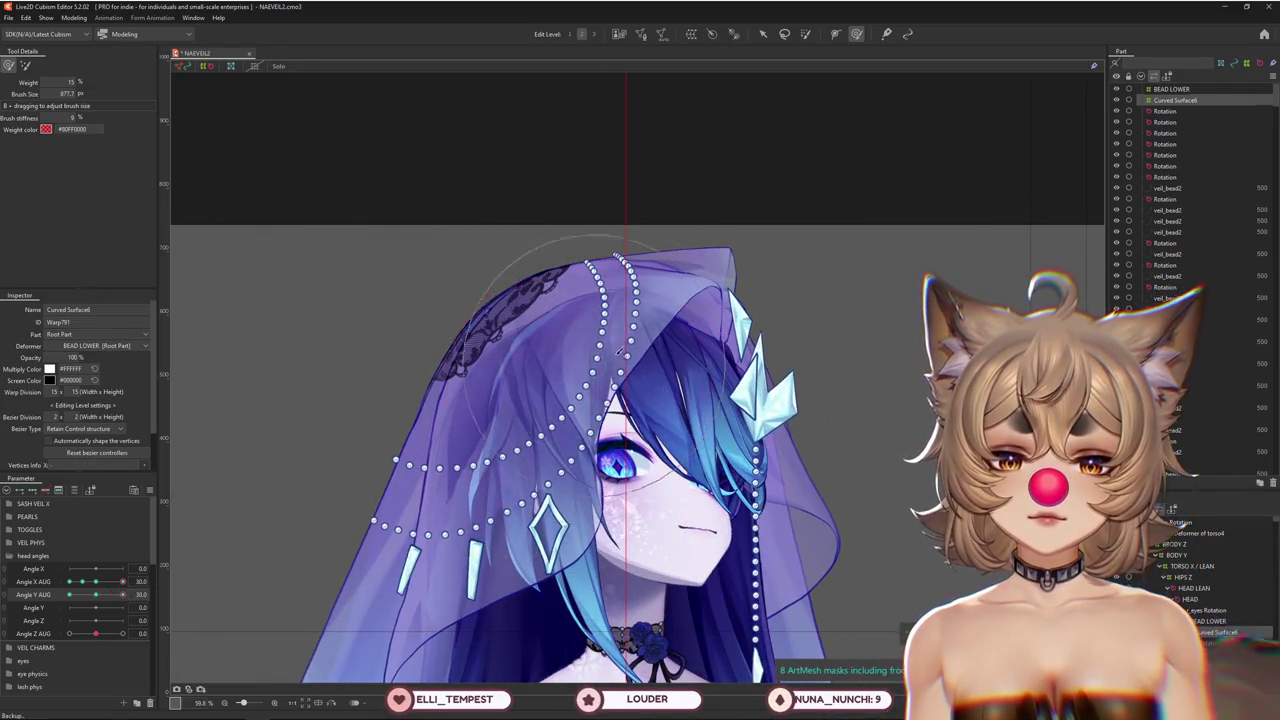
{"action": "left_click_drag", "start_coordinate": [627, 328], "coordinate": [612, 408]}
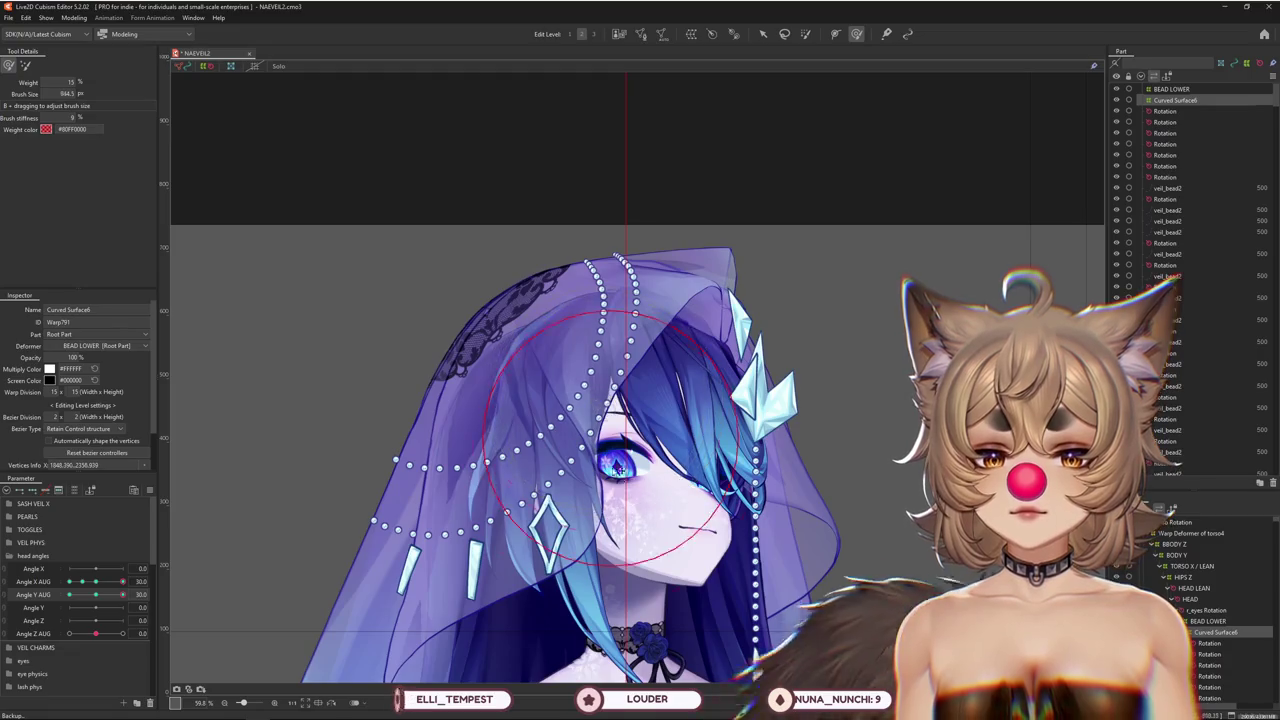
{"action": "mouse_move", "coordinate": [122, 581]}
{"action": "left_mouse_down"}
{"action": "mouse_move", "coordinate": [96, 581]}
{"action": "mouse_move", "coordinate": [124, 582]}
{"action": "left_mouse_up"}
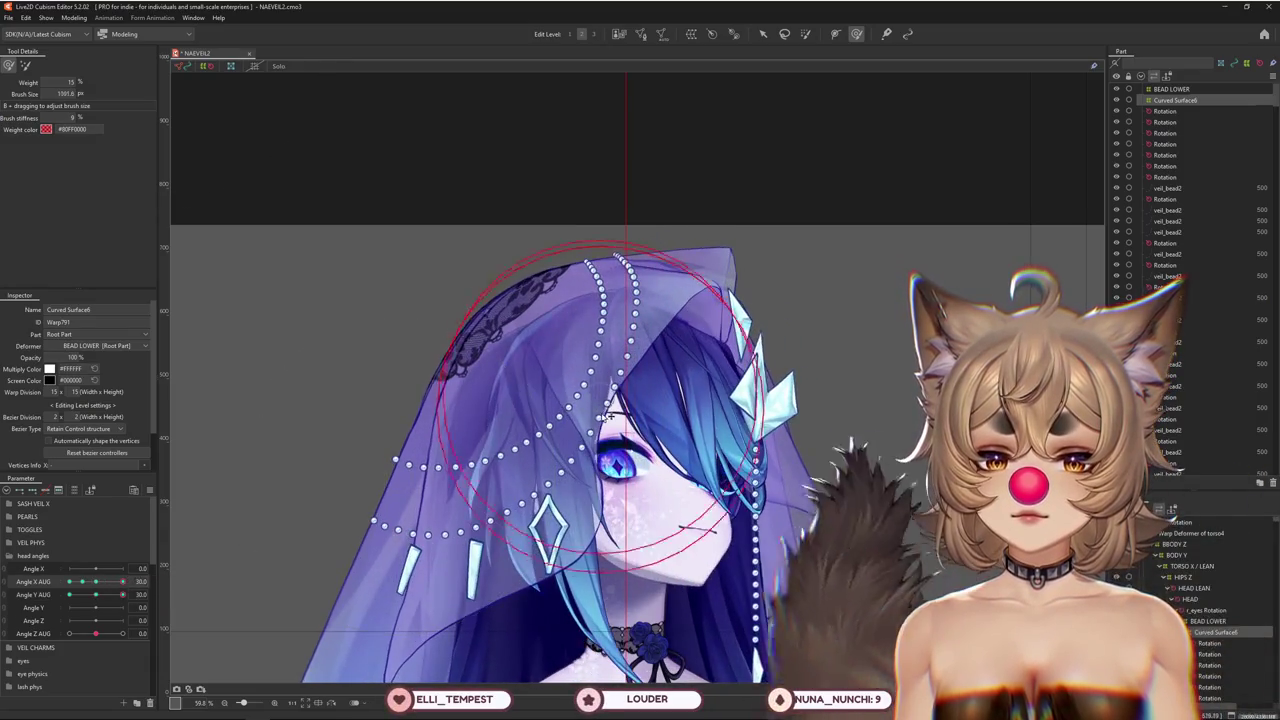
{"action": "left_click_drag", "start_coordinate": [648, 338], "coordinate": [638, 270]}
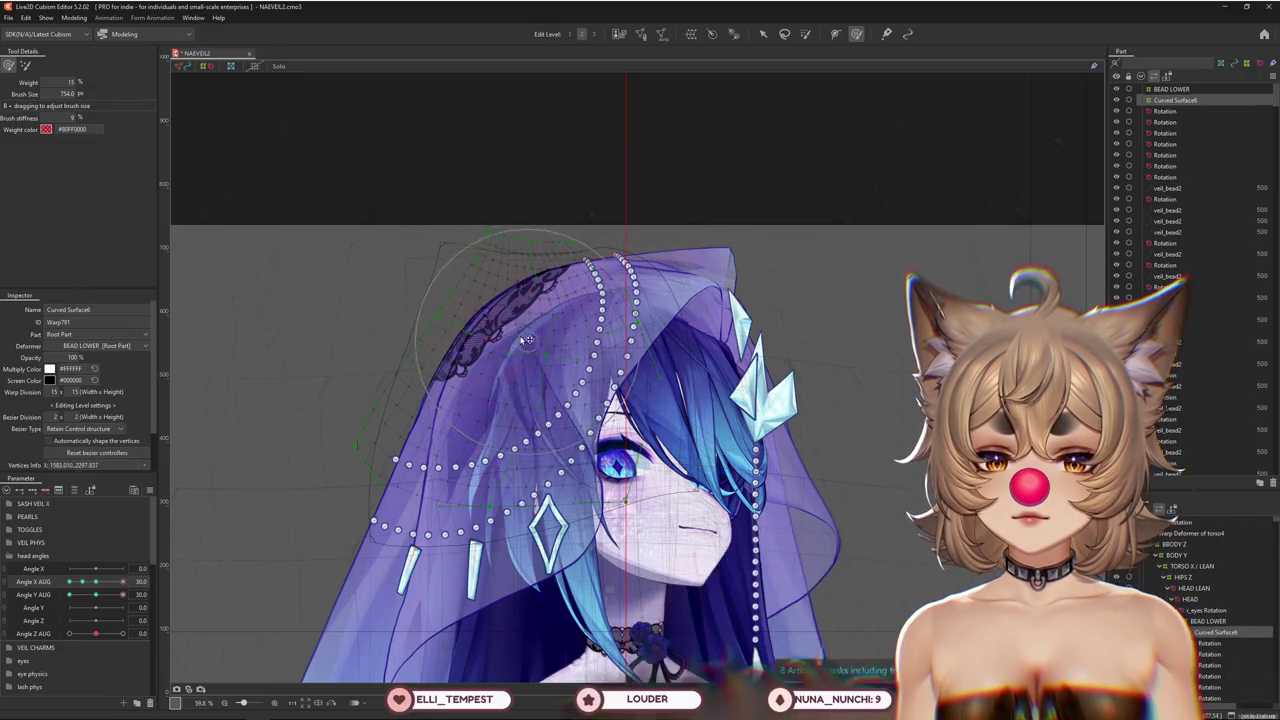
{"action": "left_click_drag", "start_coordinate": [122, 594], "coordinate": [122, 594]}
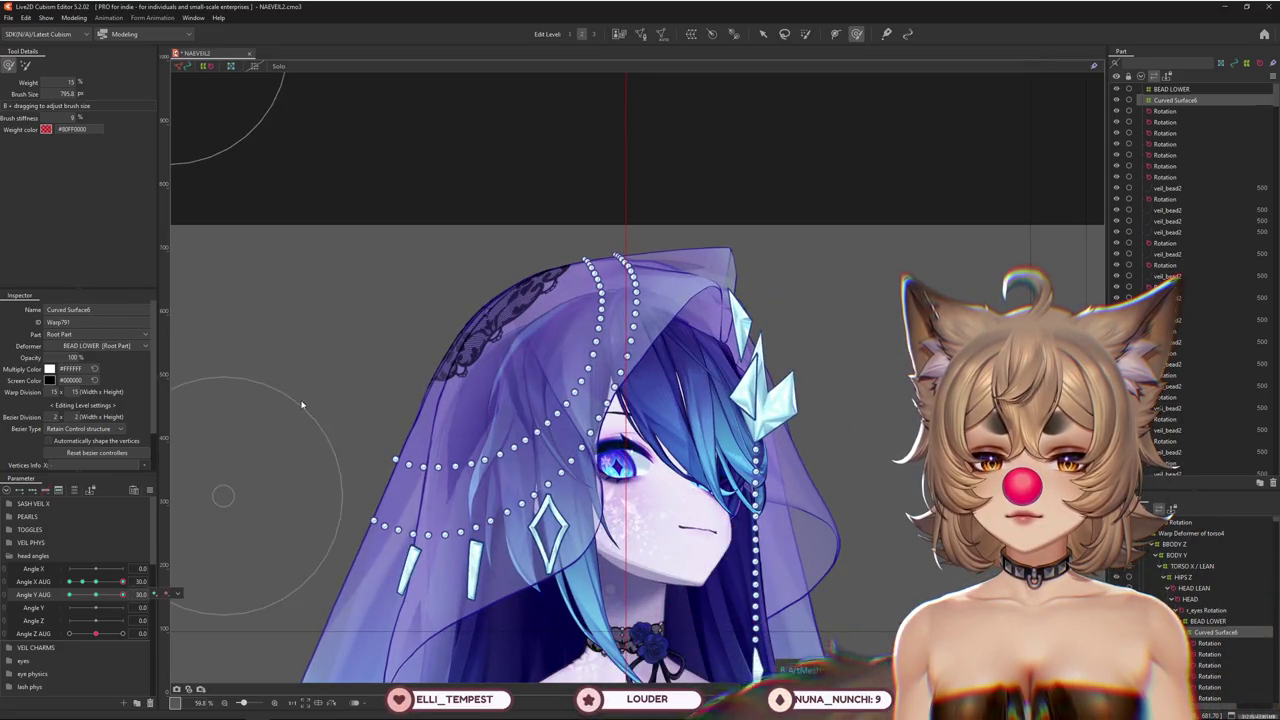
{"action": "left_click_drag", "start_coordinate": [316, 415], "coordinate": [300, 429]}
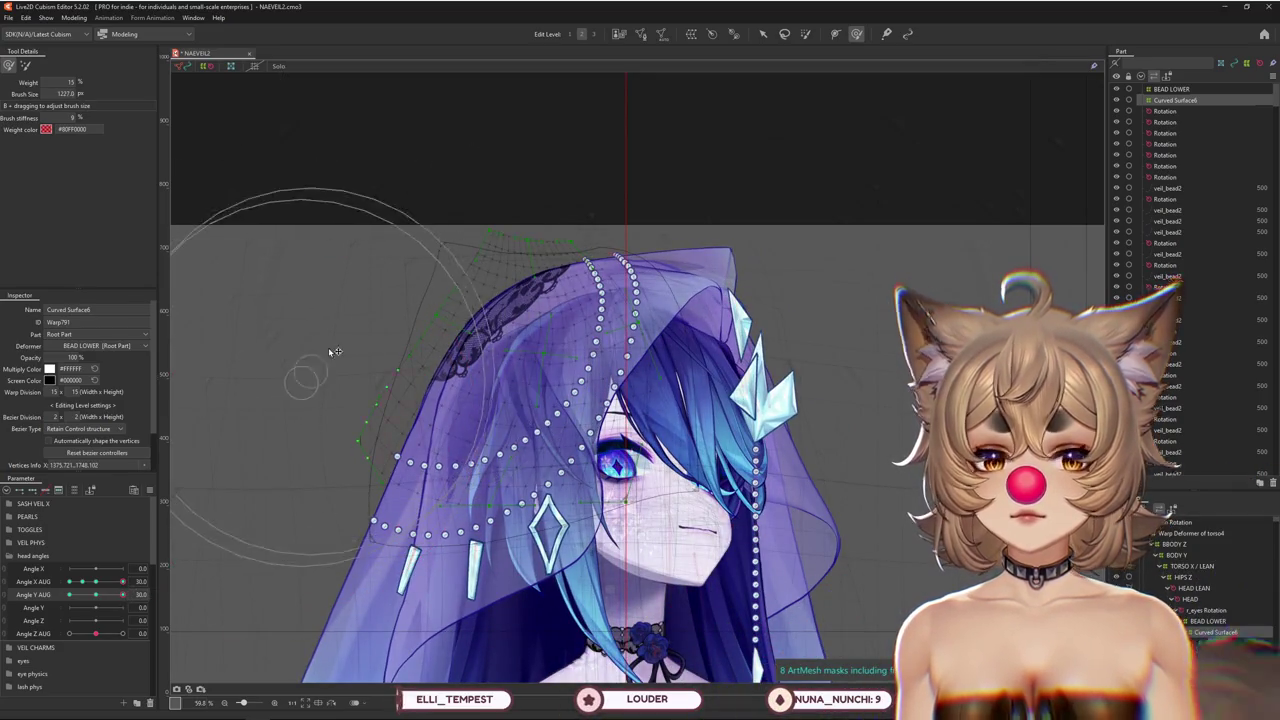
{"action": "scroll", "coordinate": [335, 351], "scroll_direction": "down", "scroll_amount": 3}
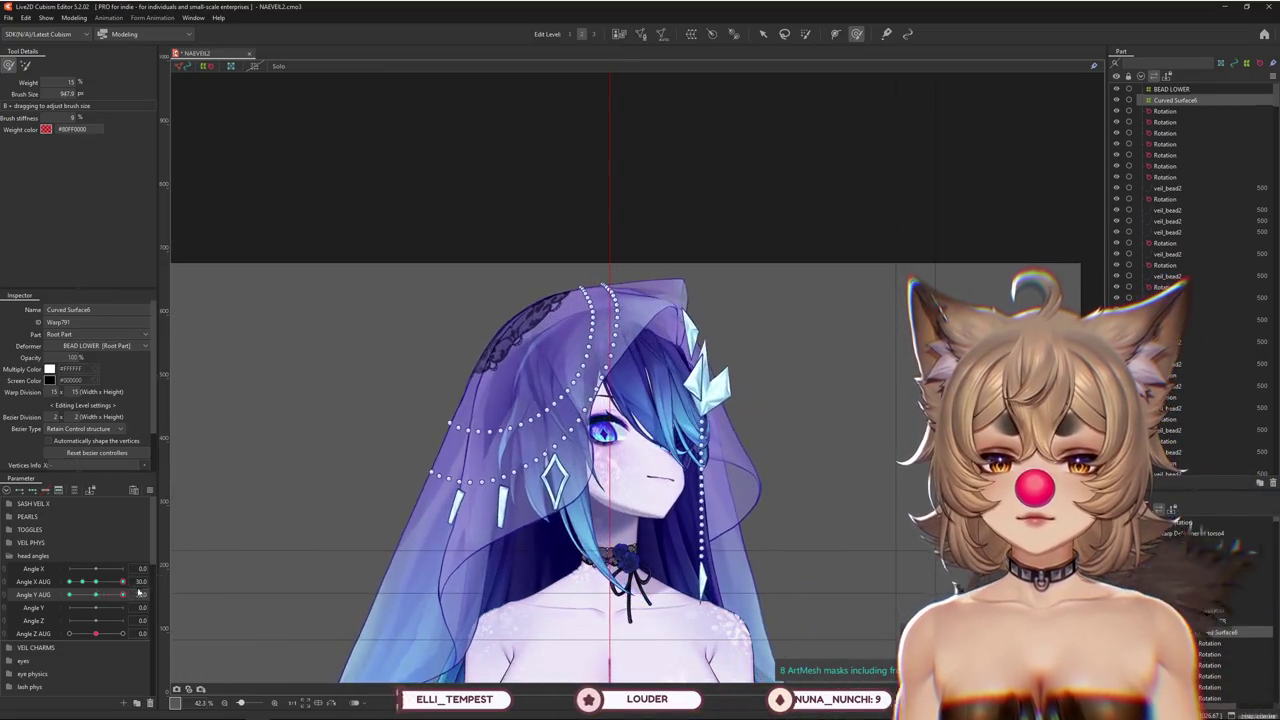
Compare the veil with the head turned sideways and tilted up to 30
{"action": "left_click", "coordinate": [138, 591]}
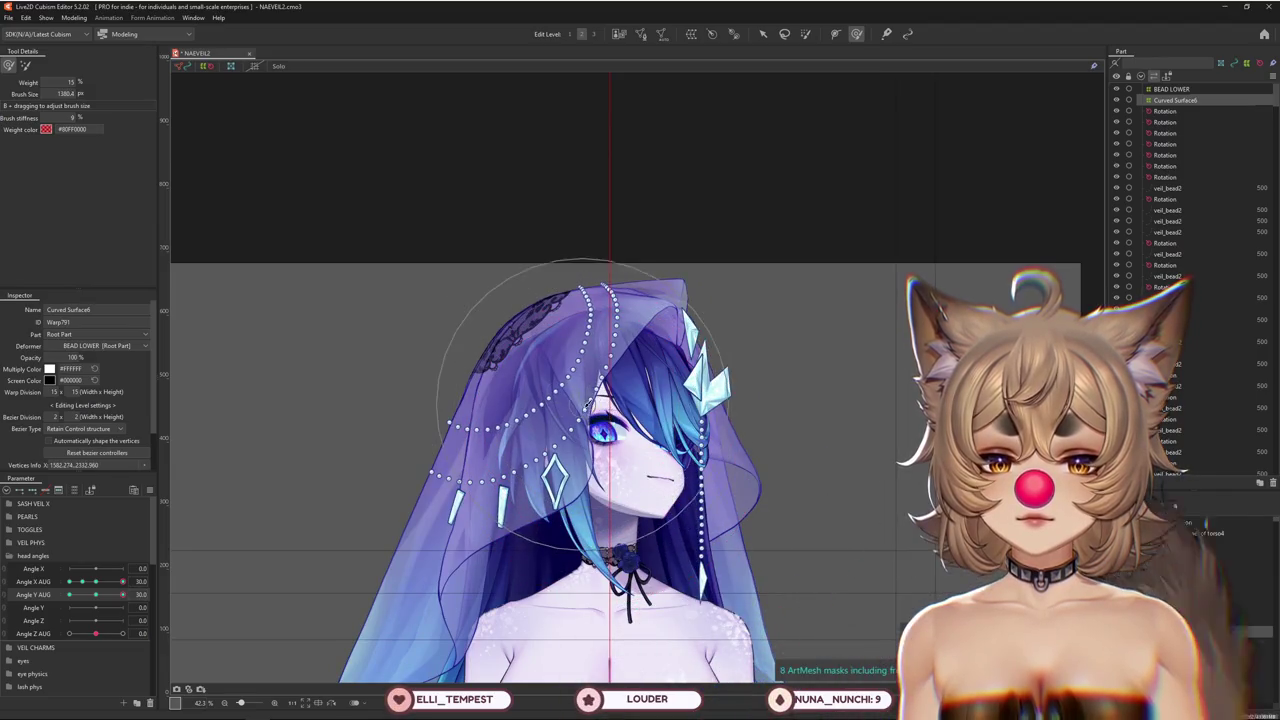
{"action": "left_click", "coordinate": [104, 580]}
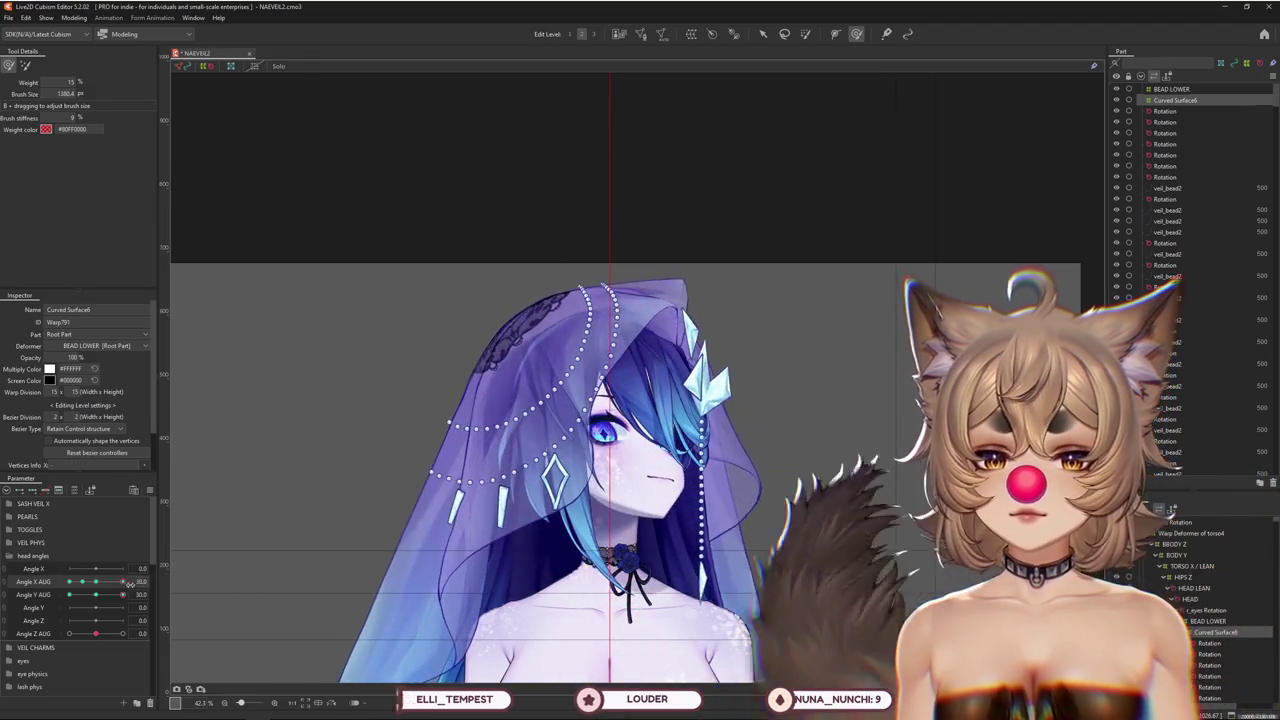
{"action": "left_click_drag", "start_coordinate": [612, 382], "coordinate": [592, 366]}
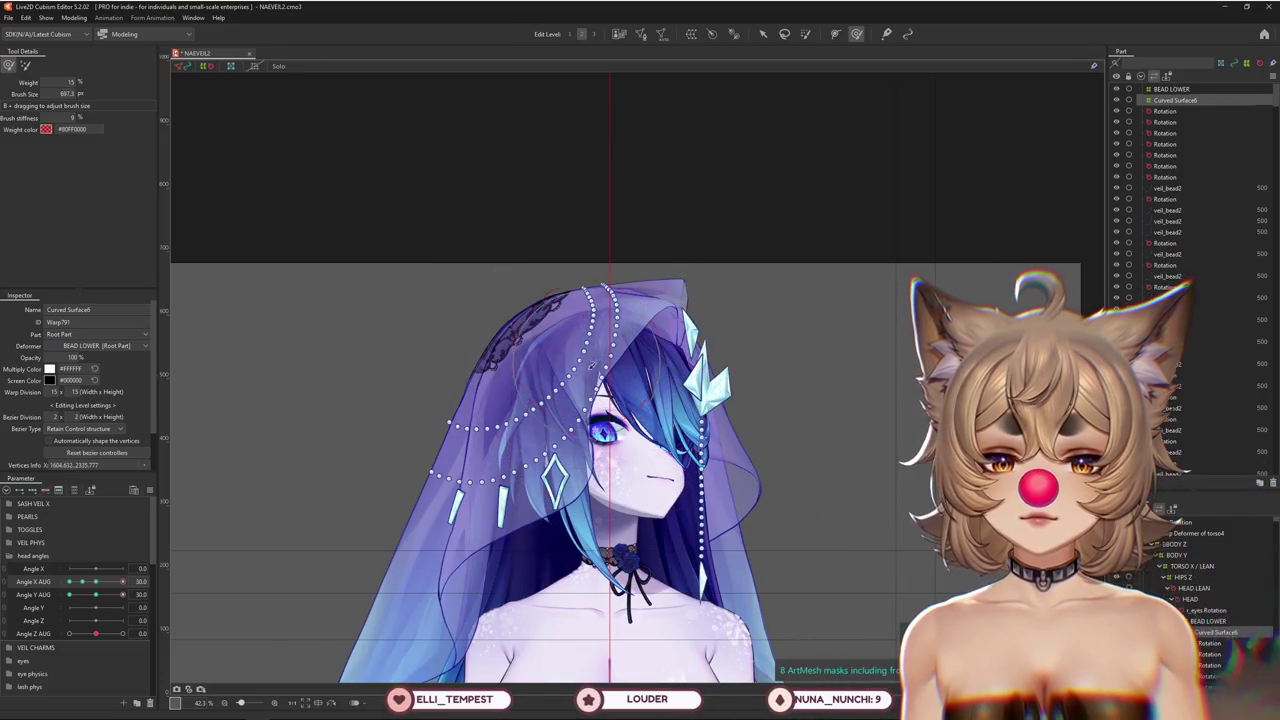
{"action": "left_click", "coordinate": [40, 594]}
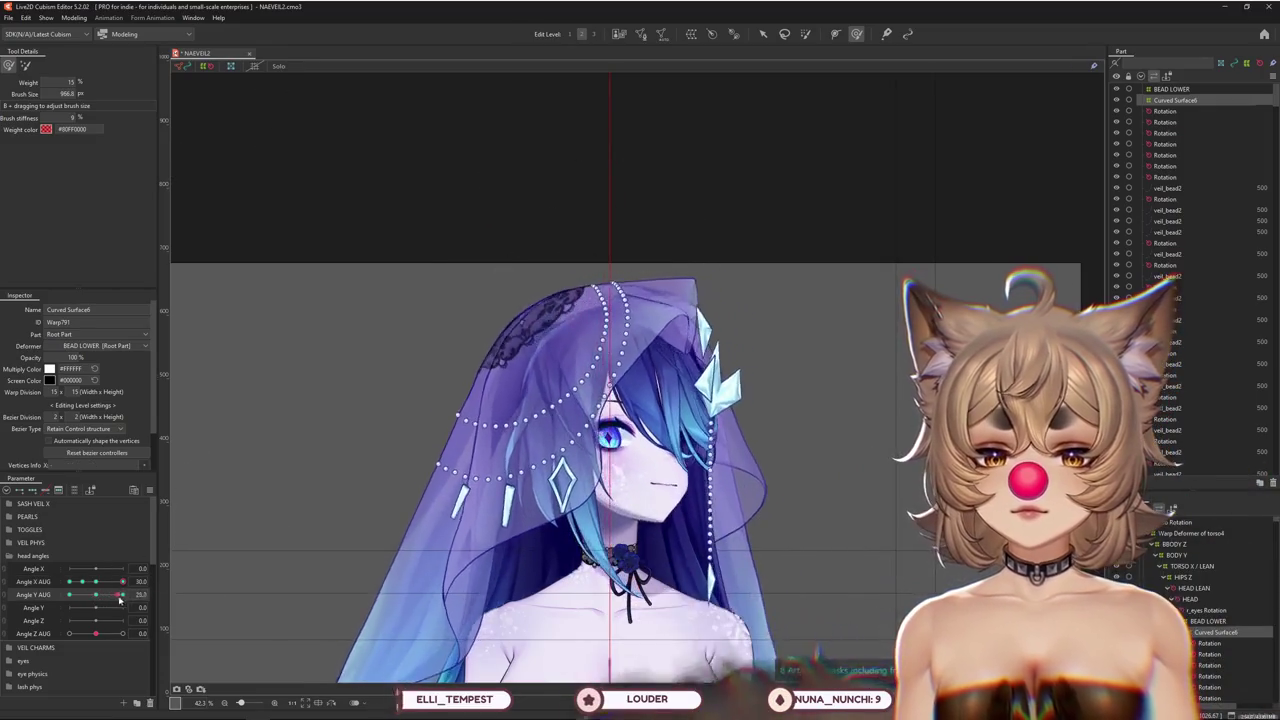
{"action": "left_click_drag", "start_coordinate": [343, 428], "coordinate": [425, 396]}
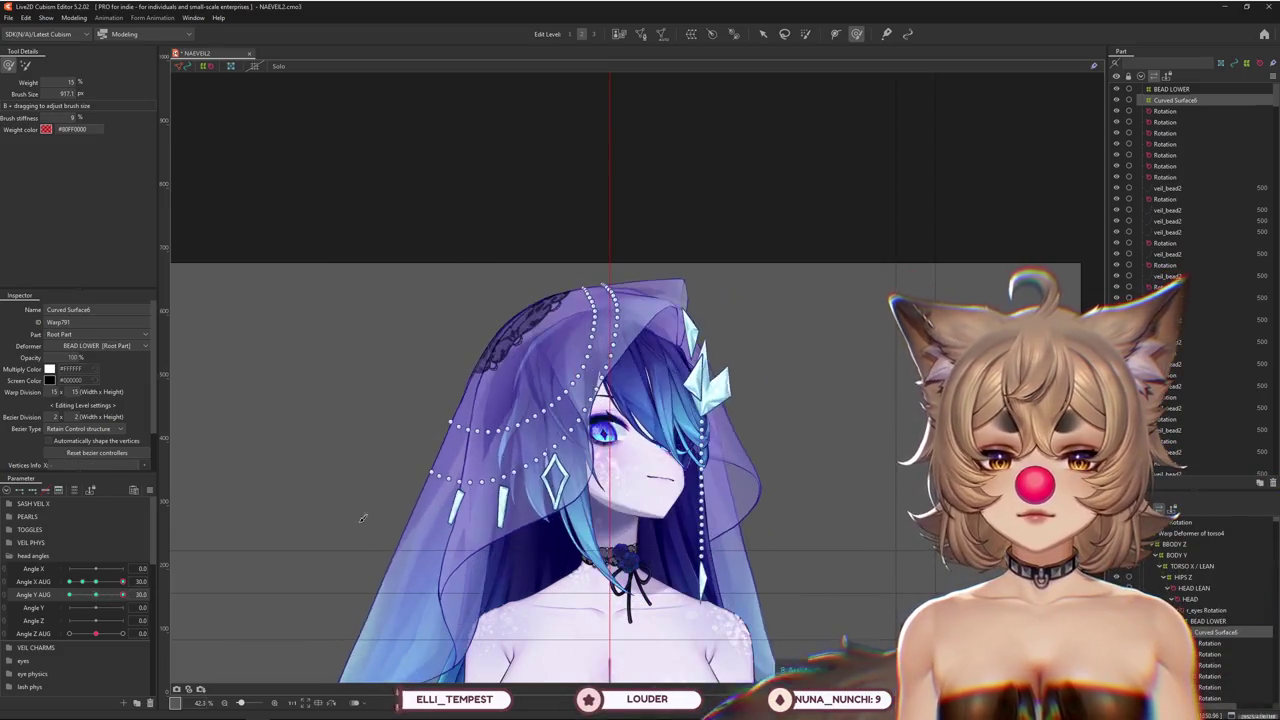
Return Angle X AUG to 0, keep the upward tilt, and choose the deformer-grid warp tool
{"action": "left_click_drag", "start_coordinate": [640, 405], "coordinate": [633, 428]}
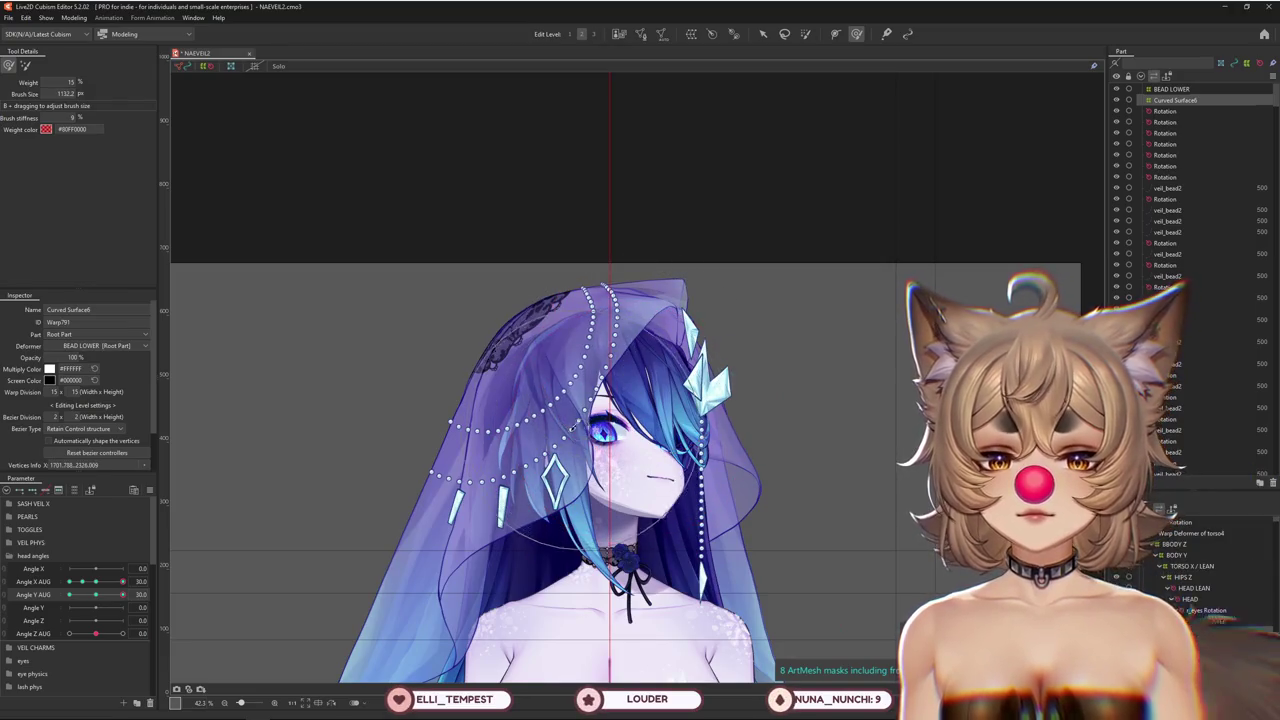
{"action": "left_click_drag", "start_coordinate": [122, 581], "coordinate": [95, 581]}
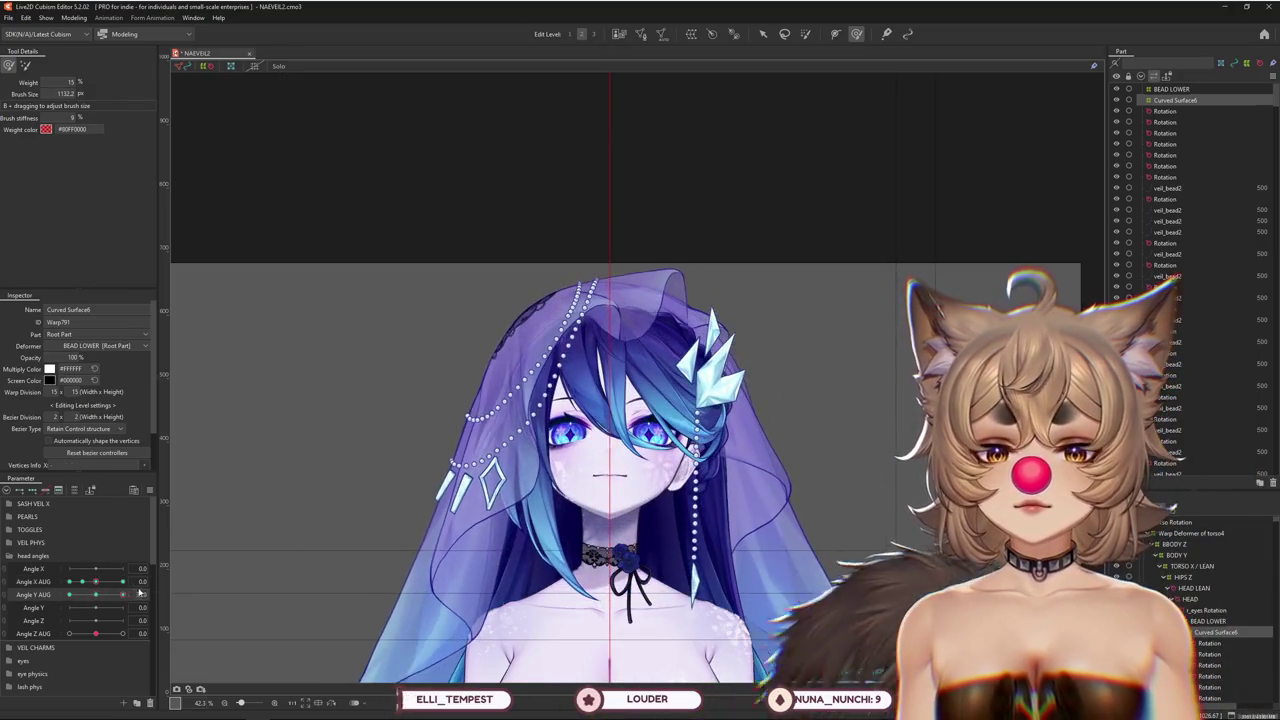
{"action": "left_click_drag", "start_coordinate": [575, 350], "coordinate": [591, 347]}
{"action": "left_click_drag", "start_coordinate": [94, 594], "coordinate": [96, 594]}
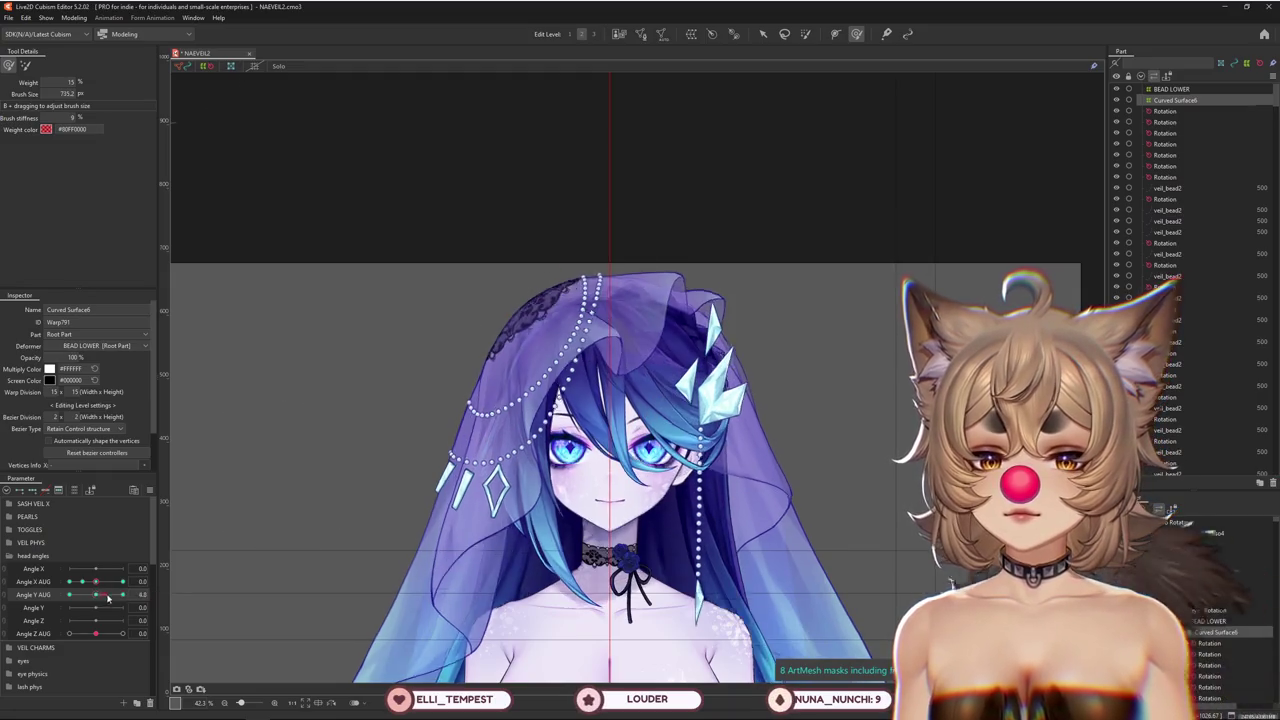
{"action": "left_click", "coordinate": [24, 66]}
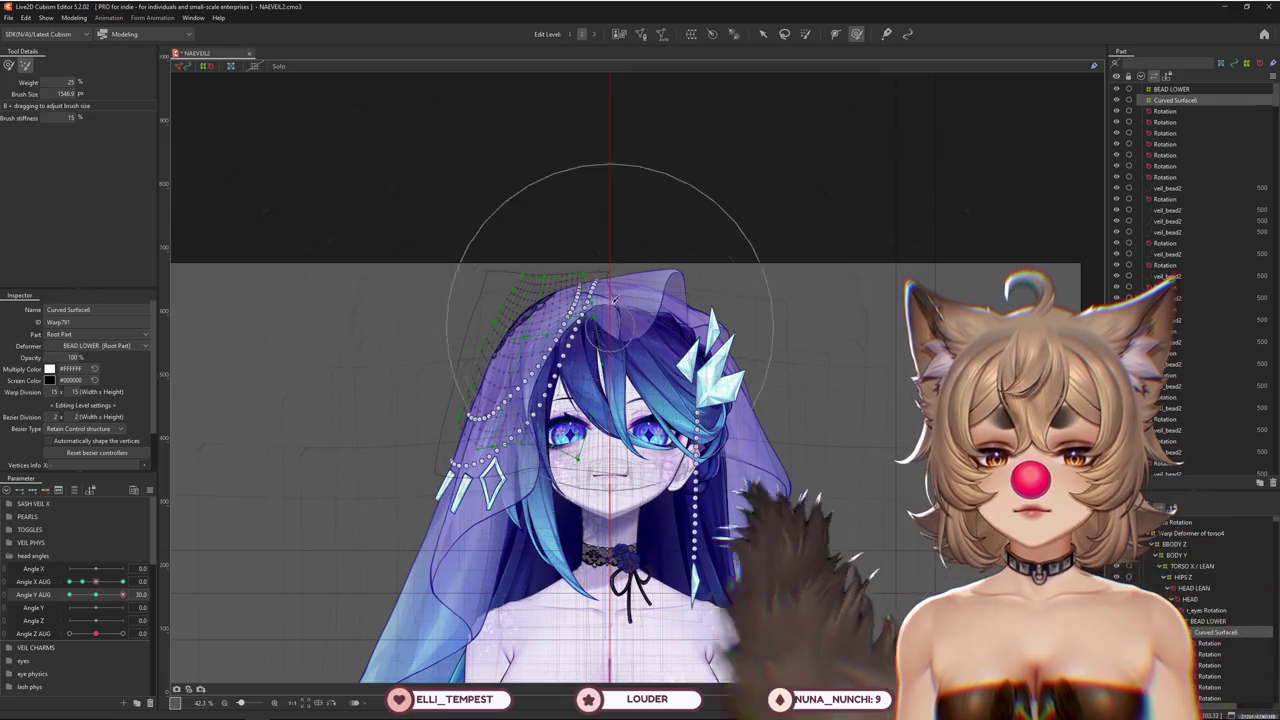
Warp the Curved Surface6 grid so the upper veil follows the sideways-turned head
{"action": "mouse_move", "coordinate": [122, 594]}
{"action": "left_mouse_down"}
{"action": "mouse_move", "coordinate": [69, 582]}
{"action": "mouse_move", "coordinate": [136, 592]}
{"action": "mouse_move", "coordinate": [69, 583]}
{"action": "left_mouse_up"}
{"action": "scroll", "coordinate": [523, 300], "scroll_direction": "up", "scroll_amount": 2}
{"action": "left_click", "coordinate": [25, 65]}
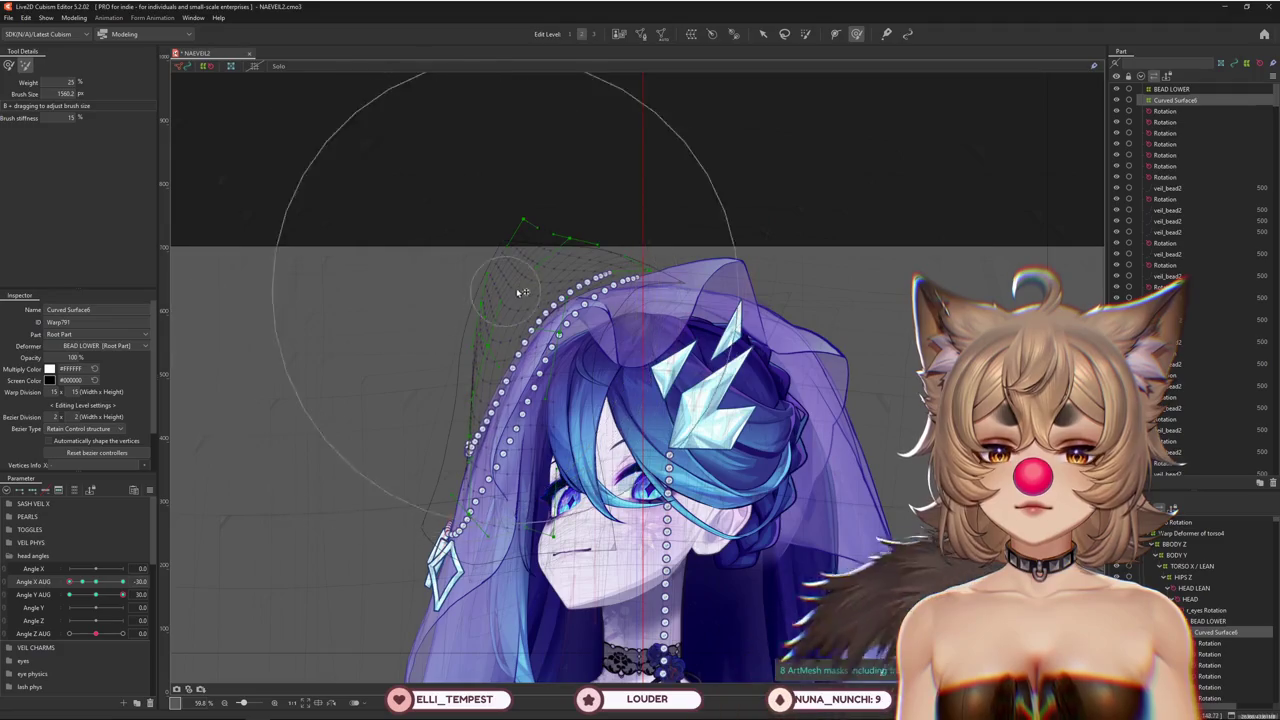
{"action": "left_click_drag", "start_coordinate": [407, 303], "coordinate": [480, 289]}
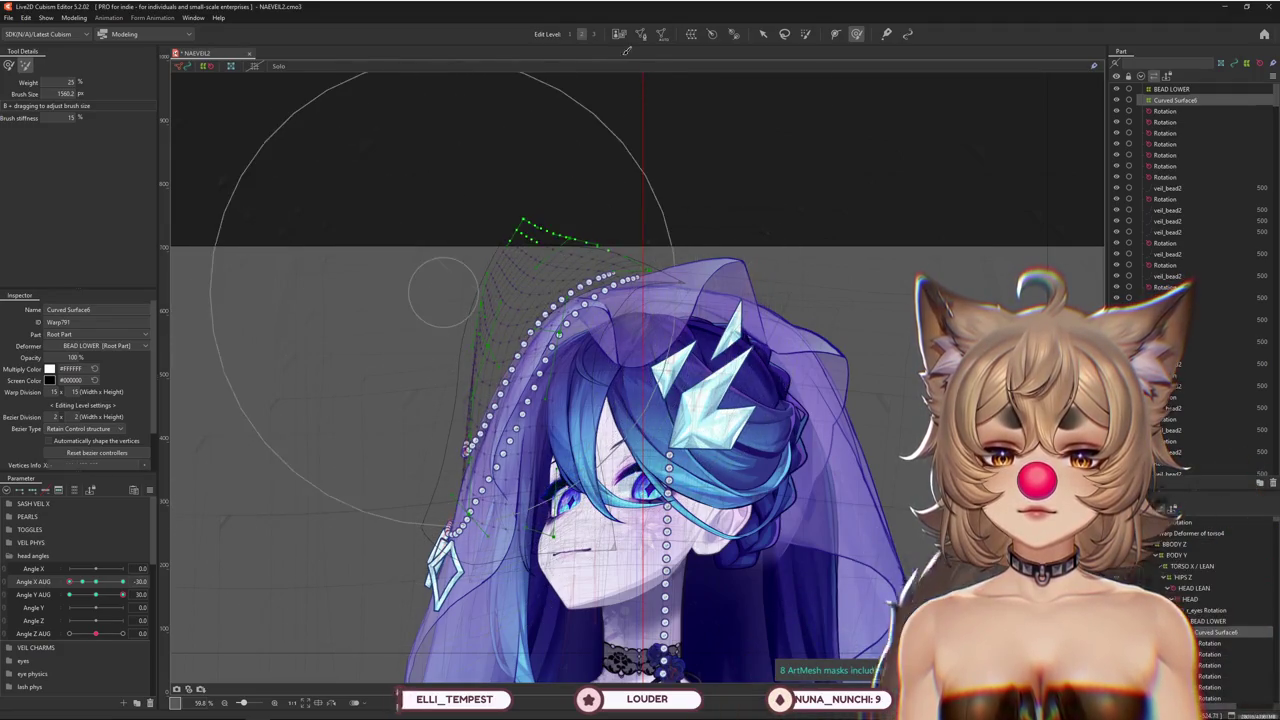
{"action": "left_click_drag", "start_coordinate": [391, 431], "coordinate": [409, 428]}
{"action": "left_click_drag", "start_coordinate": [480, 300], "coordinate": [555, 215]}
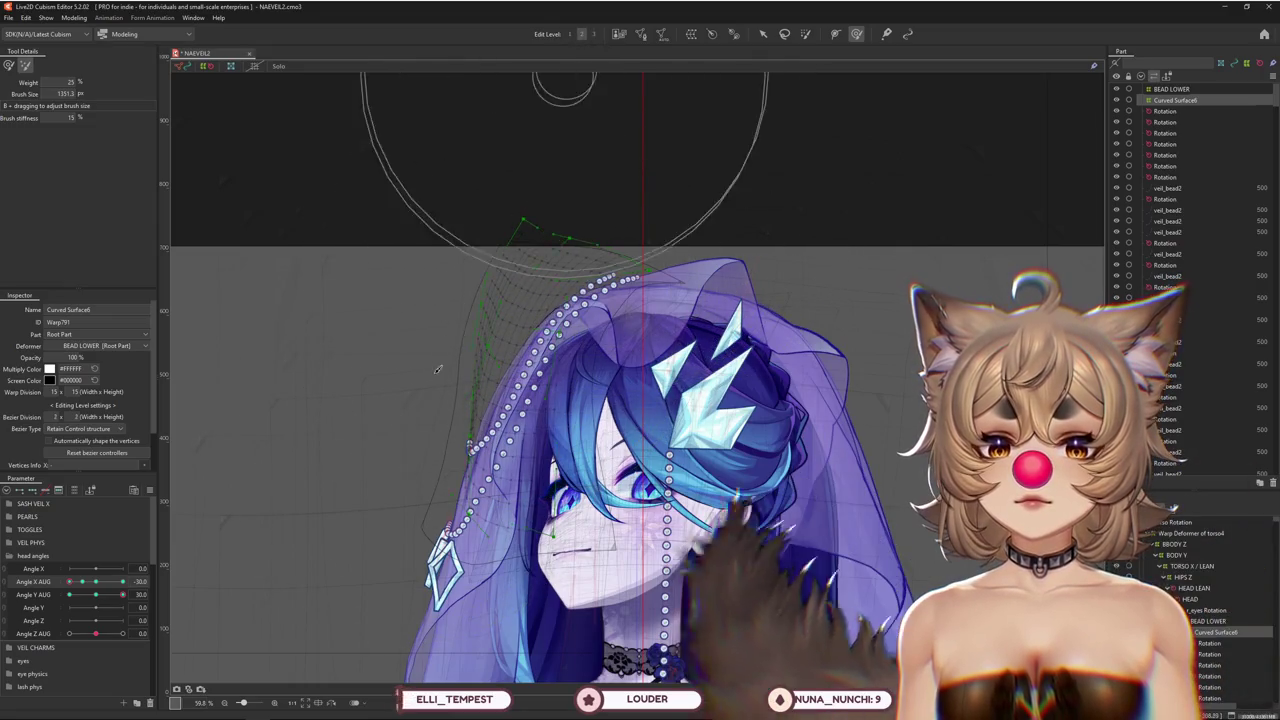
{"action": "mouse_move", "coordinate": [488, 218]}
{"action": "left_mouse_down"}
{"action": "mouse_move", "coordinate": [468, 216]}
{"action": "mouse_move", "coordinate": [533, 183]}
{"action": "left_mouse_up"}
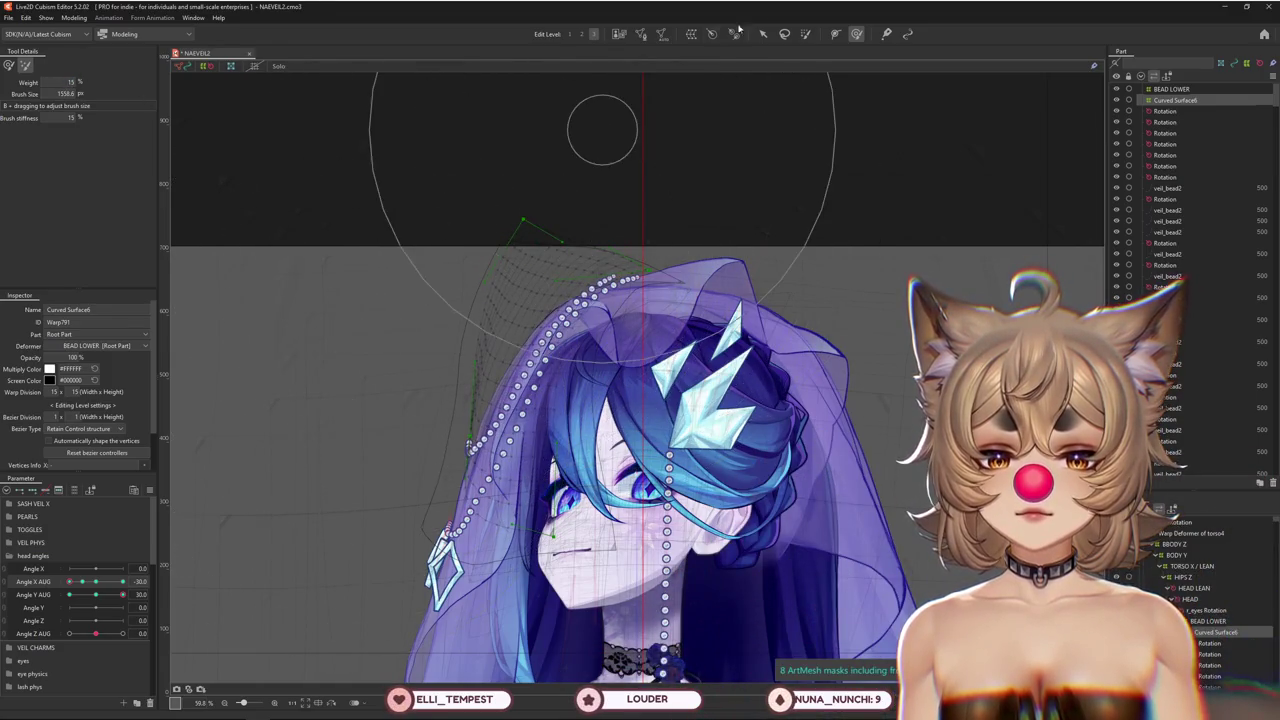
{"action": "left_click_drag", "start_coordinate": [708, 70], "coordinate": [400, 429]}
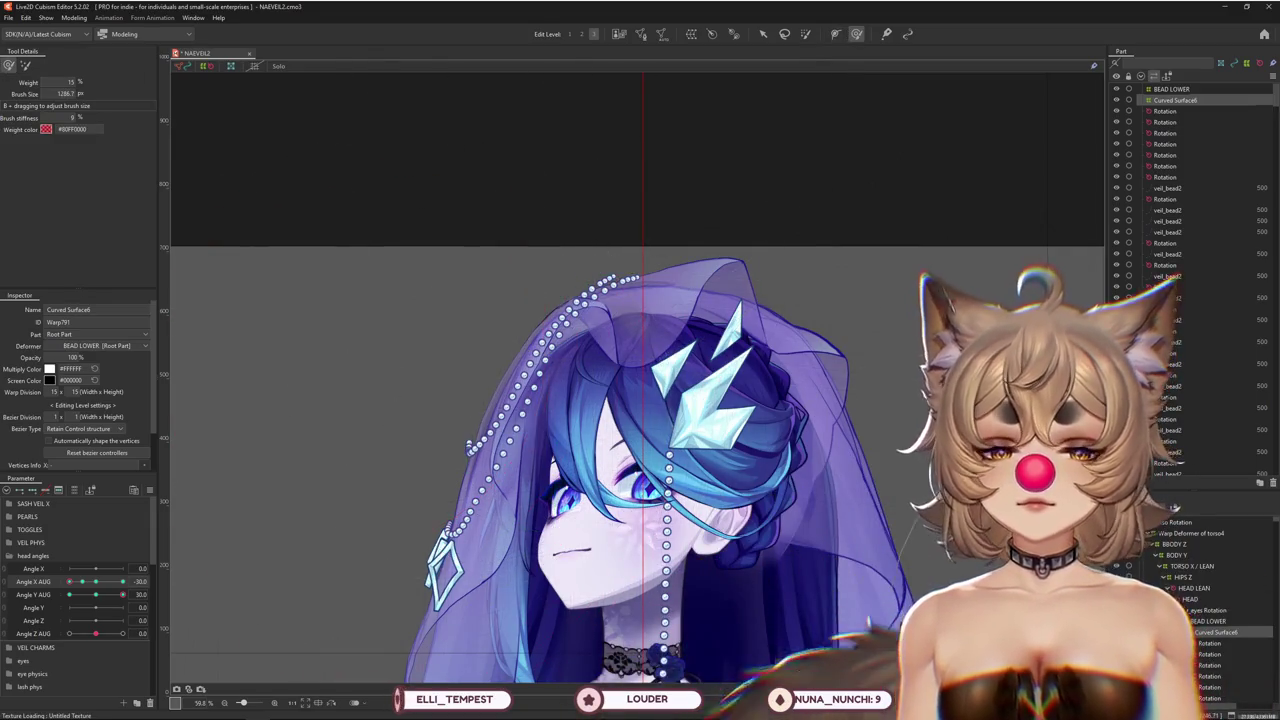
Check BEAD LOWER's linked parameters, reselect Curved Surface6, and reset both head angles to 0
{"action": "left_click", "coordinate": [1171, 89]}
{"action": "left_click", "coordinate": [76, 491]}
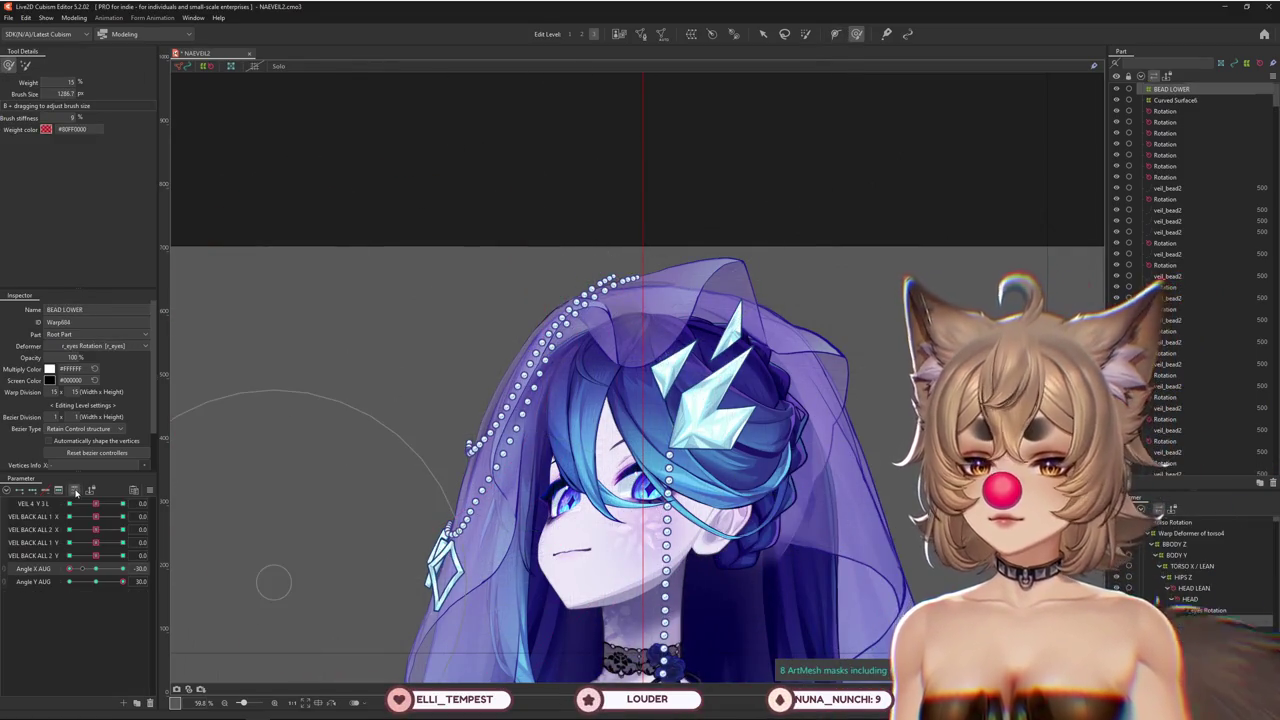
{"action": "left_click", "coordinate": [76, 491]}
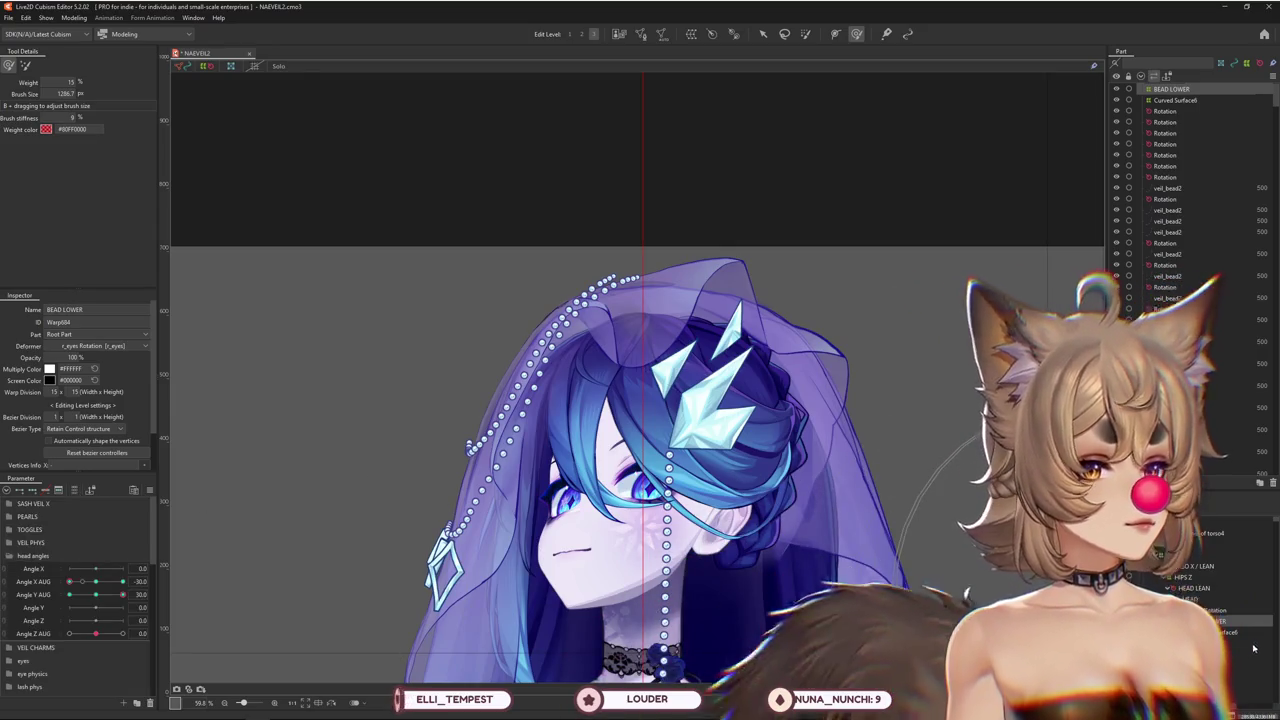
{"action": "left_click", "coordinate": [1175, 100]}
{"action": "left_click_drag", "start_coordinate": [503, 458], "coordinate": [528, 475]}
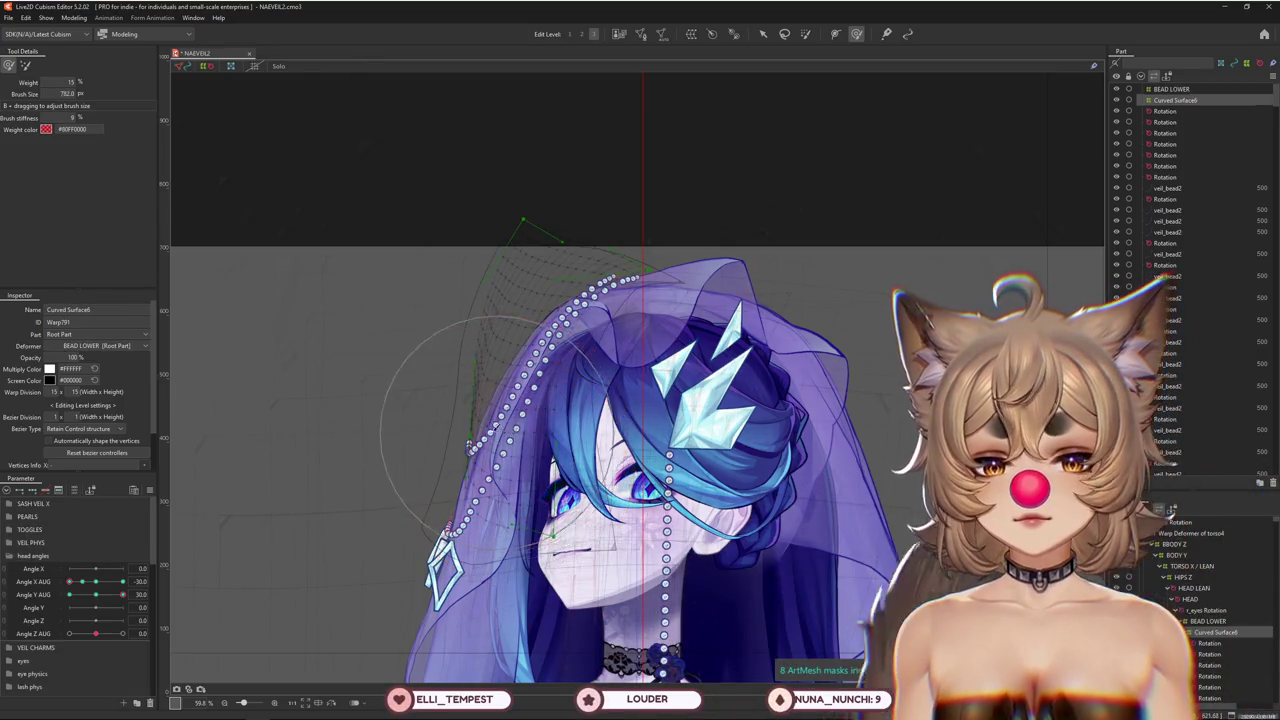
{"action": "left_click", "coordinate": [95, 581]}
{"action": "left_click", "coordinate": [95, 594]}
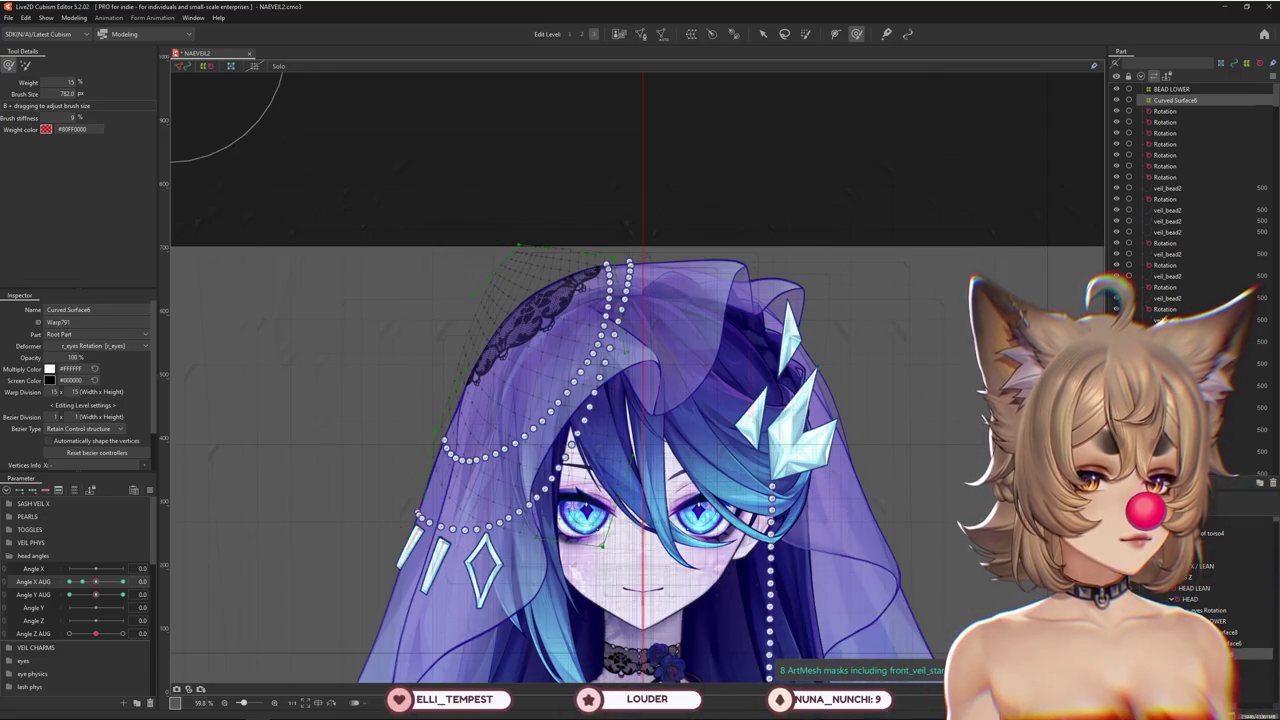
Rename the new upper bead deformer to 'BEADS UPPER'
{"action": "double_click", "coordinate": [113, 309]}
{"action": "type", "text": "BEADS"}
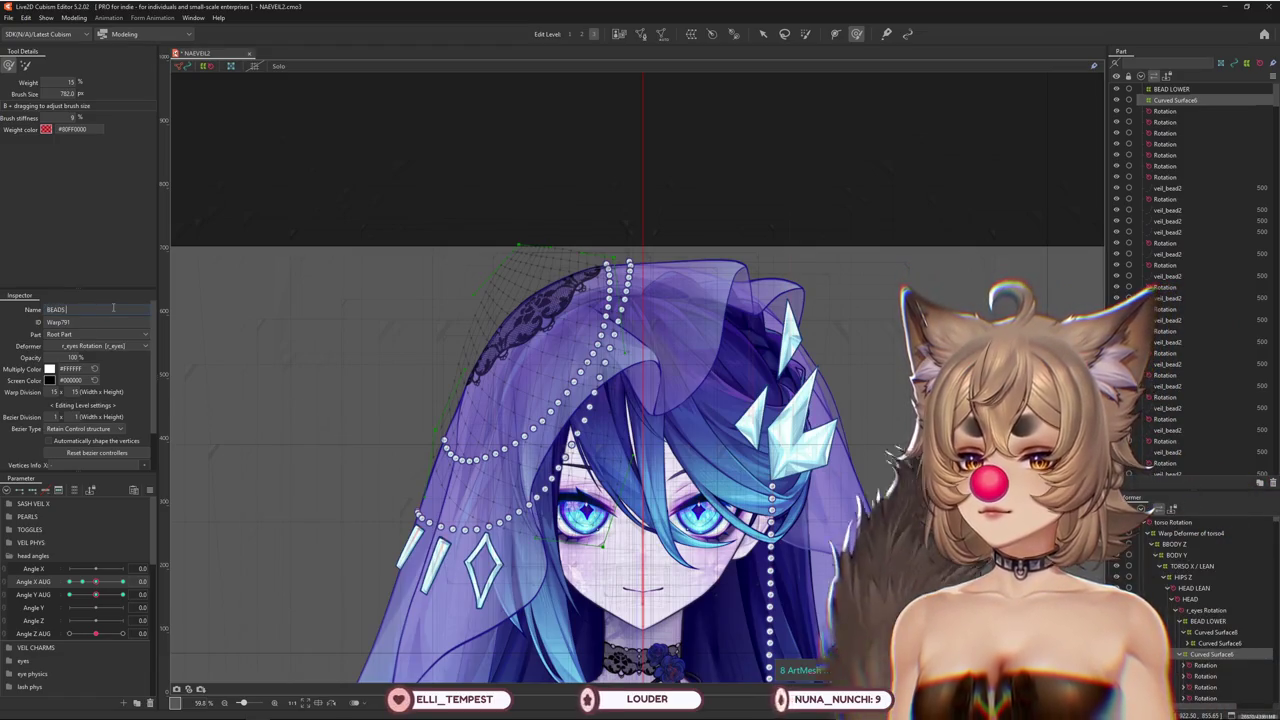
{"action": "type", "text": "V"}
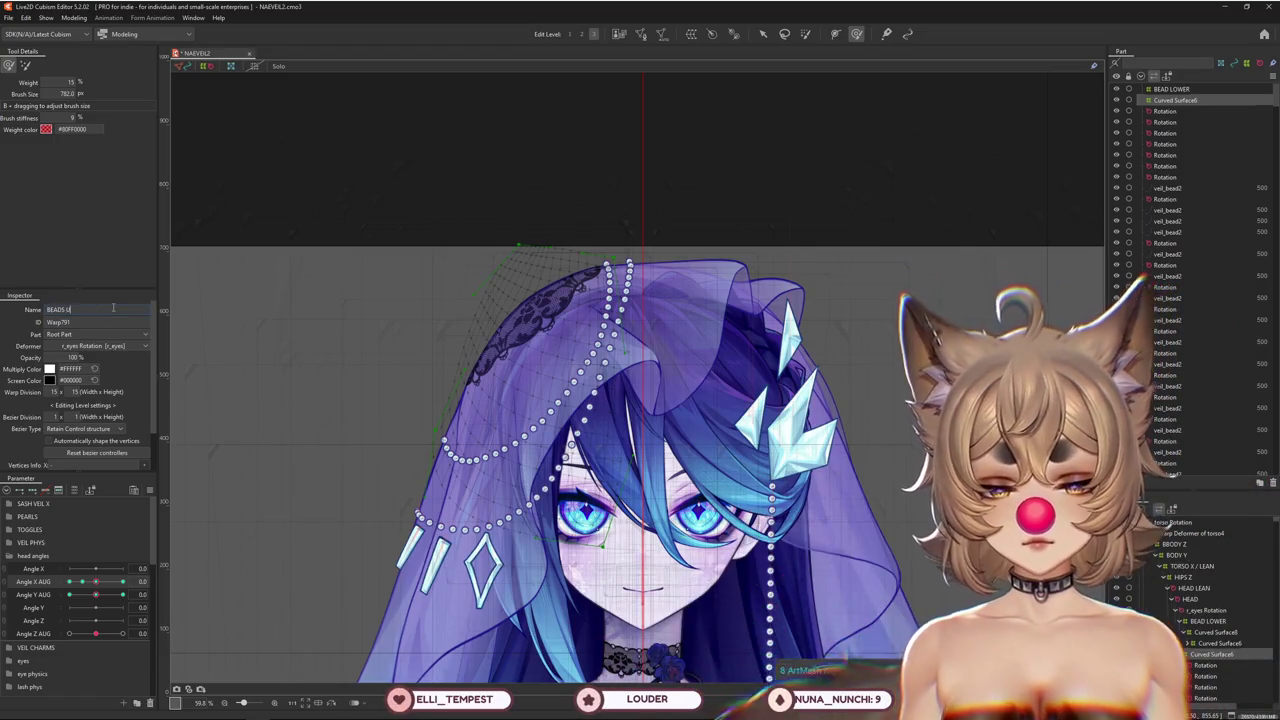
{"action": "left_click", "coordinate": [96, 596]}
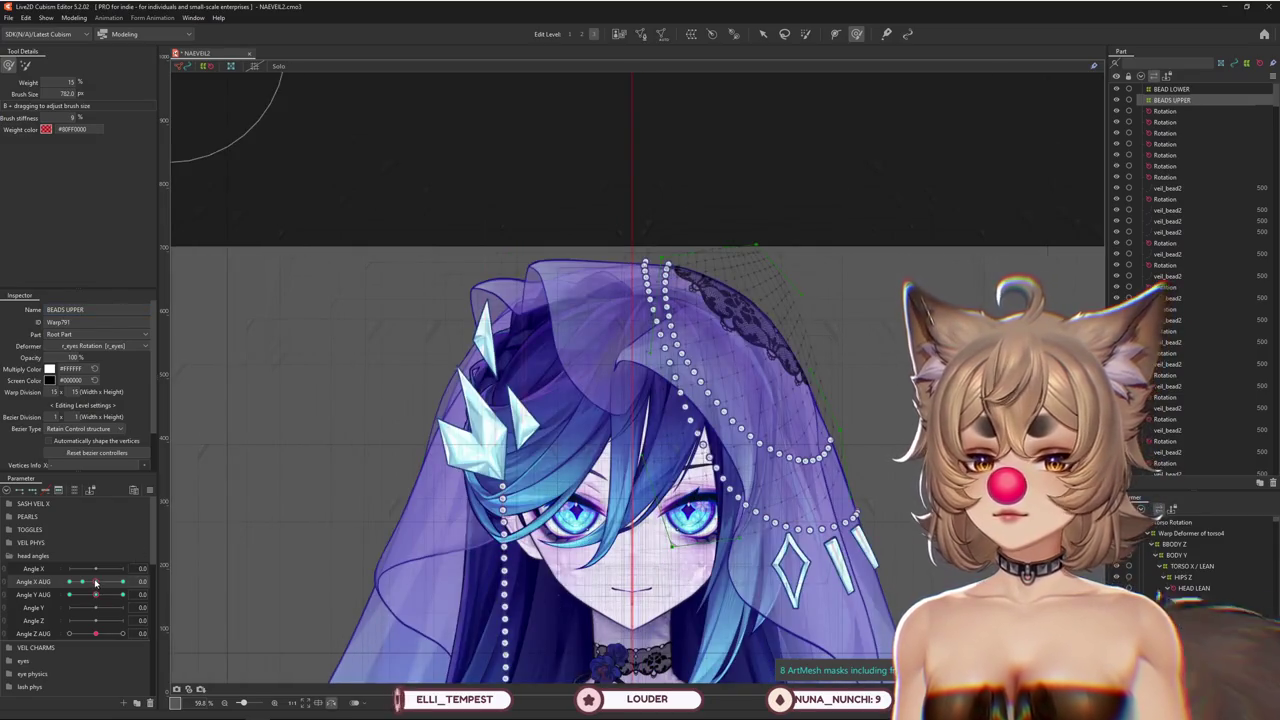
Test BEADS UPPER at full Angle X AUG turn and Angle Y AUG 30, then reset the tilt to 0
{"action": "left_click", "coordinate": [121, 594]}
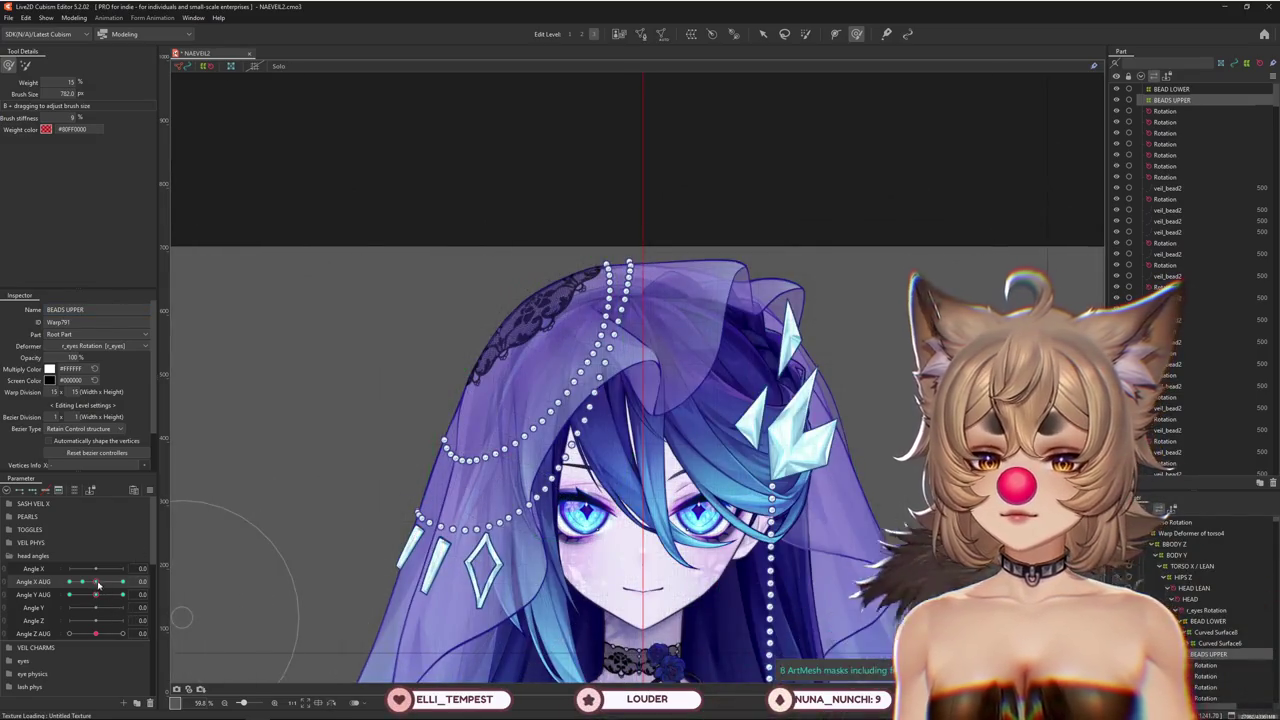
{"action": "left_click", "coordinate": [123, 581]}
{"action": "left_click", "coordinate": [96, 581]}
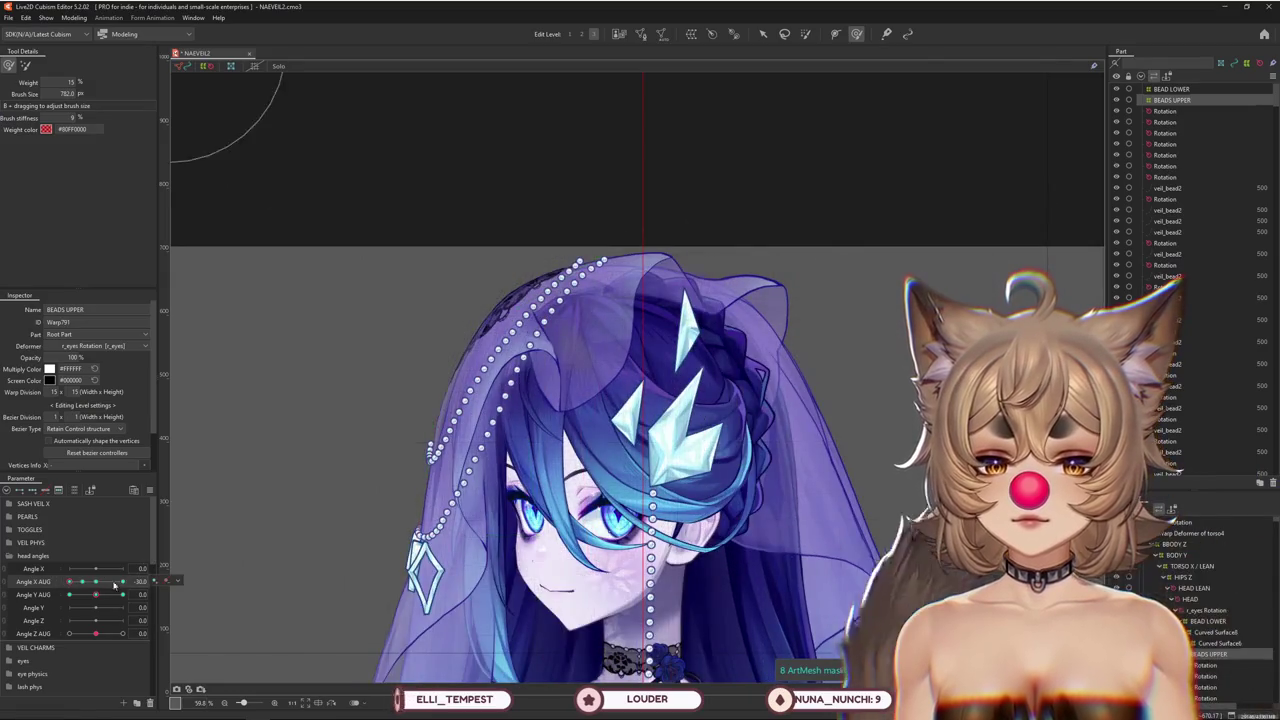
{"action": "left_click_drag", "start_coordinate": [96, 595], "coordinate": [117, 597]}
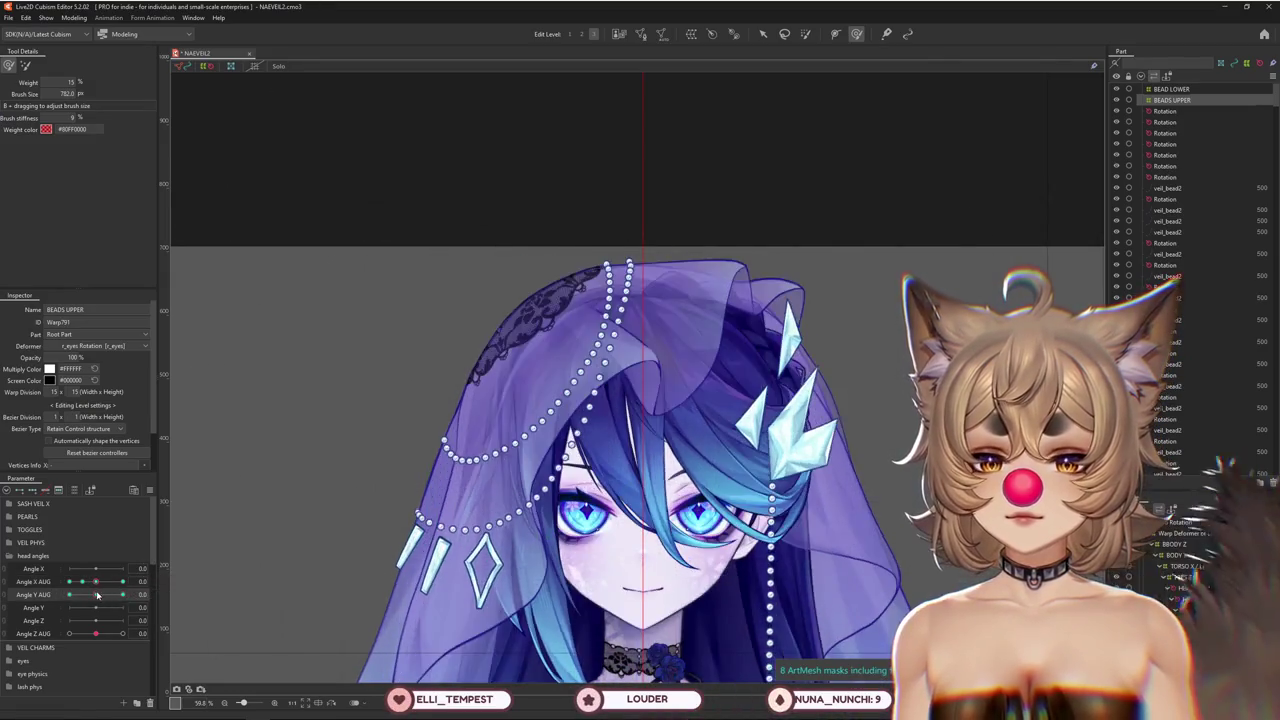
{"action": "left_click", "coordinate": [122, 594]}
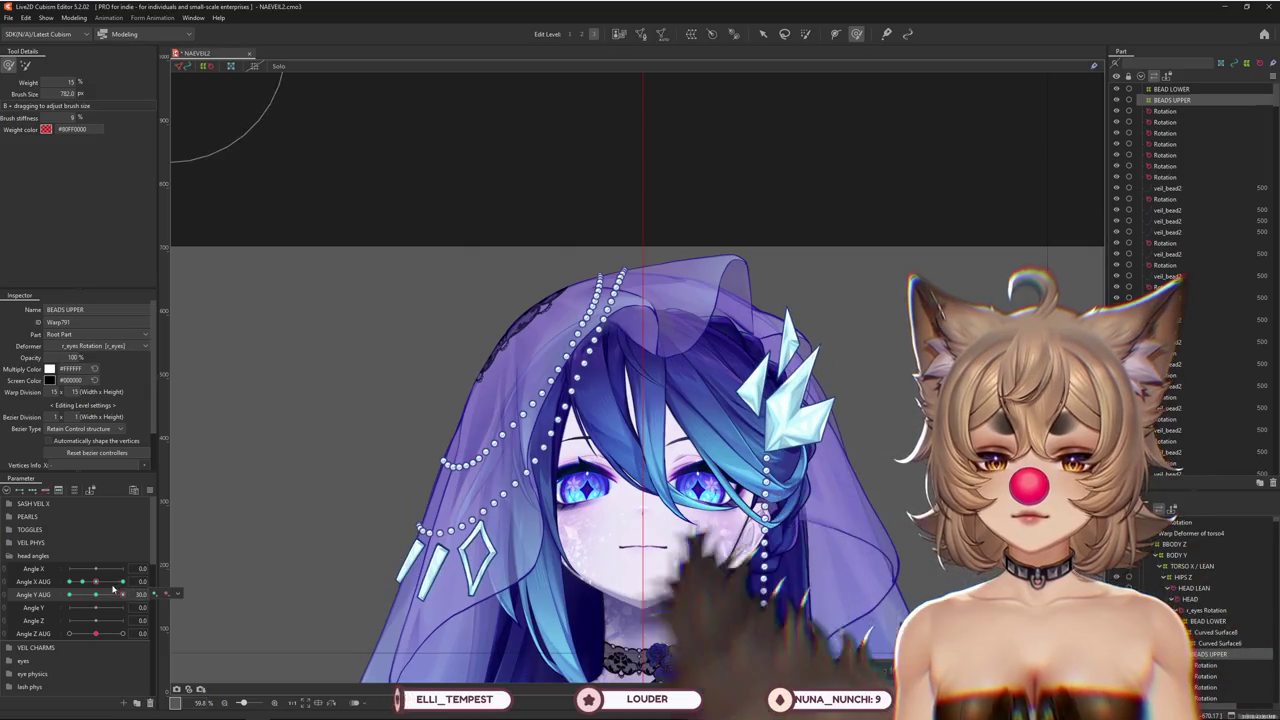
{"action": "left_click", "coordinate": [25, 65]}
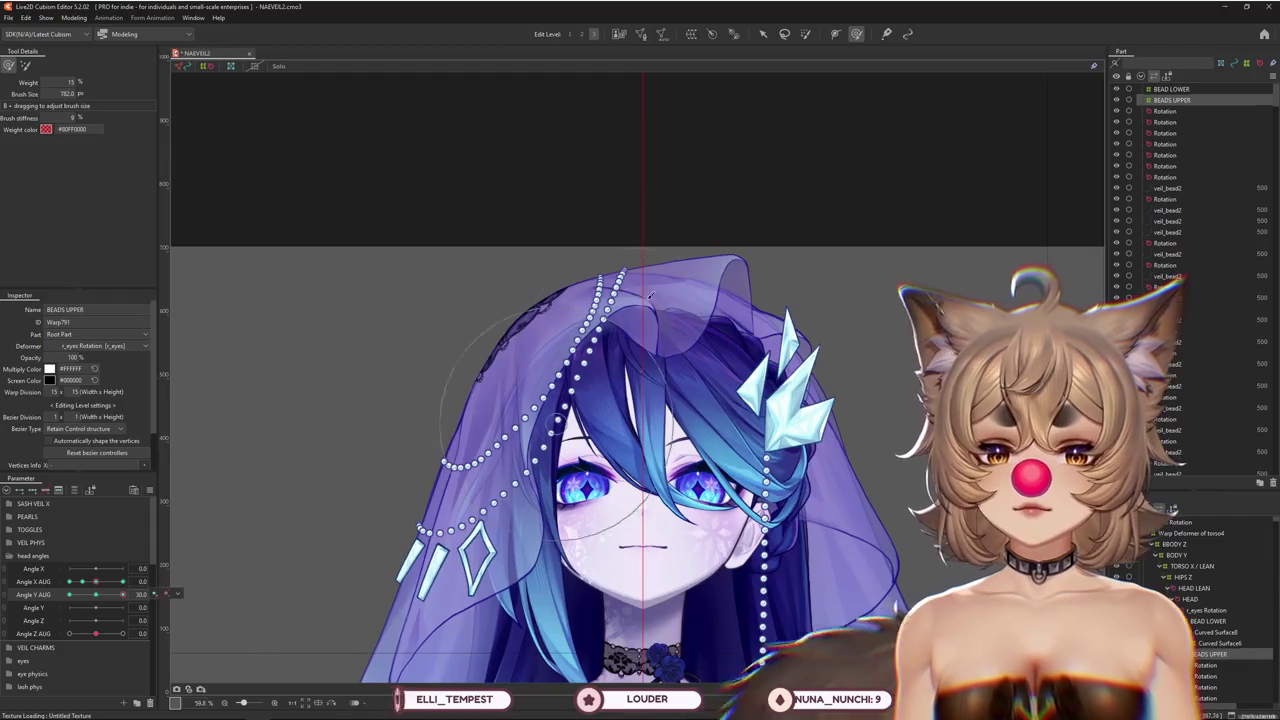
{"action": "left_click_drag", "start_coordinate": [122, 595], "coordinate": [94, 595]}
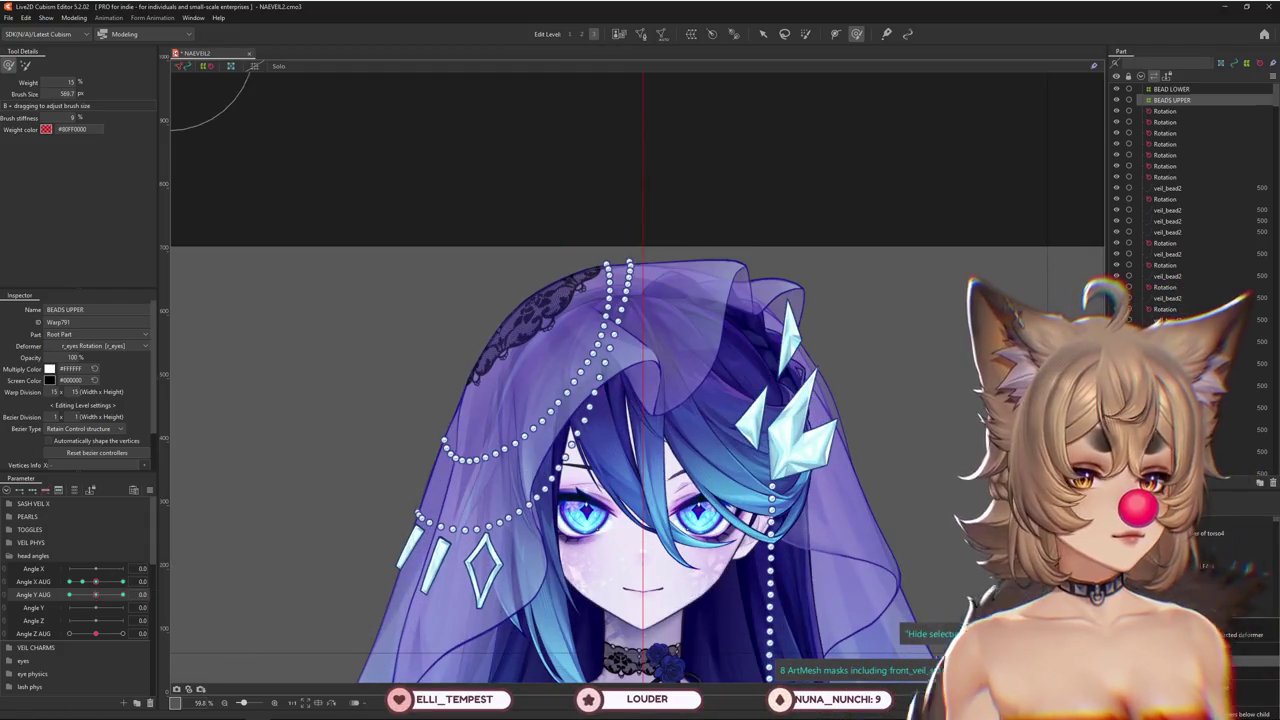
Select the rotation deformer under BEADS UPPER and reveal its veil_bead2 pieces
{"action": "left_click", "coordinate": [1165, 111]}
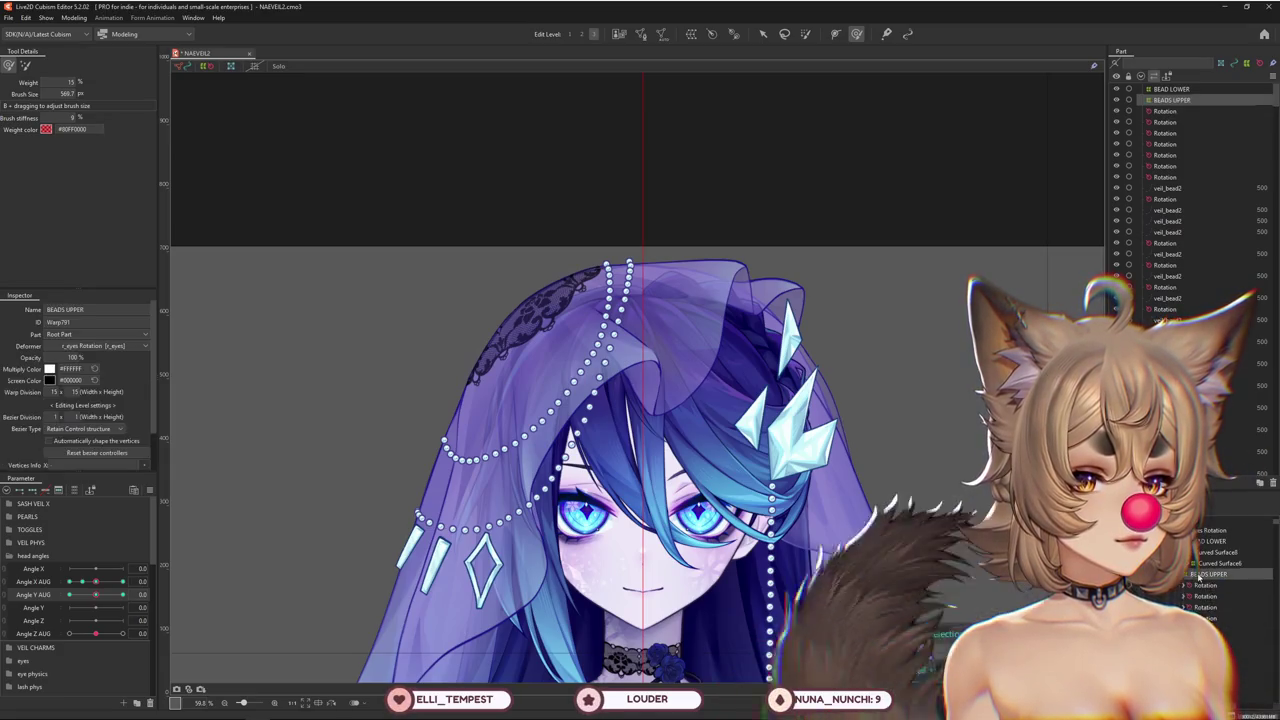
{"action": "left_click", "coordinate": [1192, 580]}
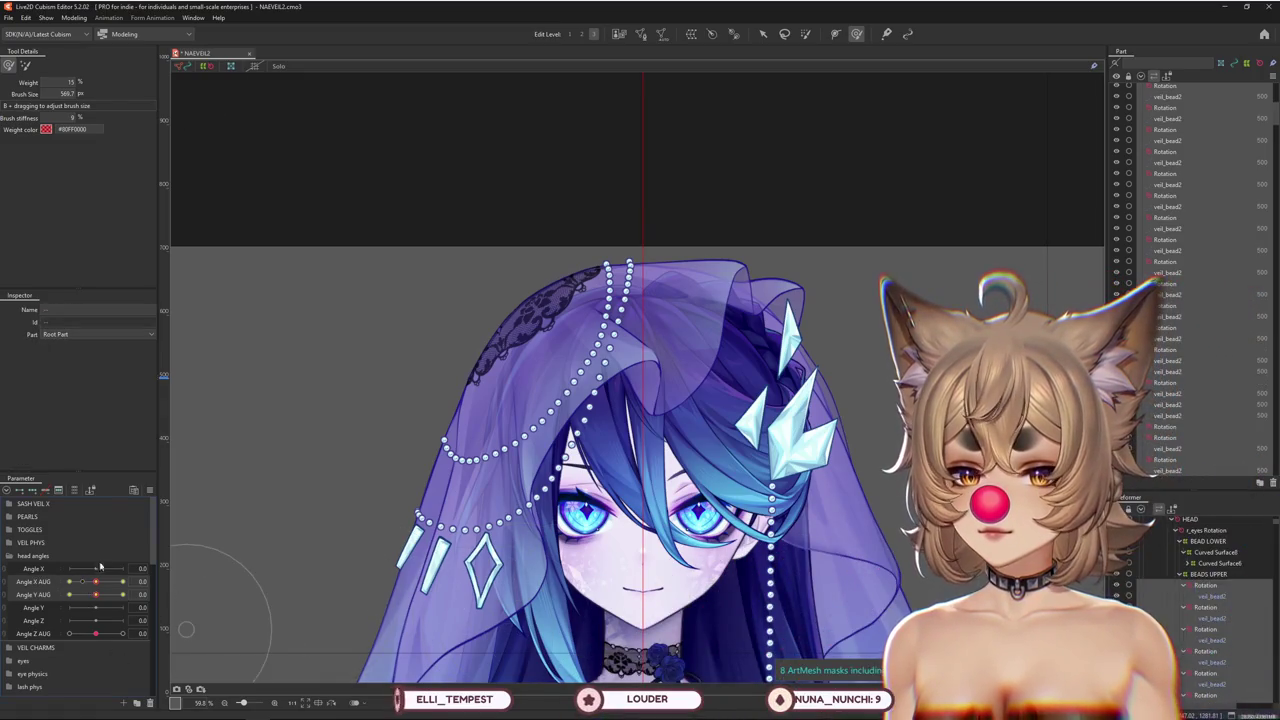
{"action": "left_click_drag", "start_coordinate": [95, 581], "coordinate": [95, 590]}
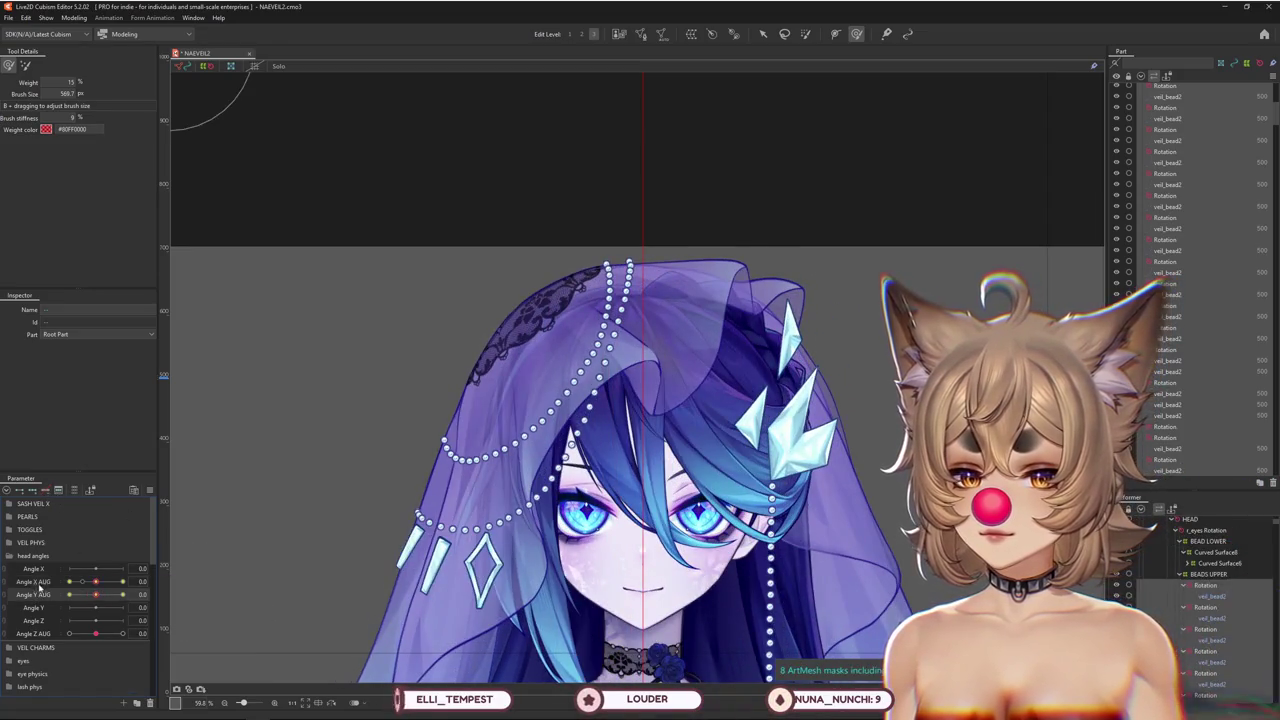
{"action": "mouse_move", "coordinate": [96, 581]}
{"action": "left_mouse_down"}
{"action": "mouse_move", "coordinate": [57, 586]}
{"action": "mouse_move", "coordinate": [128, 584]}
{"action": "mouse_move", "coordinate": [98, 584]}
{"action": "left_mouse_up"}
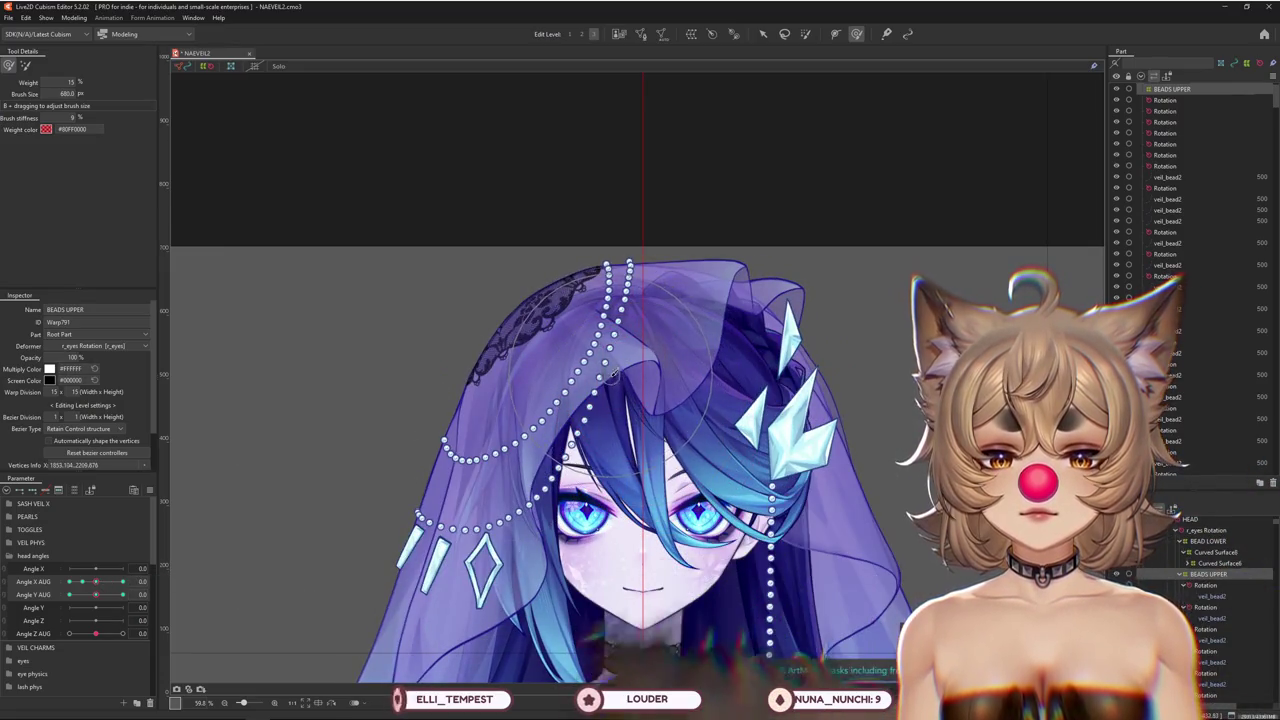
Turn the head fully sideways on Angle X AUG and size the brush over the bead strands
{"action": "left_click_drag", "start_coordinate": [463, 480], "coordinate": [585, 478]}
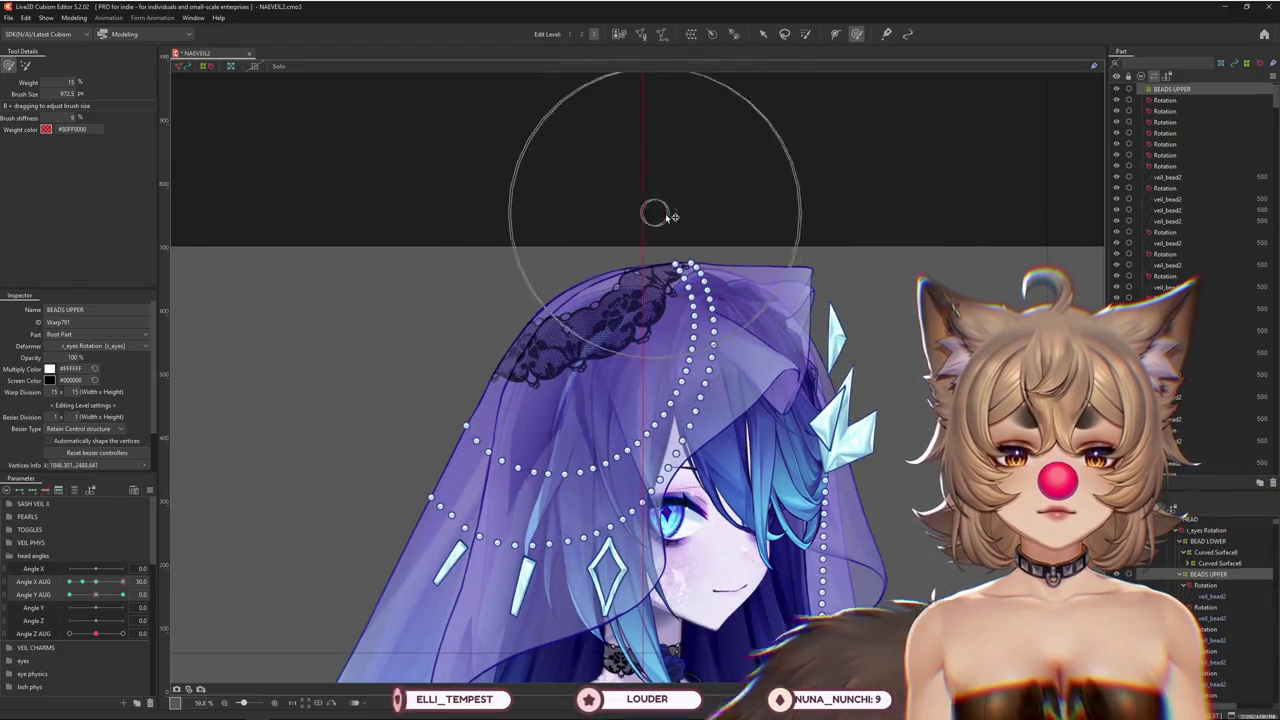
{"action": "left_click_drag", "start_coordinate": [122, 581], "coordinate": [78, 589]}
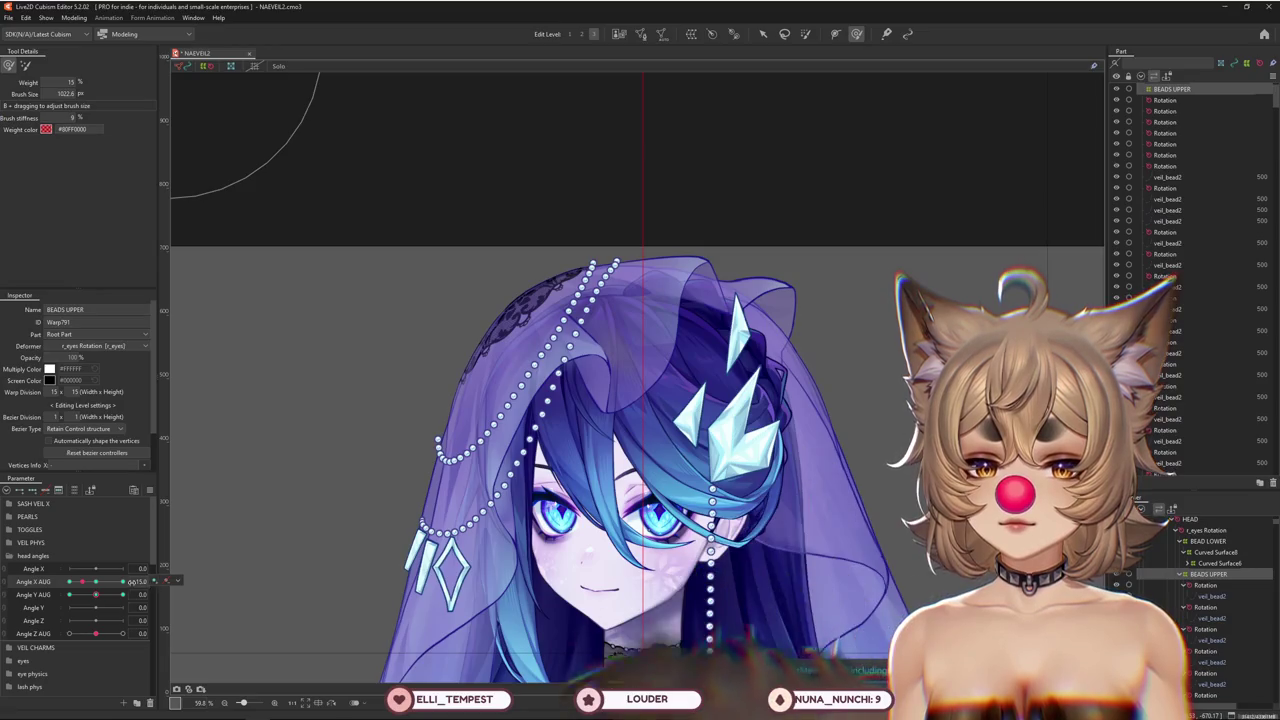
{"action": "left_click", "coordinate": [87, 584]}
{"action": "left_click_drag", "start_coordinate": [90, 583], "coordinate": [68, 583]}
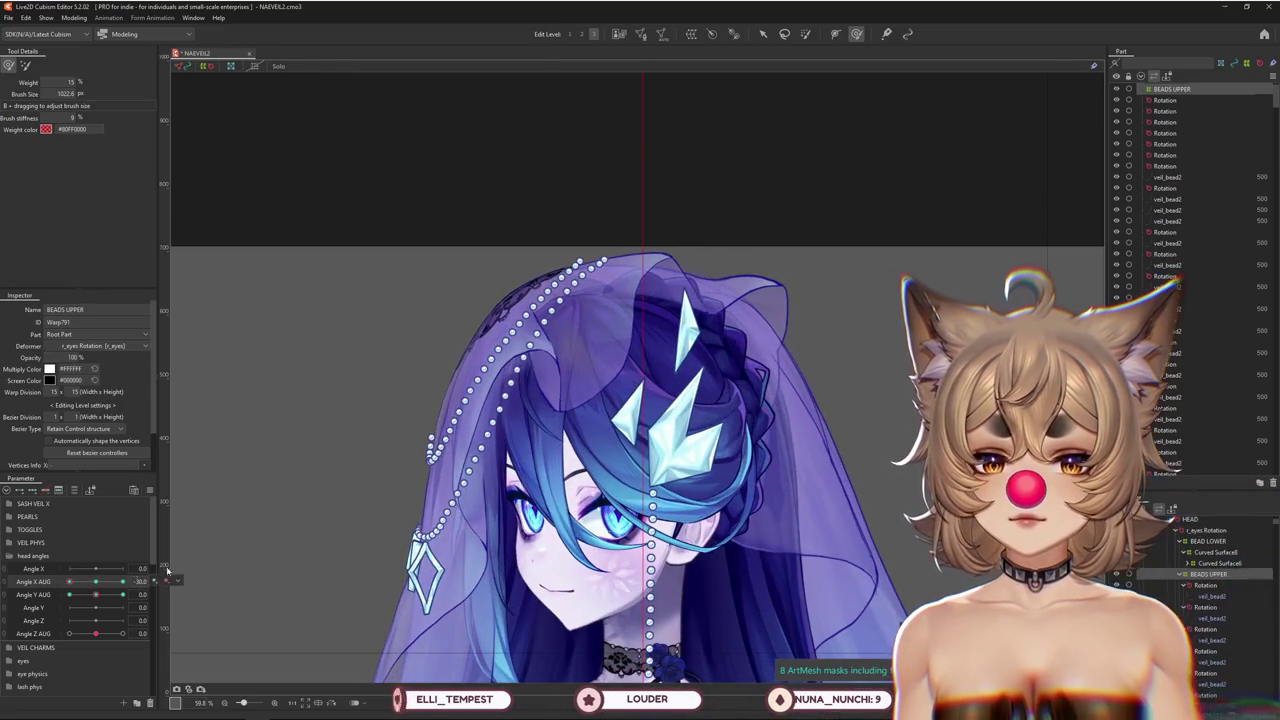
{"action": "mouse_move", "coordinate": [626, 196]}
{"action": "left_mouse_down"}
{"action": "mouse_move", "coordinate": [354, 403]}
{"action": "mouse_move", "coordinate": [600, 229]}
{"action": "mouse_move", "coordinate": [538, 263]}
{"action": "mouse_move", "coordinate": [540, 204]}
{"action": "left_mouse_up"}
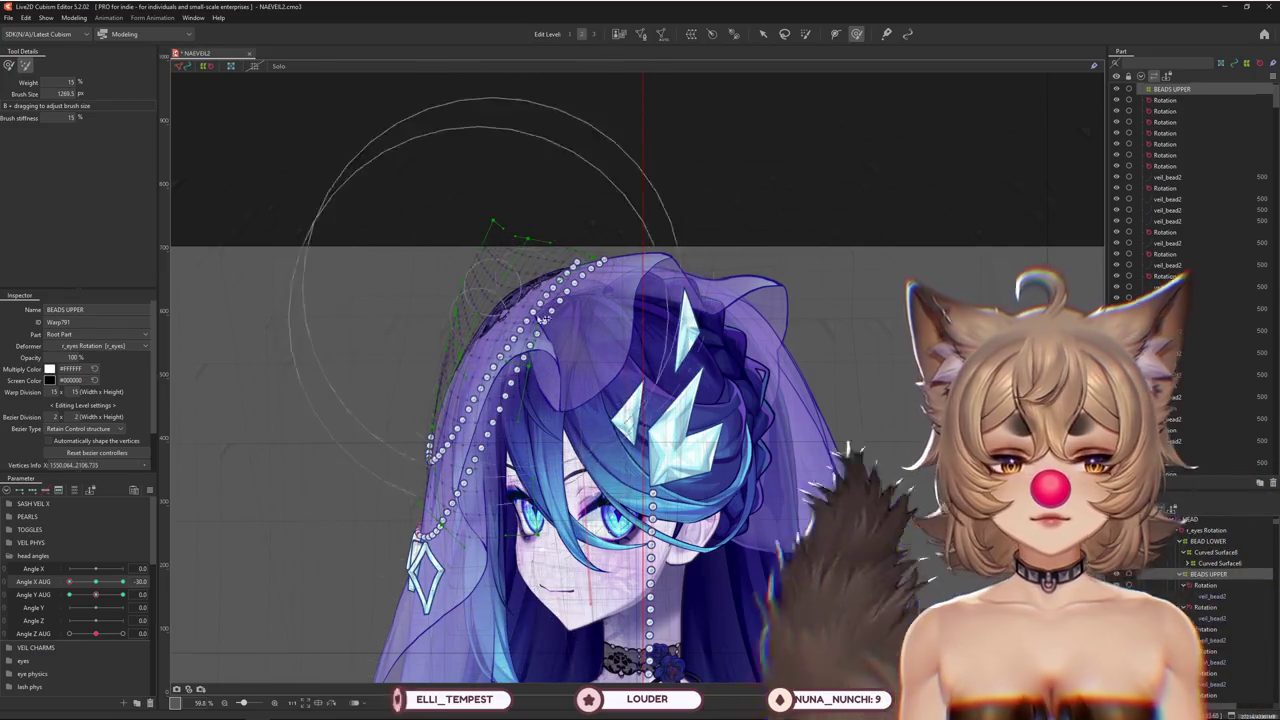
Swing the head between side and front with the warp grid shown at Edit Level 3
{"action": "left_click", "coordinate": [97, 583]}
{"action": "left_click_drag", "start_coordinate": [97, 583], "coordinate": [69, 583]}
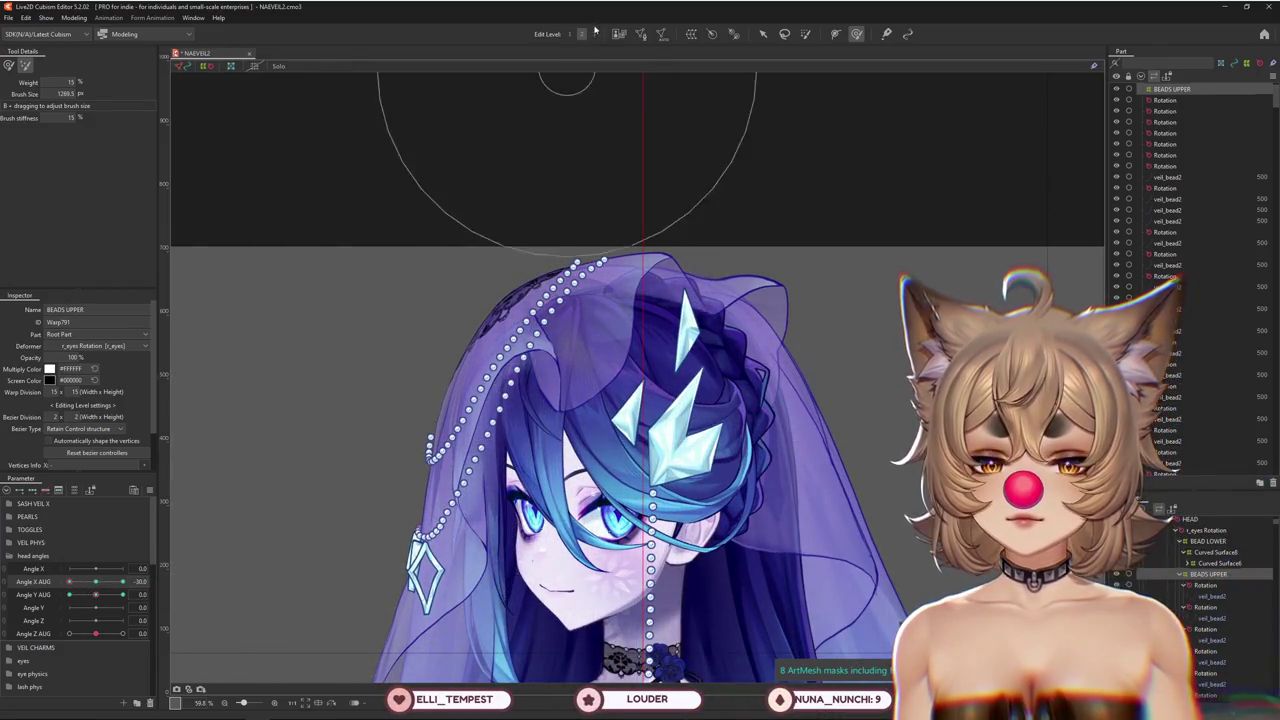
{"action": "left_click", "coordinate": [594, 33]}
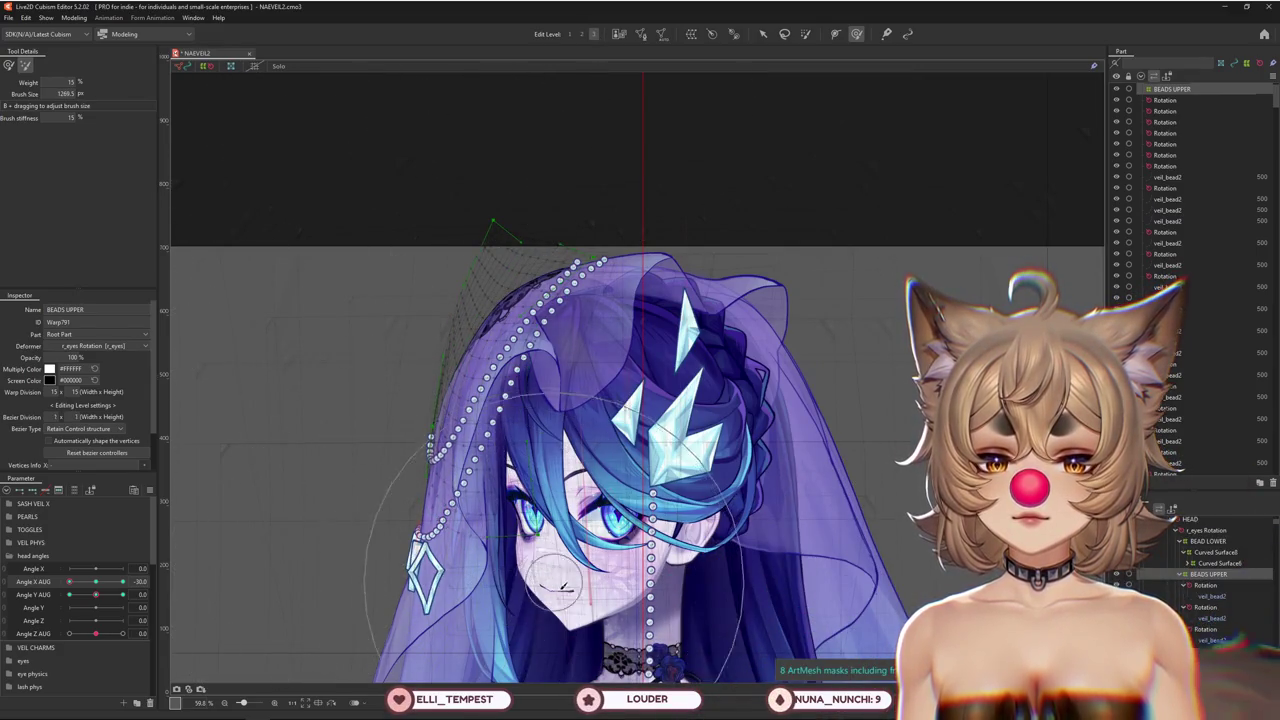
{"action": "scroll", "coordinate": [411, 535], "scroll_direction": "down", "scroll_amount": 3}
{"action": "mouse_move", "coordinate": [69, 581]}
{"action": "left_mouse_down"}
{"action": "mouse_move", "coordinate": [99, 582]}
{"action": "mouse_move", "coordinate": [56, 590]}
{"action": "left_mouse_up"}
Recheck the full side turn, then set Angle X AUG to 0 and Angle Y AUG to 30
{"action": "left_click", "coordinate": [104, 588]}
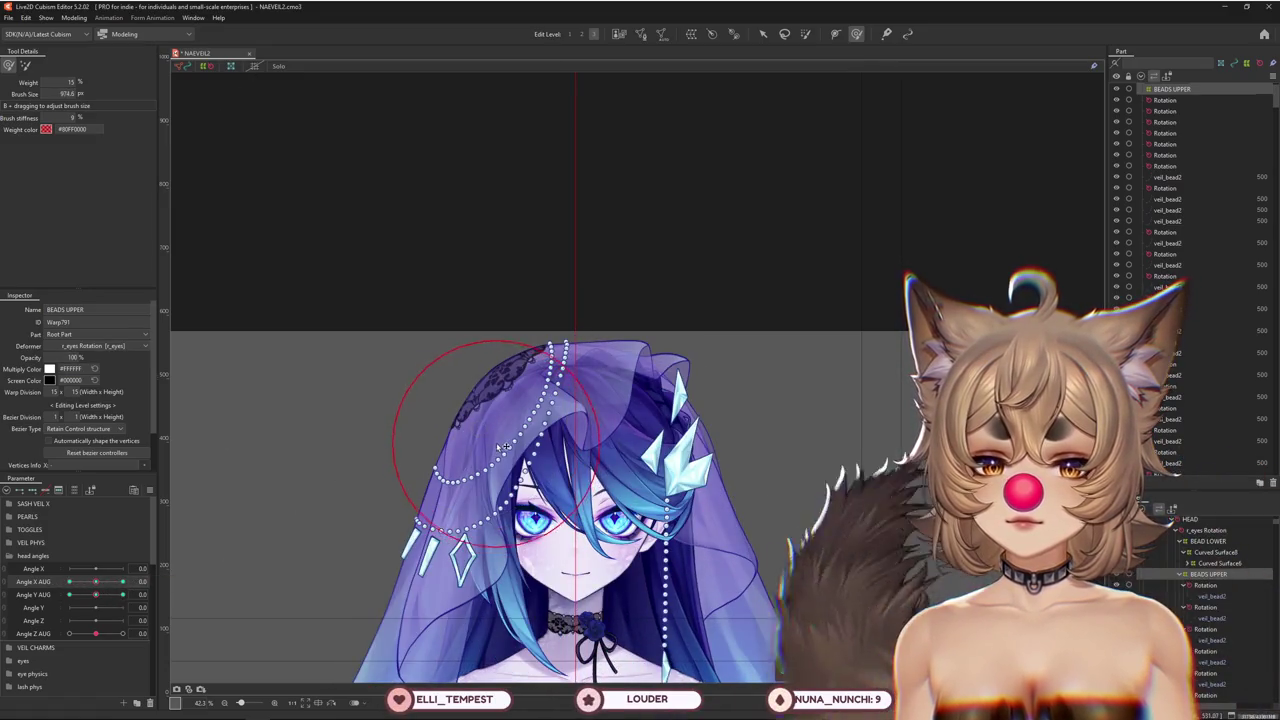
{"action": "left_click", "coordinate": [63, 583]}
{"action": "mouse_move", "coordinate": [522, 452]}
{"action": "left_mouse_down"}
{"action": "mouse_move", "coordinate": [535, 406]}
{"action": "mouse_move", "coordinate": [468, 452]}
{"action": "left_mouse_up"}
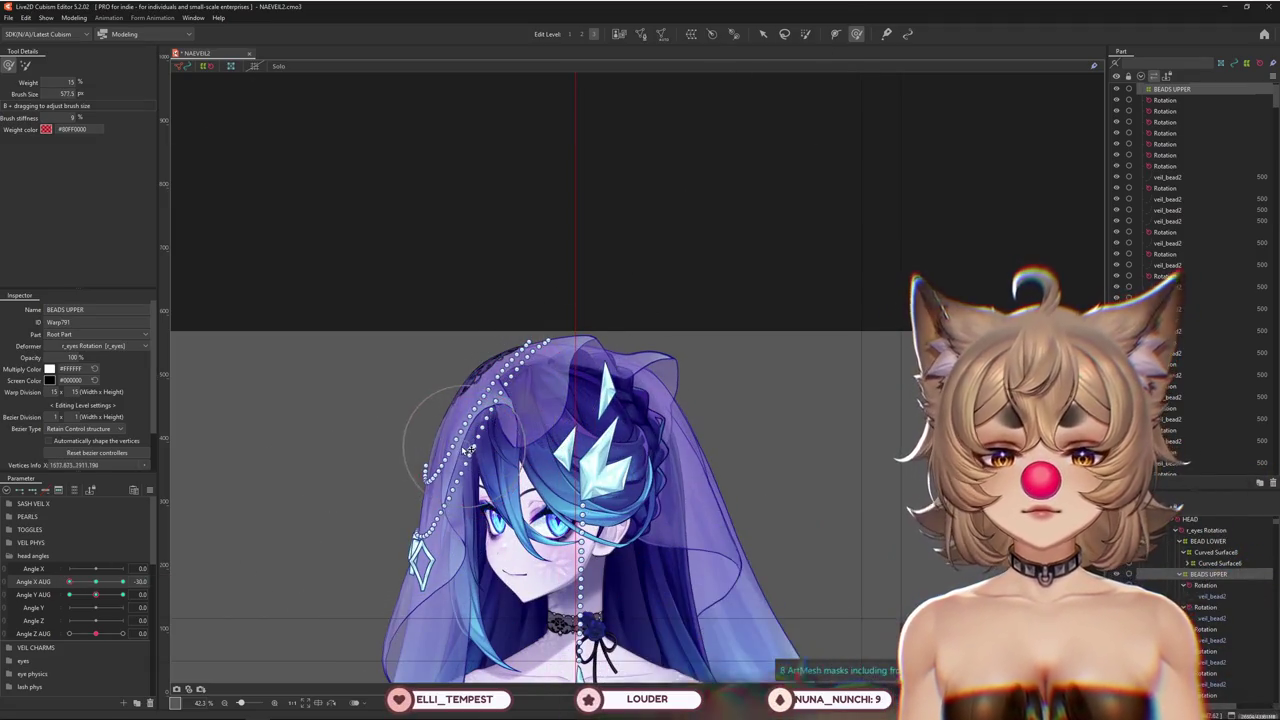
{"action": "left_click", "coordinate": [95, 581]}
{"action": "left_click", "coordinate": [122, 594]}
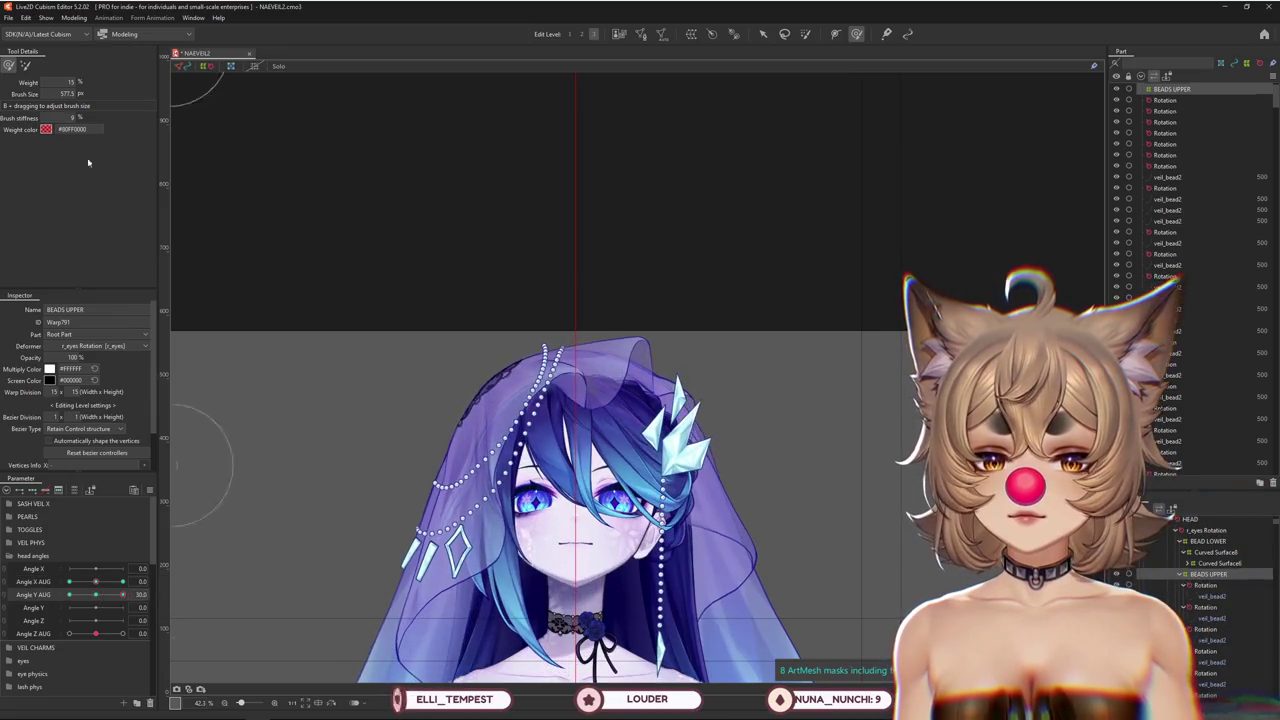
Reshape the BEADS UPPER strands for the upward tilt at Angle Y AUG 30
{"action": "scroll", "coordinate": [470, 403], "scroll_direction": "up", "scroll_amount": 3}
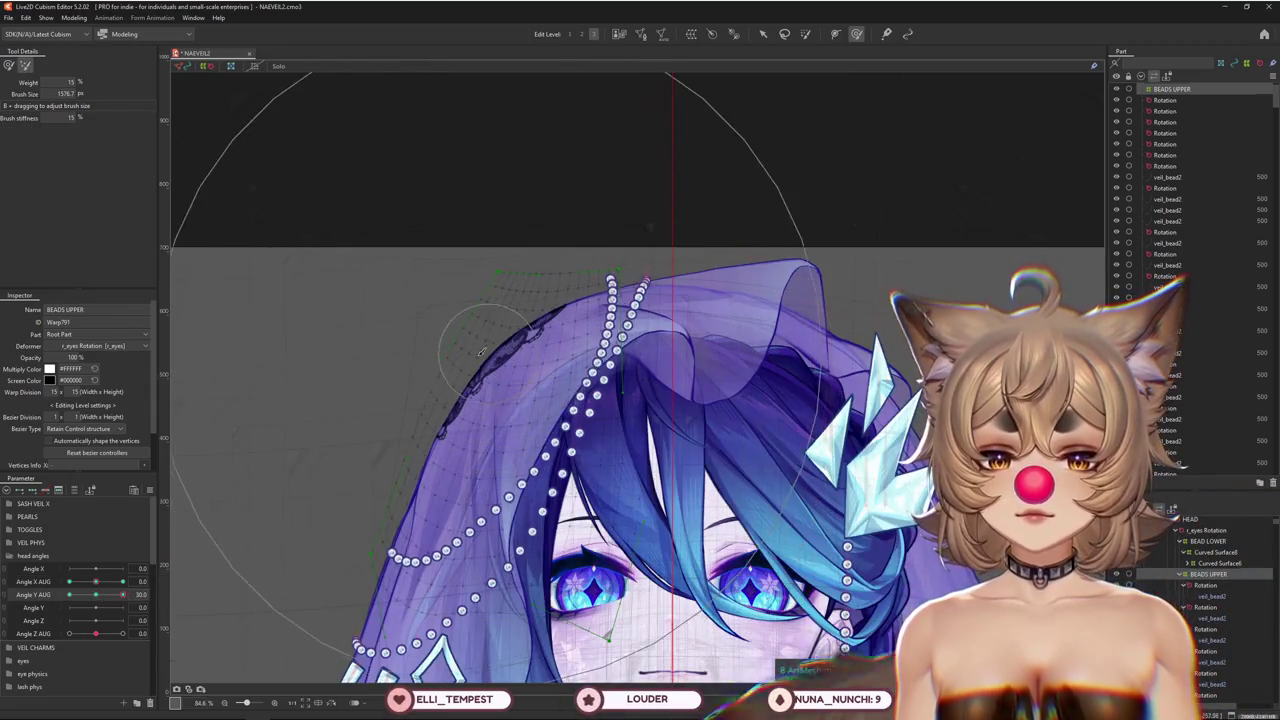
{"action": "scroll", "coordinate": [427, 412], "scroll_direction": "up", "scroll_amount": 1}
{"action": "scroll", "coordinate": [427, 412], "scroll_direction": "down", "scroll_amount": 1}
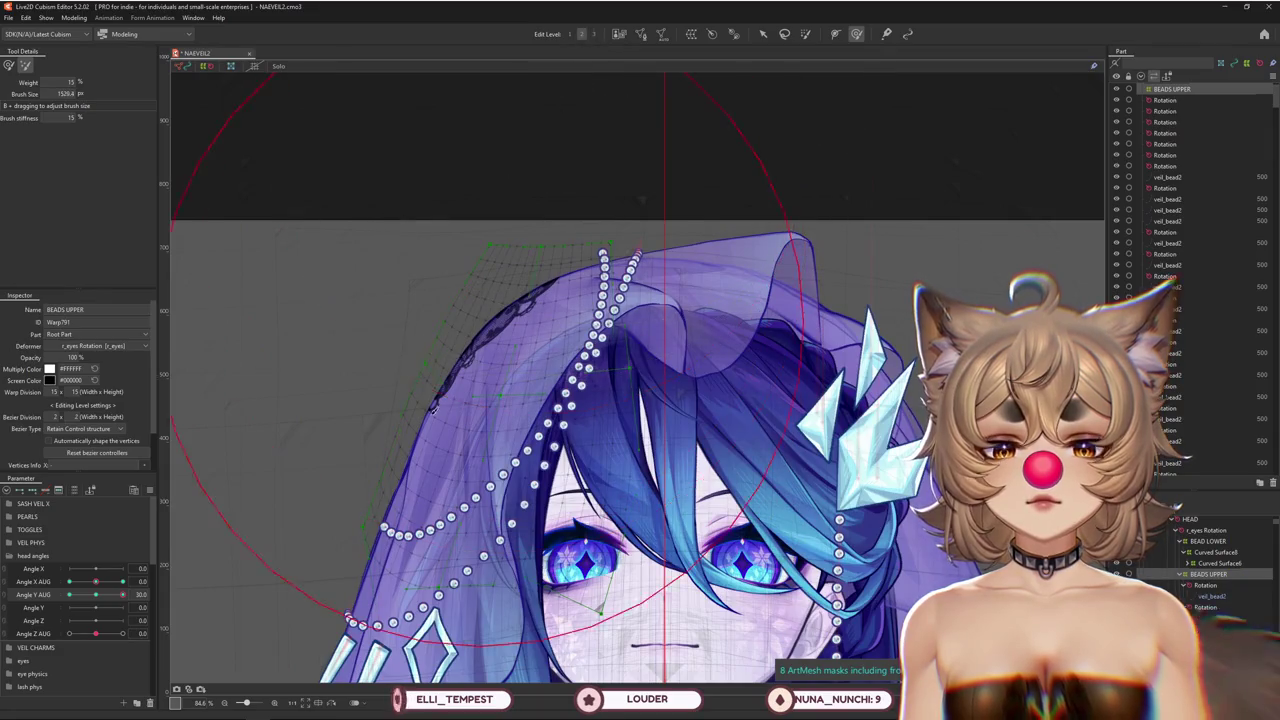
{"action": "mouse_move", "coordinate": [139, 607]}
{"action": "left_mouse_down"}
{"action": "mouse_move", "coordinate": [150, 597]}
{"action": "mouse_move", "coordinate": [98, 595]}
{"action": "mouse_move", "coordinate": [123, 594]}
{"action": "left_mouse_up"}
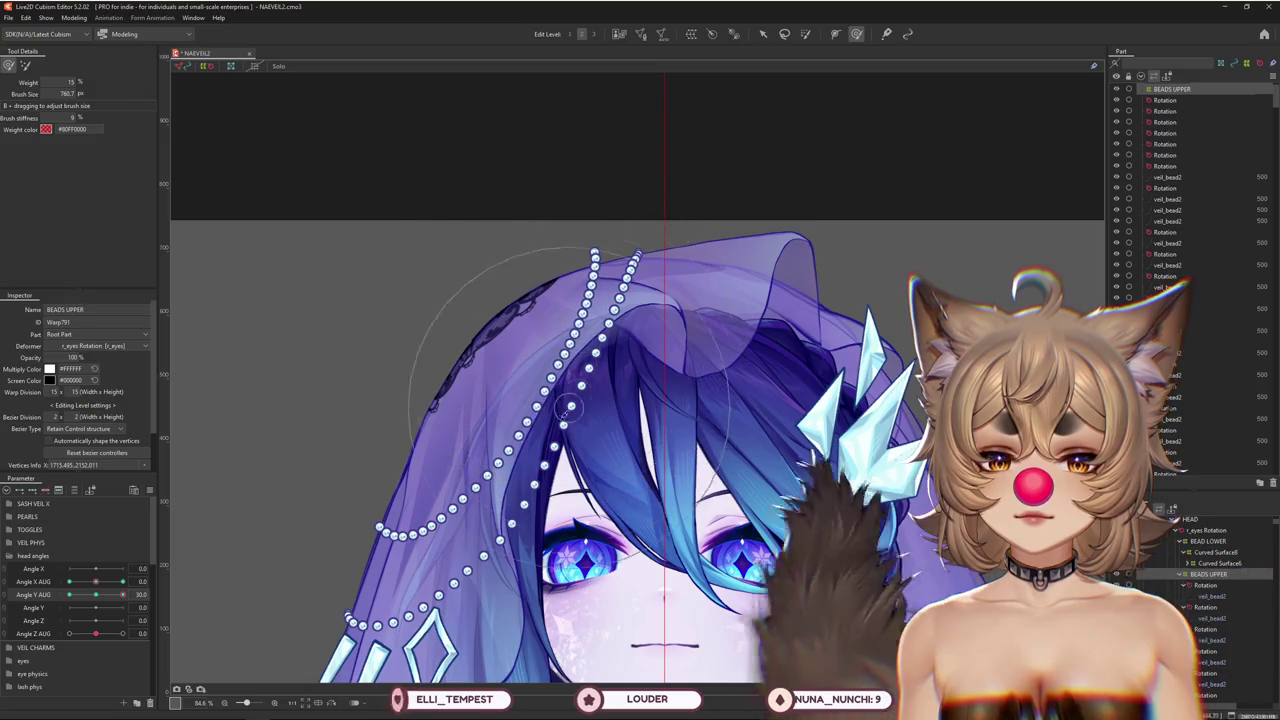
{"action": "left_click_drag", "start_coordinate": [570, 336], "coordinate": [560, 462]}
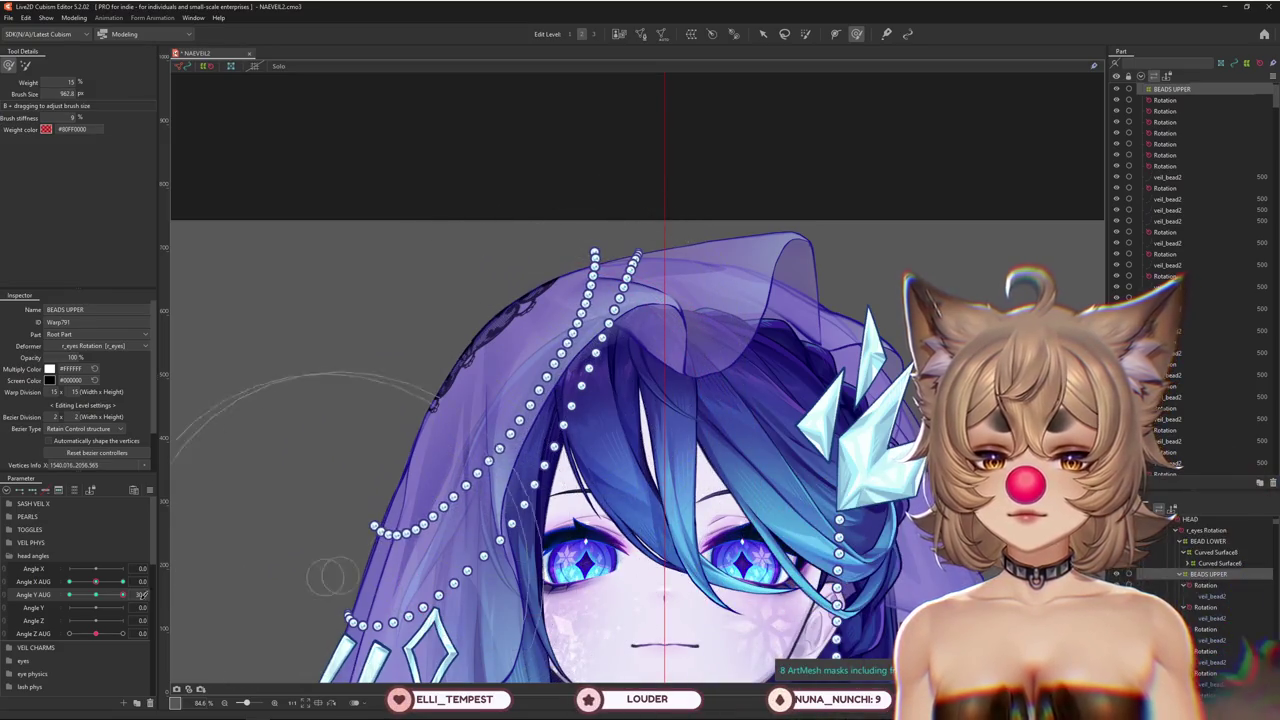
{"action": "left_click_drag", "start_coordinate": [368, 576], "coordinate": [422, 601]}
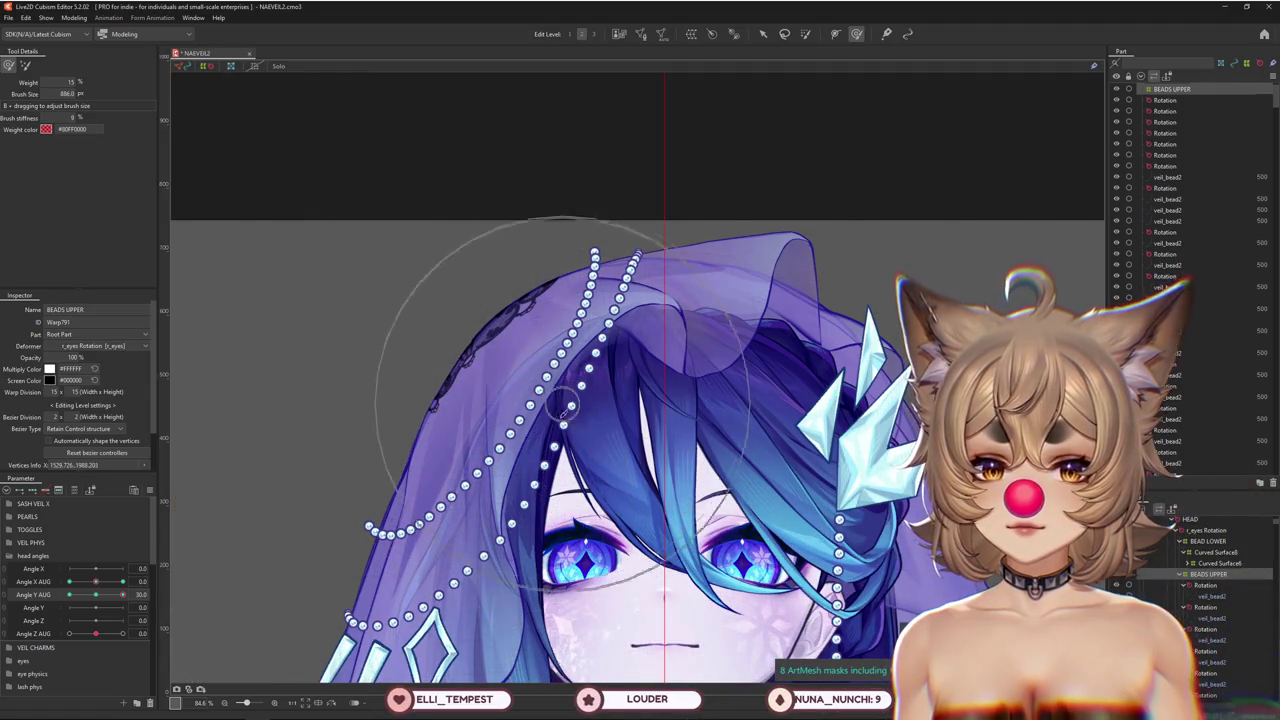
{"action": "scroll", "coordinate": [450, 490], "scroll_direction": "down", "scroll_amount": 3}
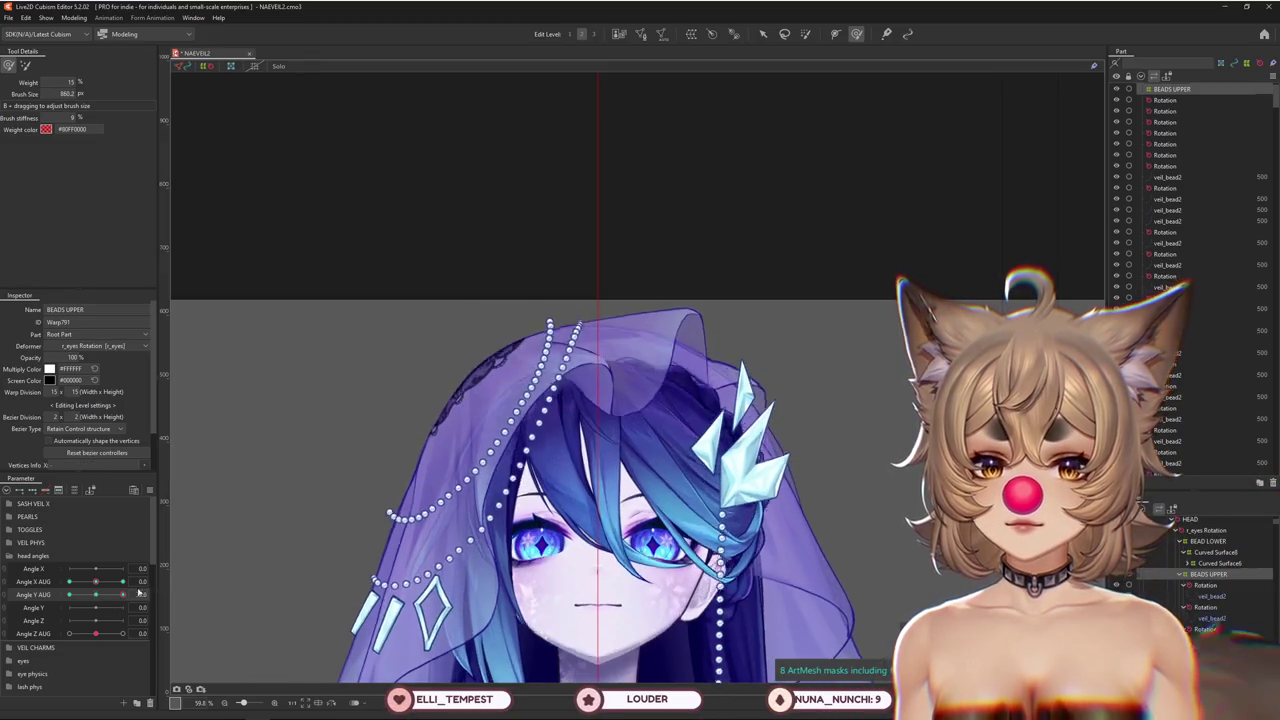
Push the bead strands along the veil's crown, comparing against a level head tilt
{"action": "left_click_drag", "start_coordinate": [551, 197], "coordinate": [730, 218]}
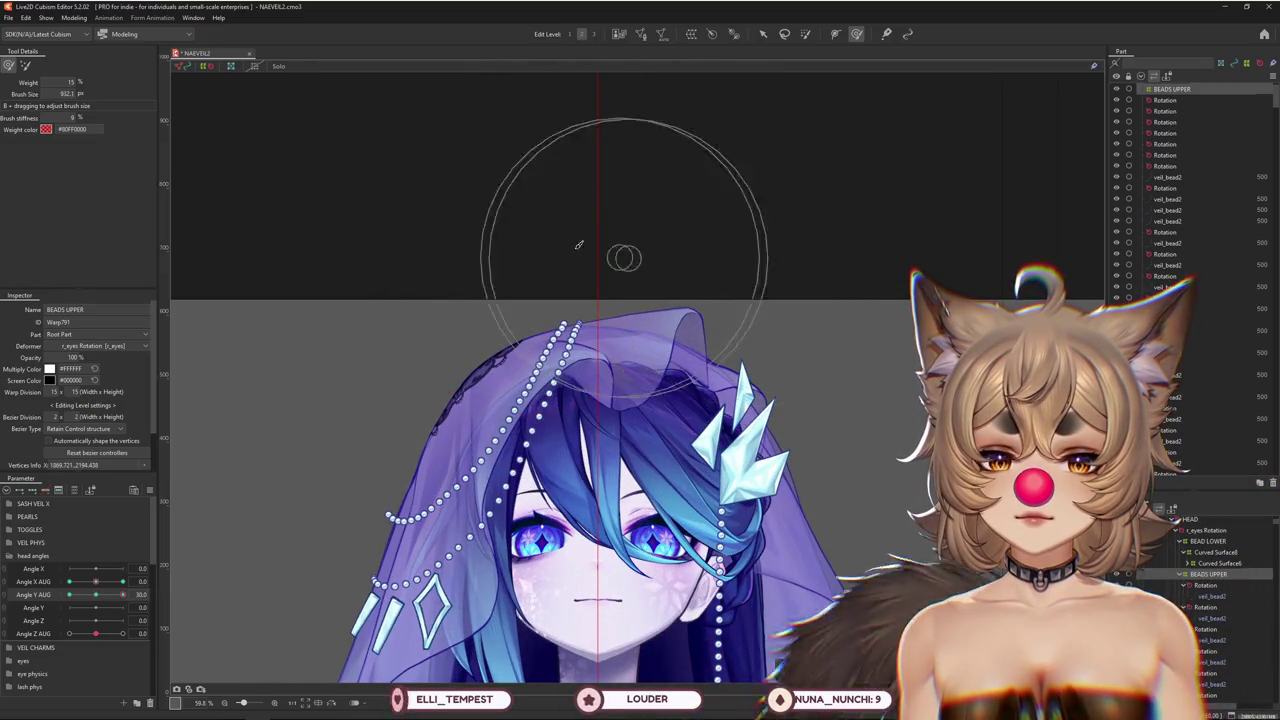
{"action": "left_click_drag", "start_coordinate": [578, 244], "coordinate": [555, 250]}
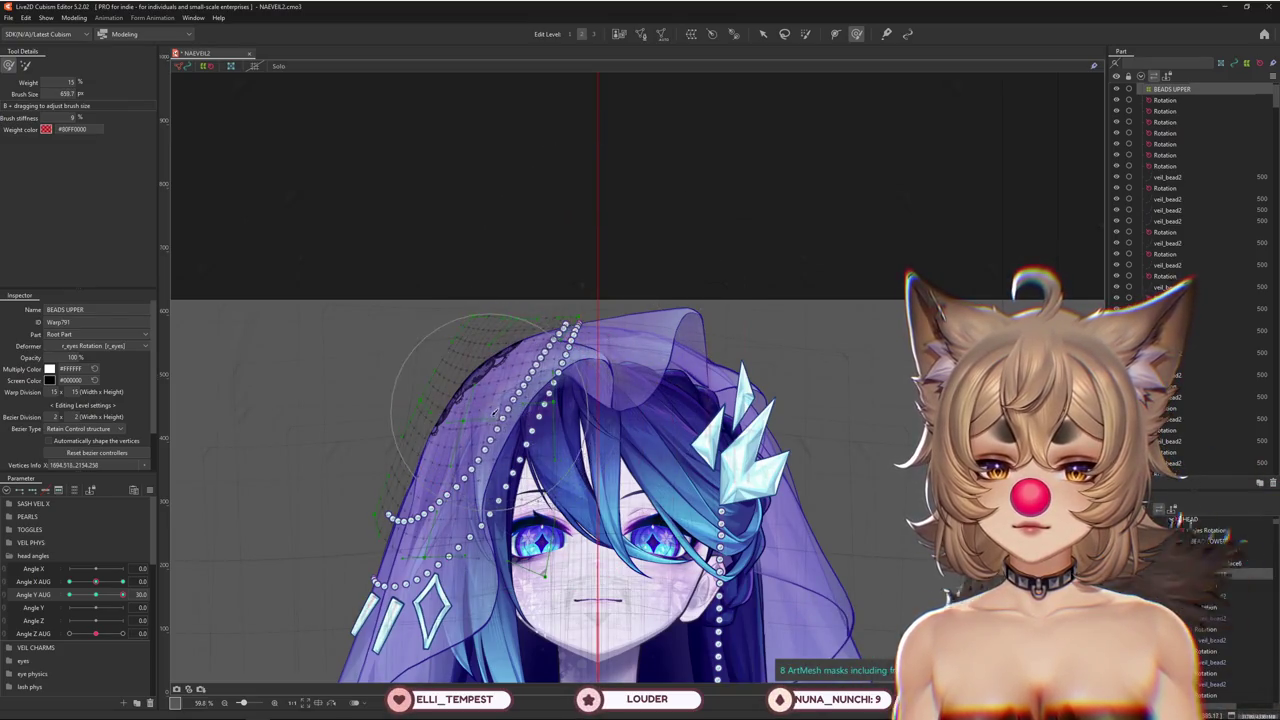
{"action": "mouse_move", "coordinate": [122, 594]}
{"action": "left_mouse_down"}
{"action": "mouse_move", "coordinate": [98, 596]}
{"action": "mouse_move", "coordinate": [123, 594]}
{"action": "left_mouse_up"}
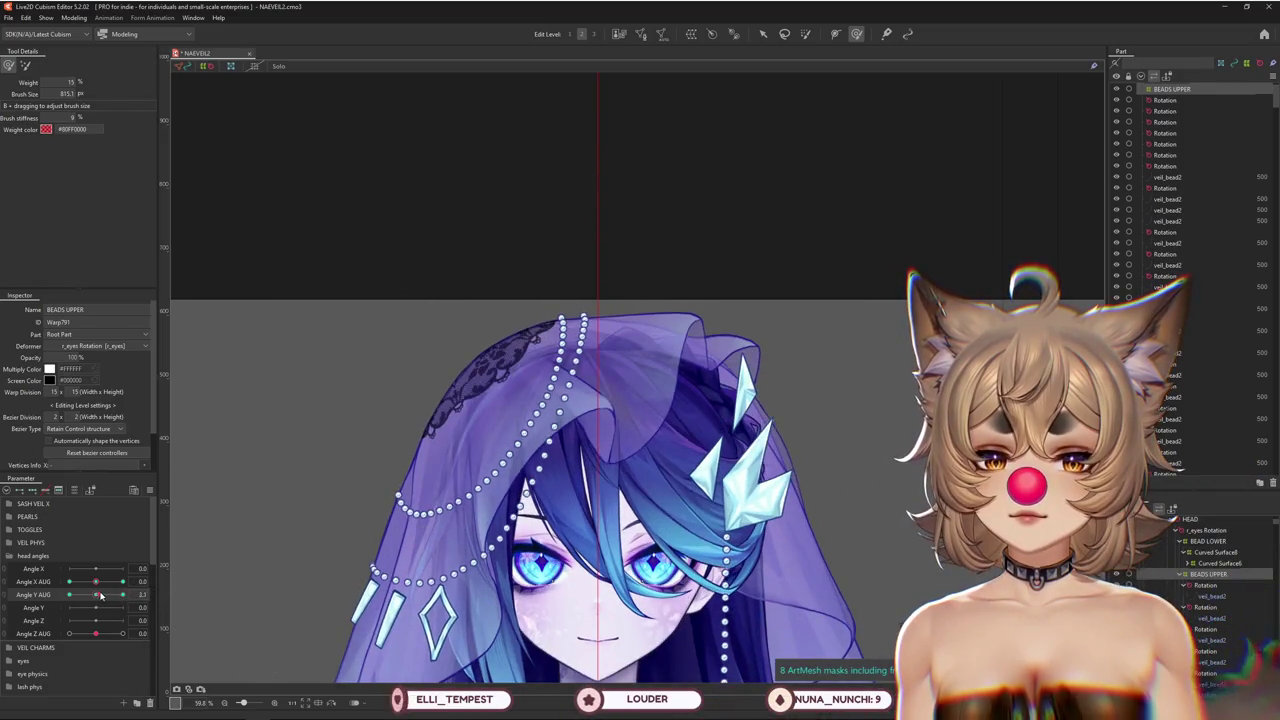
{"action": "left_click_drag", "start_coordinate": [518, 413], "coordinate": [553, 380]}
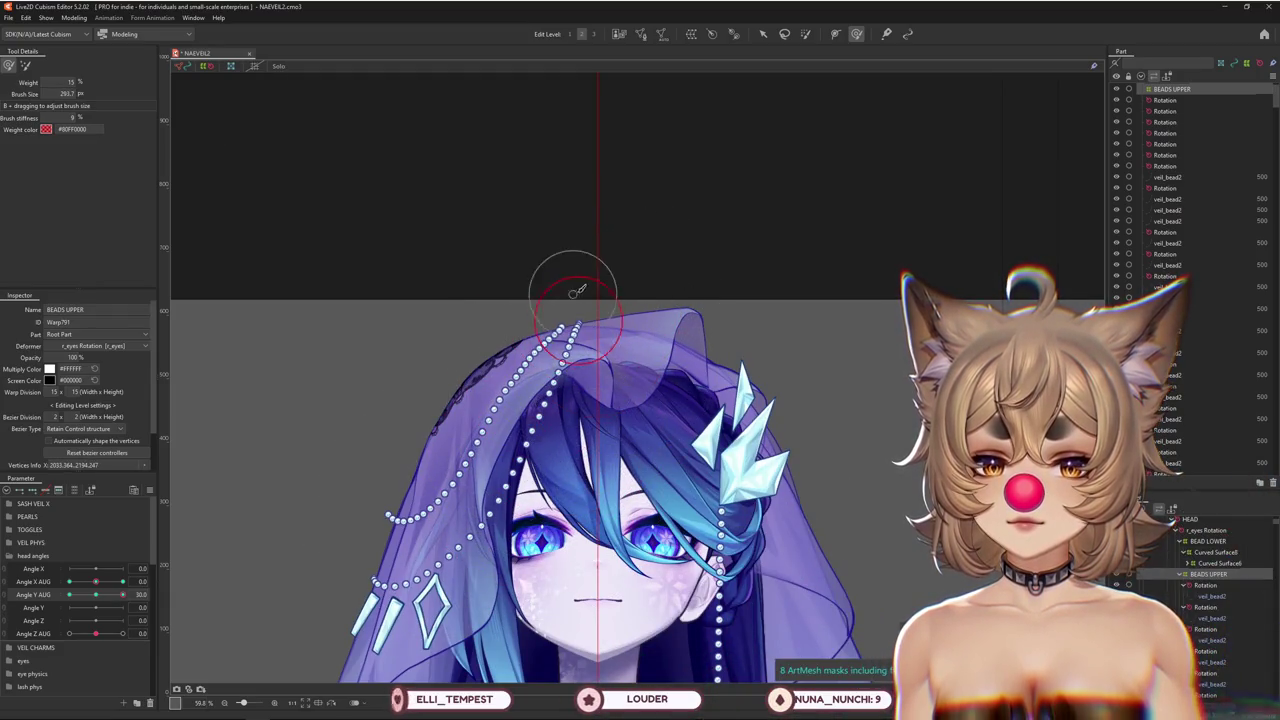
{"action": "key", "text": "b"}
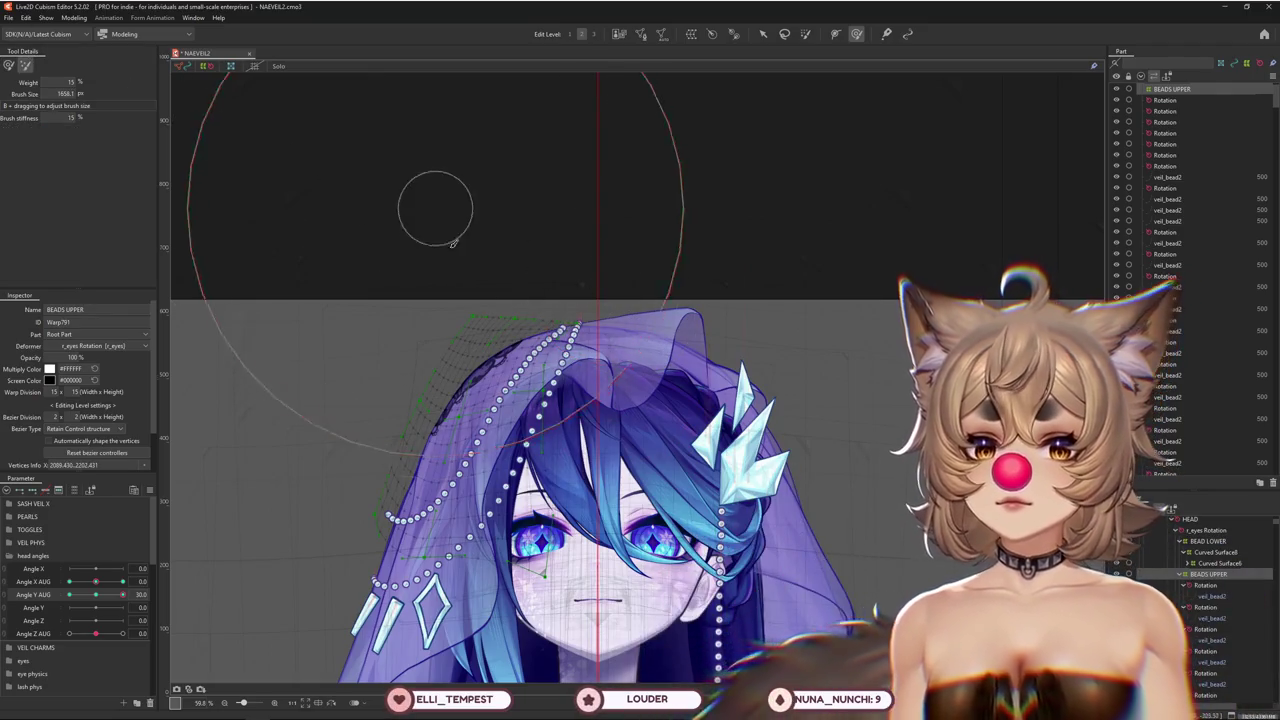
{"action": "left_click_drag", "start_coordinate": [453, 243], "coordinate": [400, 483]}
{"action": "mouse_move", "coordinate": [123, 594]}
{"action": "left_mouse_down"}
{"action": "mouse_move", "coordinate": [97, 597]}
{"action": "mouse_move", "coordinate": [123, 594]}
{"action": "left_mouse_up"}
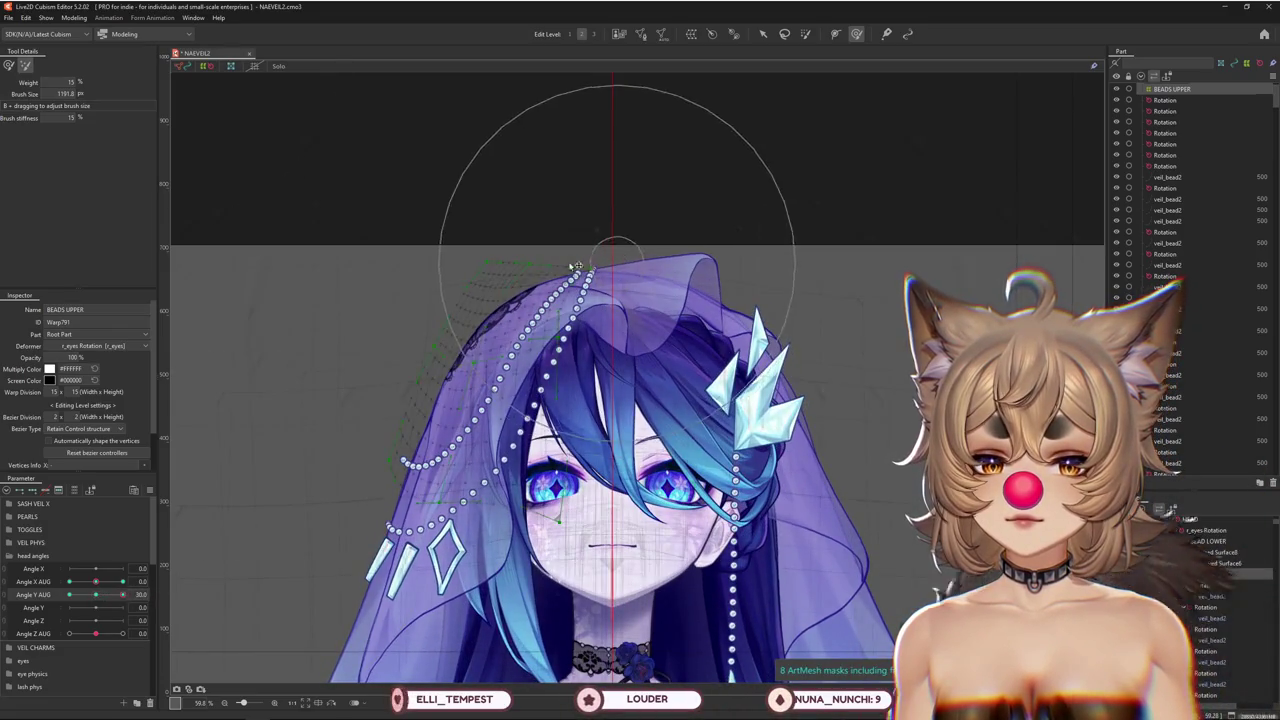
{"action": "left_click", "coordinate": [10, 65]}
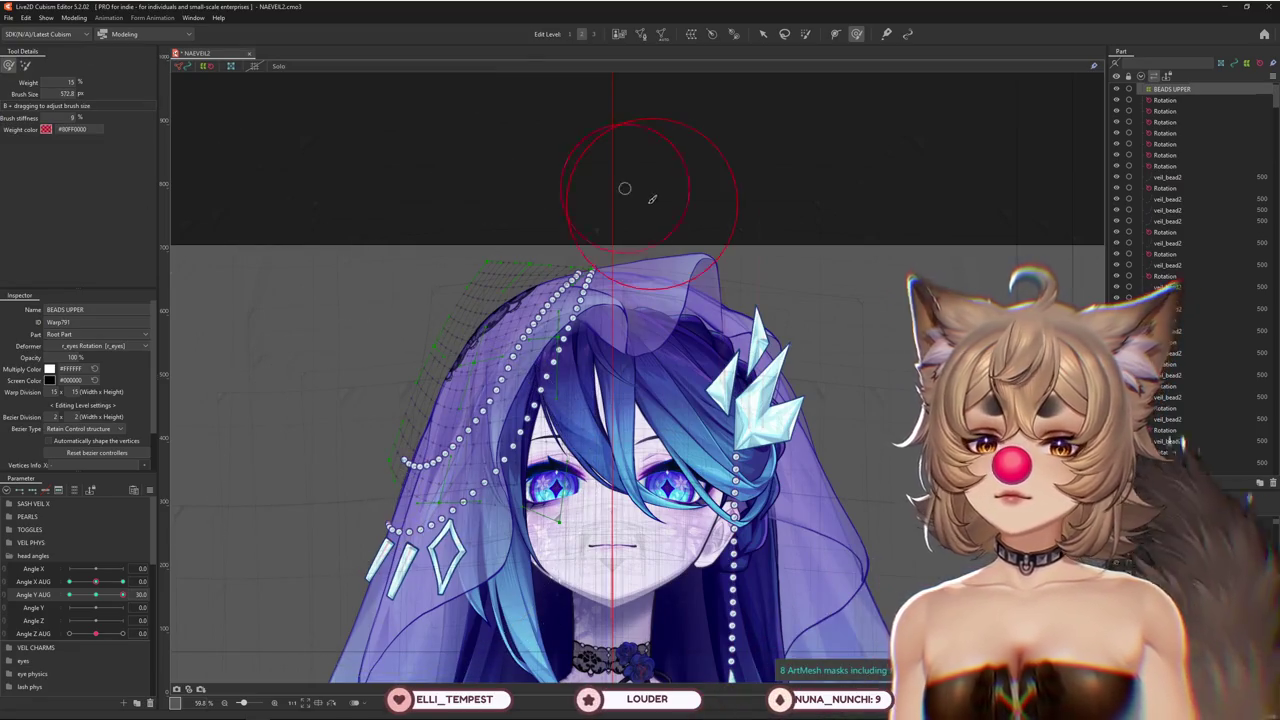
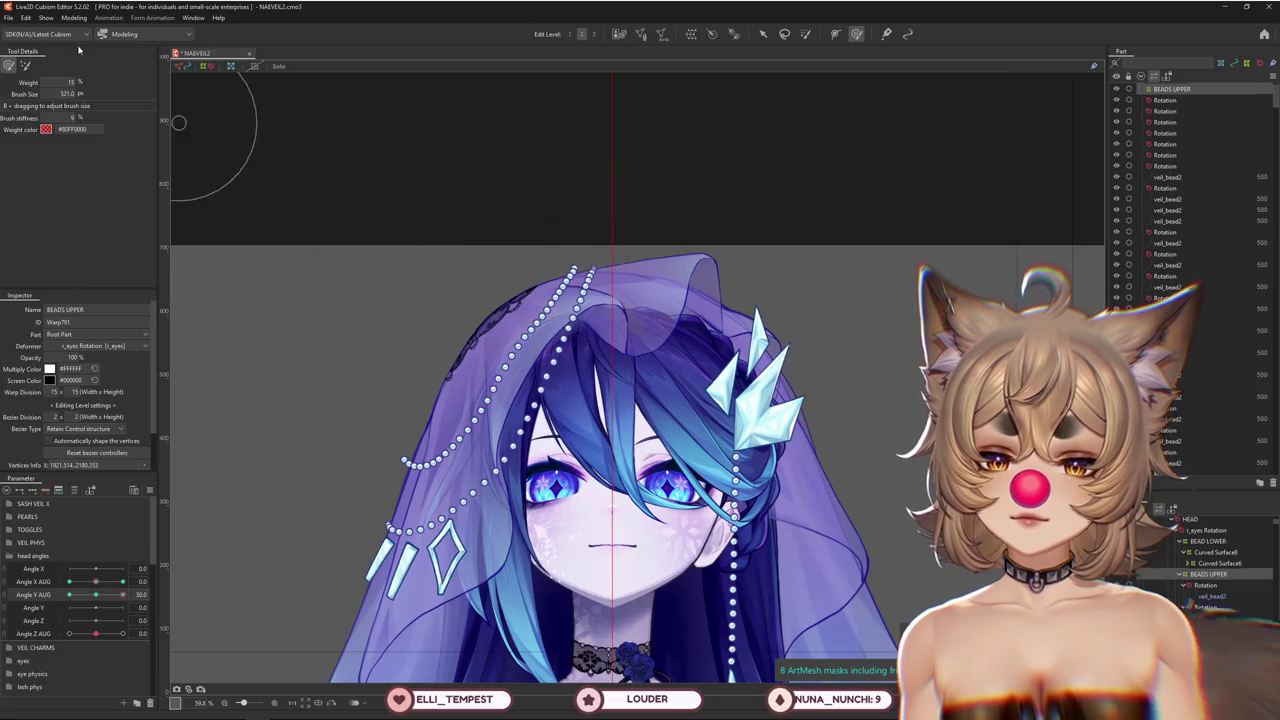
Resize the deform brush over the upper bead strand and compare Angle Y AUG 0 against 30
{"action": "left_click_drag", "start_coordinate": [620, 230], "coordinate": [553, 245]}
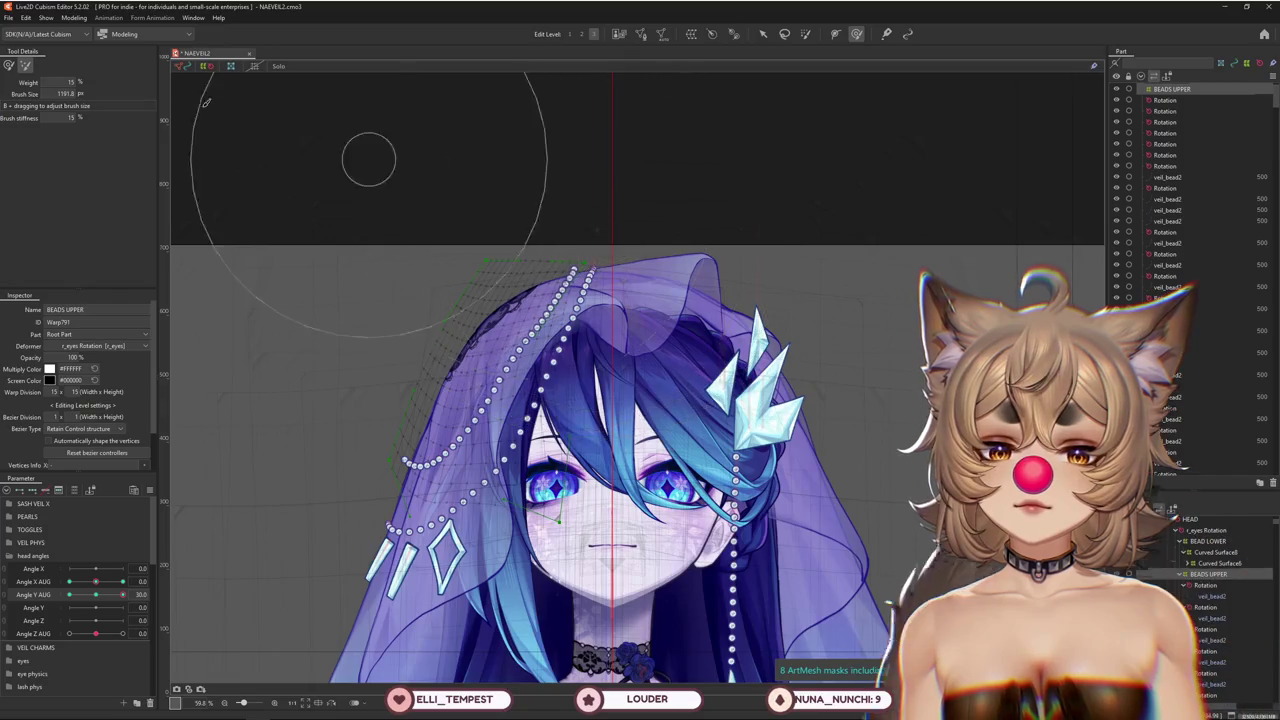
{"action": "left_click", "coordinate": [96, 595]}
{"action": "left_click", "coordinate": [122, 594]}
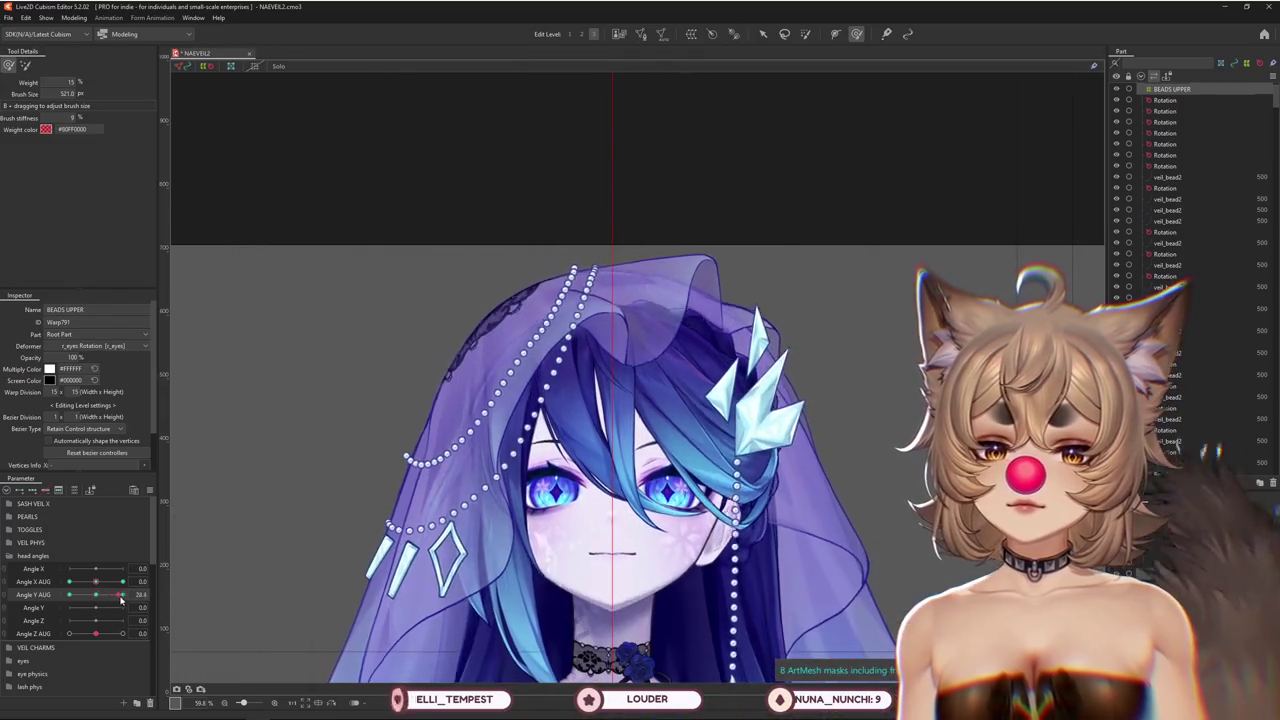
{"action": "mouse_move", "coordinate": [575, 345]}
{"action": "left_mouse_down"}
{"action": "mouse_move", "coordinate": [557, 322]}
{"action": "mouse_move", "coordinate": [512, 358]}
{"action": "left_mouse_up"}
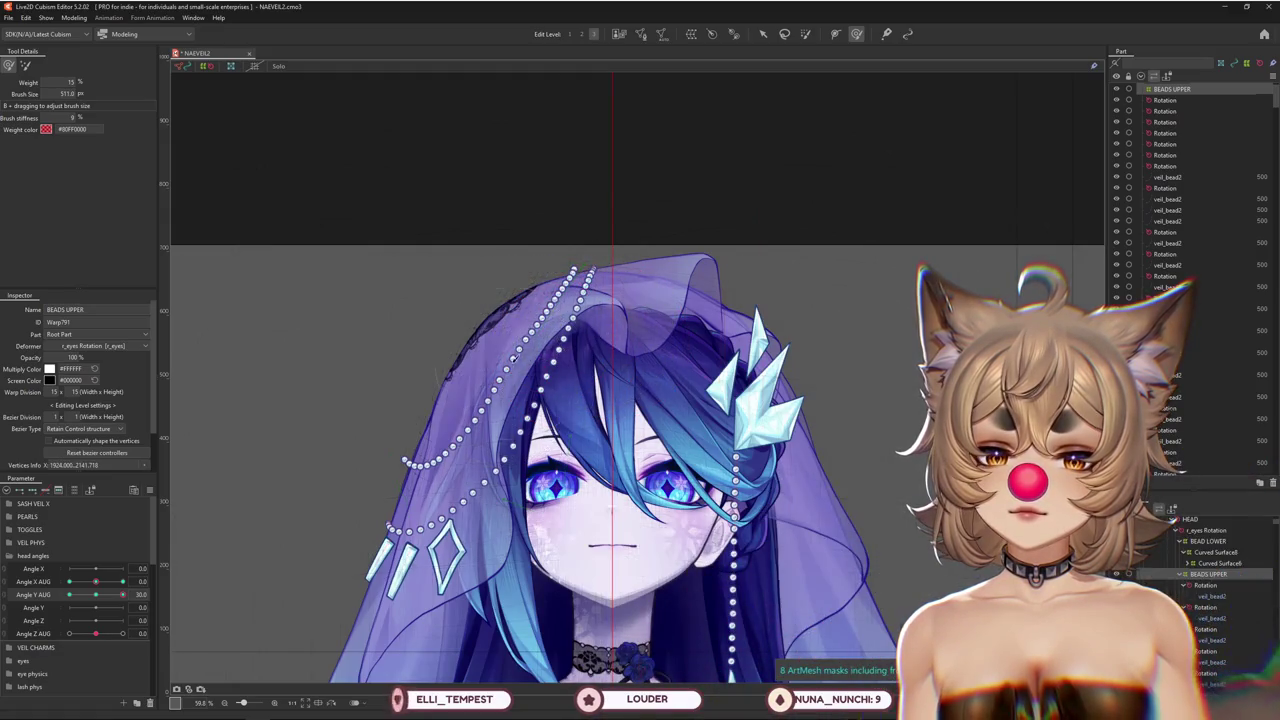
{"action": "left_click", "coordinate": [25, 65]}
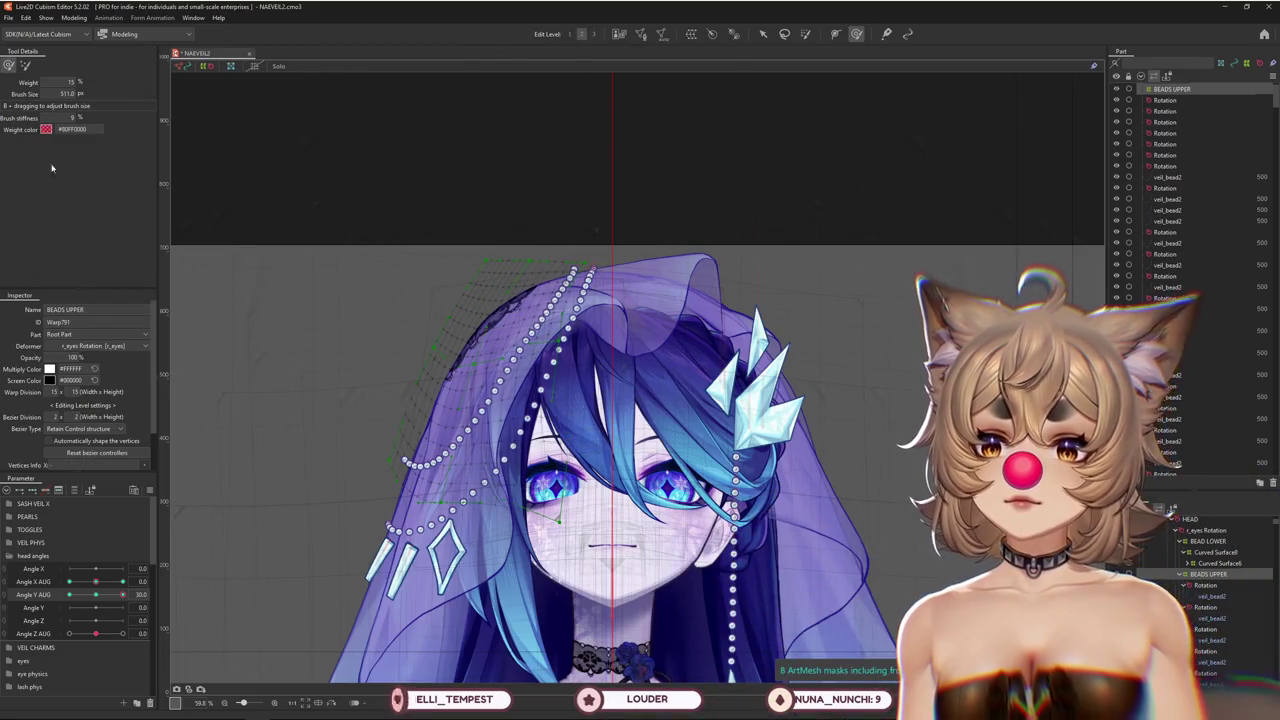
Fine-tune the brush size and sweep Angle Y AUG from 0 back to 30 to check the beads
{"action": "mouse_move", "coordinate": [122, 594]}
{"action": "left_mouse_down"}
{"action": "mouse_move", "coordinate": [106, 597]}
{"action": "mouse_move", "coordinate": [122, 594]}
{"action": "left_mouse_up"}
{"action": "key", "text": "b"}
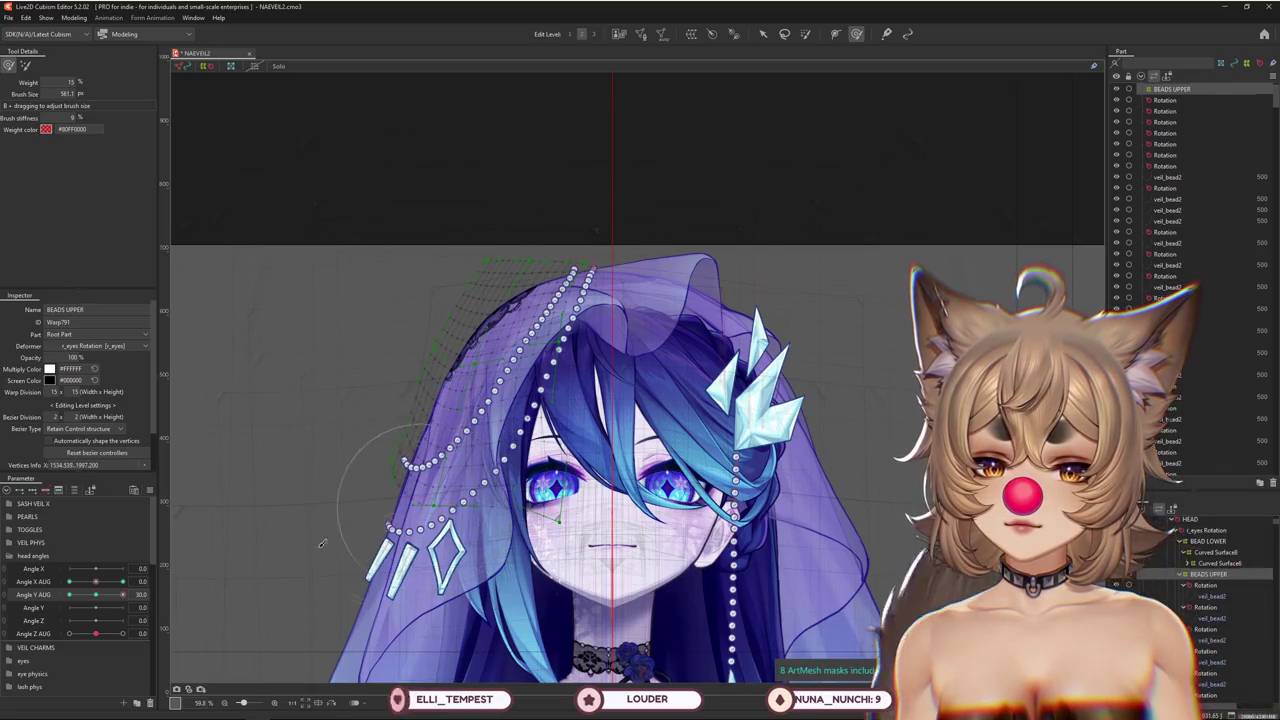
{"action": "key", "text": "b"}
{"action": "key", "text": "b"}
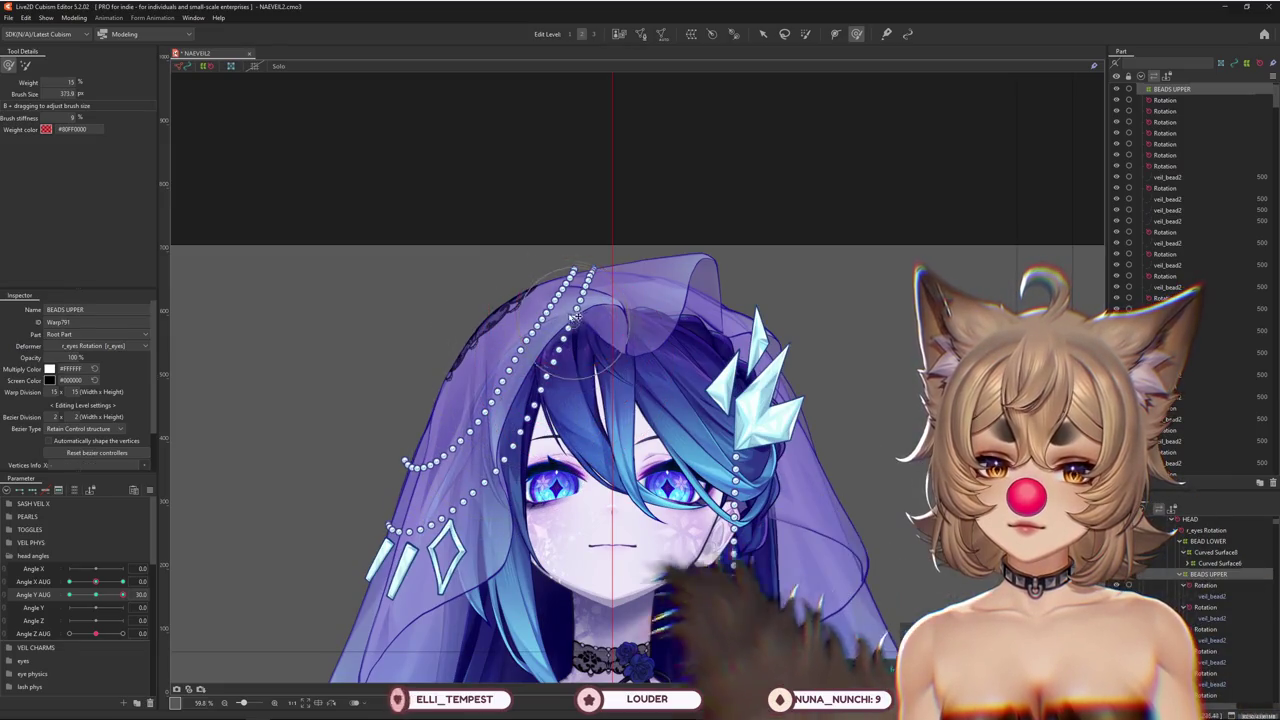
{"action": "left_click_drag", "start_coordinate": [122, 594], "coordinate": [101, 594]}
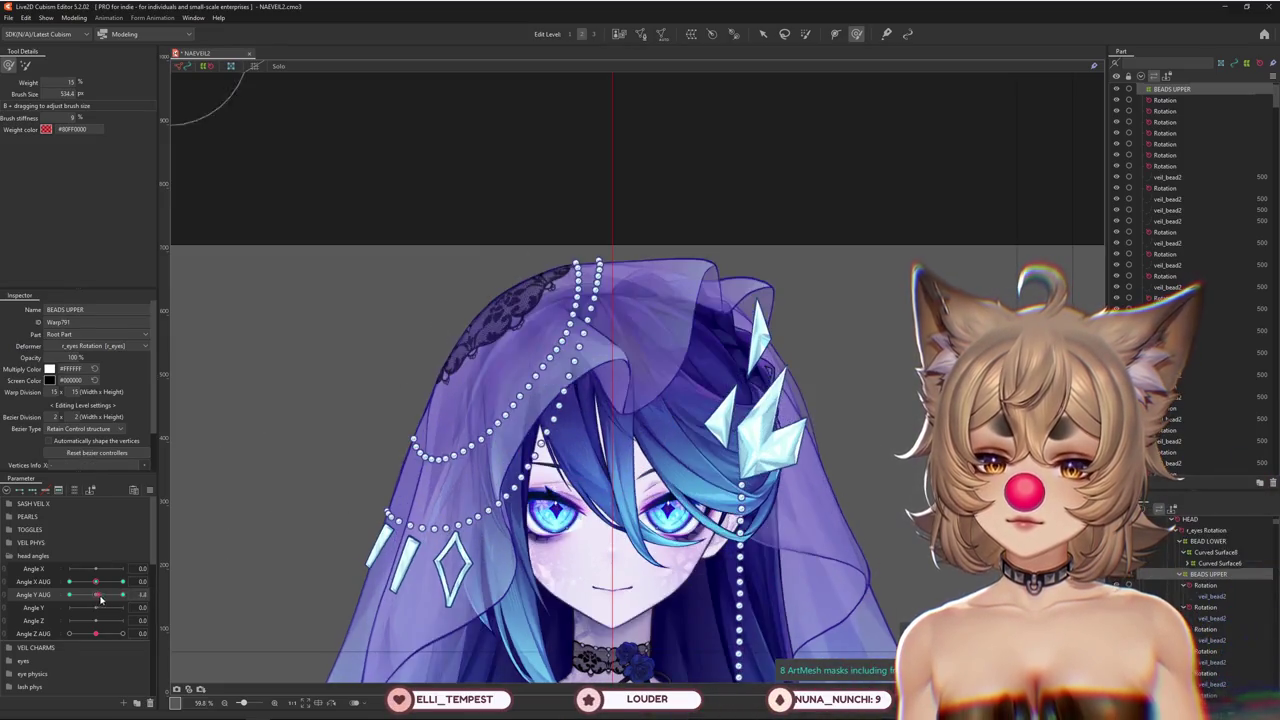
{"action": "left_click", "coordinate": [101, 594]}
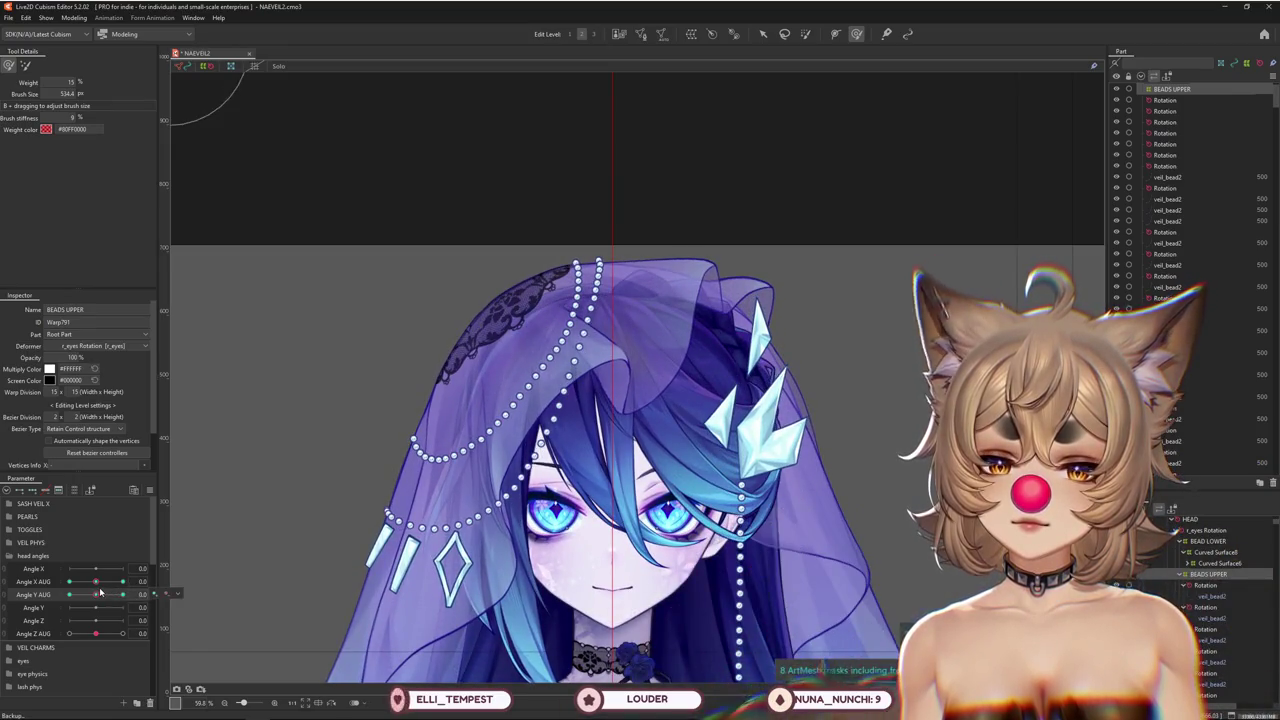
{"action": "left_click_drag", "start_coordinate": [101, 594], "coordinate": [164, 582]}
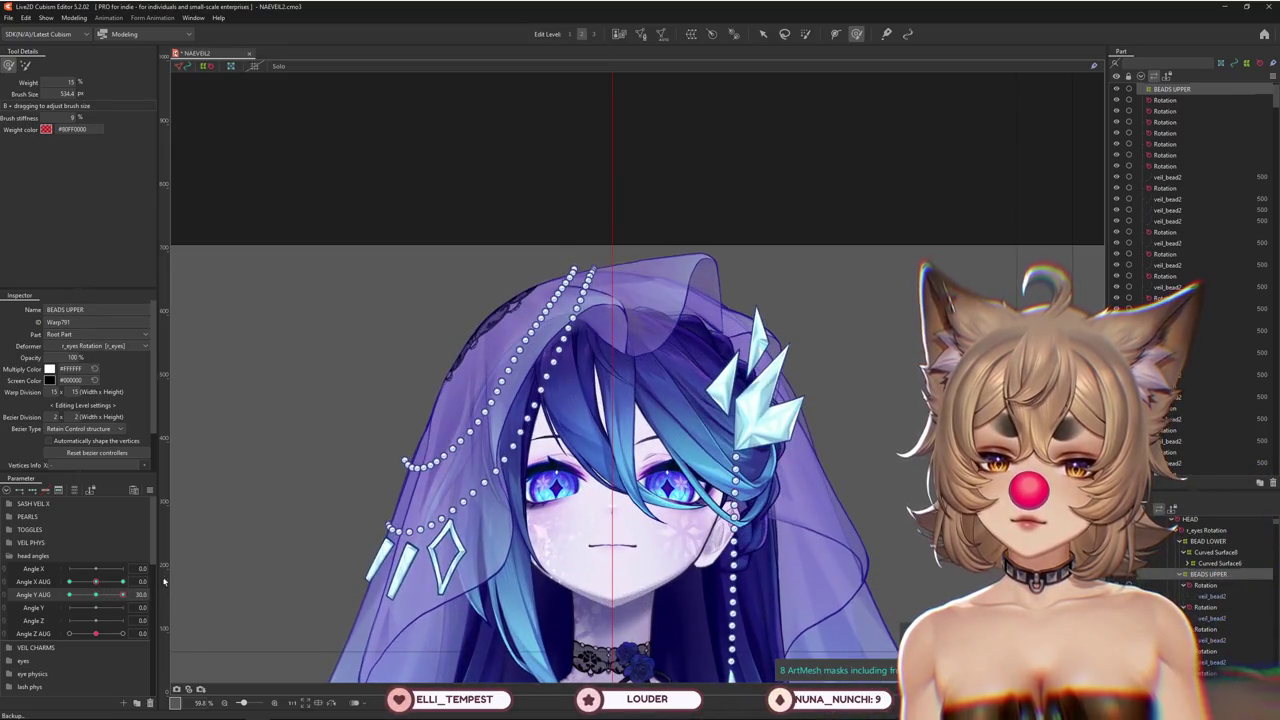
{"action": "scroll", "coordinate": [508, 478], "scroll_direction": "down", "scroll_amount": 2}
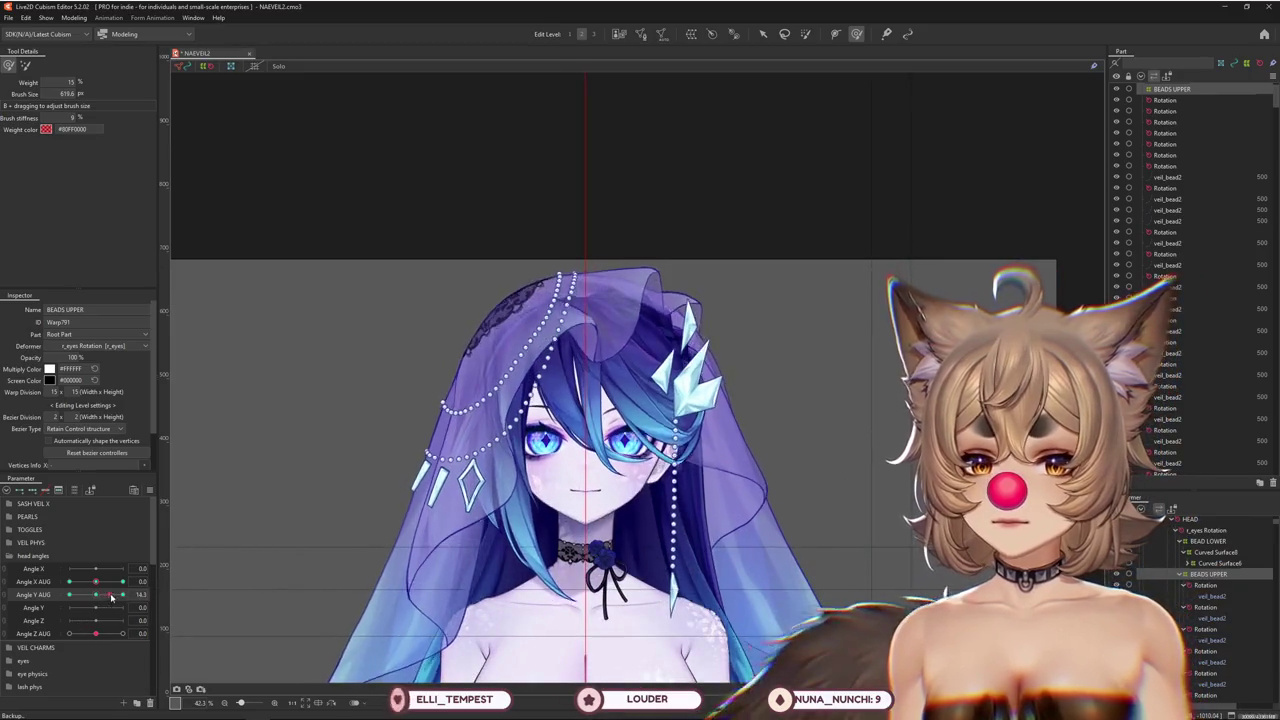
Brush the left bead strand, checking it at Angle Y AUG 0, 20 and 30, ending at 30
{"action": "left_click_drag", "start_coordinate": [230, 100], "coordinate": [493, 380]}
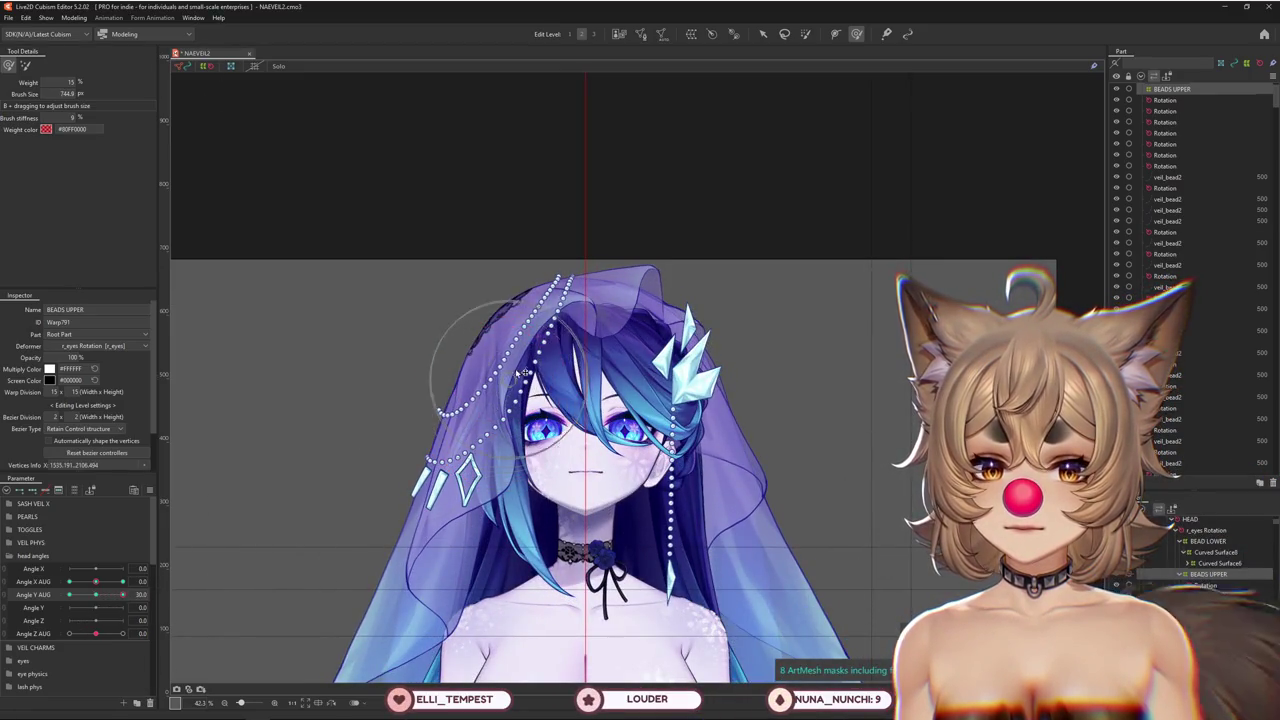
{"action": "mouse_move", "coordinate": [122, 594]}
{"action": "left_mouse_down"}
{"action": "mouse_move", "coordinate": [95, 594]}
{"action": "mouse_move", "coordinate": [289, 500]}
{"action": "left_mouse_up"}
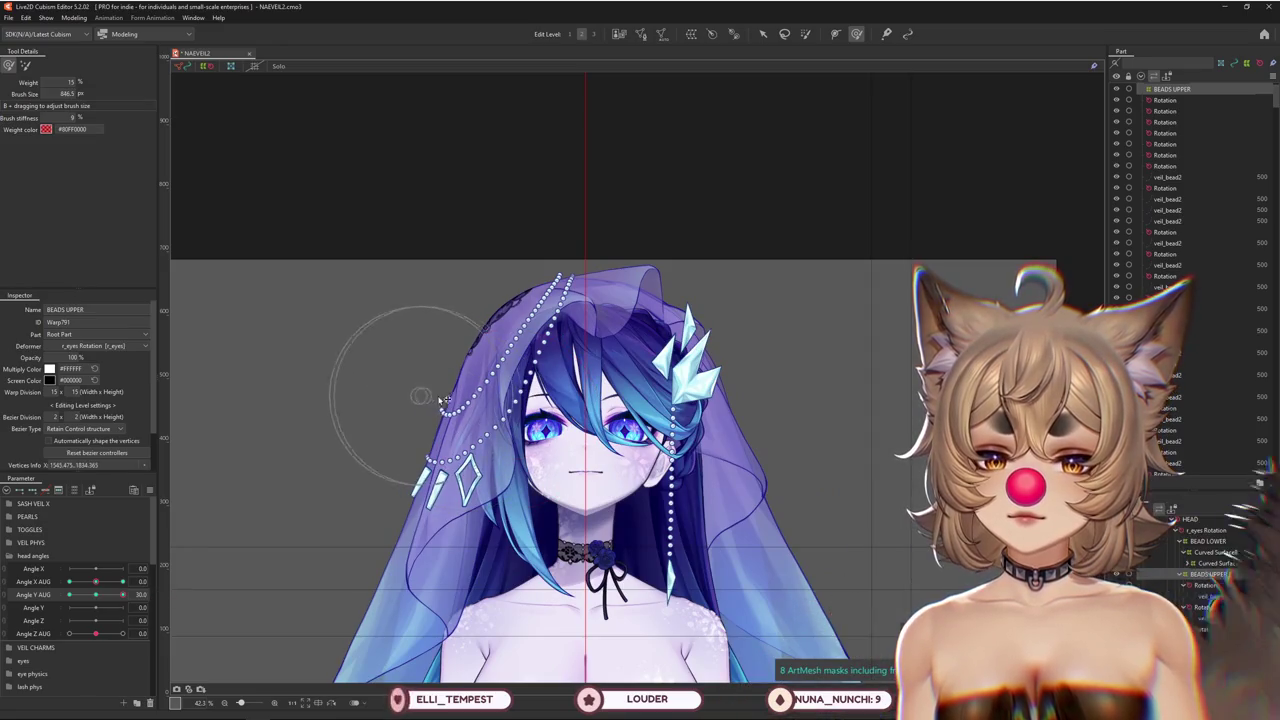
{"action": "left_click_drag", "start_coordinate": [567, 357], "coordinate": [575, 305]}
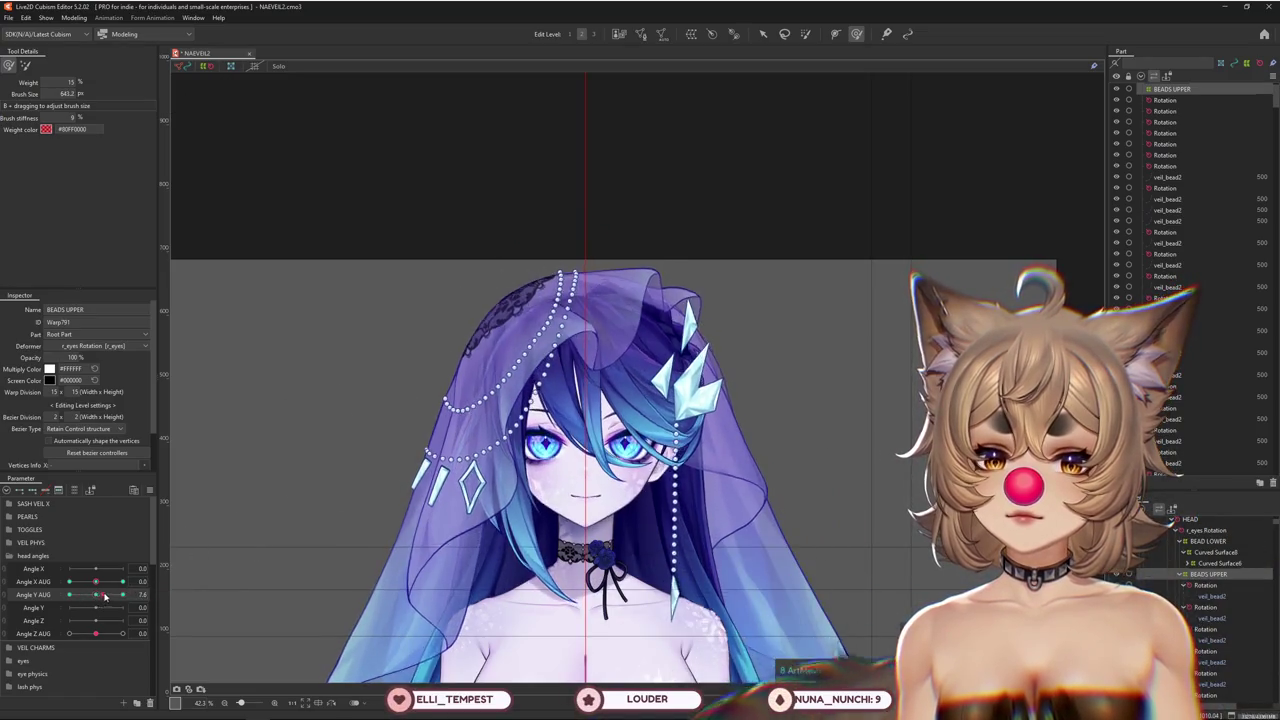
{"action": "mouse_move", "coordinate": [525, 310]}
{"action": "left_mouse_down"}
{"action": "mouse_move", "coordinate": [540, 340]}
{"action": "mouse_move", "coordinate": [537, 298]}
{"action": "left_mouse_up"}
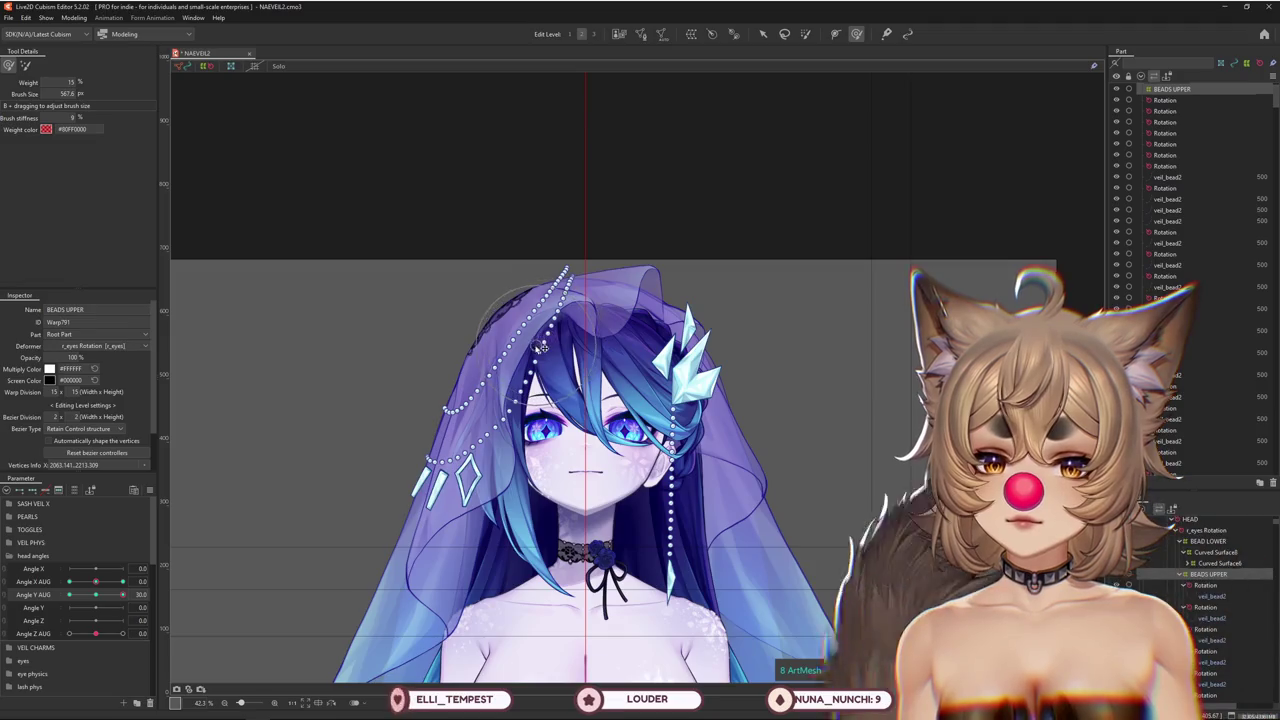
{"action": "left_click_drag", "start_coordinate": [122, 594], "coordinate": [95, 594]}
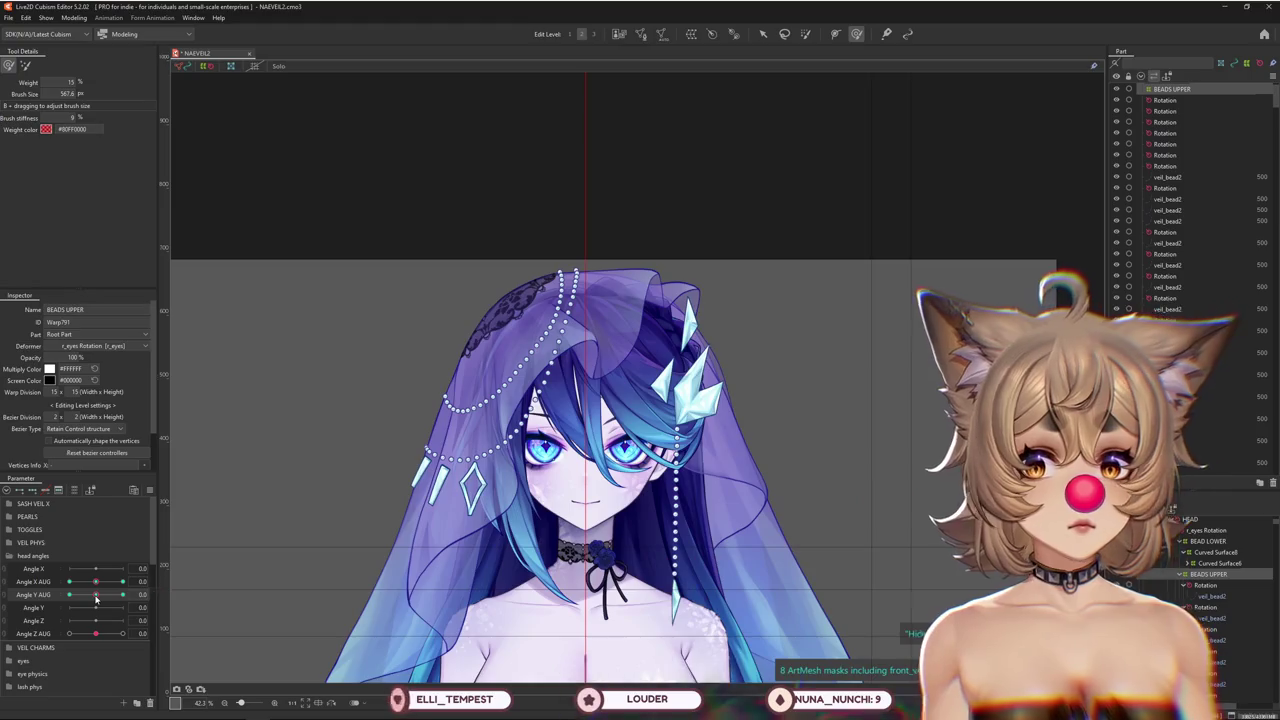
{"action": "left_click_drag", "start_coordinate": [96, 597], "coordinate": [128, 593]}
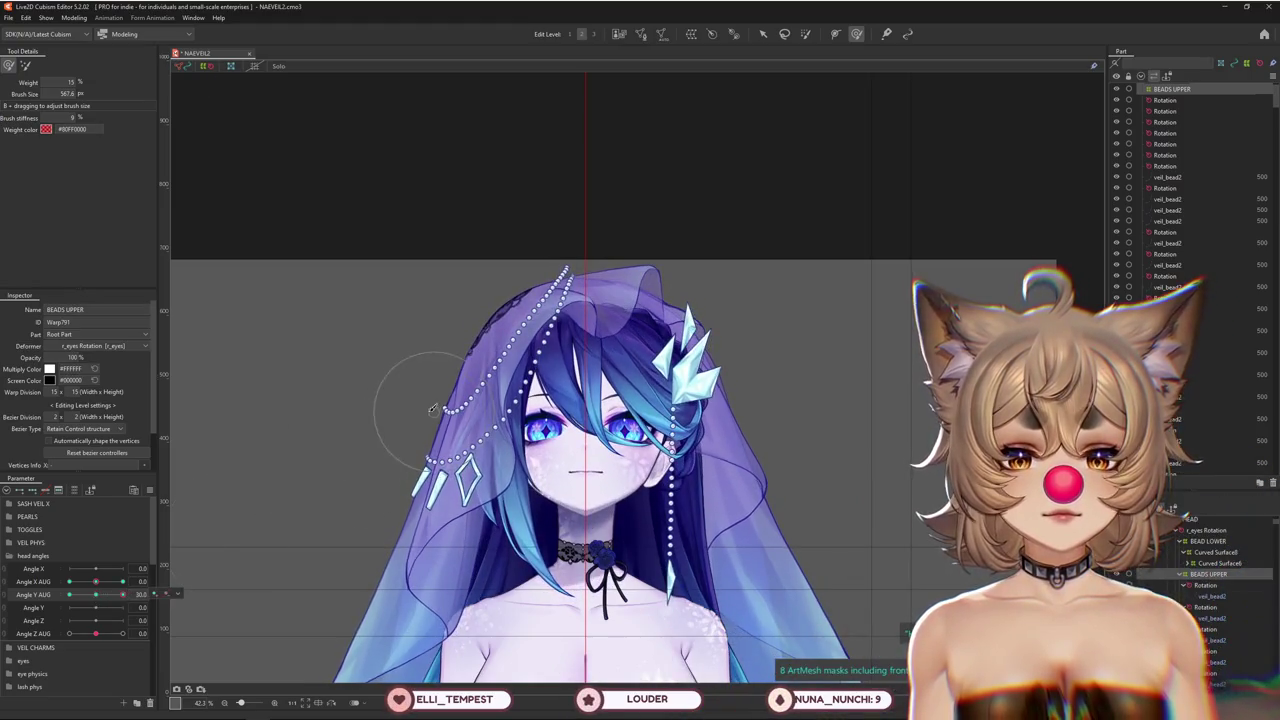
{"action": "left_click_drag", "start_coordinate": [122, 594], "coordinate": [113, 594]}
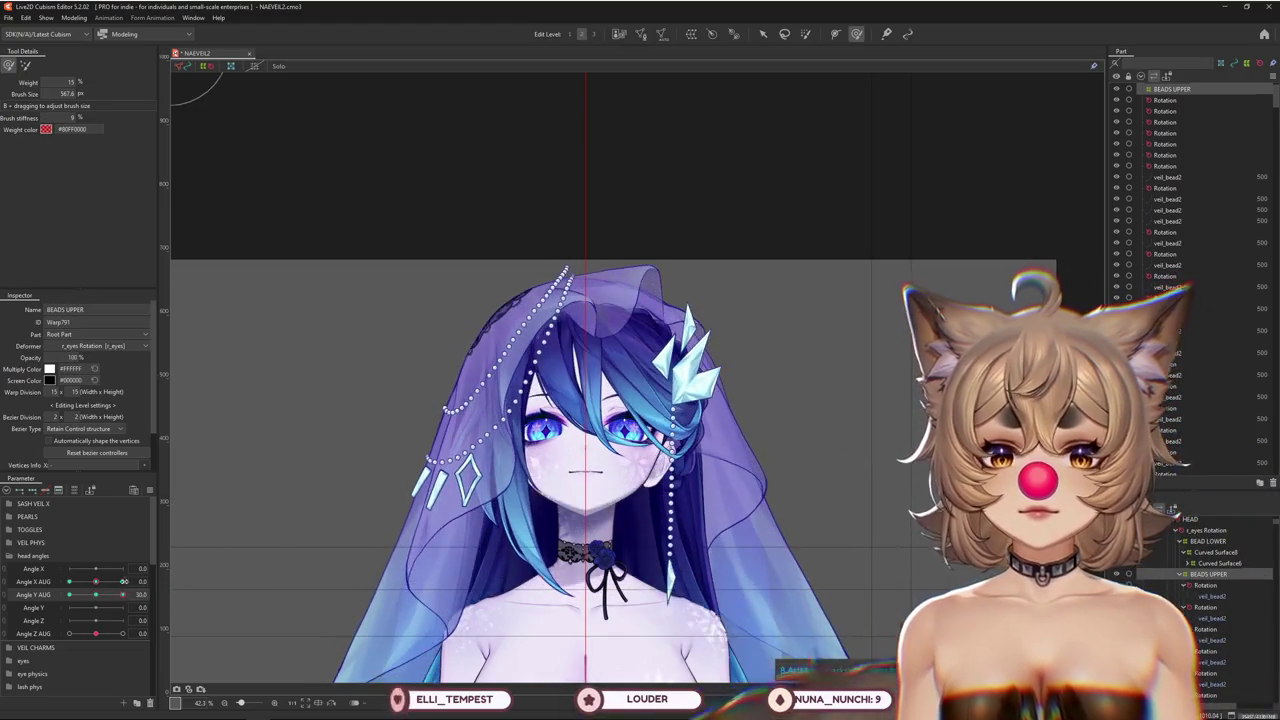
{"action": "left_click", "coordinate": [97, 599]}
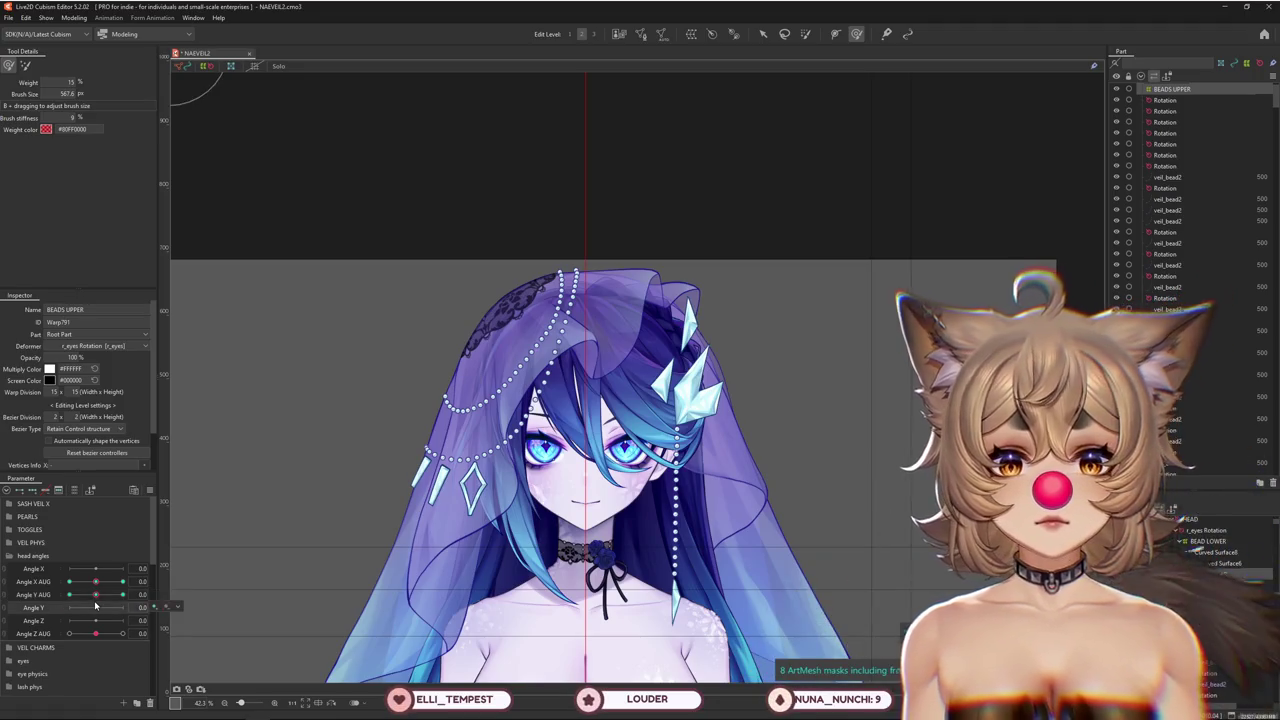
{"action": "left_click_drag", "start_coordinate": [96, 594], "coordinate": [124, 596]}
{"action": "scroll", "coordinate": [433, 396], "scroll_direction": "up", "scroll_amount": 2}
Show the warp lattice at Edit Level 3 and brush it over the left bead strand
{"action": "key", "text": "b"}
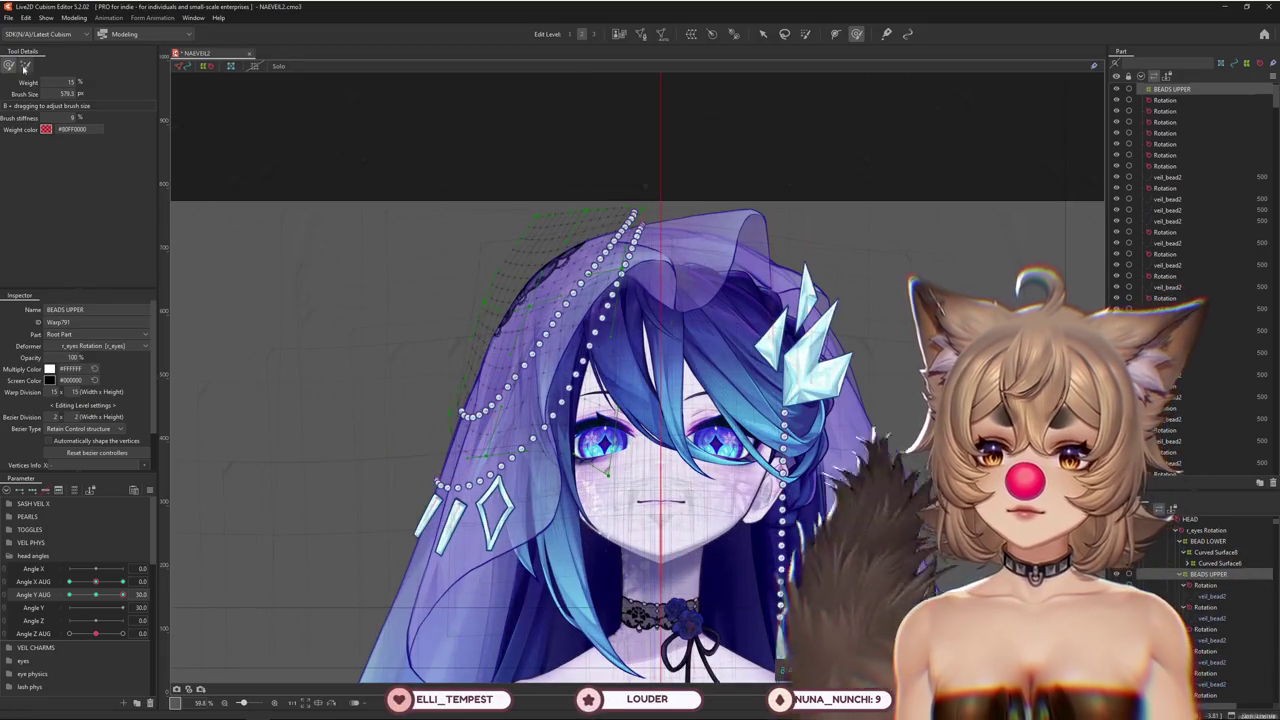
{"action": "key", "text": "3"}
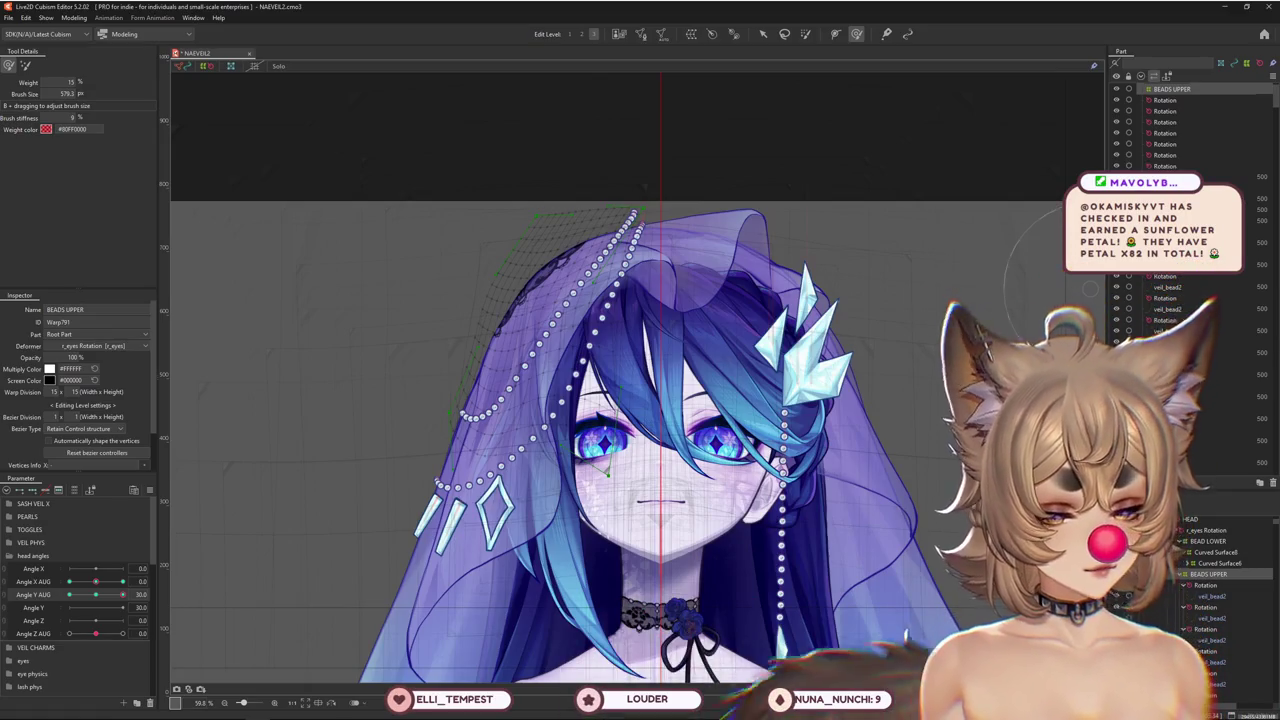
{"action": "left_click_drag", "start_coordinate": [92, 595], "coordinate": [122, 595]}
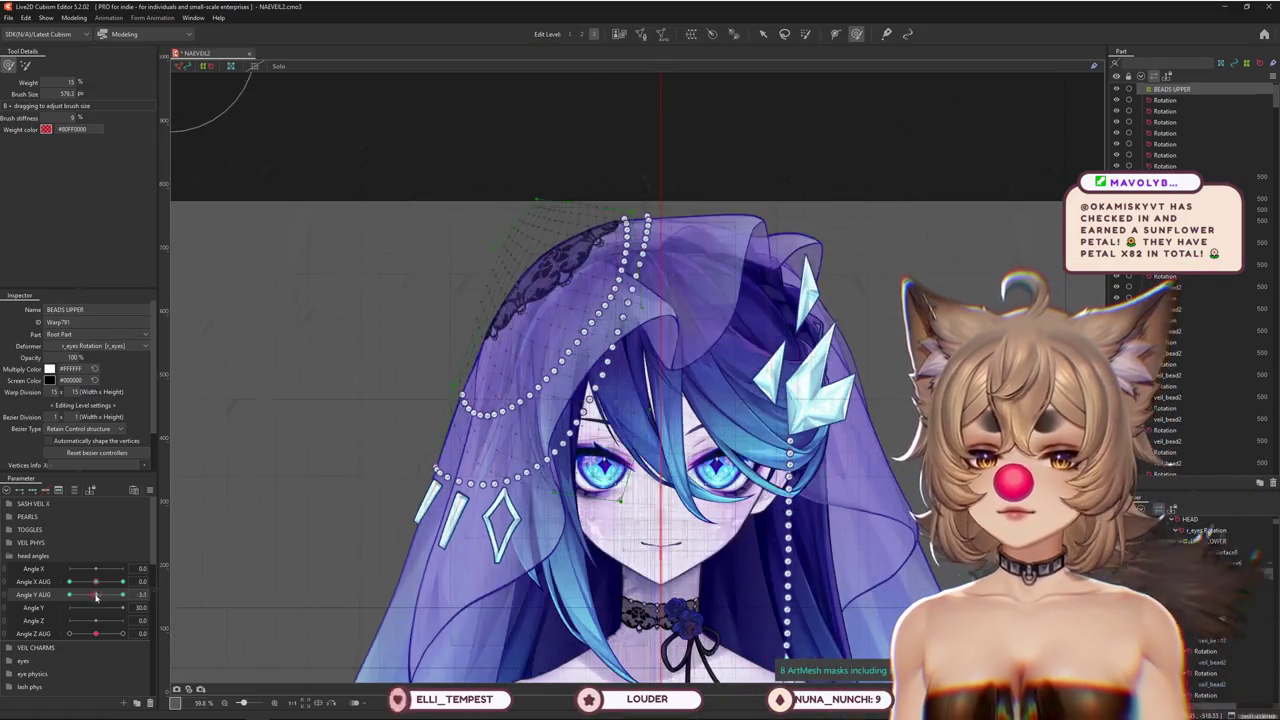
{"action": "left_click_drag", "start_coordinate": [460, 413], "coordinate": [440, 413]}
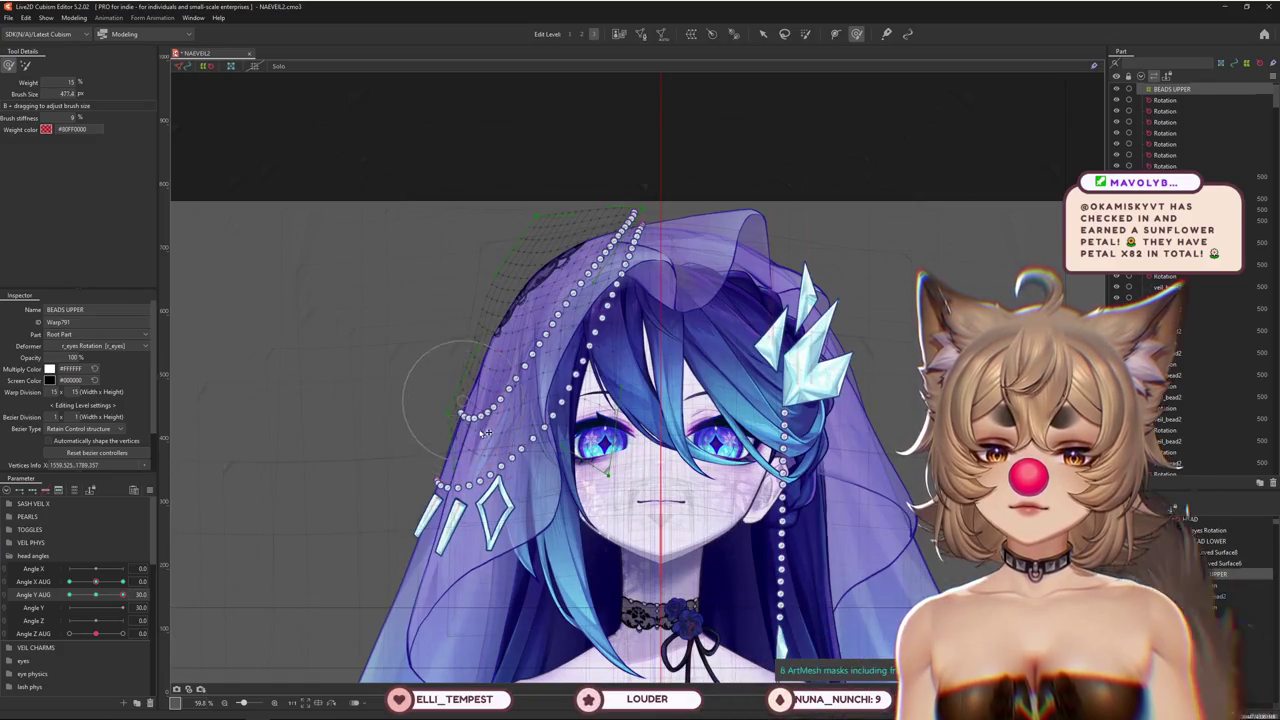
{"action": "mouse_move", "coordinate": [371, 414]}
{"action": "left_mouse_down"}
{"action": "mouse_move", "coordinate": [398, 400]}
{"action": "mouse_move", "coordinate": [395, 503]}
{"action": "left_mouse_up"}
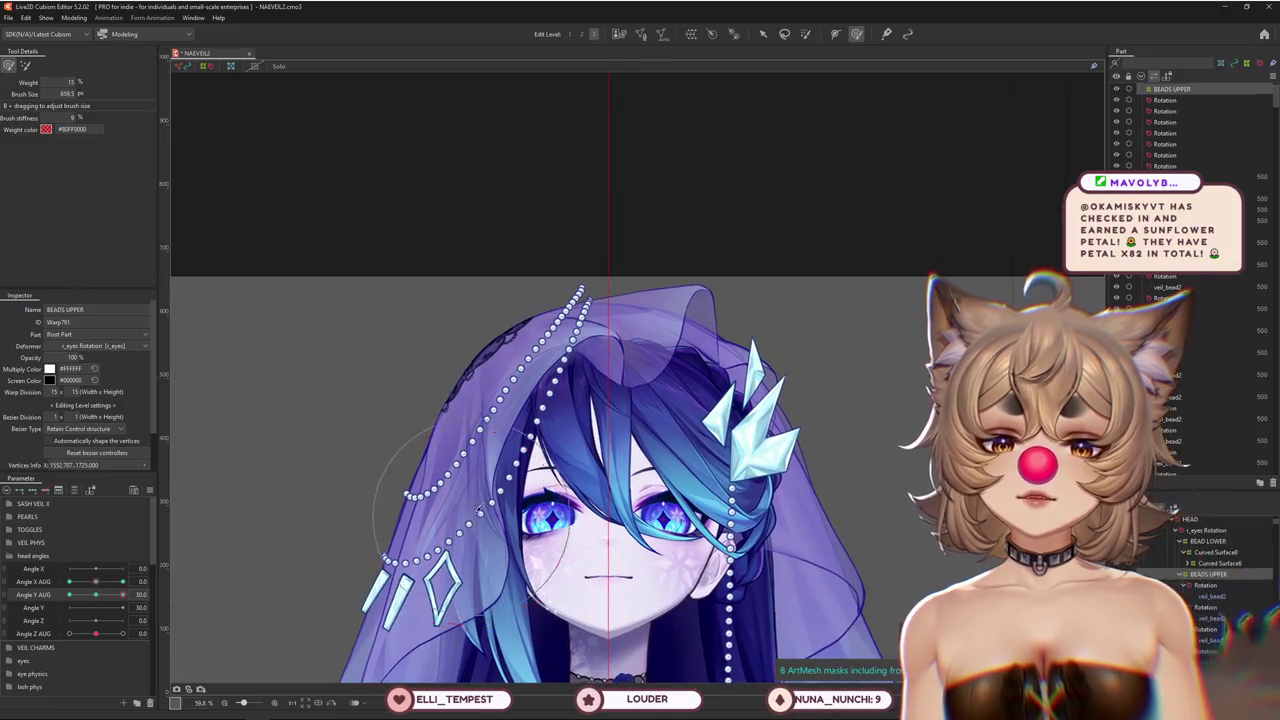
{"action": "scroll", "coordinate": [469, 523], "scroll_direction": "up", "scroll_amount": 2}
{"action": "left_click_drag", "start_coordinate": [286, 371], "coordinate": [320, 457]}
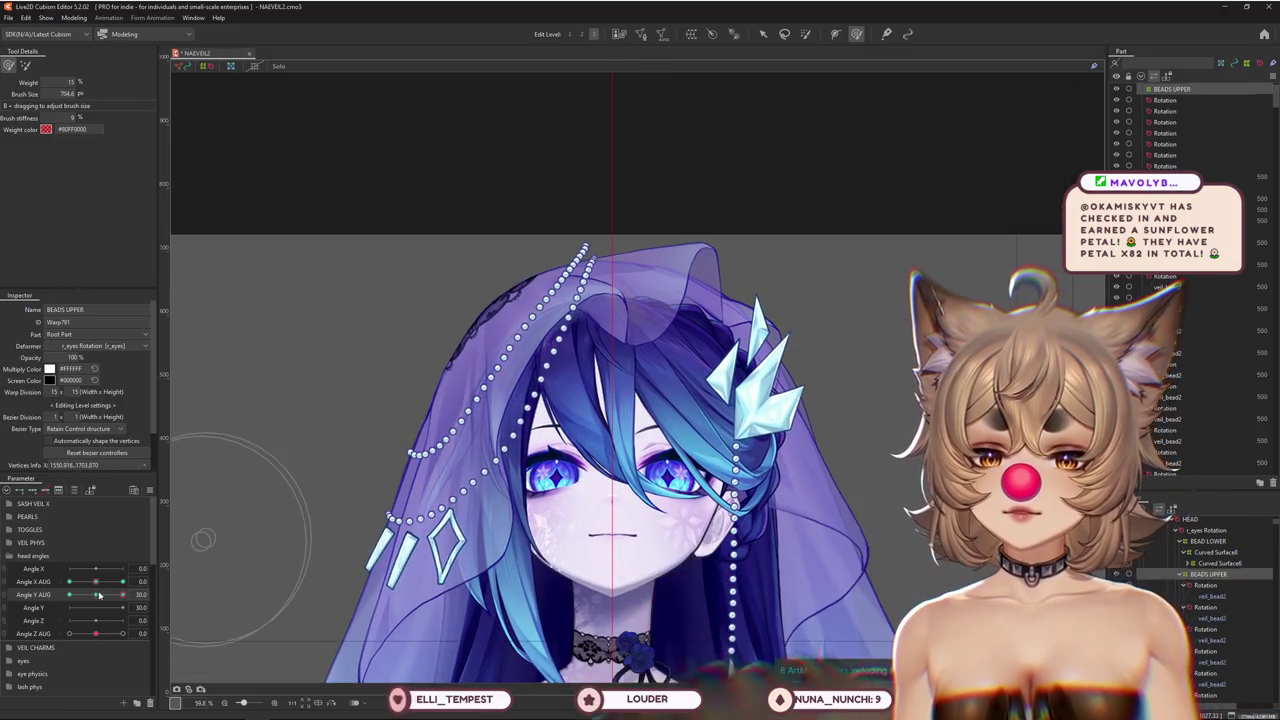
Reset Angle Y AUG to 0, return it to 30, and brush the lattice along the whole strand
{"action": "left_click", "coordinate": [100, 597]}
{"action": "left_click_drag", "start_coordinate": [100, 597], "coordinate": [129, 594]}
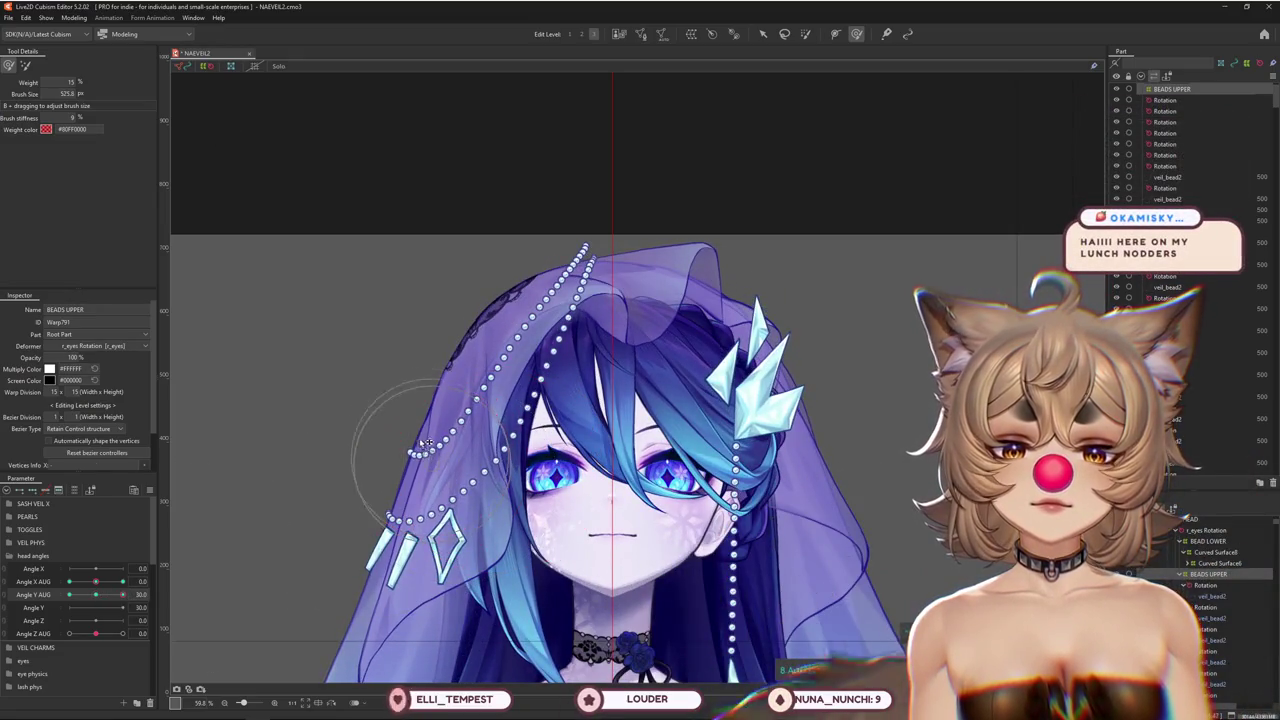
{"action": "left_click_drag", "start_coordinate": [449, 493], "coordinate": [440, 497]}
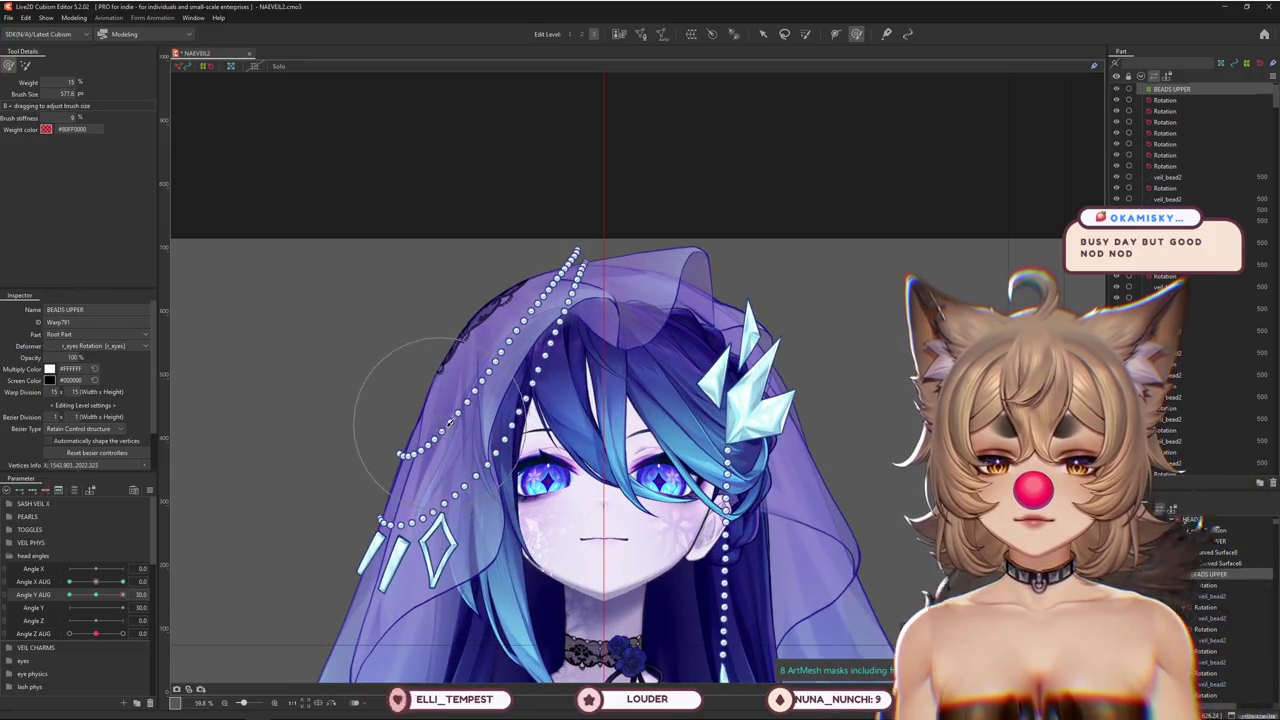
{"action": "mouse_move", "coordinate": [449, 422]}
{"action": "left_mouse_down"}
{"action": "mouse_move", "coordinate": [384, 324]}
{"action": "mouse_move", "coordinate": [573, 58]}
{"action": "left_mouse_up"}
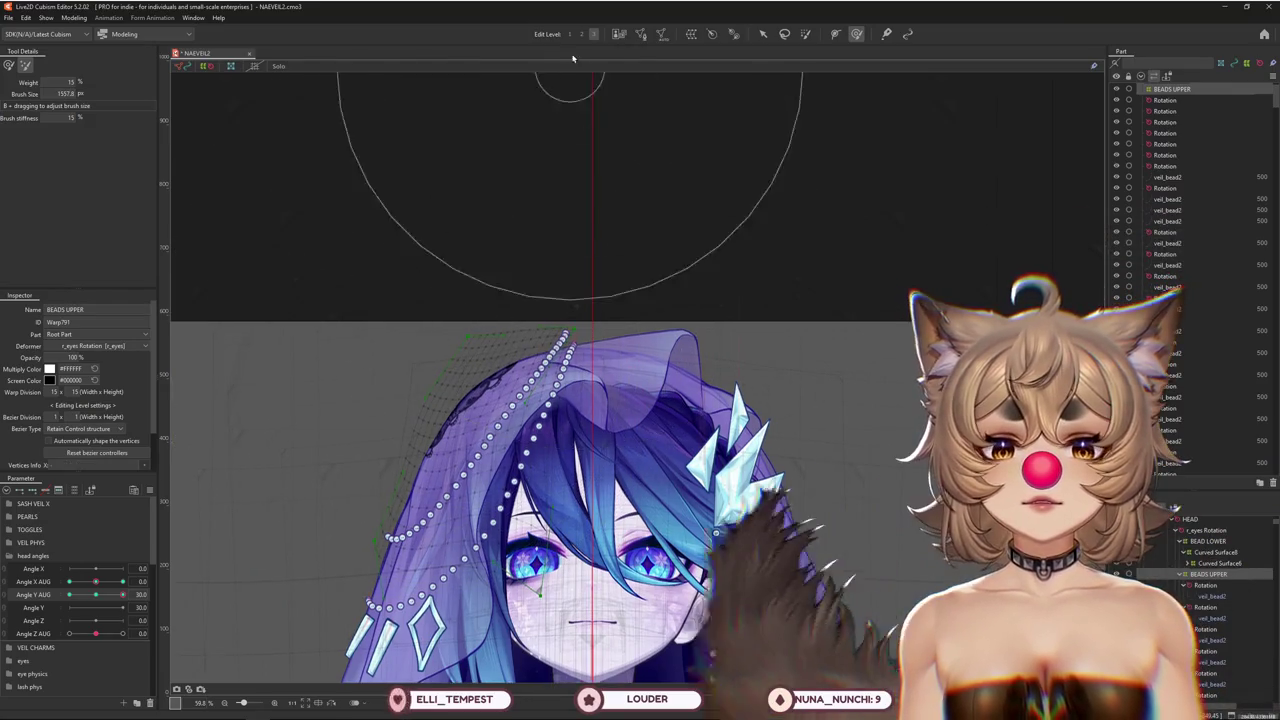
{"action": "left_click_drag", "start_coordinate": [573, 58], "coordinate": [453, 302]}
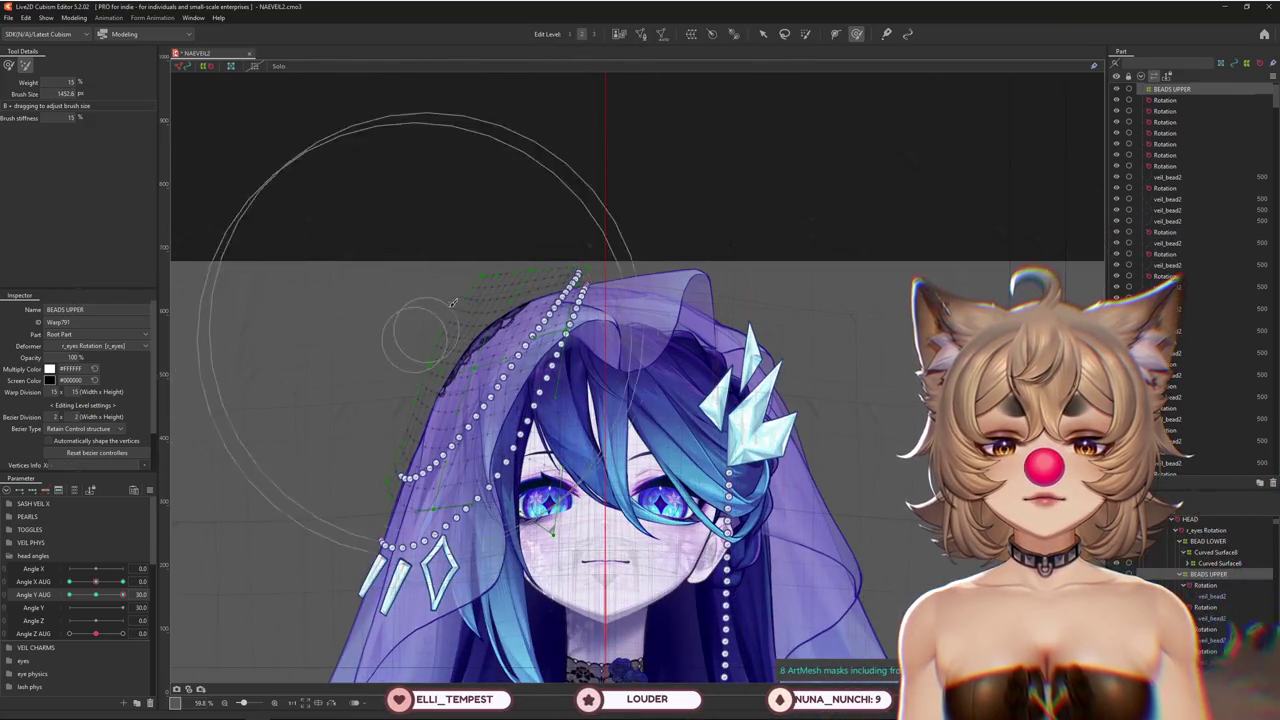
{"action": "left_click", "coordinate": [8, 65]}
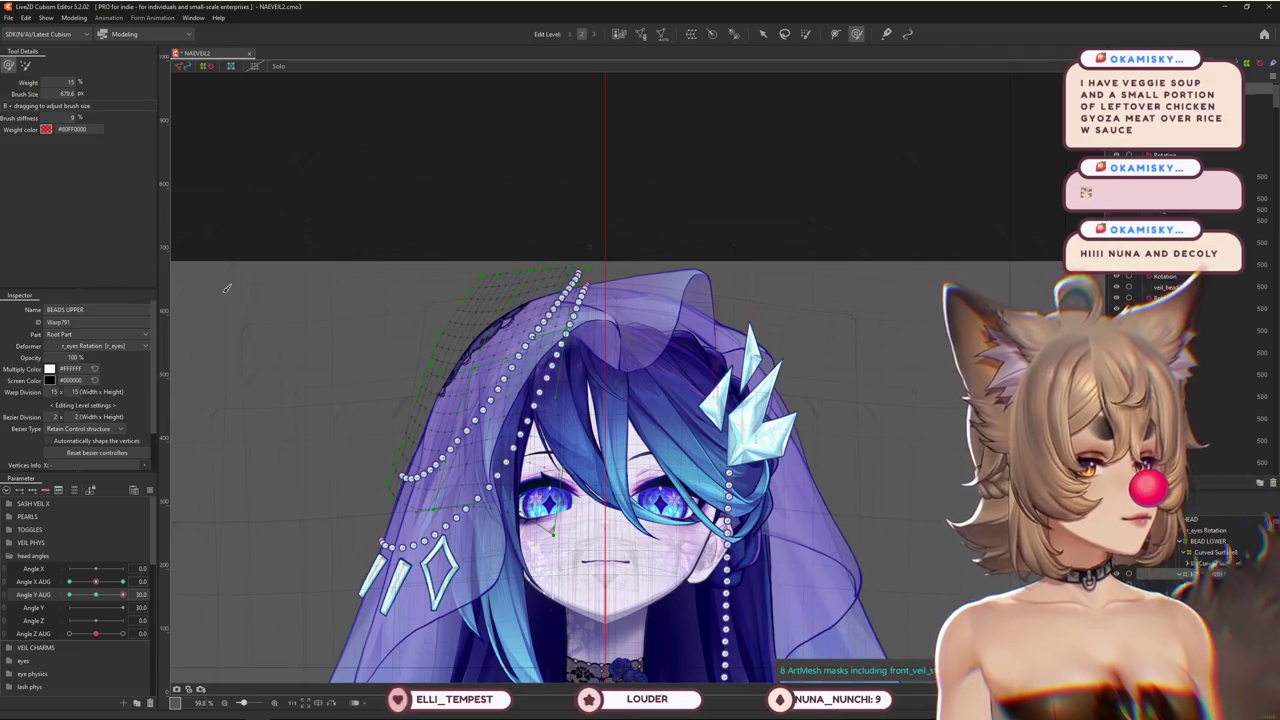
{"action": "key", "text": "b"}
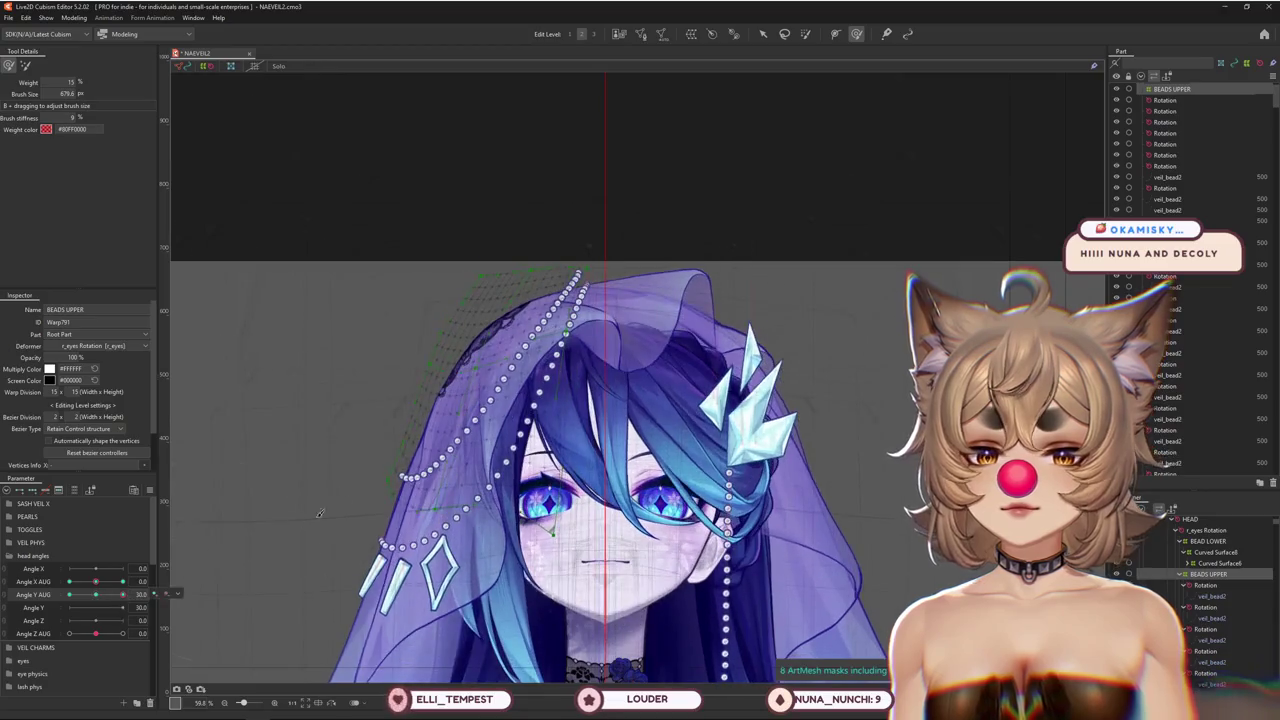
Zoom in on the beads, shrink the deform brush and set Angle Y AUG to 30
{"action": "scroll", "coordinate": [441, 426], "scroll_direction": "up", "scroll_amount": 5}
{"action": "scroll", "coordinate": [451, 430], "scroll_direction": "up", "scroll_amount": 1}
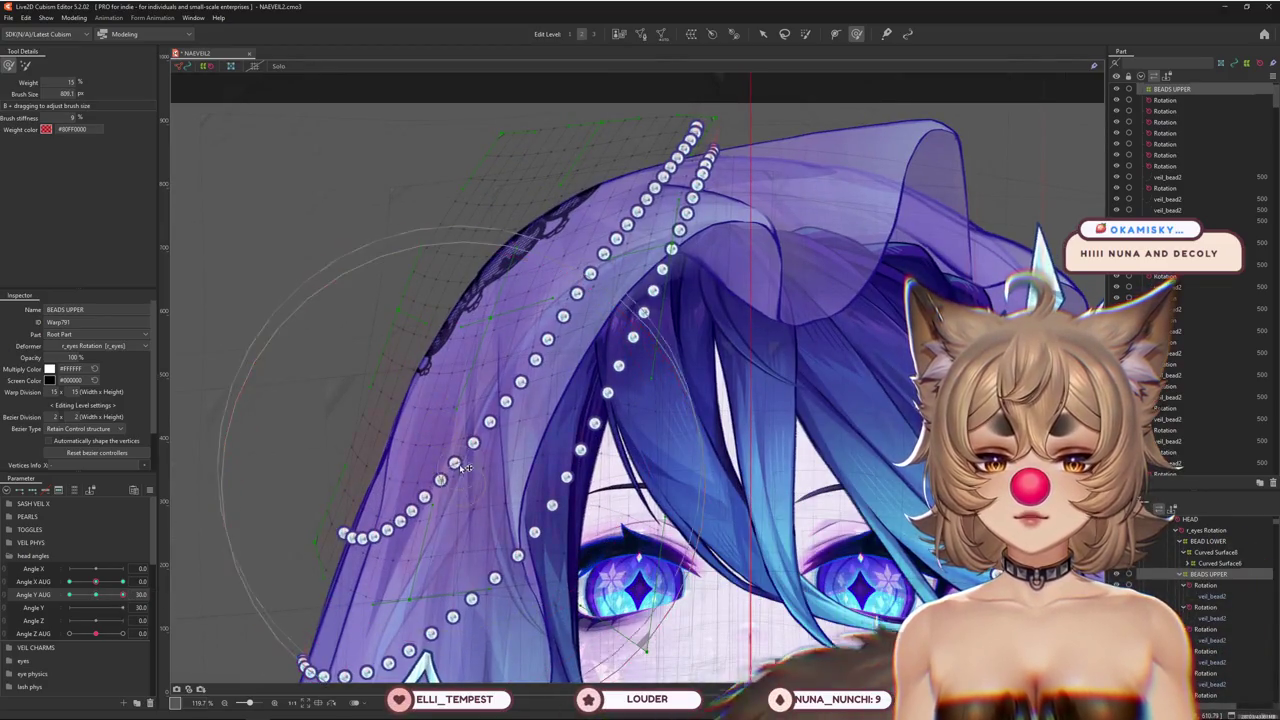
{"action": "scroll", "coordinate": [463, 468], "scroll_direction": "down", "scroll_amount": 1}
{"action": "scroll", "coordinate": [546, 462], "scroll_direction": "down", "scroll_amount": 1}
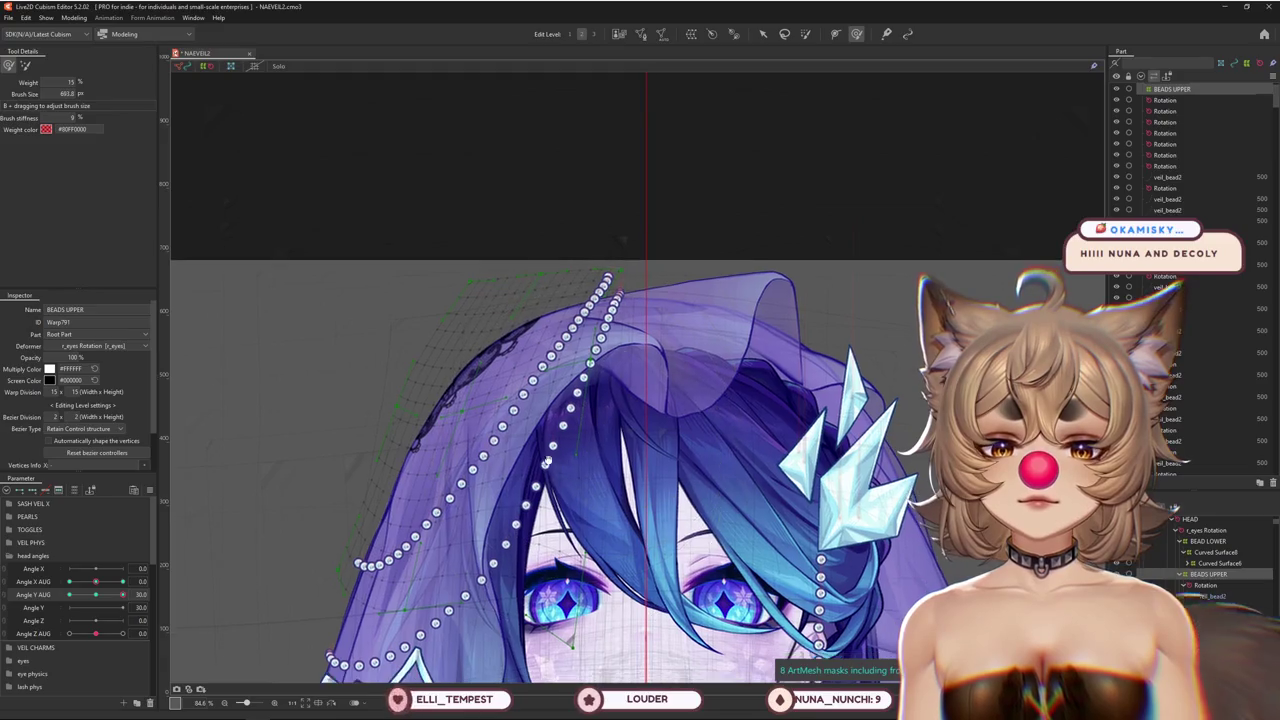
{"action": "scroll", "coordinate": [546, 462], "scroll_direction": "down", "scroll_amount": 1}
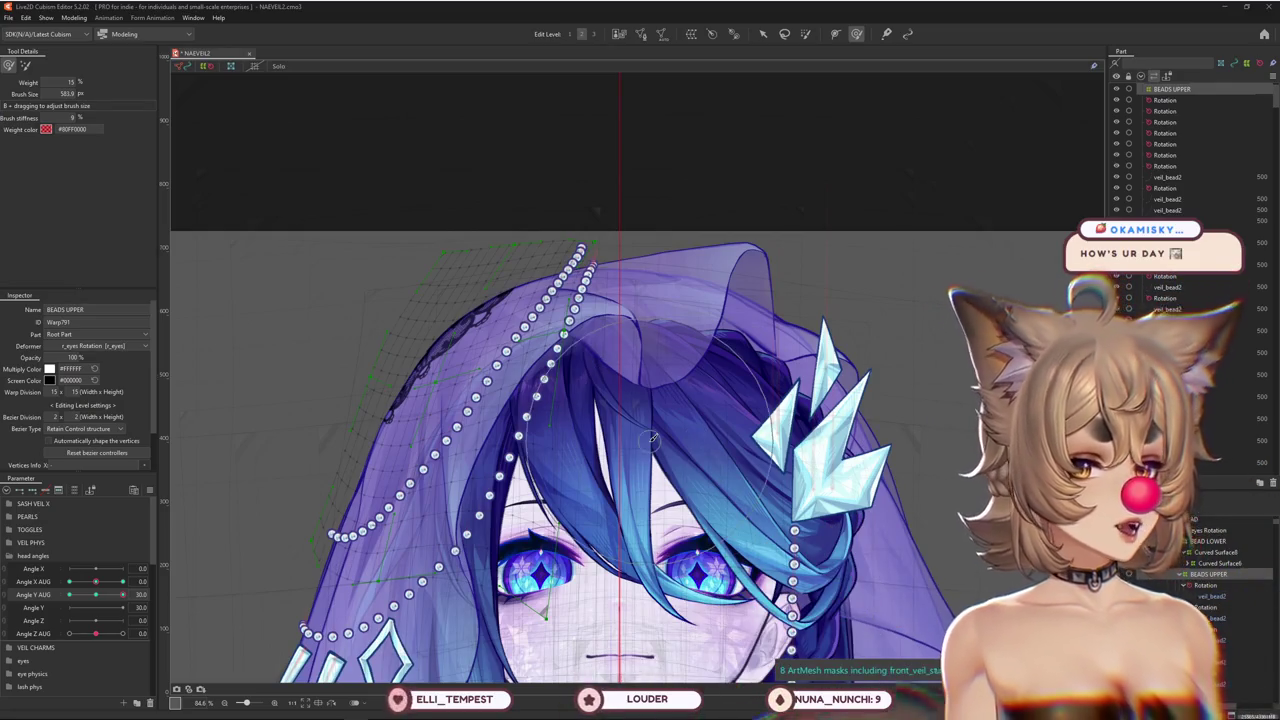
{"action": "scroll", "coordinate": [605, 365], "scroll_direction": "down", "scroll_amount": 3}
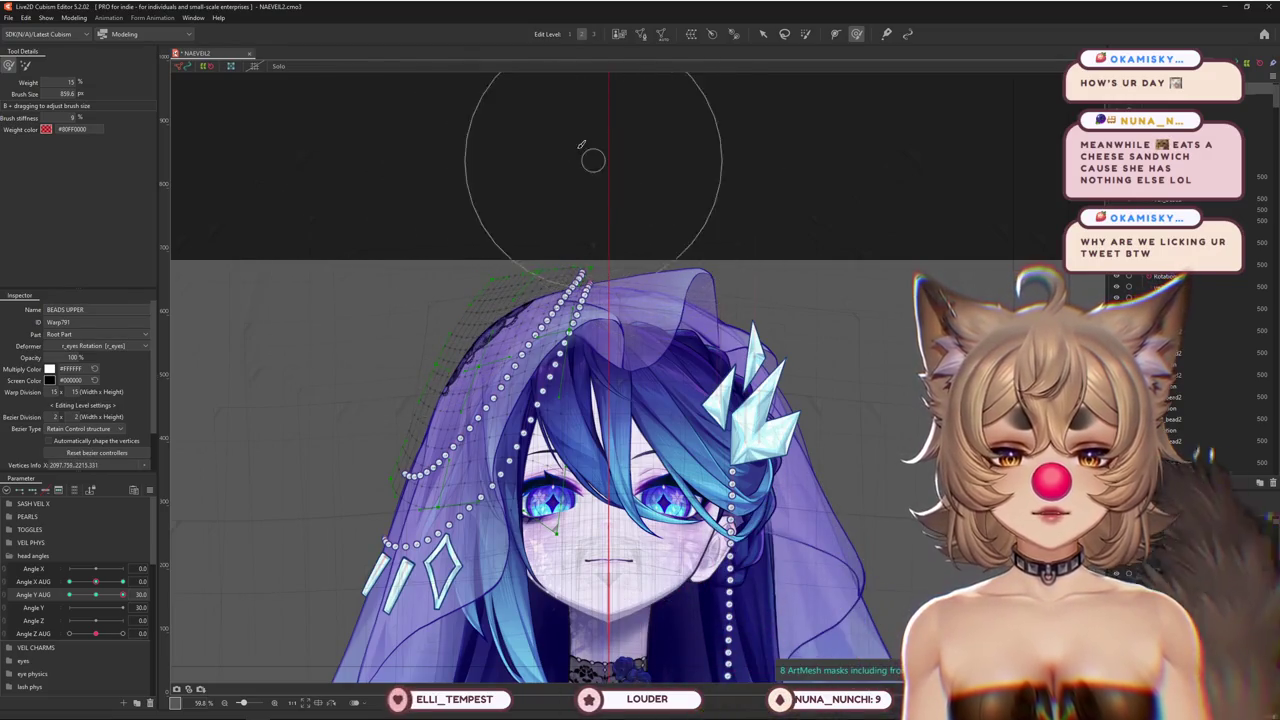
{"action": "left_click_drag", "start_coordinate": [581, 145], "coordinate": [551, 159]}
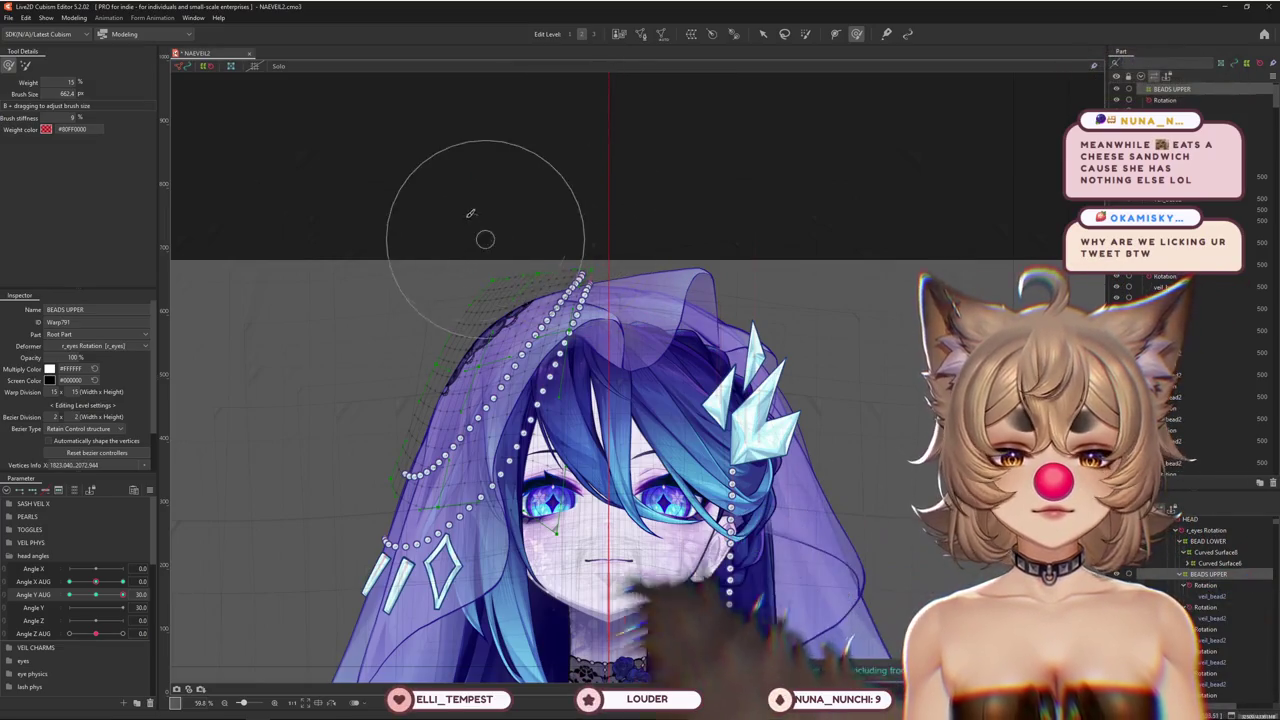
{"action": "left_click_drag", "start_coordinate": [445, 405], "coordinate": [448, 410]}
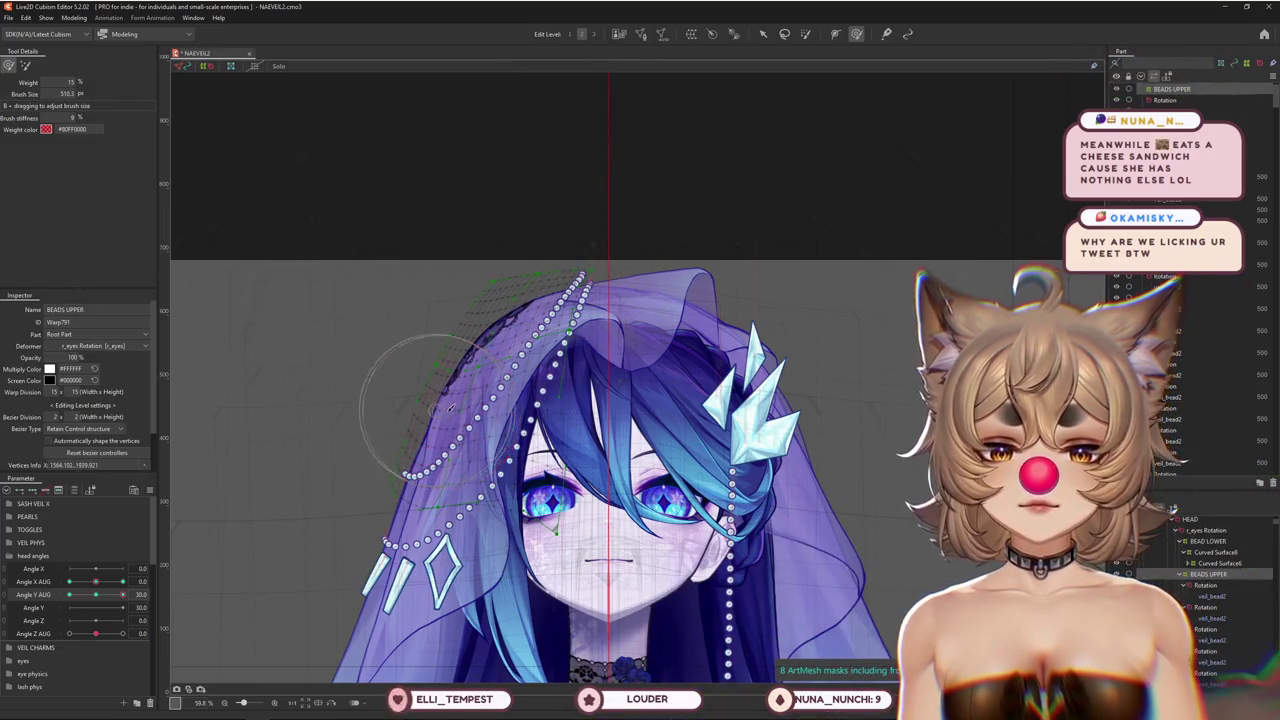
{"action": "left_click_drag", "start_coordinate": [518, 360], "coordinate": [522, 392]}
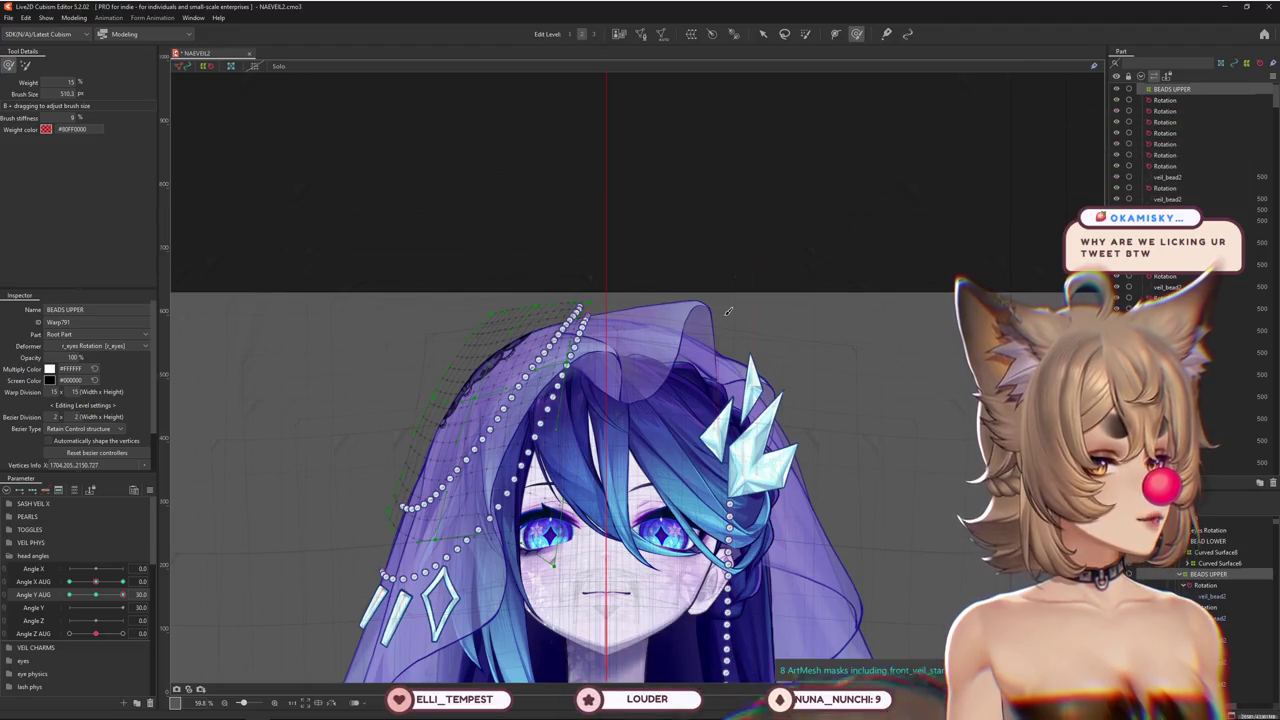
{"action": "scroll", "coordinate": [543, 330], "scroll_direction": "up", "scroll_amount": 3}
{"action": "scroll", "coordinate": [560, 433], "scroll_direction": "up", "scroll_amount": 2}
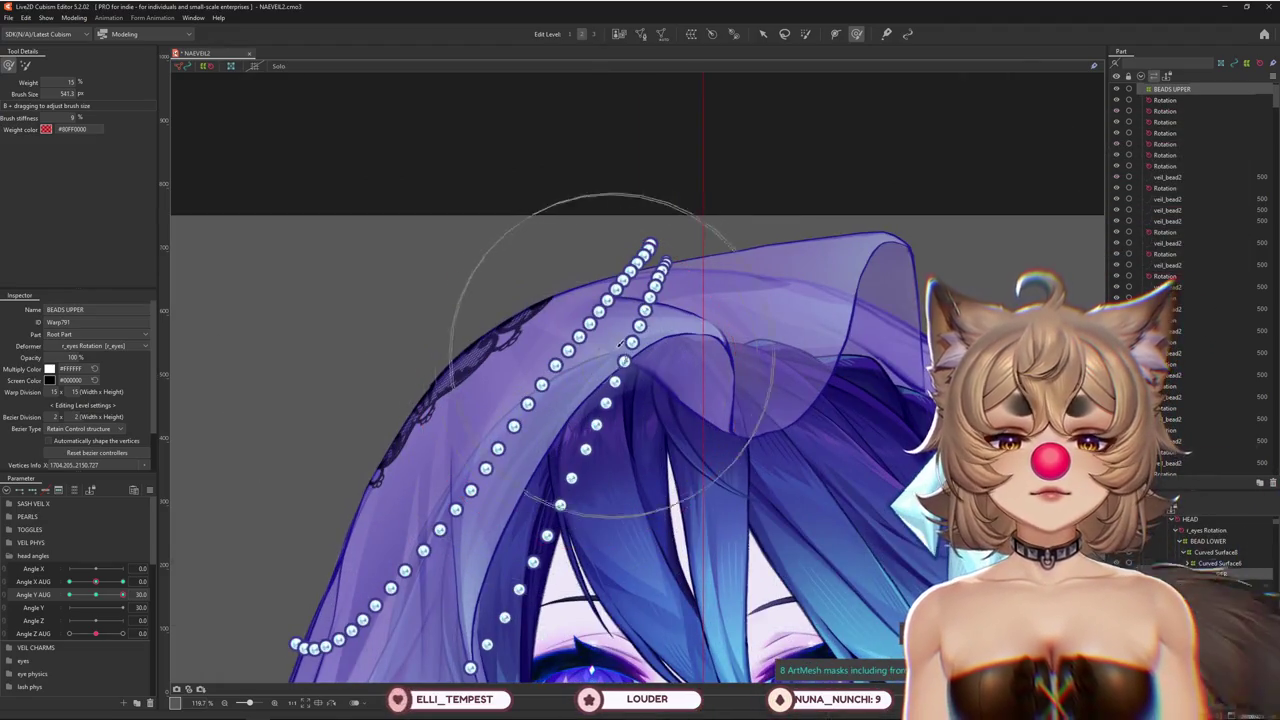
{"action": "mouse_move", "coordinate": [96, 594]}
{"action": "left_mouse_down"}
{"action": "mouse_move", "coordinate": [146, 592]}
{"action": "mouse_move", "coordinate": [98, 594]}
{"action": "mouse_move", "coordinate": [123, 594]}
{"action": "left_mouse_up"}
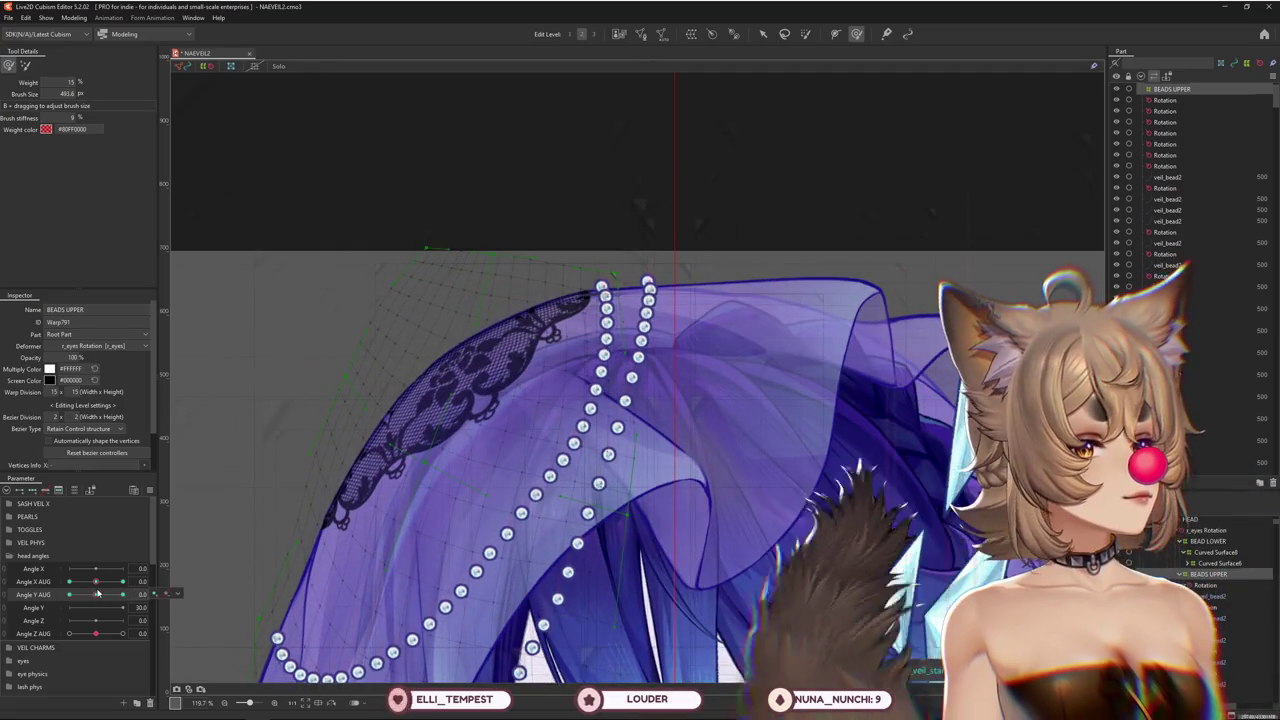
Sculpt the bead warp at the in-between Angle Y AUG 15 tilt, then compare at 0
{"action": "left_click_drag", "start_coordinate": [450, 365], "coordinate": [641, 260]}
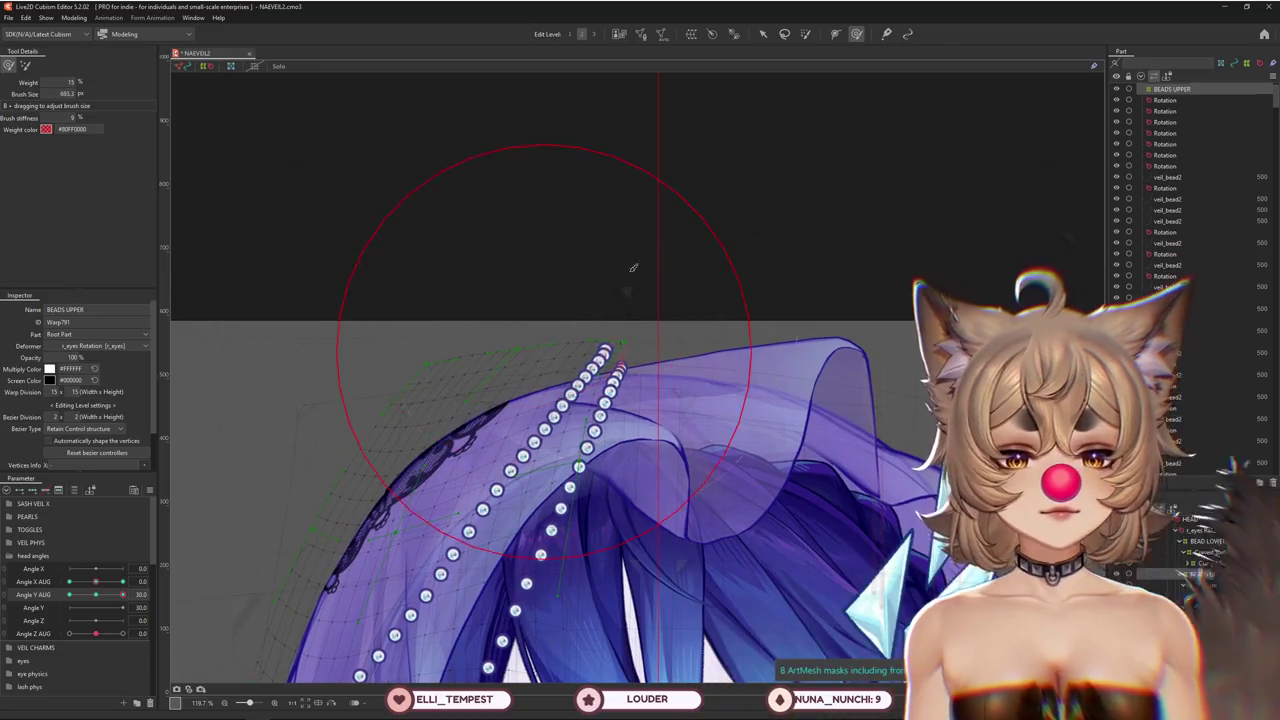
{"action": "scroll", "coordinate": [660, 300], "scroll_direction": "down", "scroll_amount": 3}
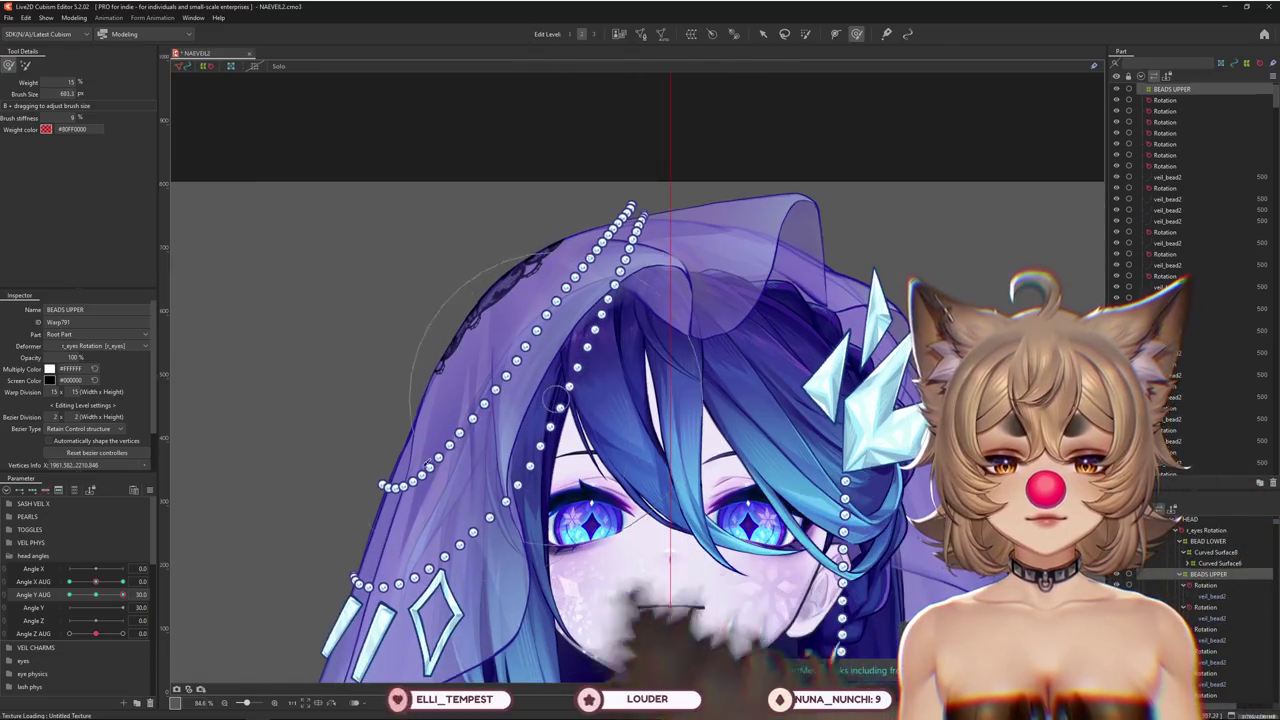
{"action": "mouse_move", "coordinate": [123, 594]}
{"action": "left_mouse_down"}
{"action": "mouse_move", "coordinate": [97, 593]}
{"action": "mouse_move", "coordinate": [123, 594]}
{"action": "left_mouse_up"}
{"action": "mouse_move", "coordinate": [600, 360]}
{"action": "left_mouse_down"}
{"action": "mouse_move", "coordinate": [611, 385]}
{"action": "mouse_move", "coordinate": [531, 469]}
{"action": "mouse_move", "coordinate": [530, 435]}
{"action": "left_mouse_up"}
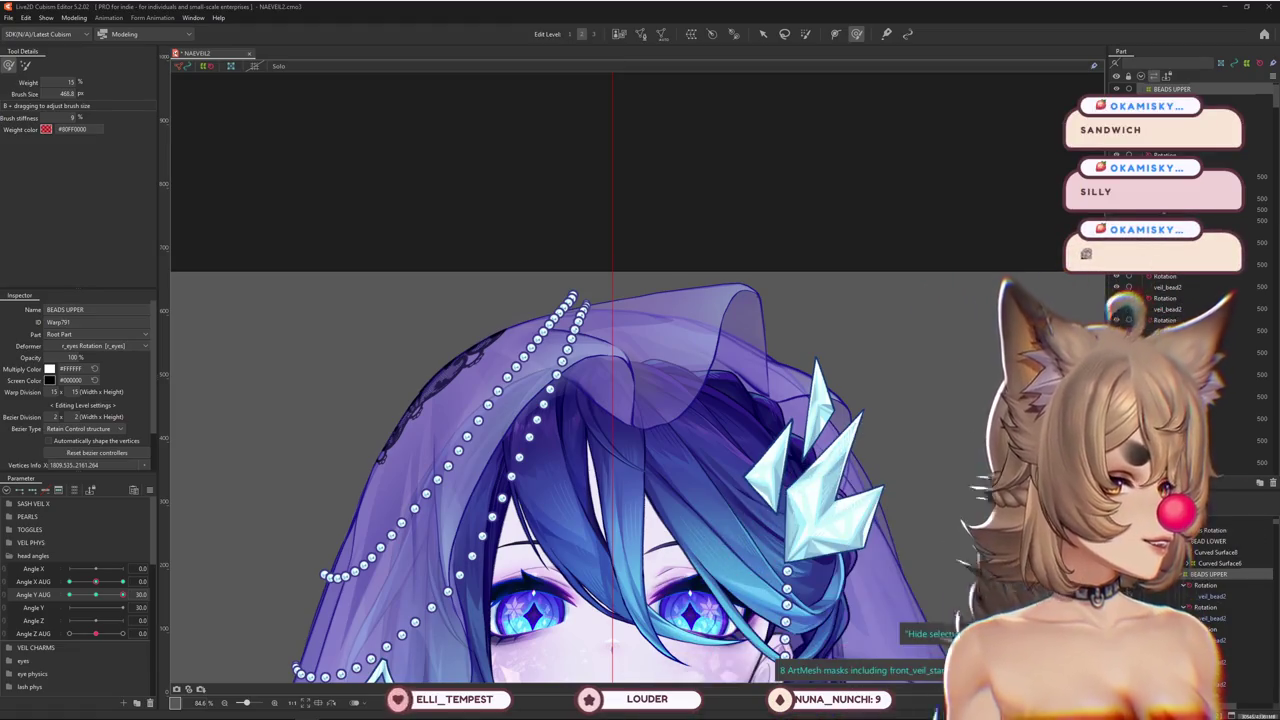
{"action": "mouse_move", "coordinate": [122, 594]}
{"action": "left_mouse_down"}
{"action": "mouse_move", "coordinate": [96, 597]}
{"action": "mouse_move", "coordinate": [156, 591]}
{"action": "left_mouse_up"}
Enlarge the brush and scrub Angle Y AUG between 0 and 30 to check the bead deformation
{"action": "left_click_drag", "start_coordinate": [220, 231], "coordinate": [463, 263]}
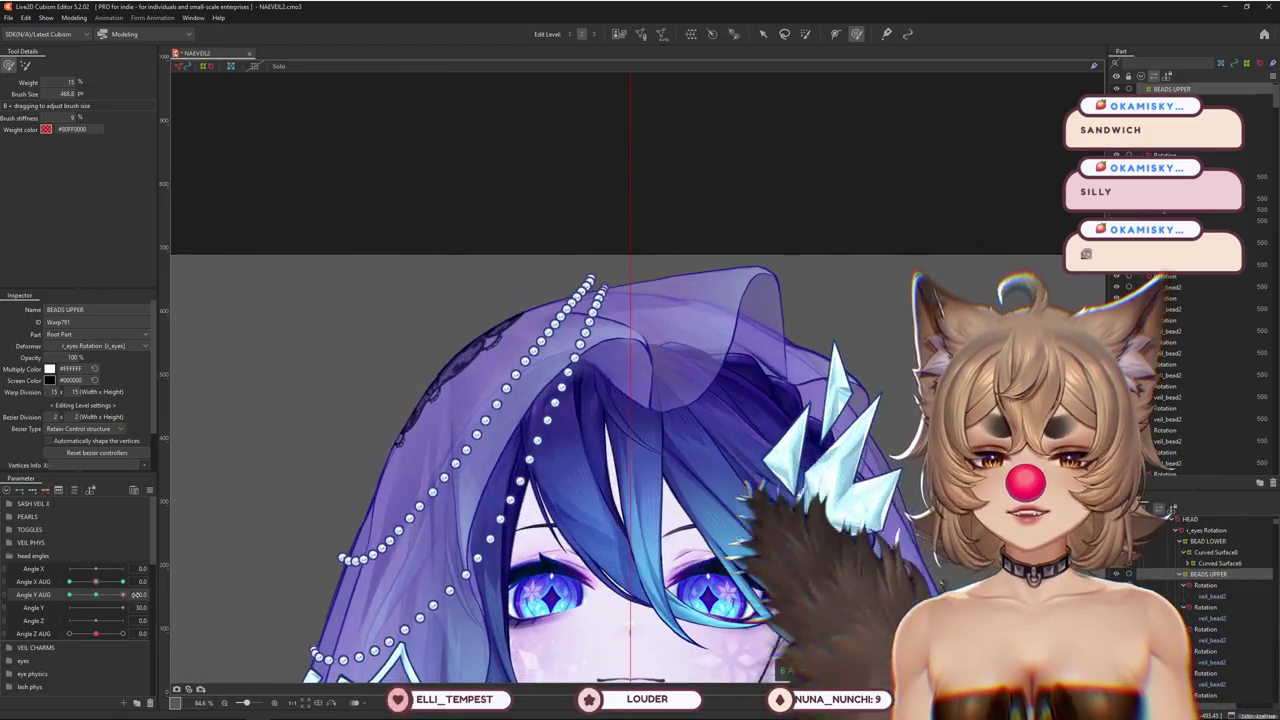
{"action": "mouse_move", "coordinate": [481, 500]}
{"action": "left_mouse_down"}
{"action": "mouse_move", "coordinate": [683, 499]}
{"action": "mouse_move", "coordinate": [428, 500]}
{"action": "left_mouse_up"}
{"action": "mouse_move", "coordinate": [122, 594]}
{"action": "left_mouse_down"}
{"action": "mouse_move", "coordinate": [98, 597]}
{"action": "mouse_move", "coordinate": [122, 594]}
{"action": "left_mouse_up"}
{"action": "left_click_drag", "start_coordinate": [463, 240], "coordinate": [495, 255]}
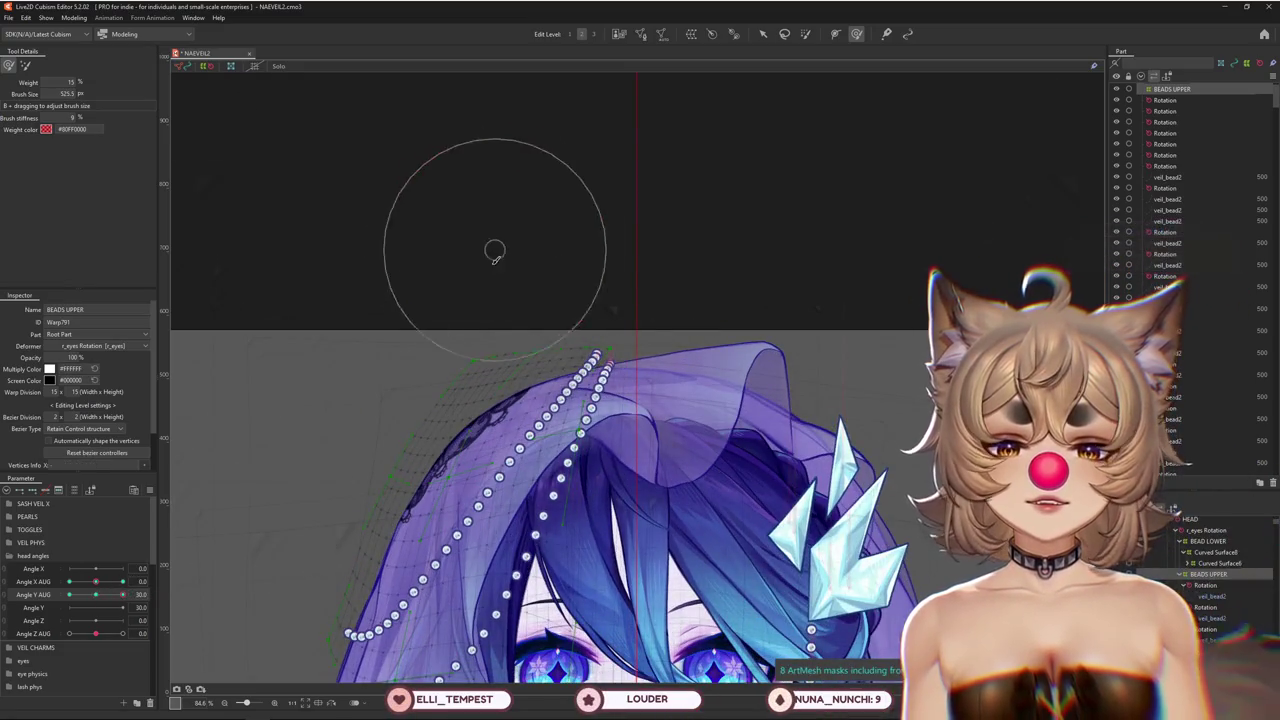
{"action": "left_click_drag", "start_coordinate": [709, 291], "coordinate": [737, 322]}
{"action": "scroll", "coordinate": [500, 315], "scroll_direction": "down", "scroll_amount": 1}
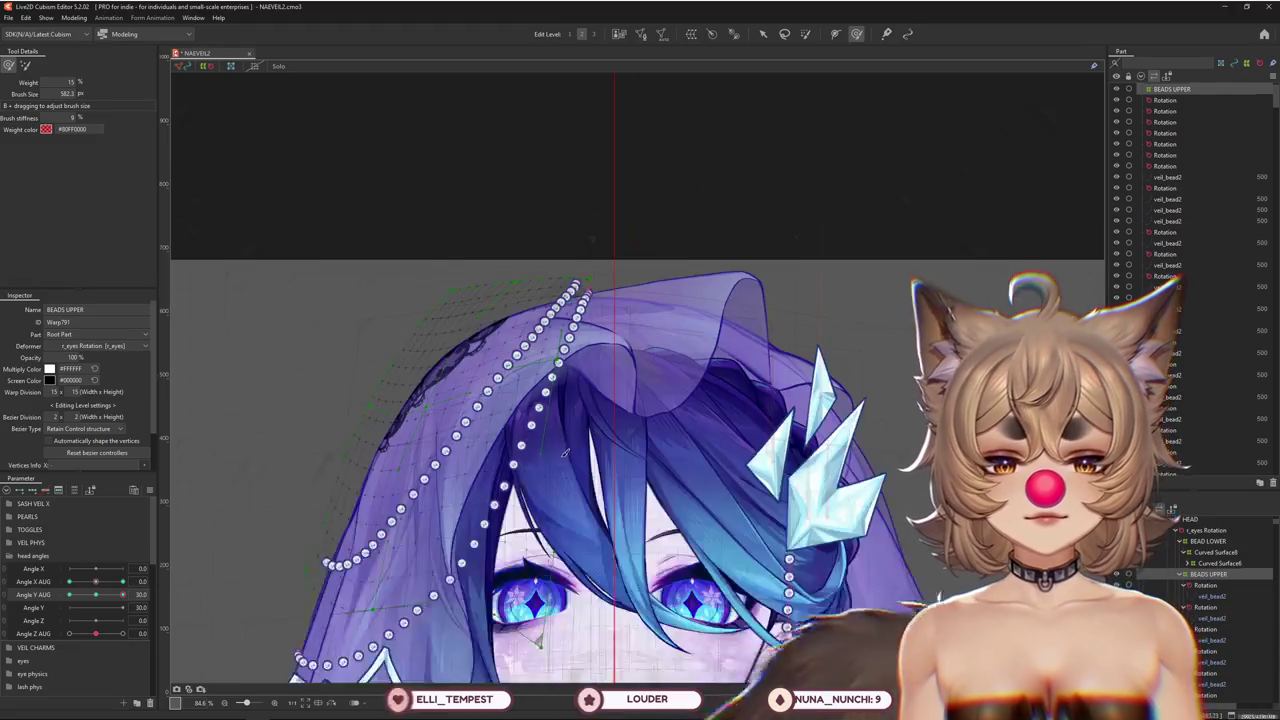
{"action": "scroll", "coordinate": [500, 315], "scroll_direction": "down", "scroll_amount": 1}
{"action": "left_click_drag", "start_coordinate": [122, 594], "coordinate": [137, 595]}
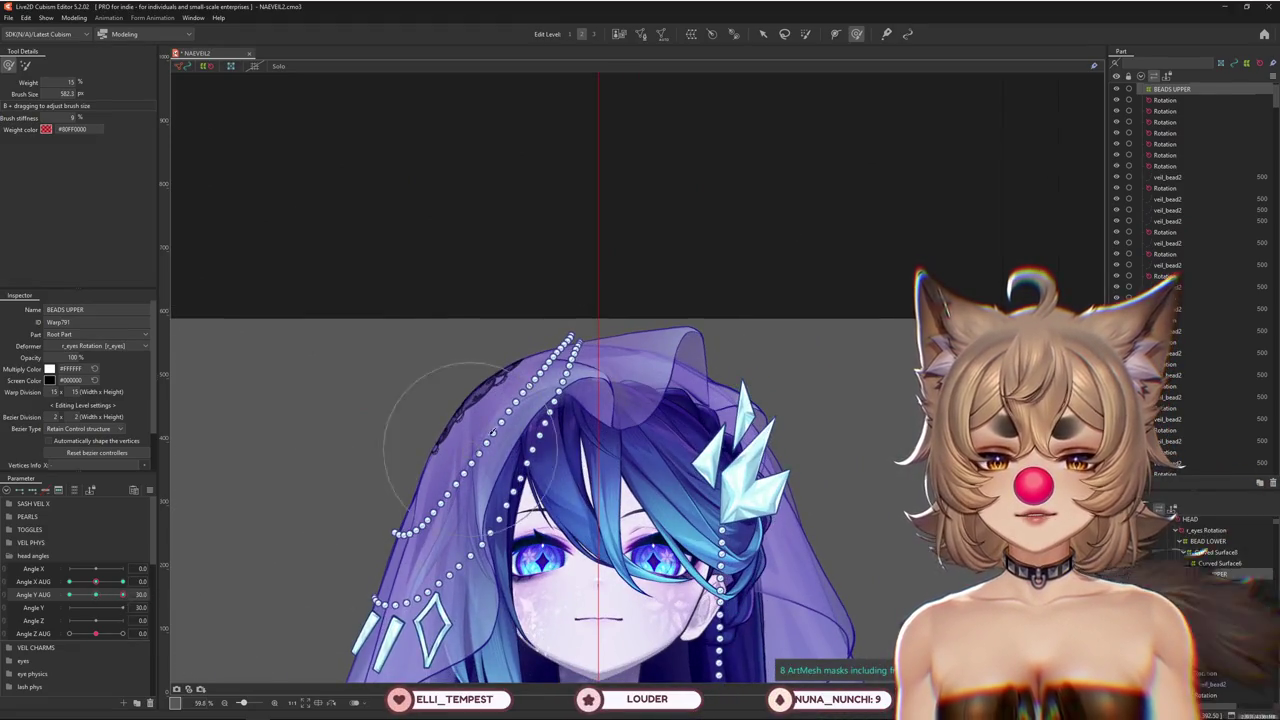
Reposition the view over the veil and widen the brush around it
{"action": "left_click_drag", "start_coordinate": [490, 432], "coordinate": [470, 440]}
{"action": "left_click_drag", "start_coordinate": [458, 494], "coordinate": [451, 466]}
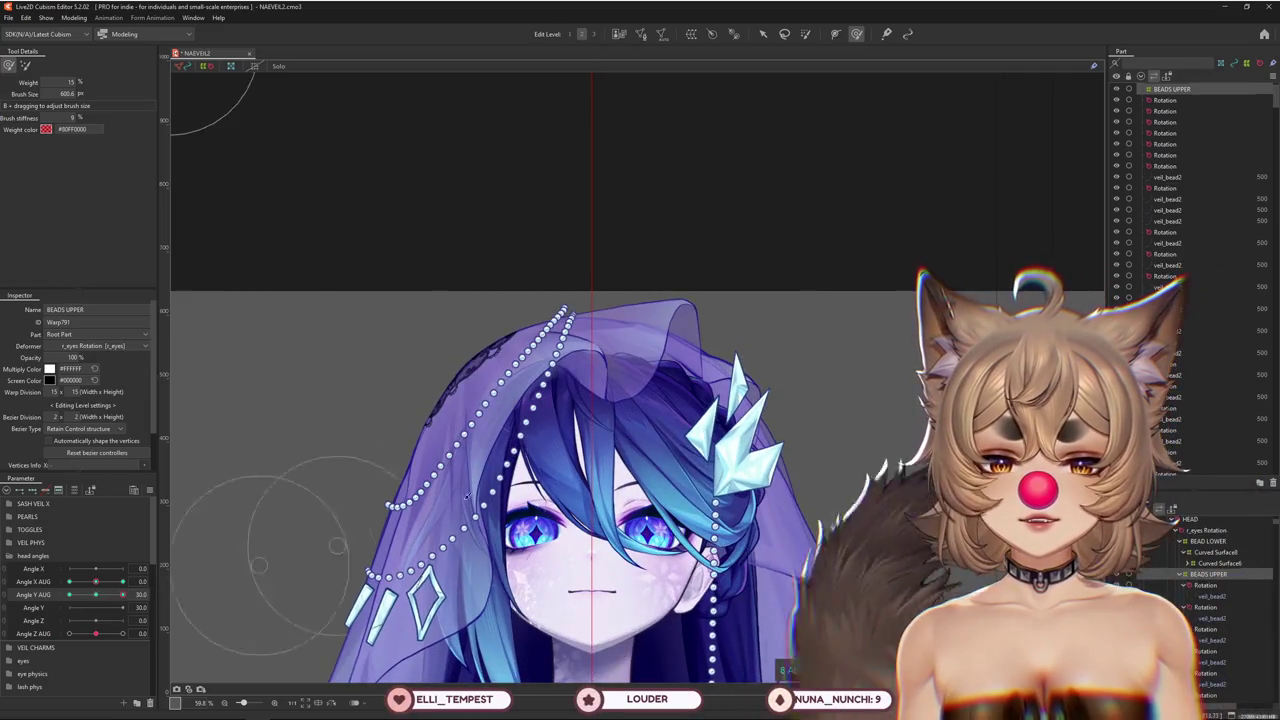
{"action": "left_click_drag", "start_coordinate": [443, 510], "coordinate": [465, 440]}
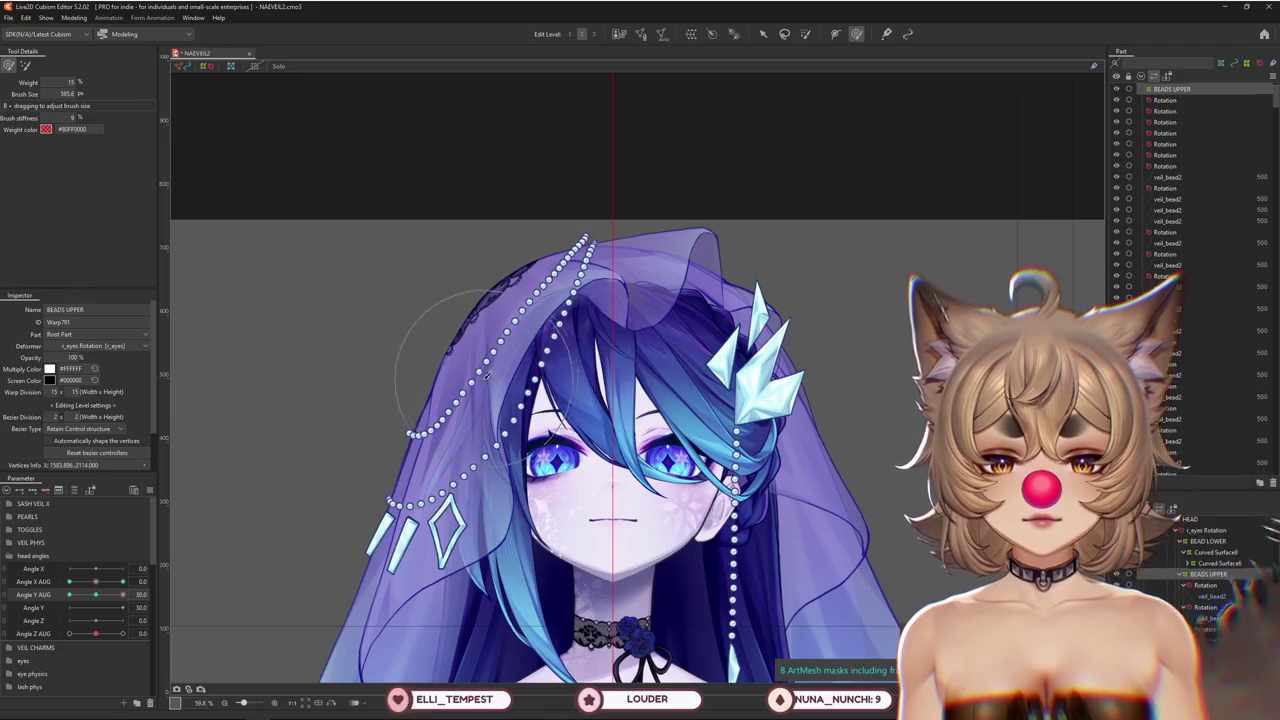
{"action": "mouse_move", "coordinate": [535, 338]}
{"action": "left_mouse_down"}
{"action": "mouse_move", "coordinate": [528, 413]}
{"action": "mouse_move", "coordinate": [595, 441]}
{"action": "mouse_move", "coordinate": [626, 364]}
{"action": "left_mouse_up"}
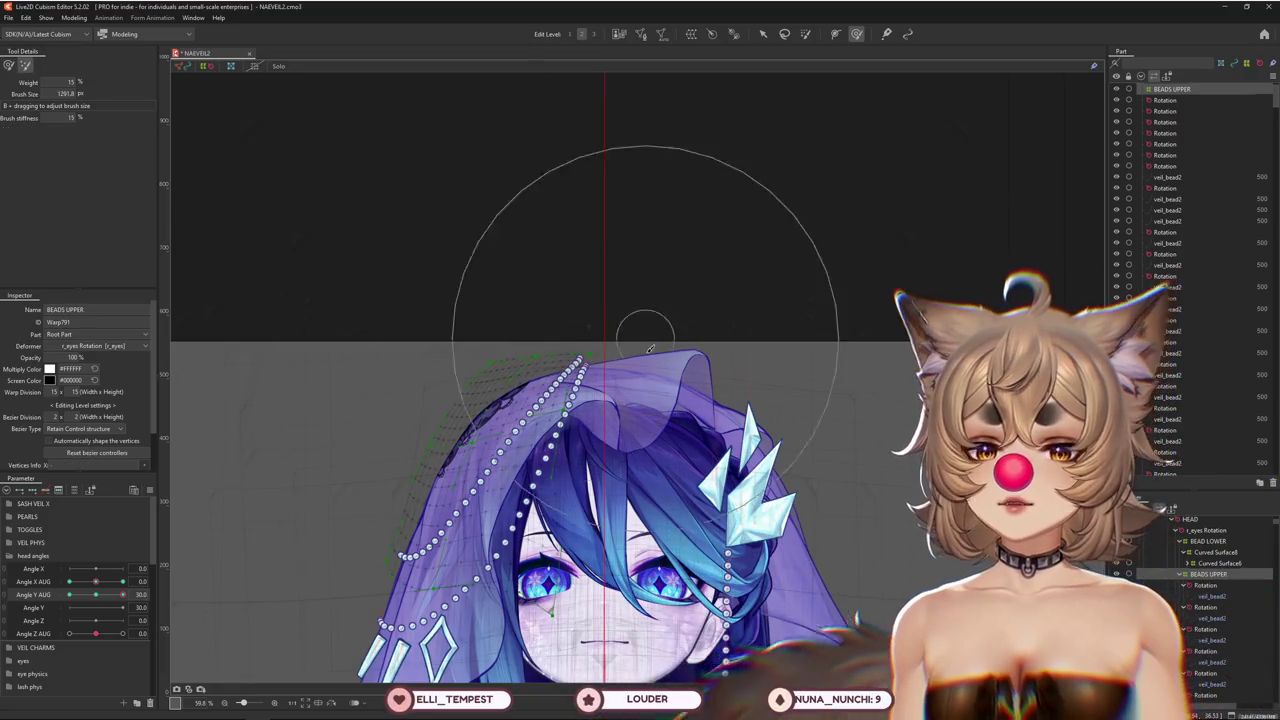
{"action": "scroll", "coordinate": [586, 286], "scroll_direction": "up", "scroll_amount": 2}
{"action": "mouse_move", "coordinate": [520, 314]}
{"action": "left_mouse_down"}
{"action": "mouse_move", "coordinate": [516, 288]}
{"action": "mouse_move", "coordinate": [470, 263]}
{"action": "left_mouse_up"}
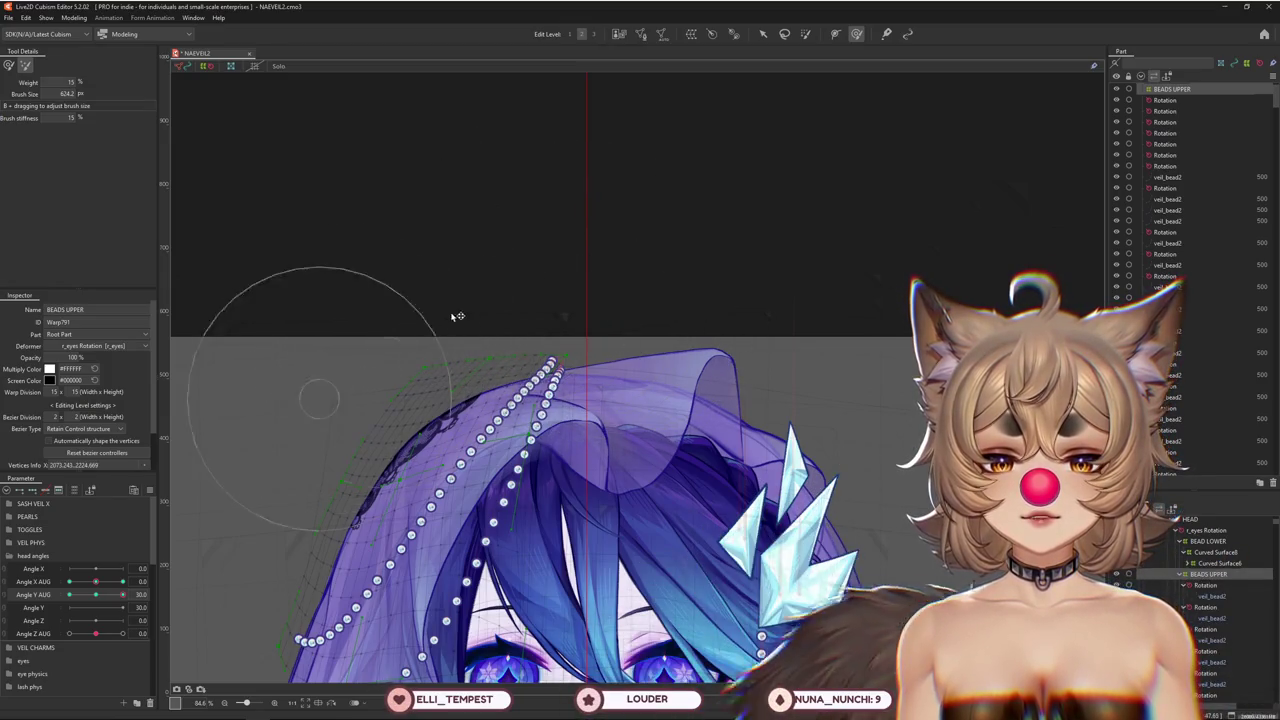
Pan the model down-left and resize the brush to sculpt the strand against the veil edge
{"action": "scroll", "coordinate": [355, 430], "scroll_direction": "up", "scroll_amount": 2}
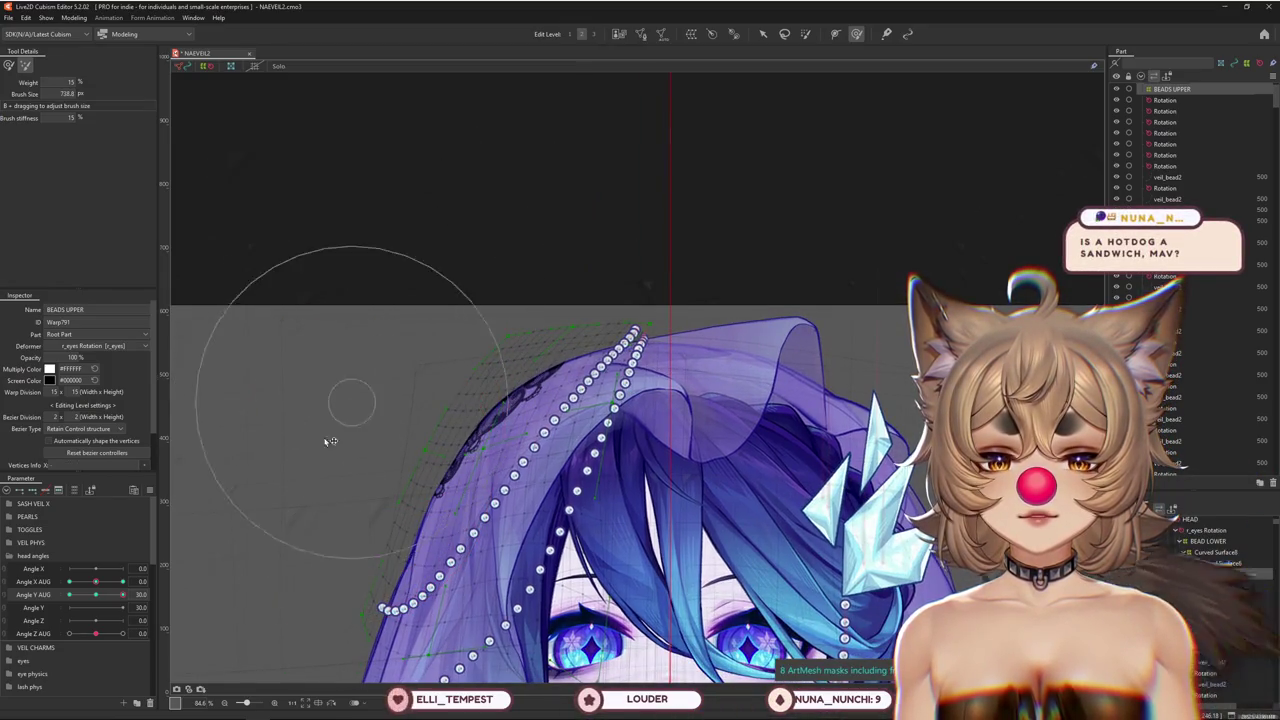
{"action": "scroll", "coordinate": [365, 425], "scroll_direction": "up", "scroll_amount": 2}
{"action": "scroll", "coordinate": [386, 569], "scroll_direction": "up", "scroll_amount": 2}
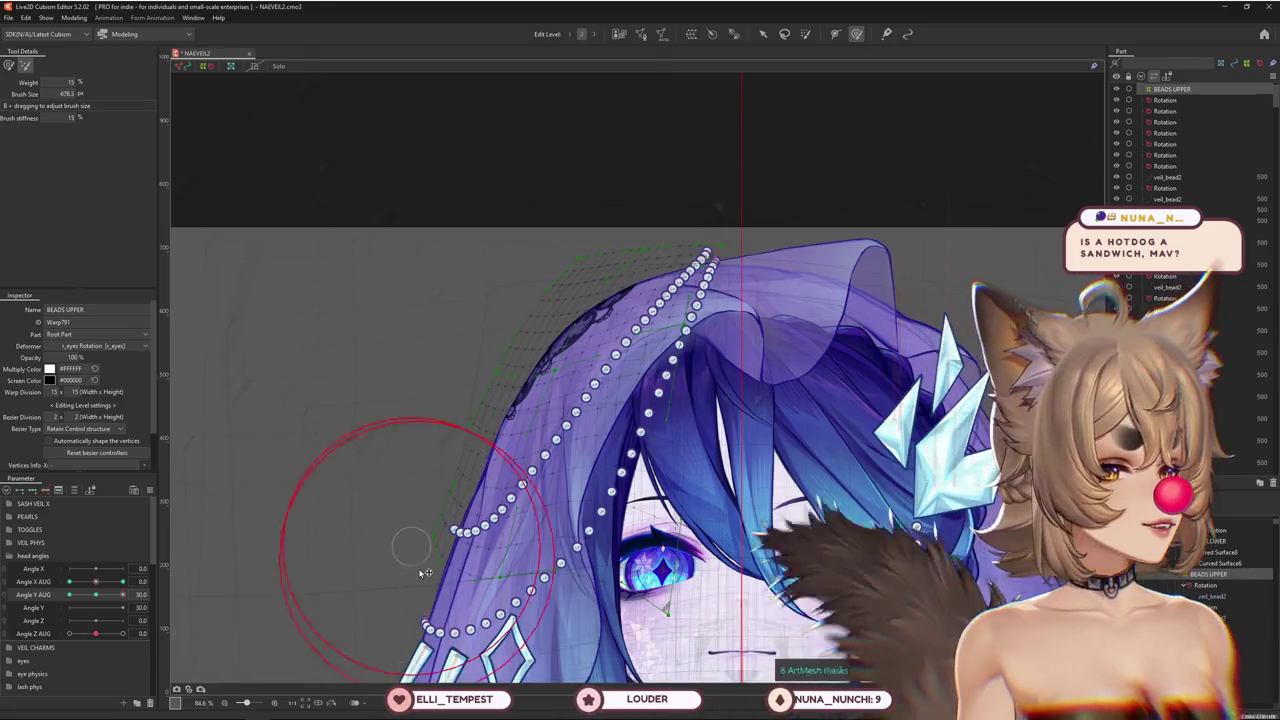
{"action": "scroll", "coordinate": [378, 502], "scroll_direction": "down", "scroll_amount": 2}
{"action": "scroll", "coordinate": [589, 580], "scroll_direction": "up", "scroll_amount": 2}
{"action": "scroll", "coordinate": [755, 398], "scroll_direction": "down", "scroll_amount": 2}
{"action": "left_click_drag", "start_coordinate": [742, 398], "coordinate": [673, 444]}
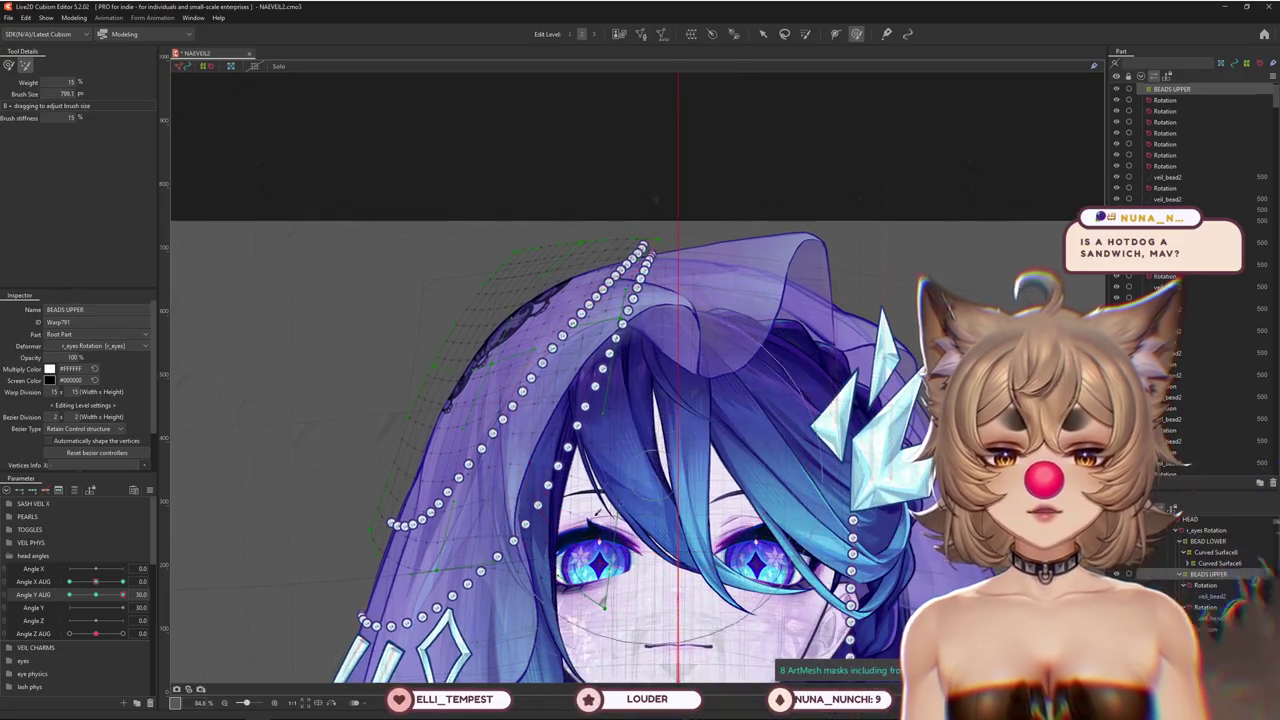
{"action": "left_click_drag", "start_coordinate": [527, 408], "coordinate": [516, 450]}
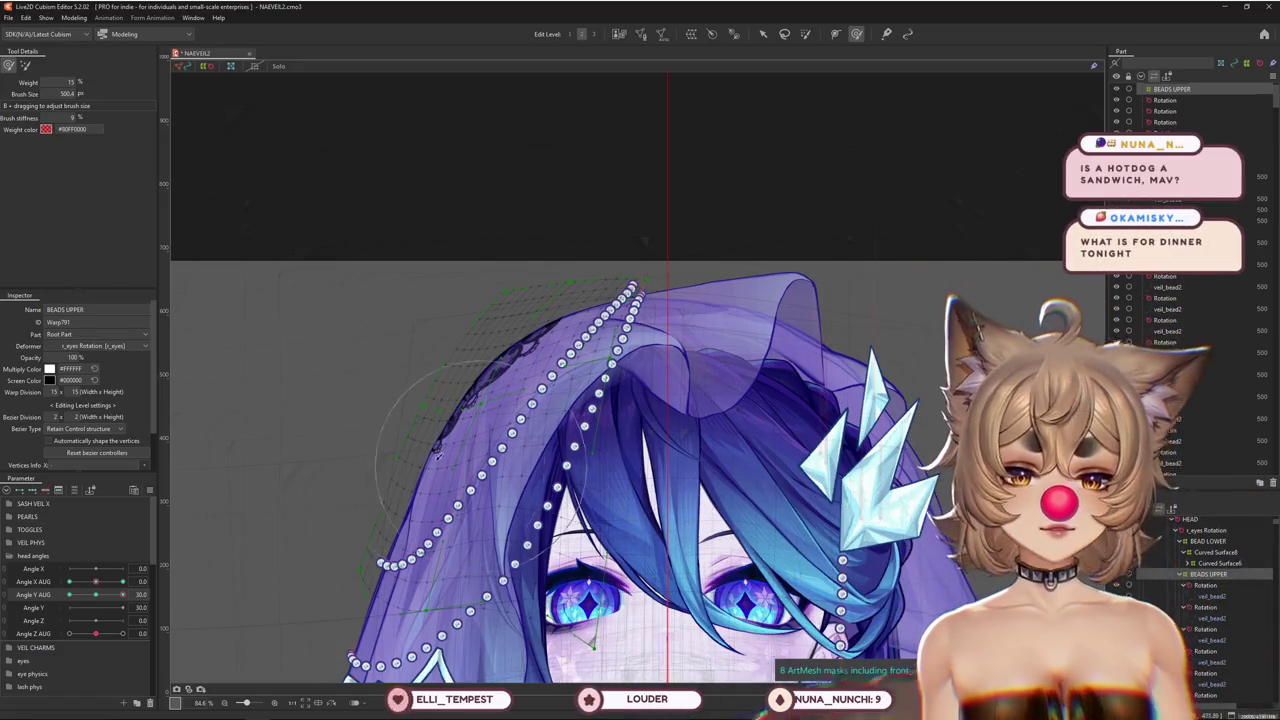
{"action": "mouse_move", "coordinate": [437, 445]}
{"action": "left_mouse_down"}
{"action": "mouse_move", "coordinate": [358, 466]}
{"action": "mouse_move", "coordinate": [391, 431]}
{"action": "left_mouse_up"}
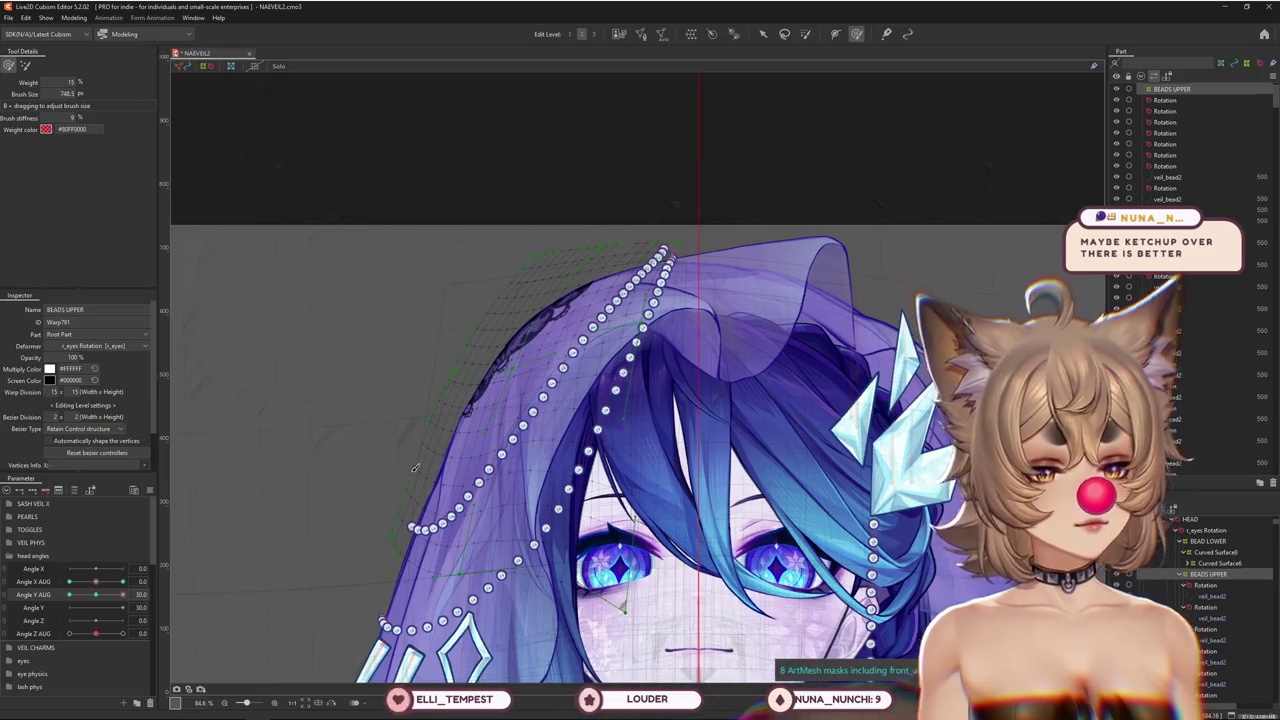
Zoom out, deselect the bead warp on empty canvas, and resize the brush over the veil centre
{"action": "scroll", "coordinate": [415, 467], "scroll_direction": "down", "scroll_amount": 2}
{"action": "scroll", "coordinate": [425, 249], "scroll_direction": "down", "scroll_amount": 1}
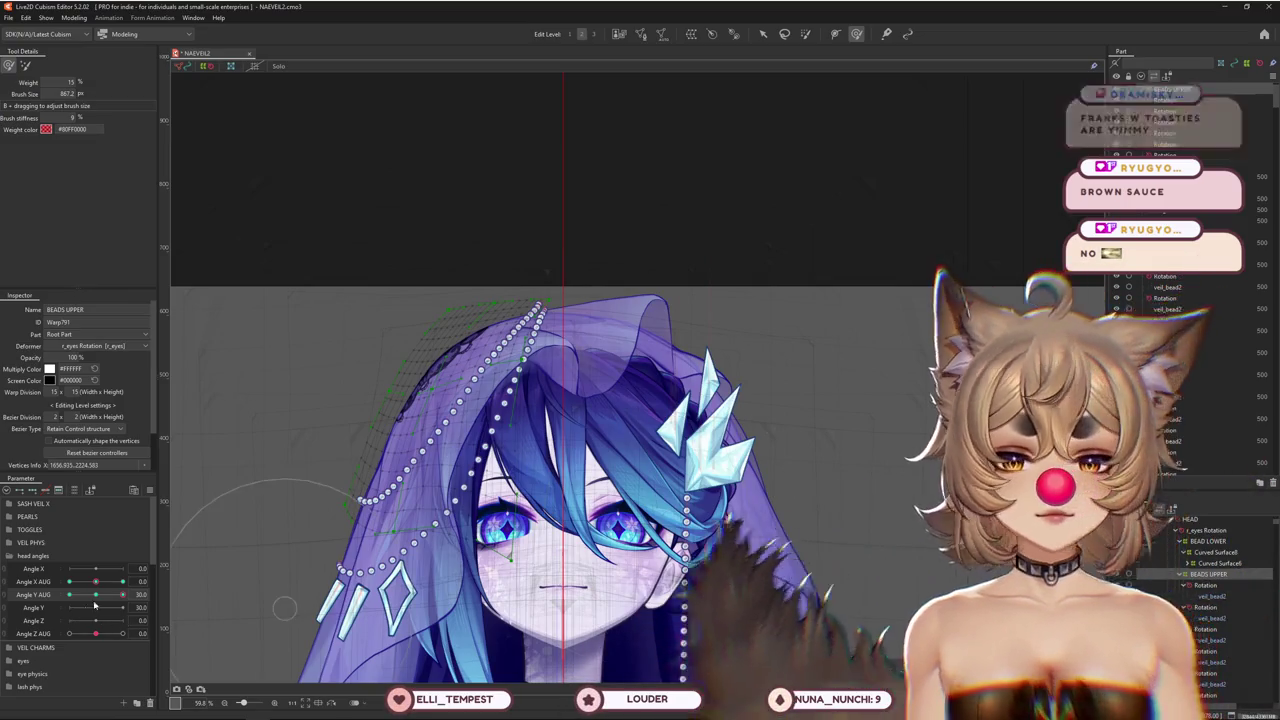
{"action": "left_click_drag", "start_coordinate": [530, 550], "coordinate": [343, 515]}
{"action": "left_click", "coordinate": [230, 545]}
{"action": "mouse_move", "coordinate": [230, 545]}
{"action": "left_mouse_down"}
{"action": "mouse_move", "coordinate": [510, 385]}
{"action": "mouse_move", "coordinate": [455, 430]}
{"action": "left_mouse_up"}
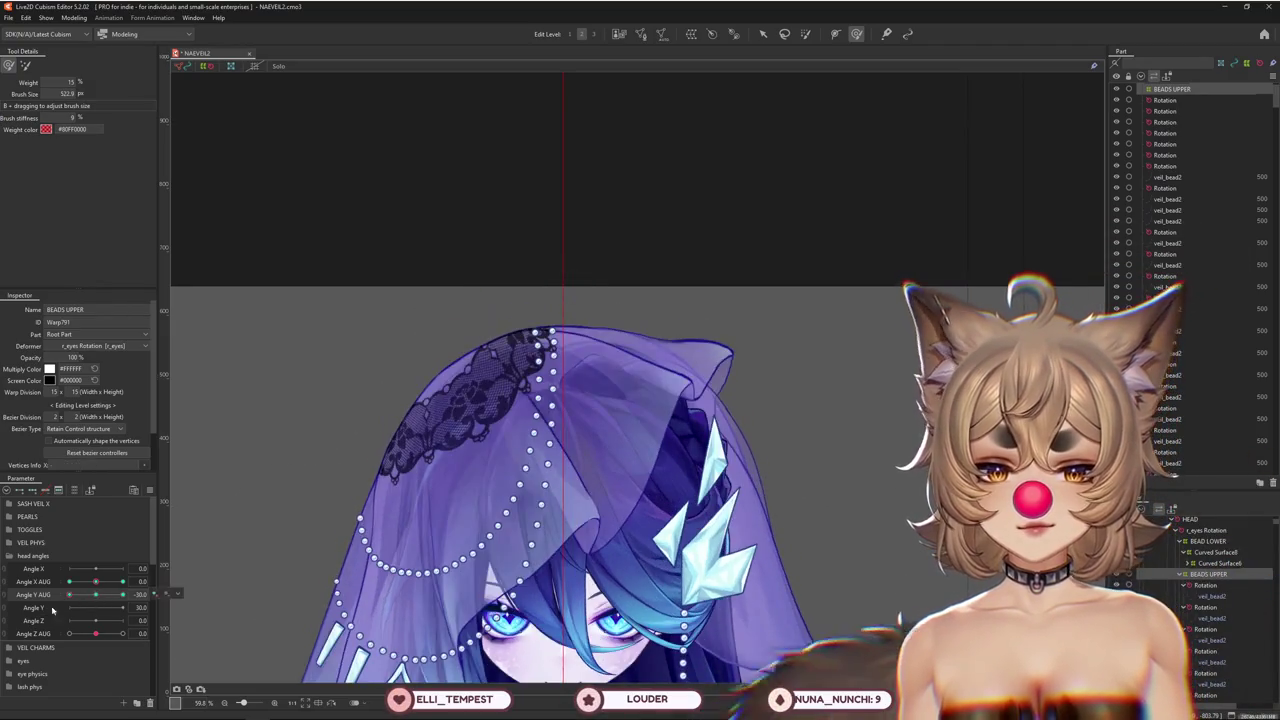
Pose the head at Angle Y AUG -30 and Angle X AUG 30 to view the turned beads
{"action": "left_click", "coordinate": [25, 66]}
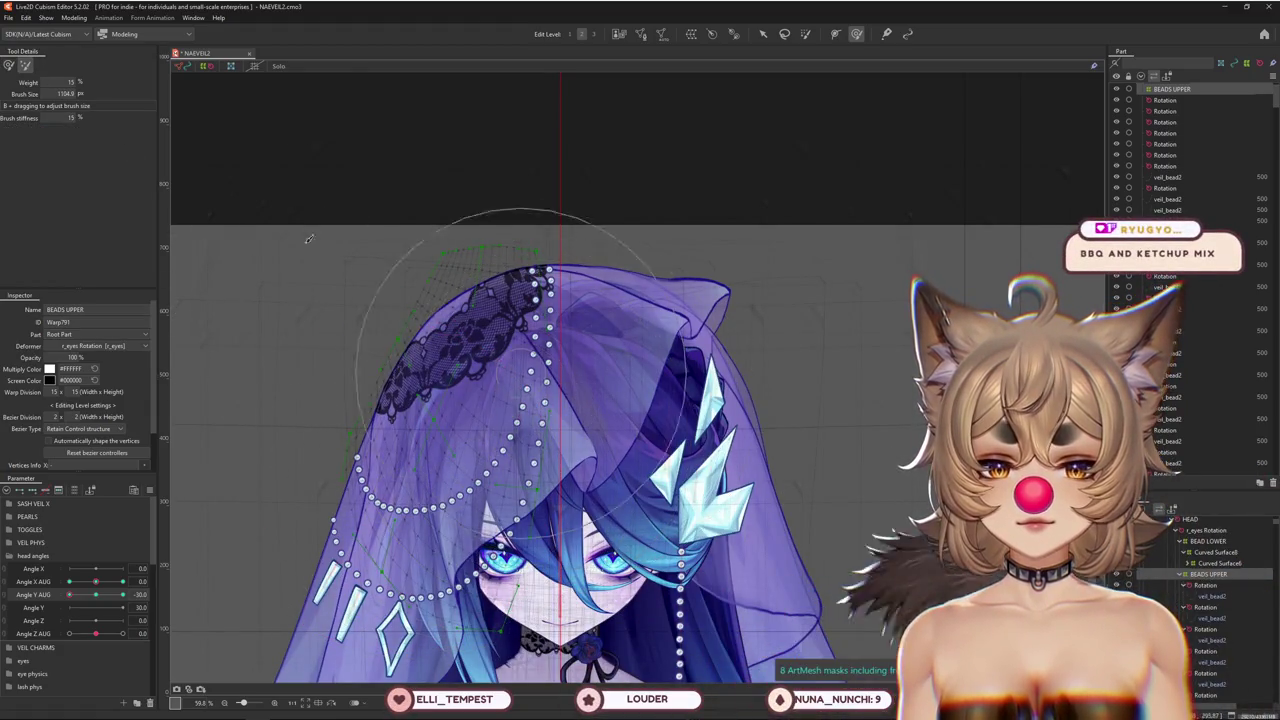
{"action": "left_click", "coordinate": [9, 66]}
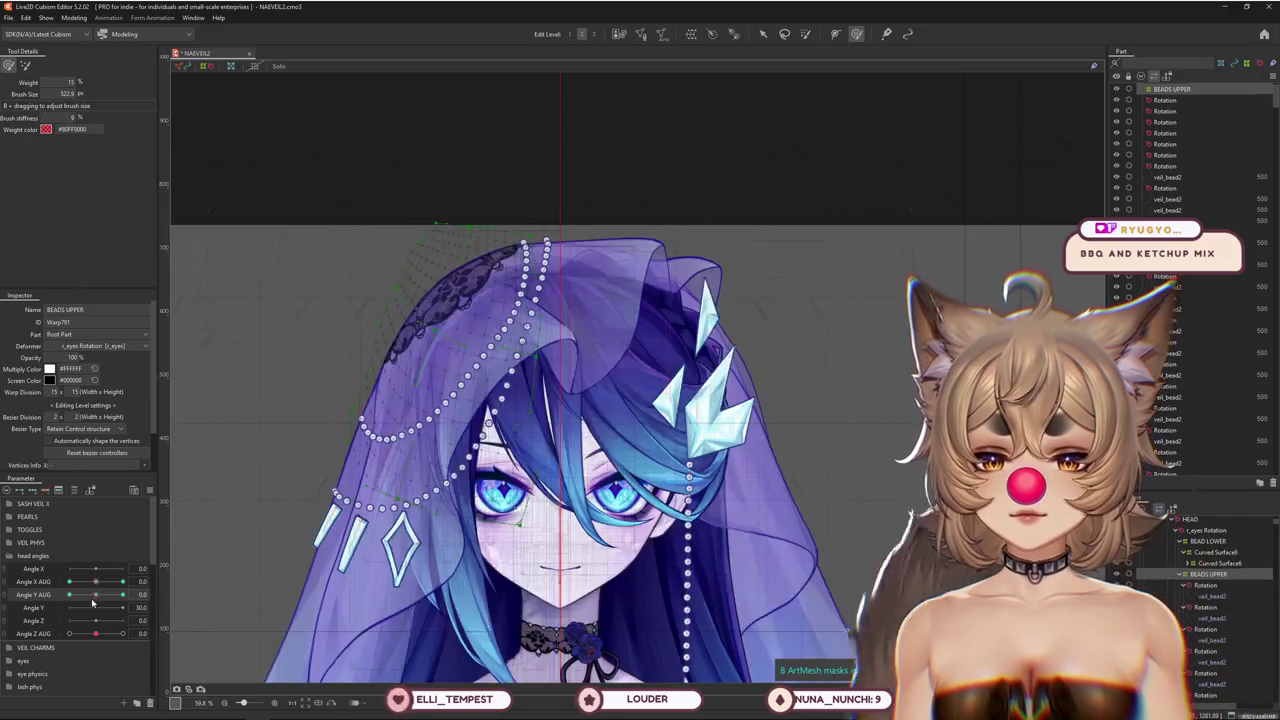
{"action": "left_click_drag", "start_coordinate": [174, 604], "coordinate": [240, 560]}
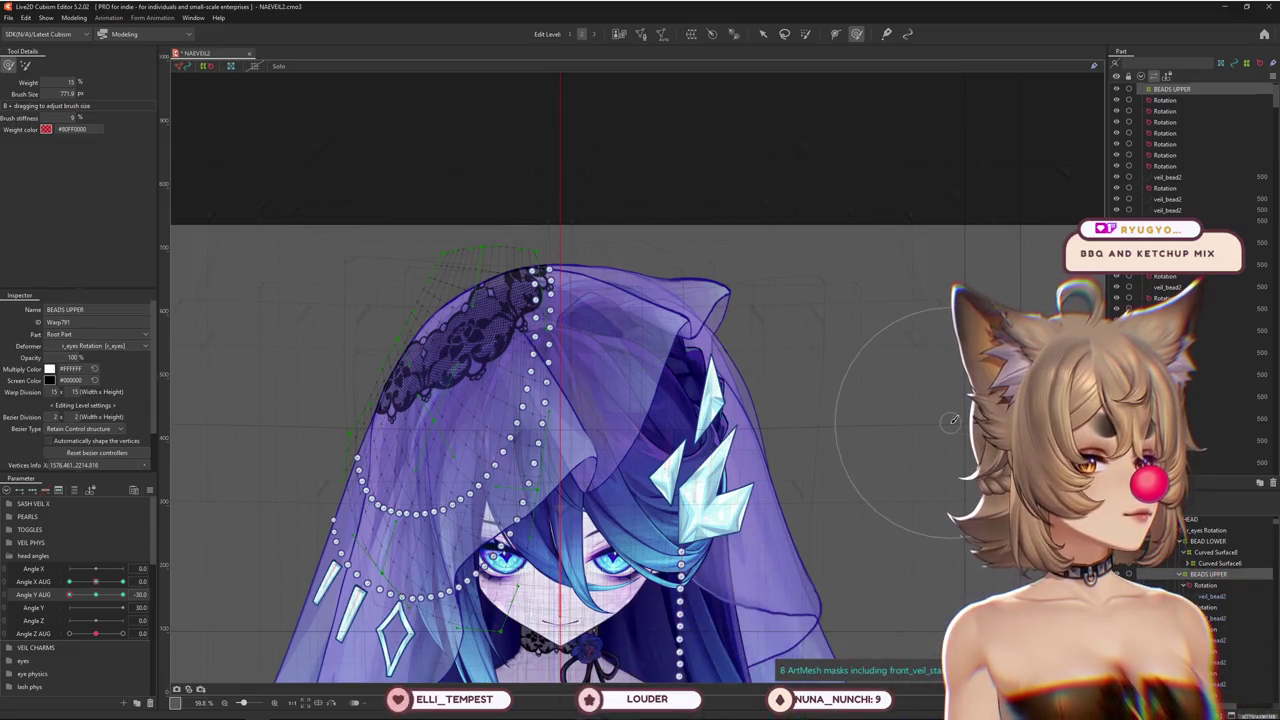
{"action": "mouse_move", "coordinate": [69, 594]}
{"action": "left_mouse_down"}
{"action": "mouse_move", "coordinate": [72, 606]}
{"action": "mouse_move", "coordinate": [66, 594]}
{"action": "left_mouse_up"}
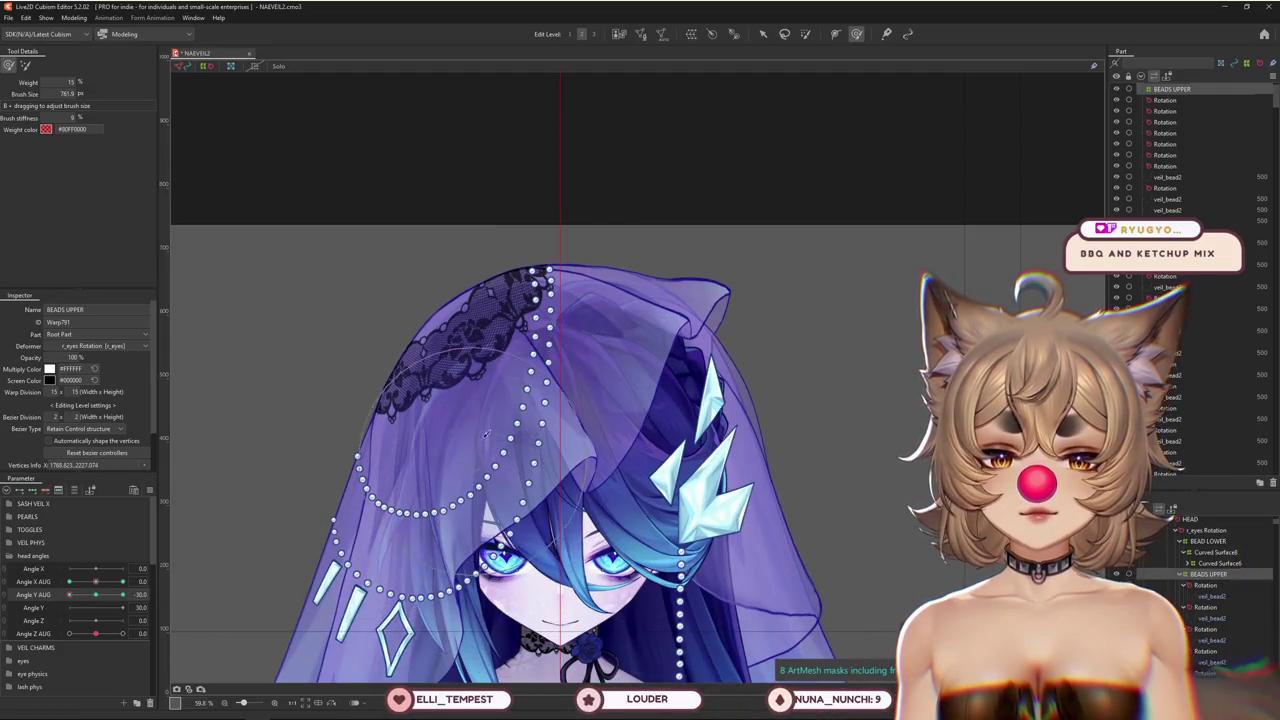
{"action": "mouse_move", "coordinate": [97, 581]}
{"action": "left_mouse_down"}
{"action": "mouse_move", "coordinate": [126, 581]}
{"action": "mouse_move", "coordinate": [43, 605]}
{"action": "mouse_move", "coordinate": [126, 581]}
{"action": "left_mouse_up"}
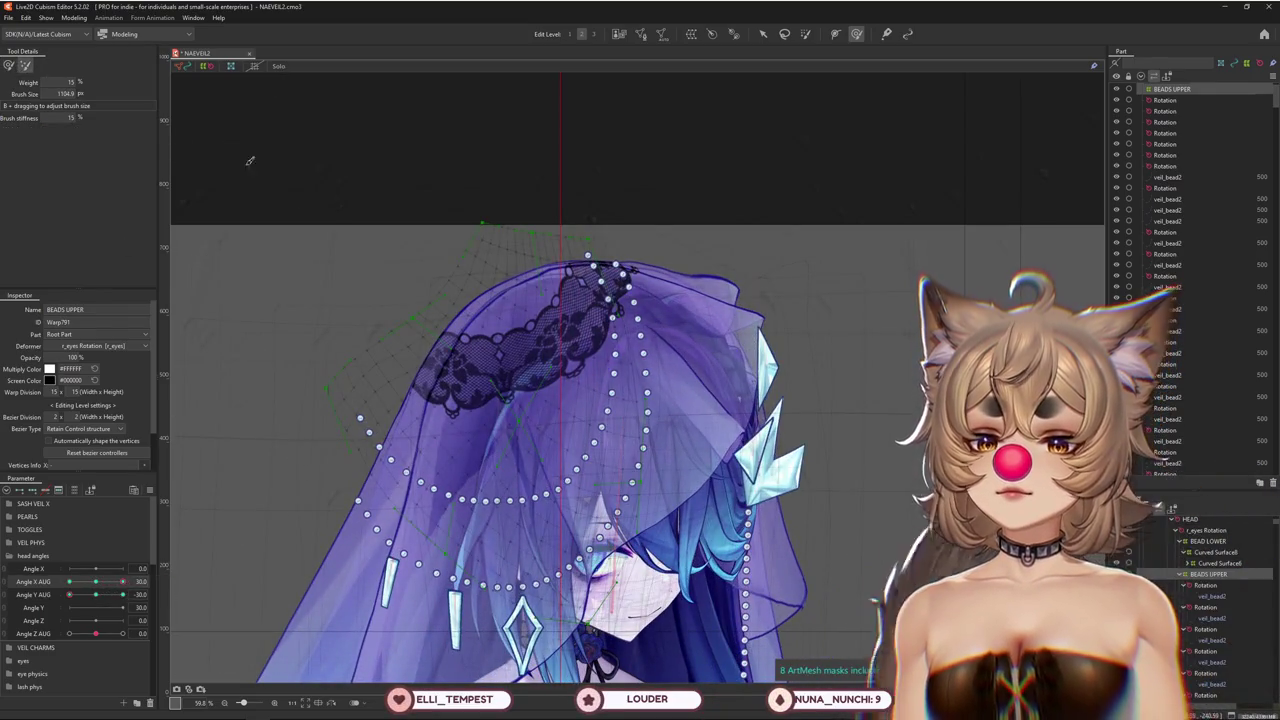
Compare Angle Y AUG 30 and neutral against -30 using undo and redo, keeping -30
{"action": "scroll", "coordinate": [300, 215], "scroll_direction": "down", "scroll_amount": 3}
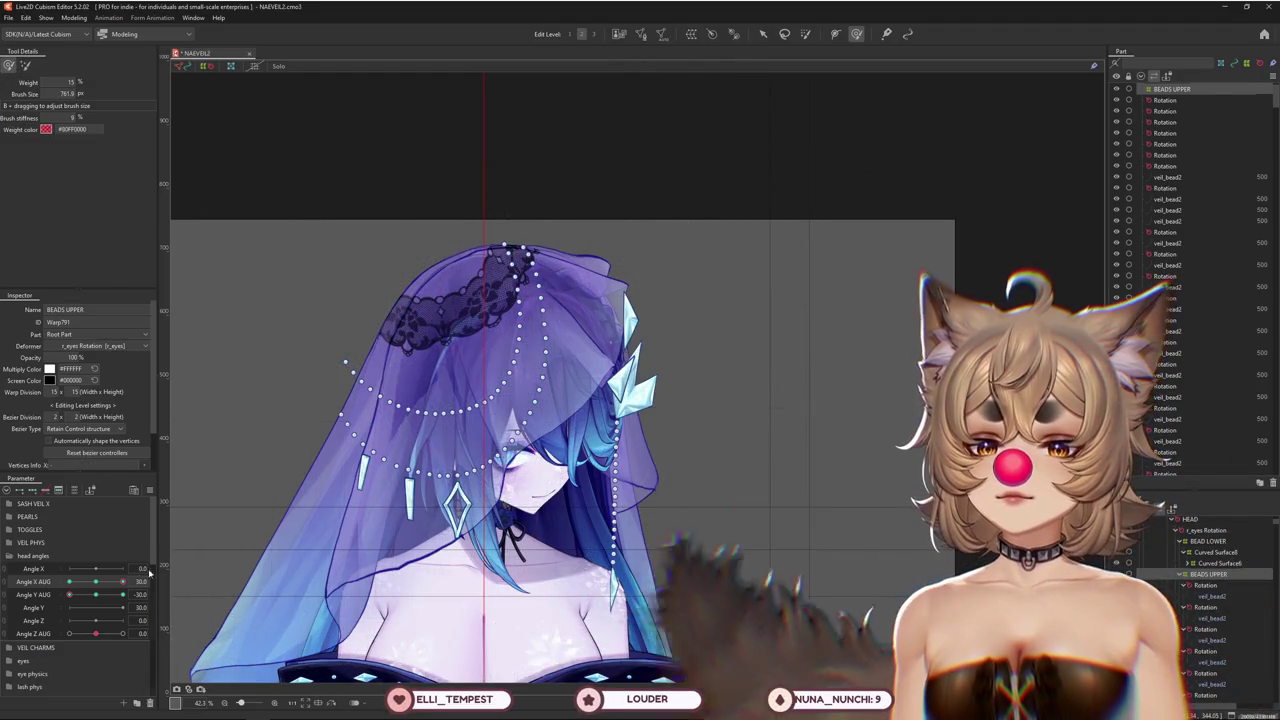
{"action": "left_click_drag", "start_coordinate": [69, 594], "coordinate": [124, 594]}
{"action": "key", "text": "ctrl+z"}
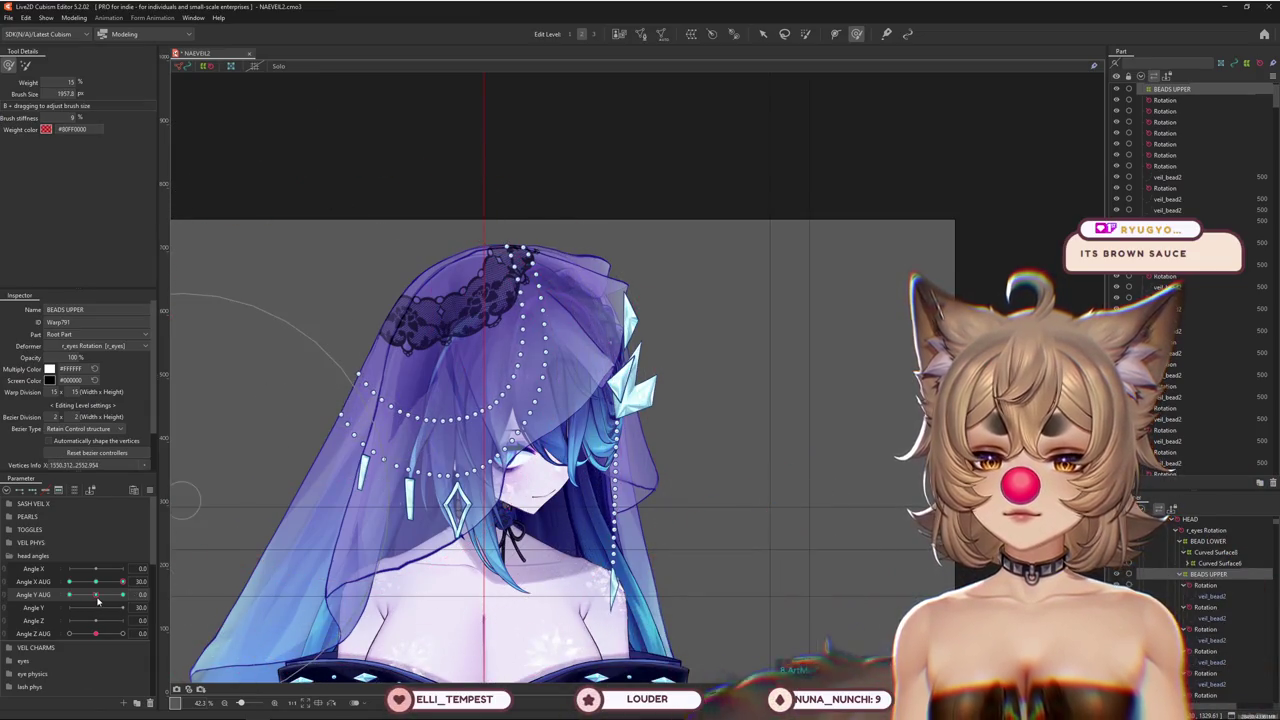
{"action": "left_click_drag", "start_coordinate": [69, 594], "coordinate": [91, 596]}
{"action": "key", "text": "ctrl+z"}
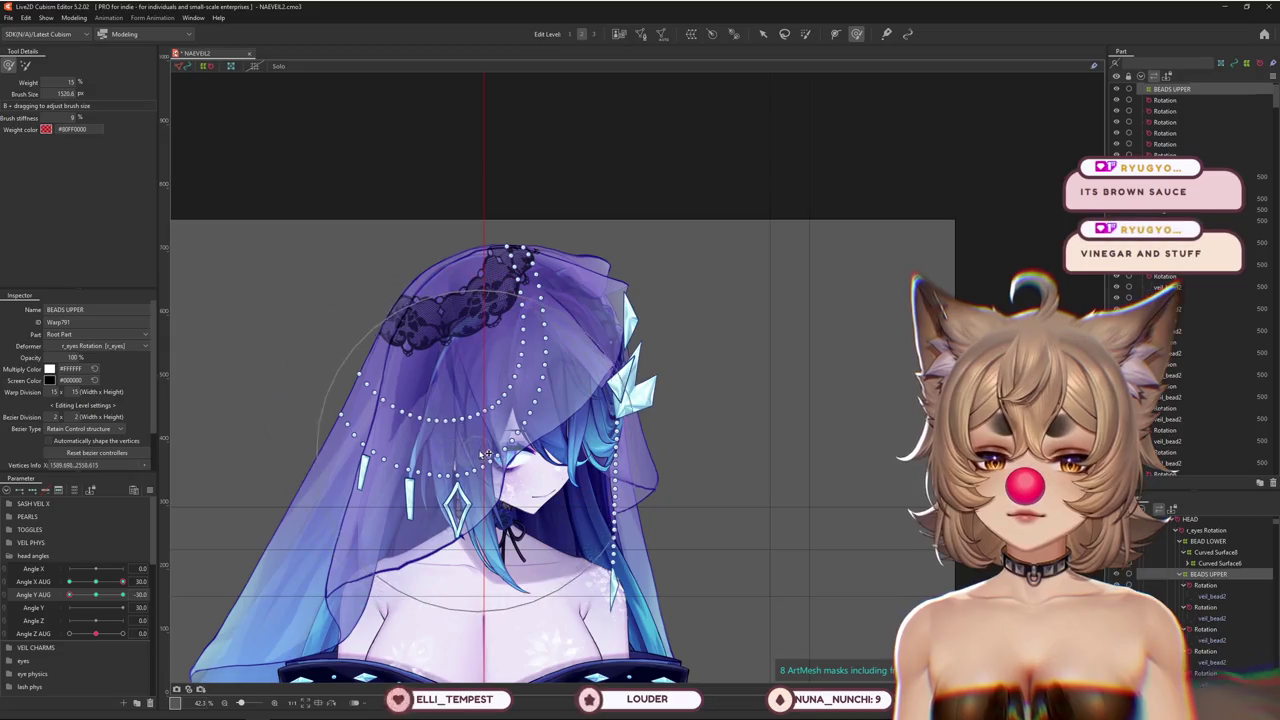
{"action": "key", "text": "ctrl+y"}
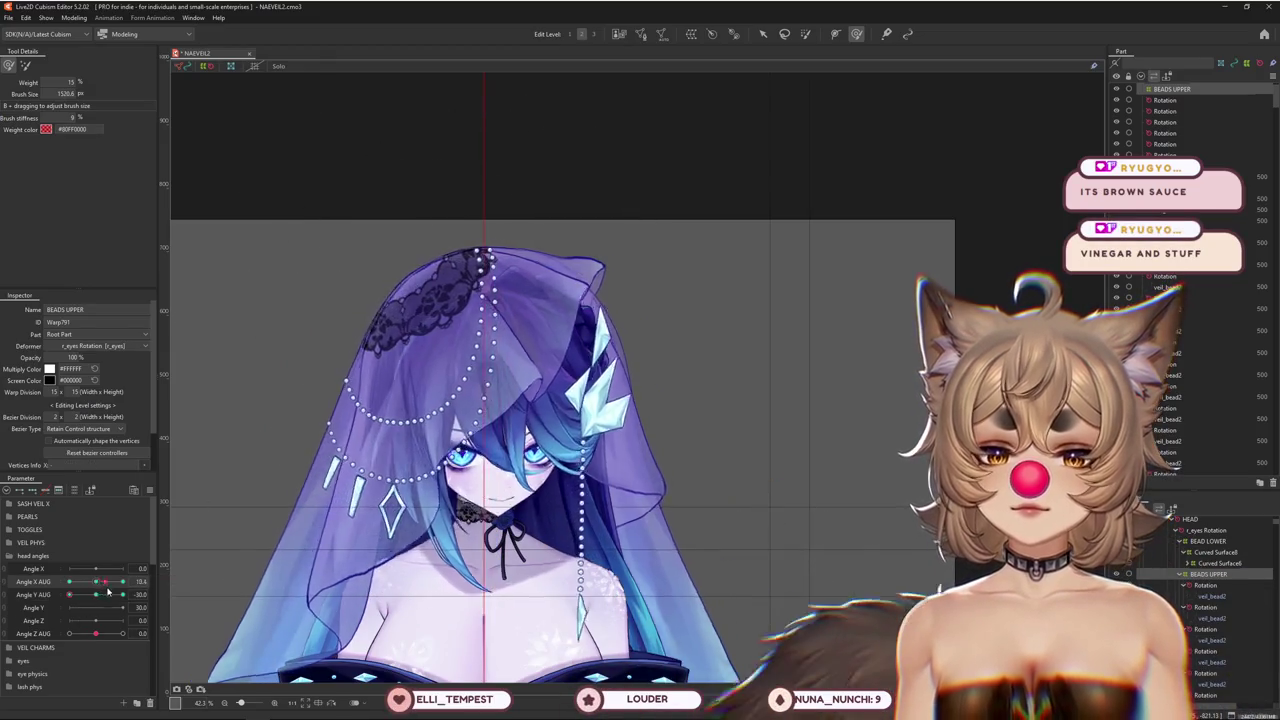
{"action": "key", "text": "ctrl+z"}
Resize the brush to reshape the beads, toggling redo/undo to compare with the neutral pose
{"action": "left_click_drag", "start_coordinate": [493, 257], "coordinate": [466, 436]}
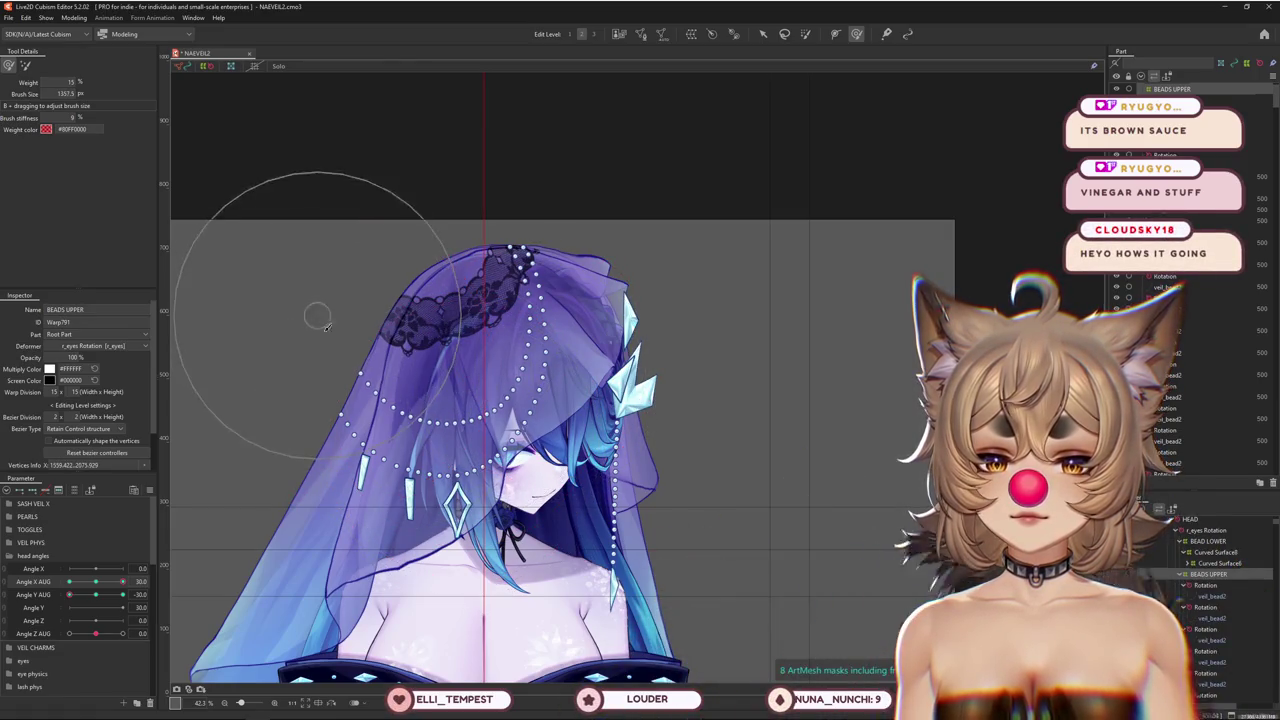
{"action": "key", "text": "ctrl+y"}
{"action": "key", "text": "ctrl+z"}
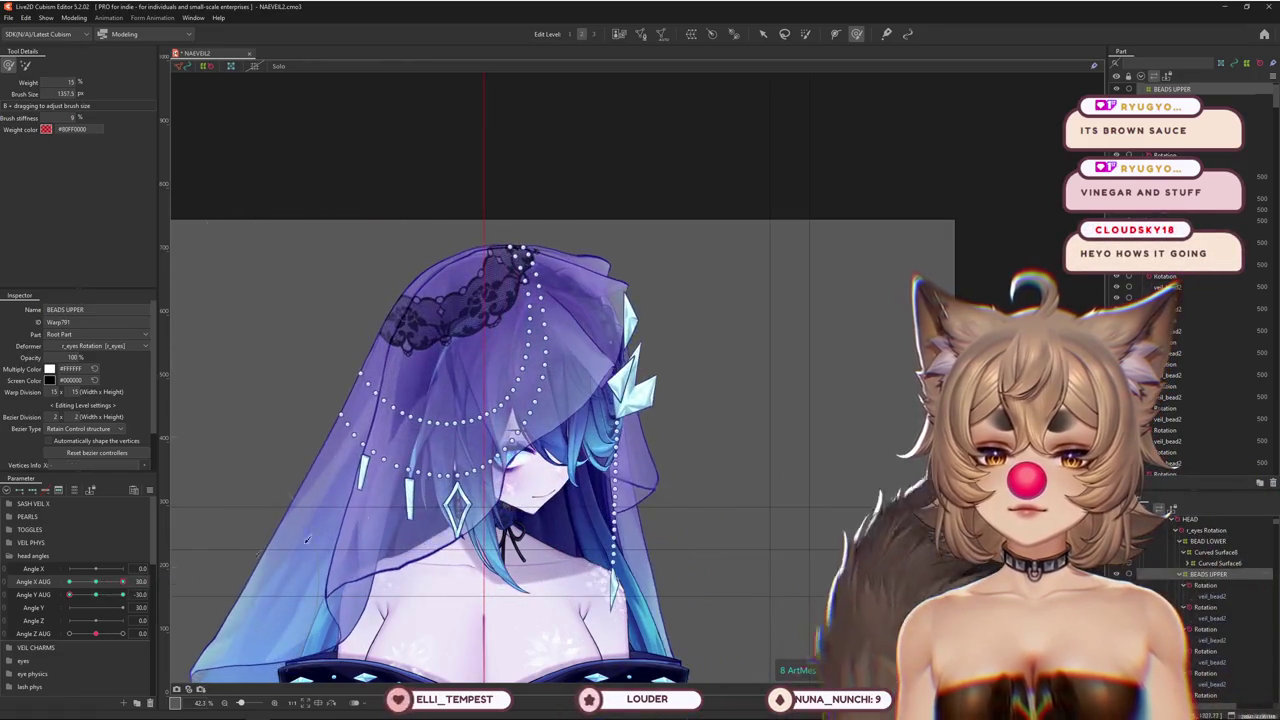
{"action": "left_click_drag", "start_coordinate": [257, 556], "coordinate": [560, 358]}
{"action": "key", "text": "ctrl+y"}
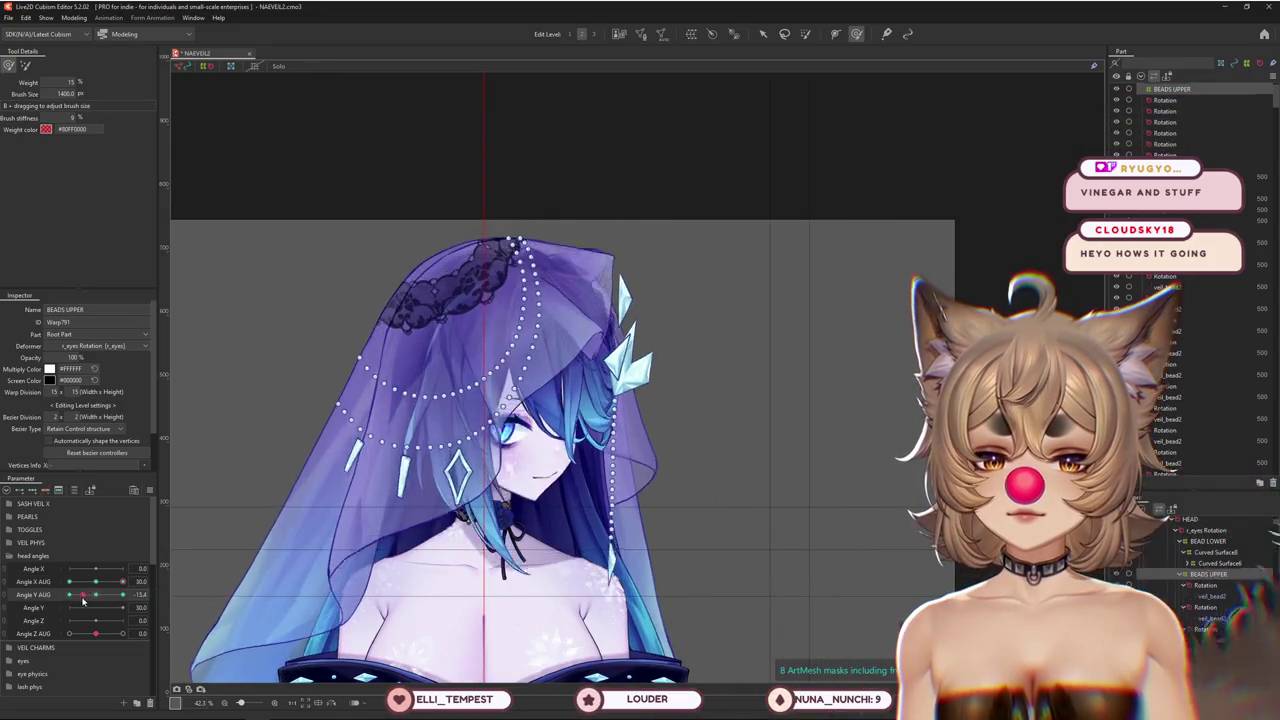
{"action": "key", "text": "ctrl+z"}
{"action": "left_click_drag", "start_coordinate": [430, 443], "coordinate": [283, 311]}
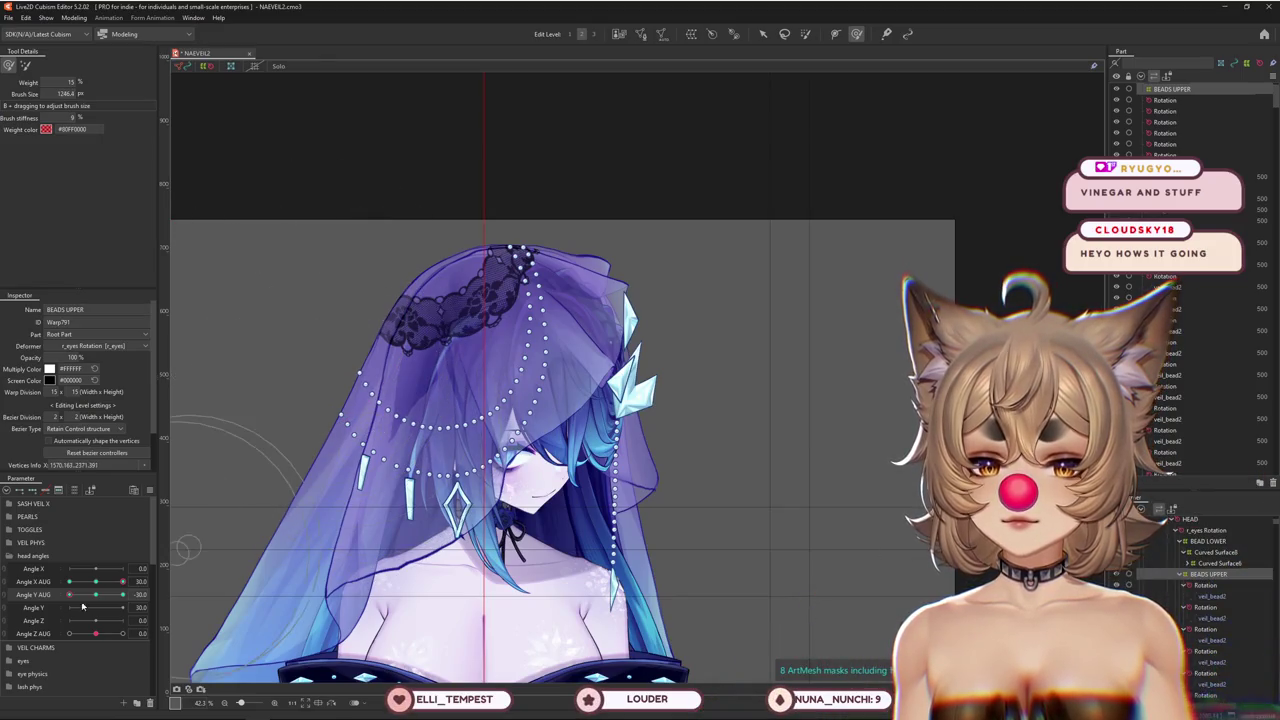
Check the beads at another Angle Y AUG tilt, then flip Angle X AUG from 0 back to 30
{"action": "left_click_drag", "start_coordinate": [122, 594], "coordinate": [67, 595]}
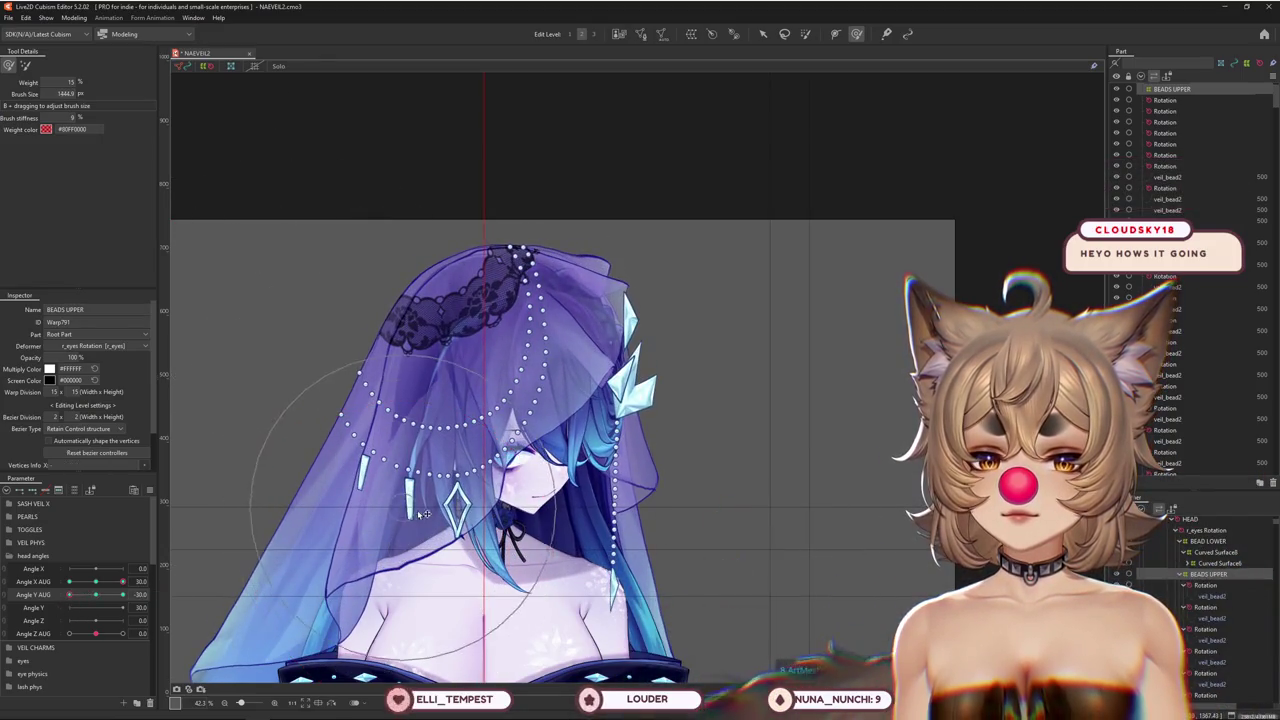
{"action": "left_click_drag", "start_coordinate": [498, 488], "coordinate": [517, 533]}
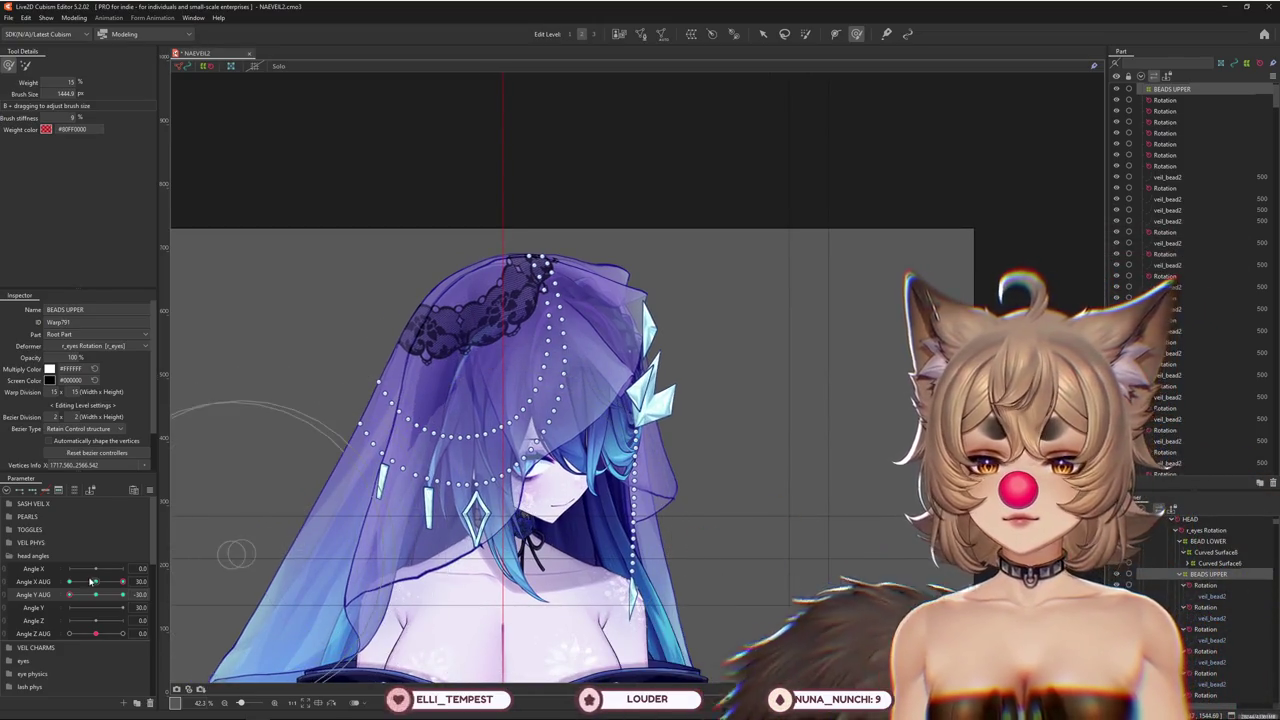
{"action": "left_click_drag", "start_coordinate": [236, 553], "coordinate": [398, 487]}
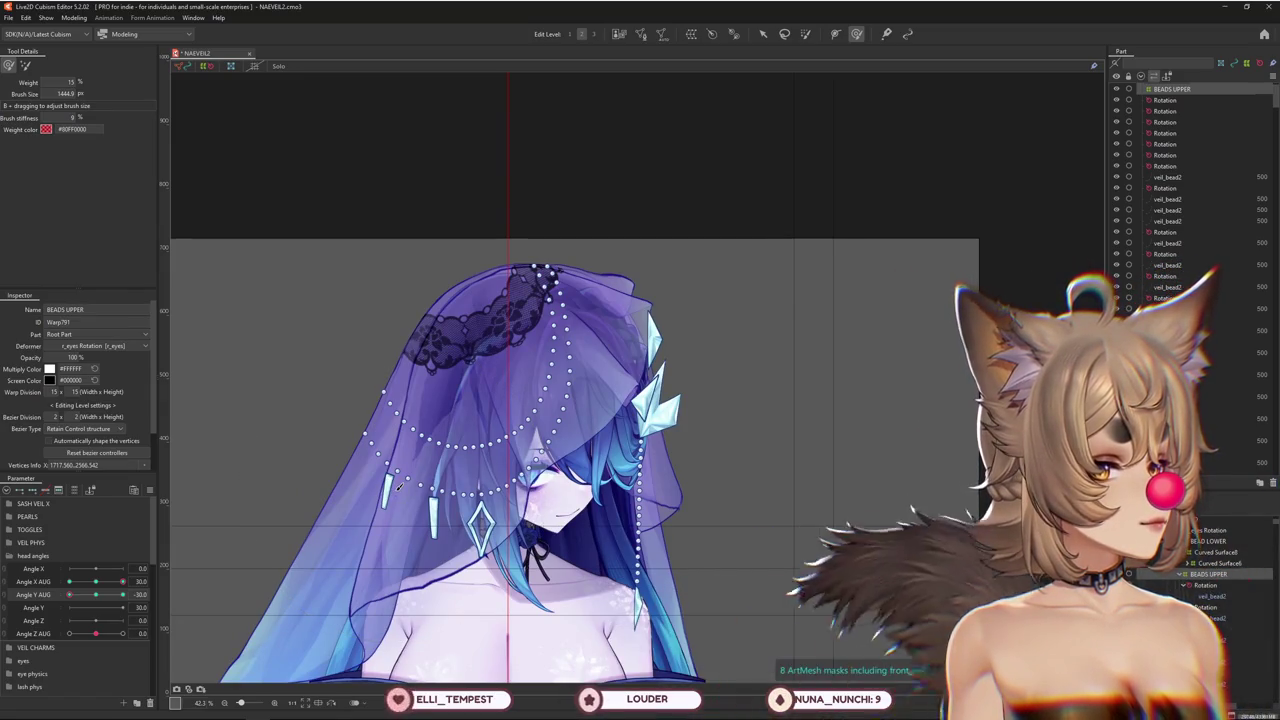
{"action": "left_click_drag", "start_coordinate": [381, 490], "coordinate": [332, 516]}
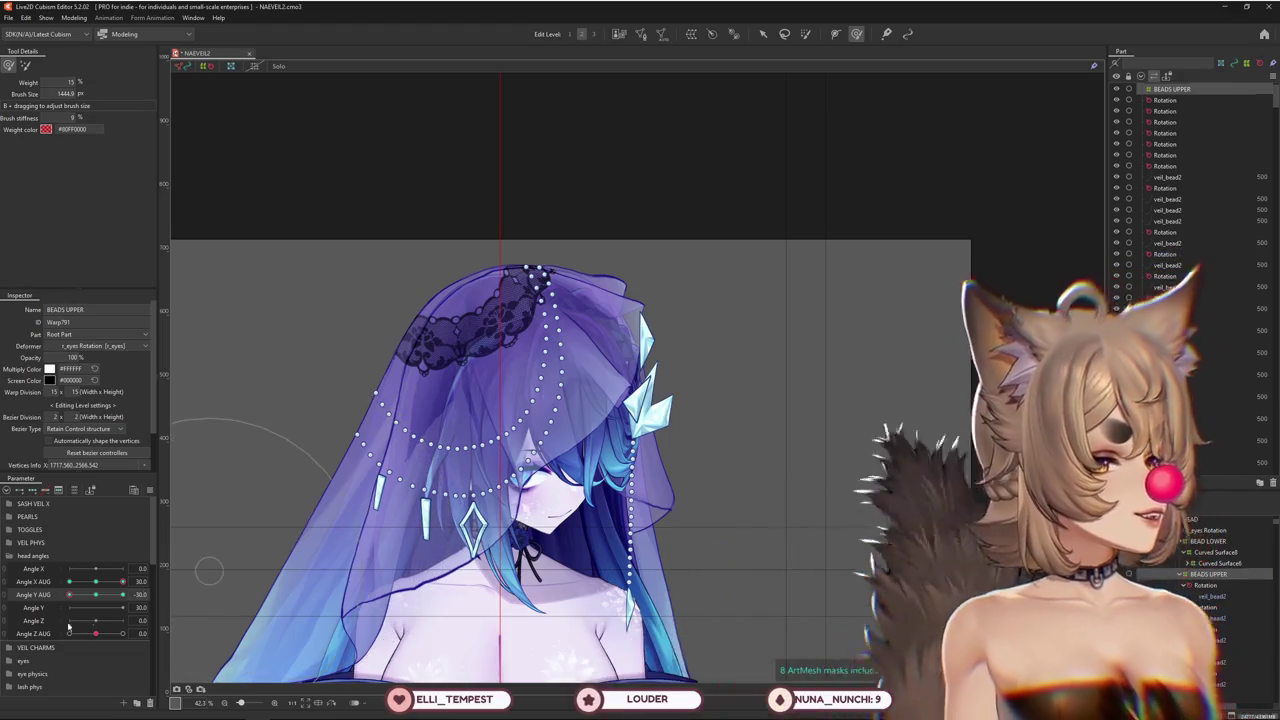
{"action": "left_click", "coordinate": [95, 583]}
{"action": "left_click", "coordinate": [122, 581]}
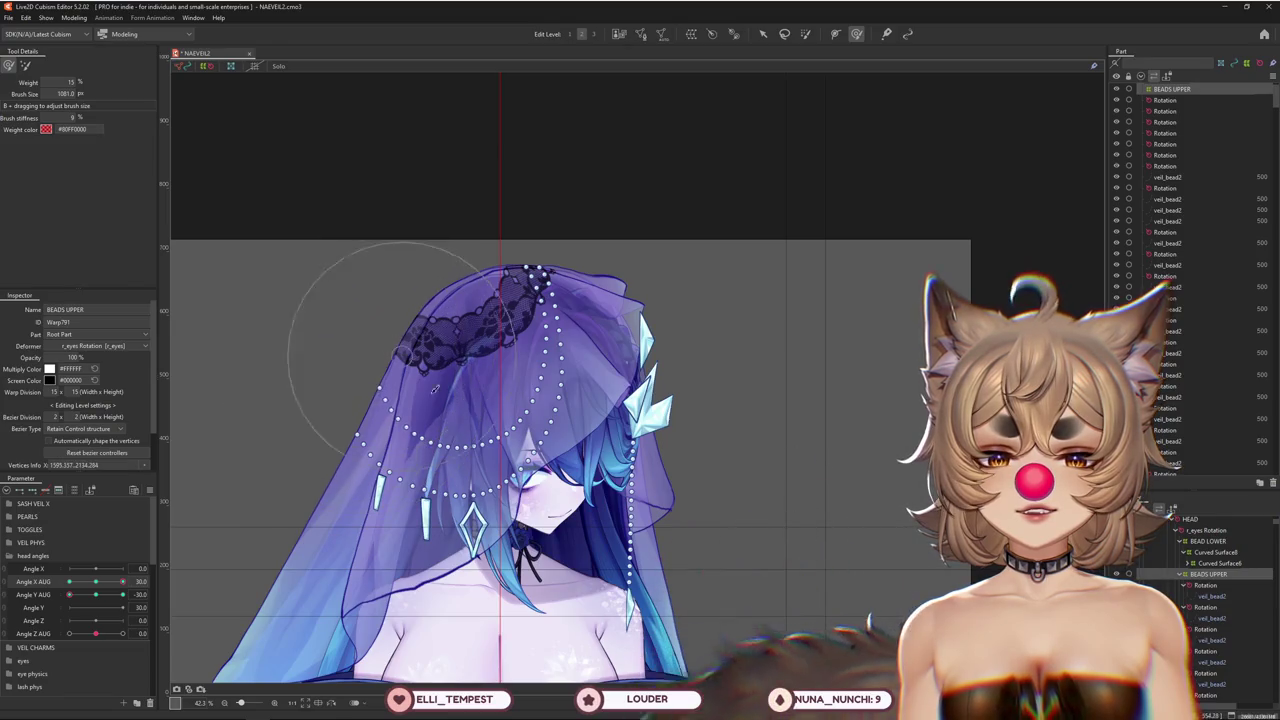
{"action": "double_click", "coordinate": [137, 581]}
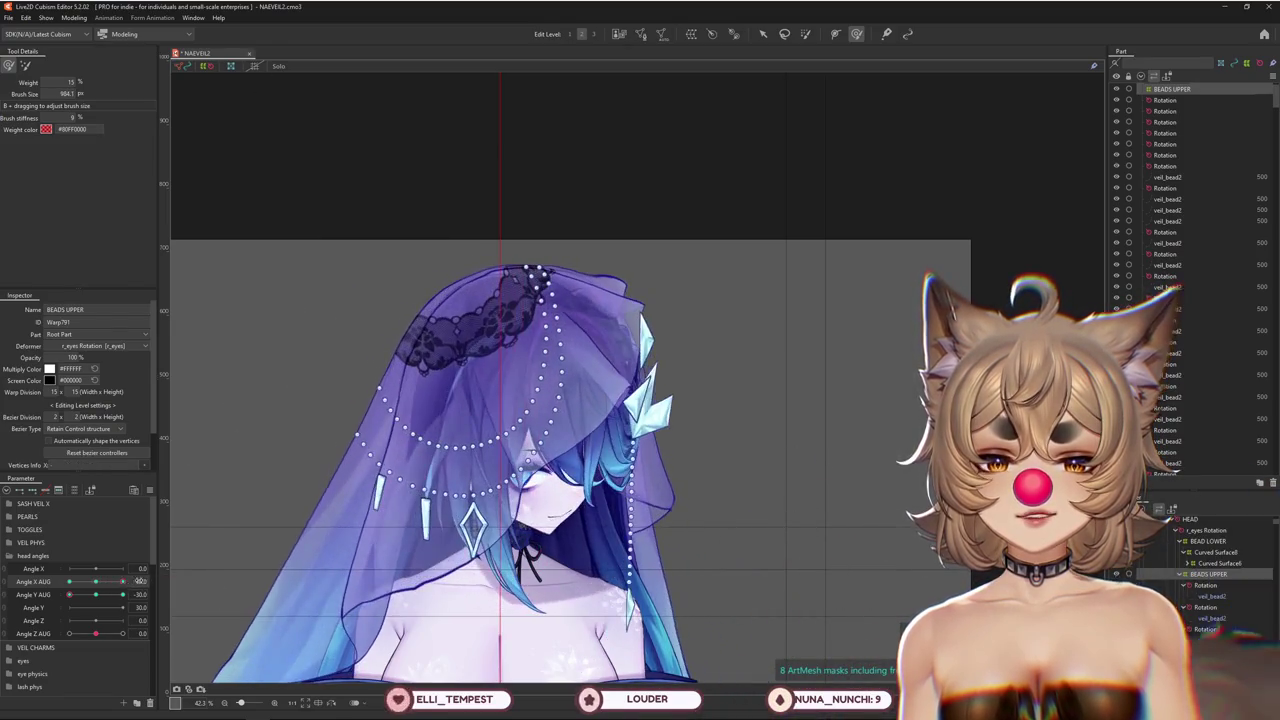
Shrink the brush, ease Angle X AUG partway back and bring the veil and bodice into view
{"action": "mouse_move", "coordinate": [528, 440]}
{"action": "left_mouse_down"}
{"action": "mouse_move", "coordinate": [543, 440]}
{"action": "mouse_move", "coordinate": [551, 463]}
{"action": "left_mouse_up"}
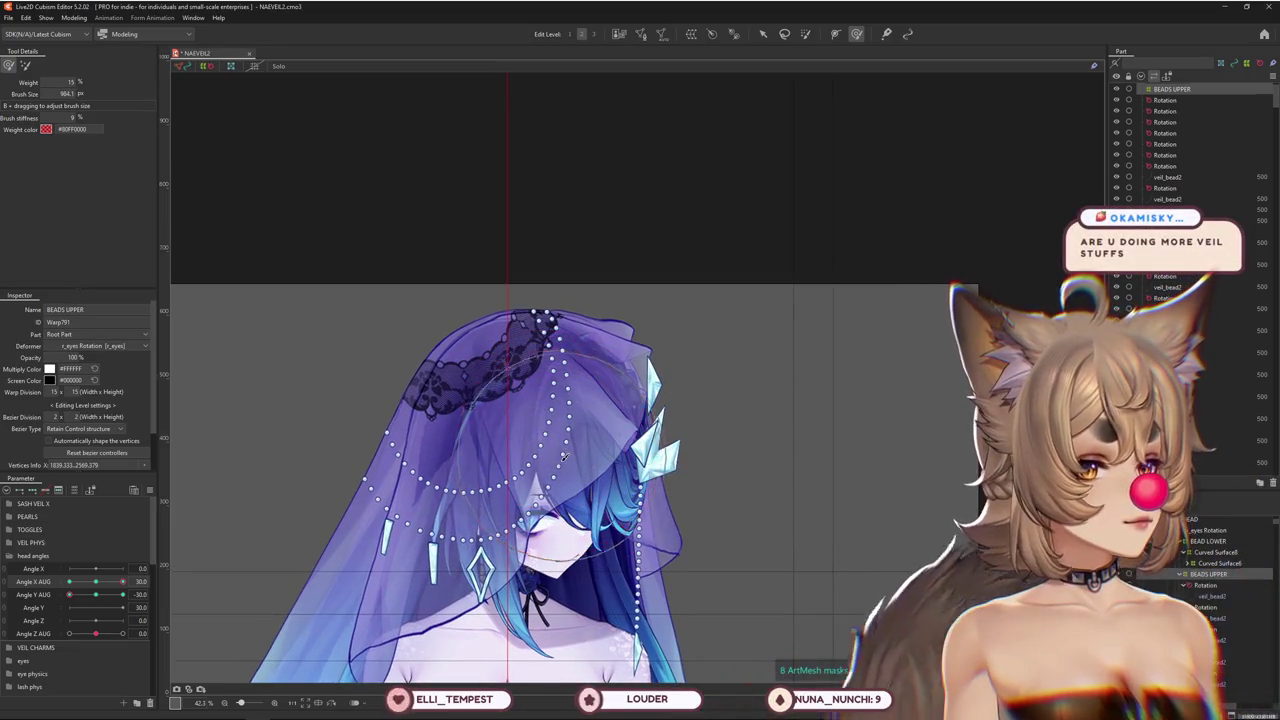
{"action": "scroll", "coordinate": [575, 448], "scroll_direction": "up", "scroll_amount": 2}
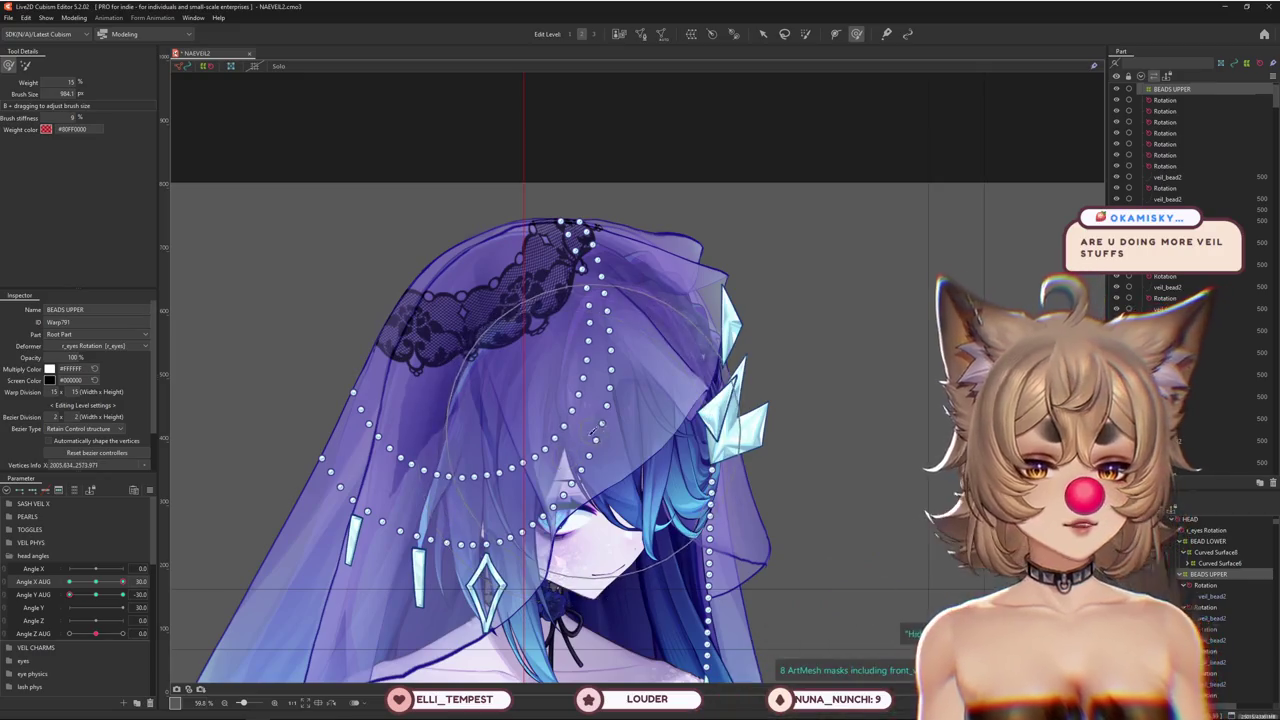
{"action": "scroll", "coordinate": [595, 428], "scroll_direction": "down", "scroll_amount": 2}
{"action": "mouse_move", "coordinate": [122, 581]}
{"action": "left_mouse_down"}
{"action": "mouse_move", "coordinate": [90, 575]}
{"action": "mouse_move", "coordinate": [122, 581]}
{"action": "left_mouse_up"}
{"action": "scroll", "coordinate": [520, 585], "scroll_direction": "down", "scroll_amount": 2}
{"action": "left_click_drag", "start_coordinate": [485, 621], "coordinate": [272, 309]}
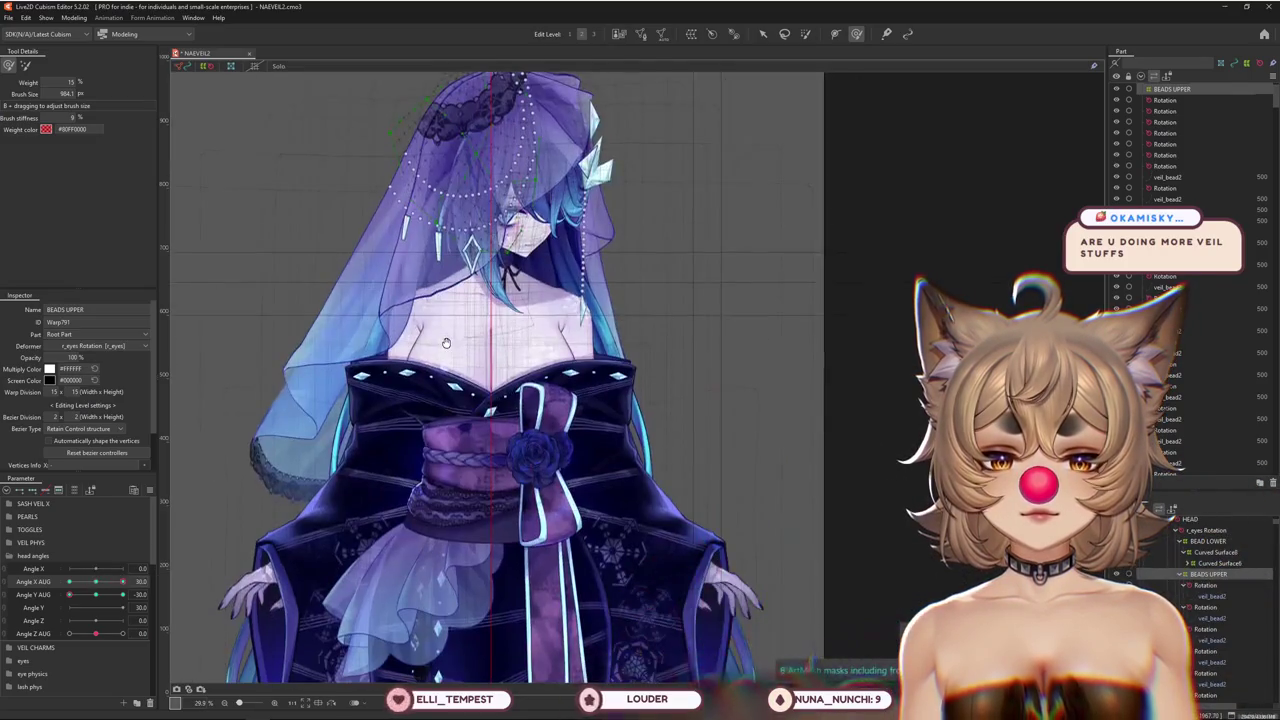
{"action": "left_click", "coordinate": [74, 18]}
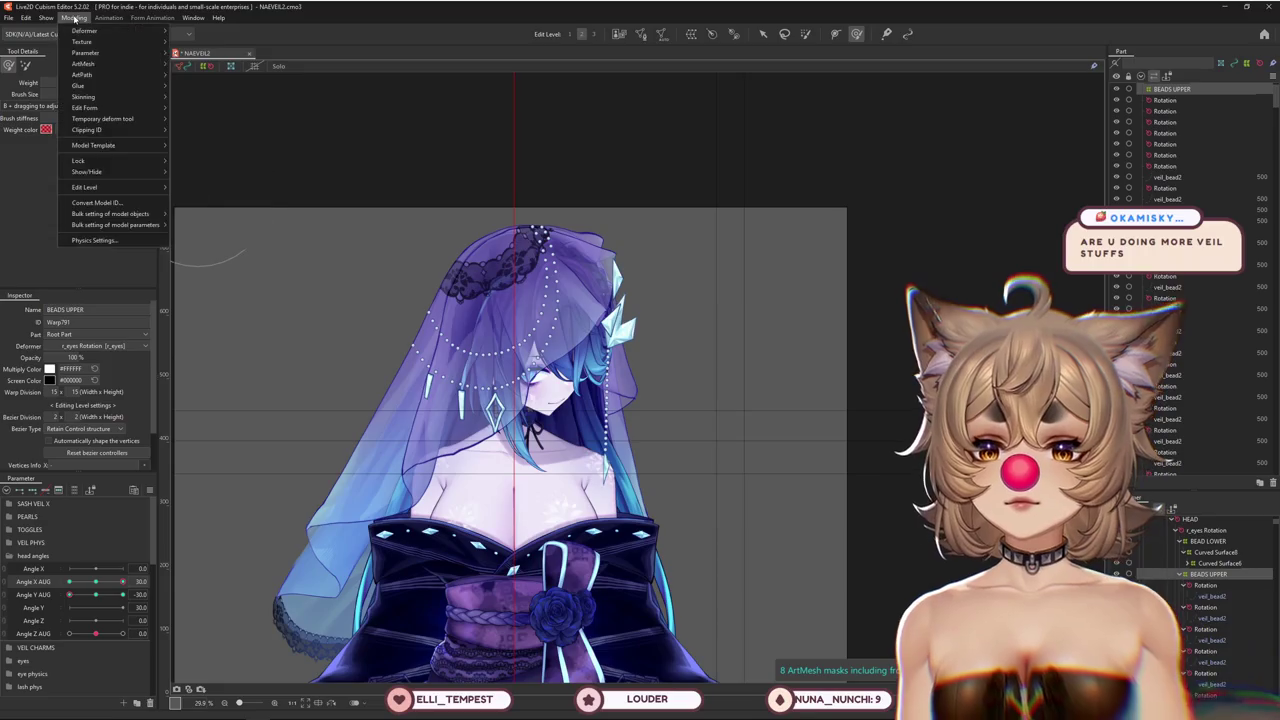
{"action": "left_click", "coordinate": [92, 241]}
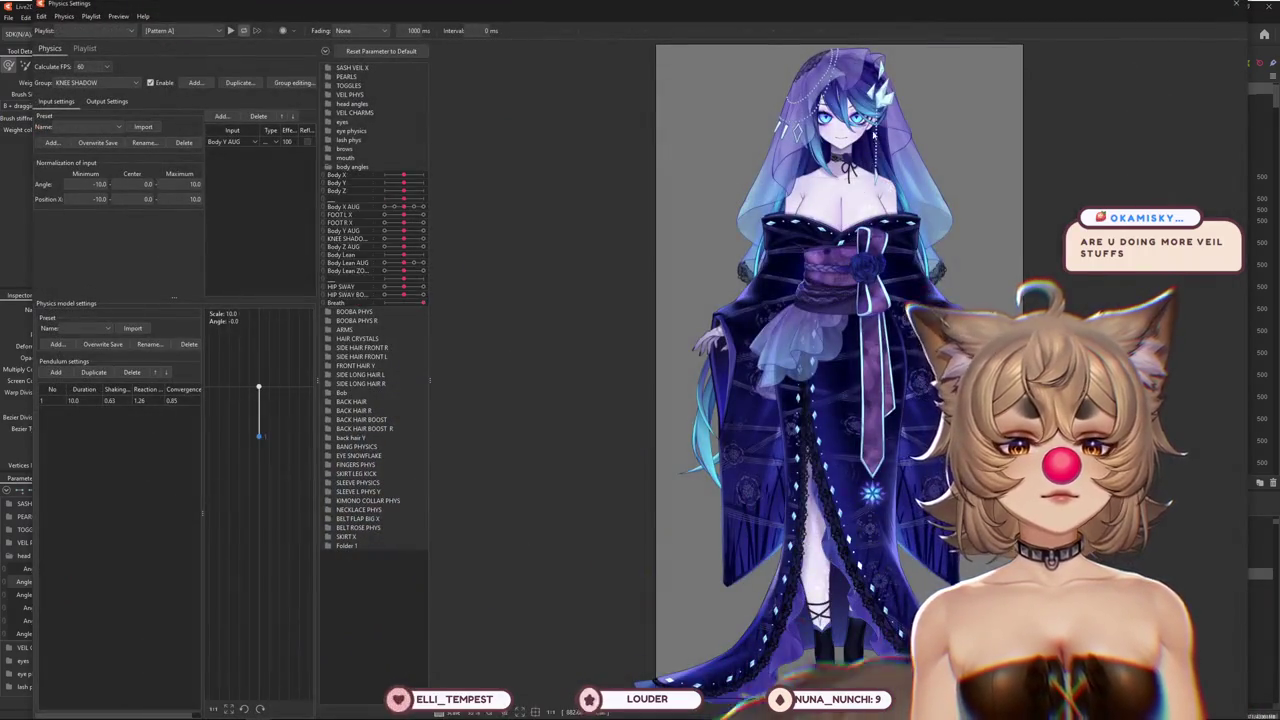
{"action": "scroll", "coordinate": [873, 133], "scroll_direction": "up", "scroll_amount": 3}
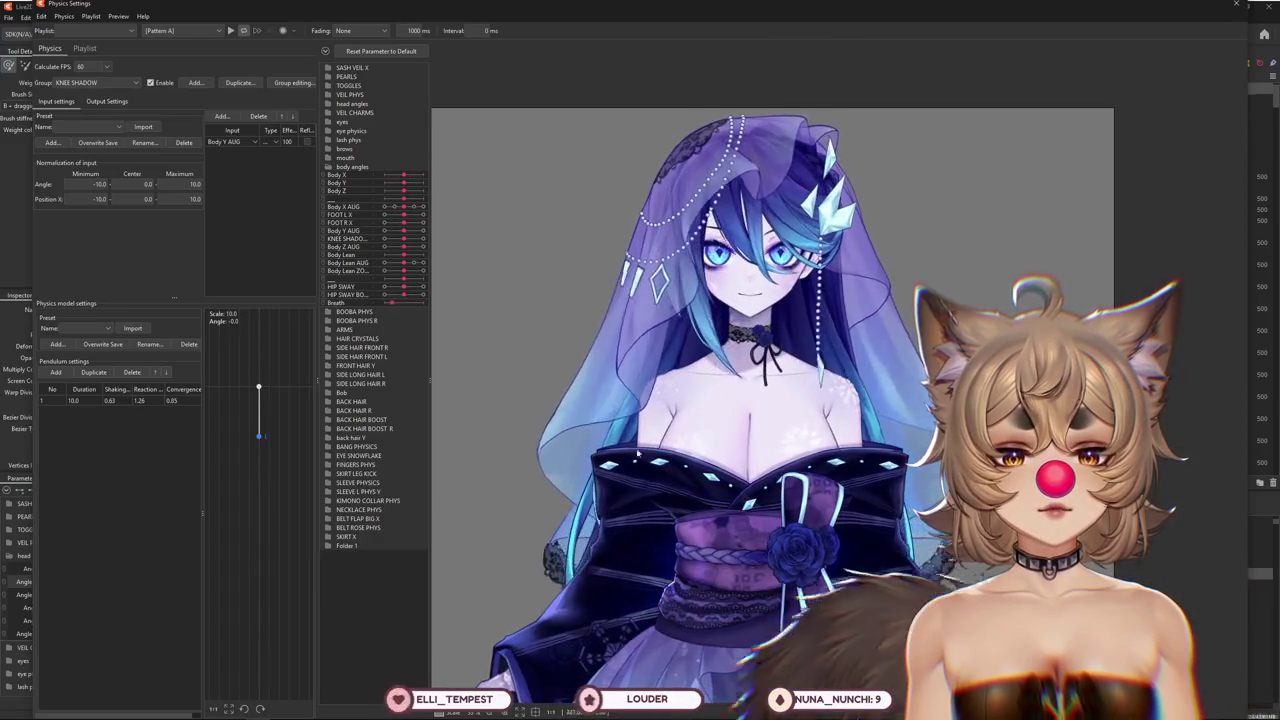
{"action": "left_click_drag", "start_coordinate": [528, 404], "coordinate": [751, 397]}
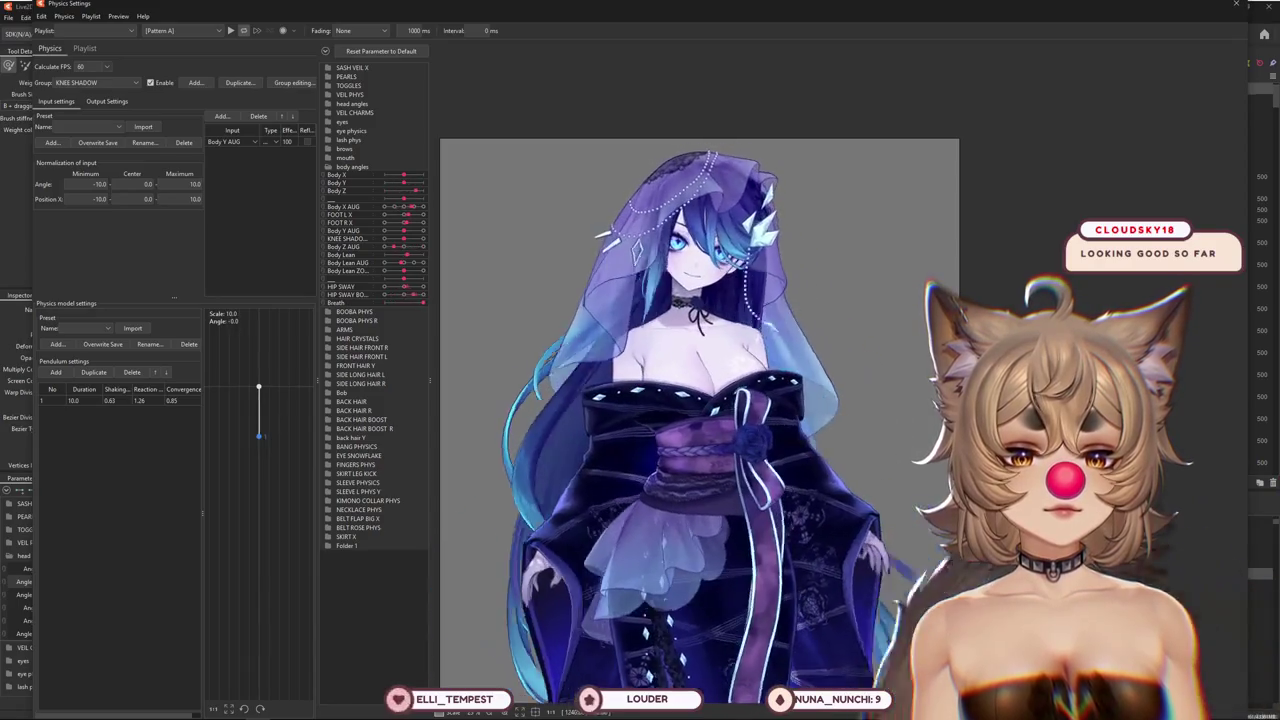
{"action": "scroll", "coordinate": [515, 346], "scroll_direction": "down", "scroll_amount": 3}
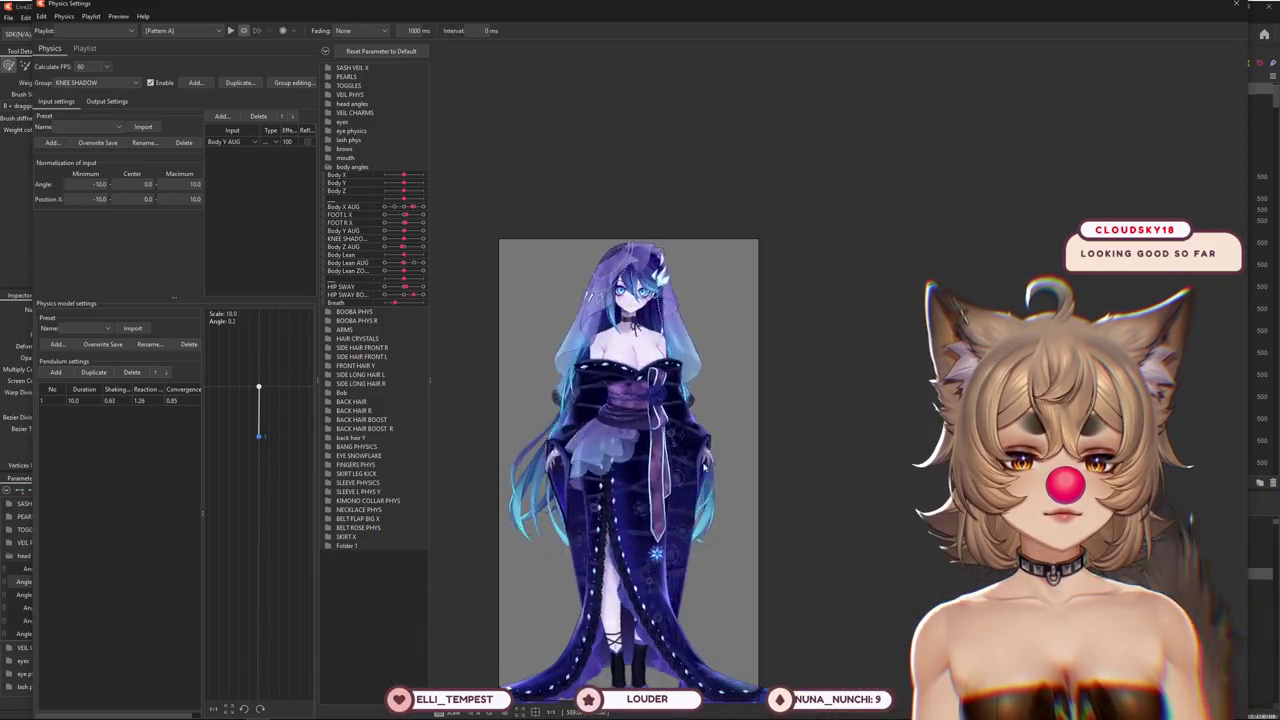
{"action": "left_click_drag", "start_coordinate": [769, 370], "coordinate": [777, 357]}
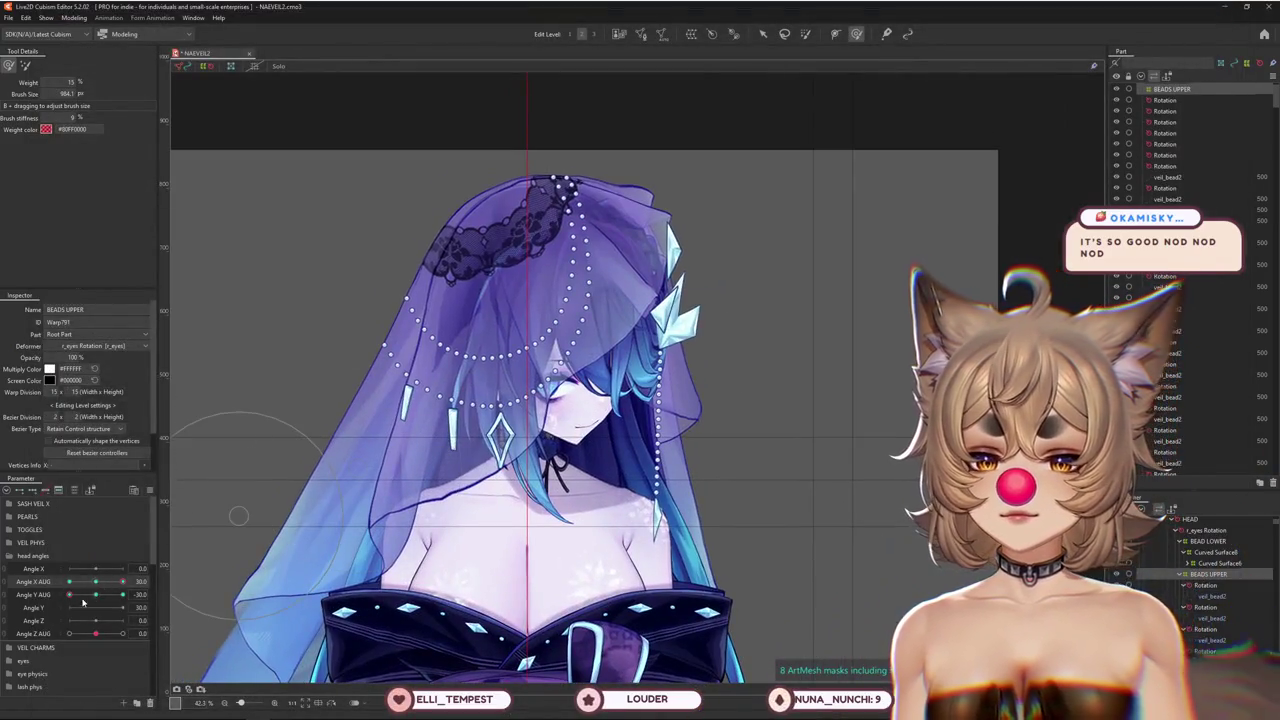
Enlarge the brush and reshape the bead strands across the veil top at Angle X/Y AUG 30
{"action": "left_click_drag", "start_coordinate": [83, 601], "coordinate": [492, 475]}
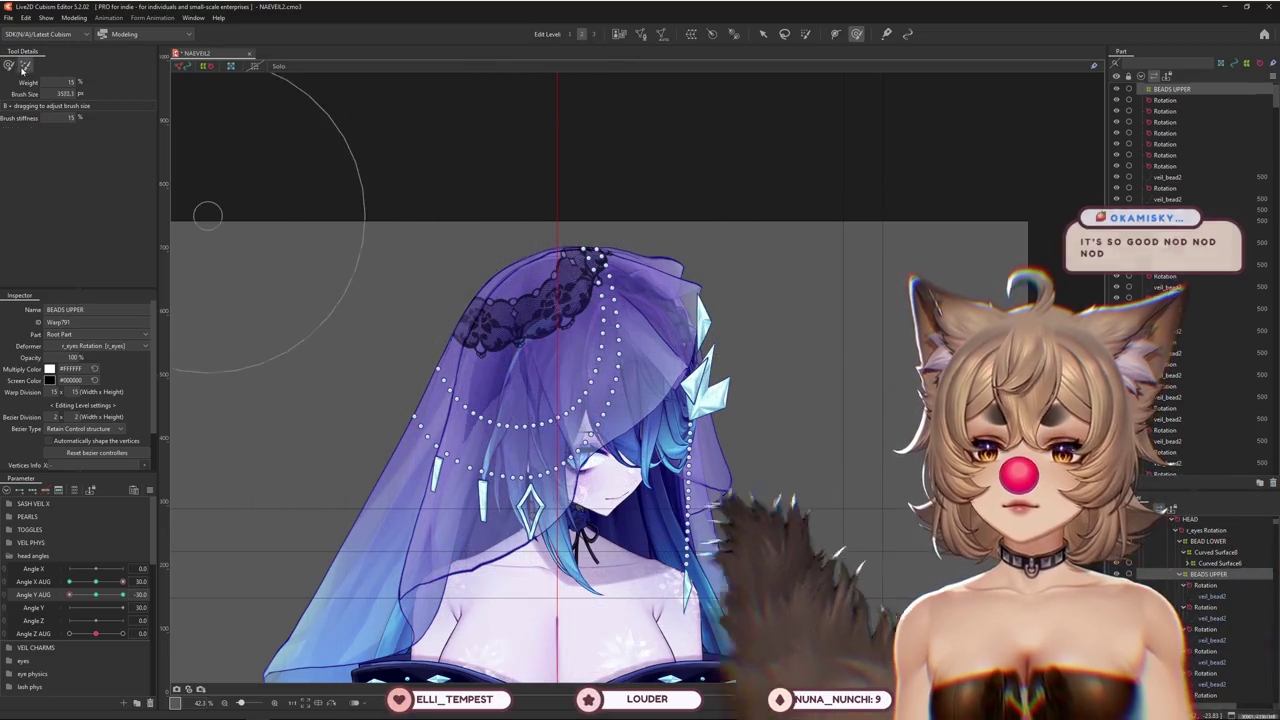
{"action": "left_click_drag", "start_coordinate": [443, 177], "coordinate": [460, 198]}
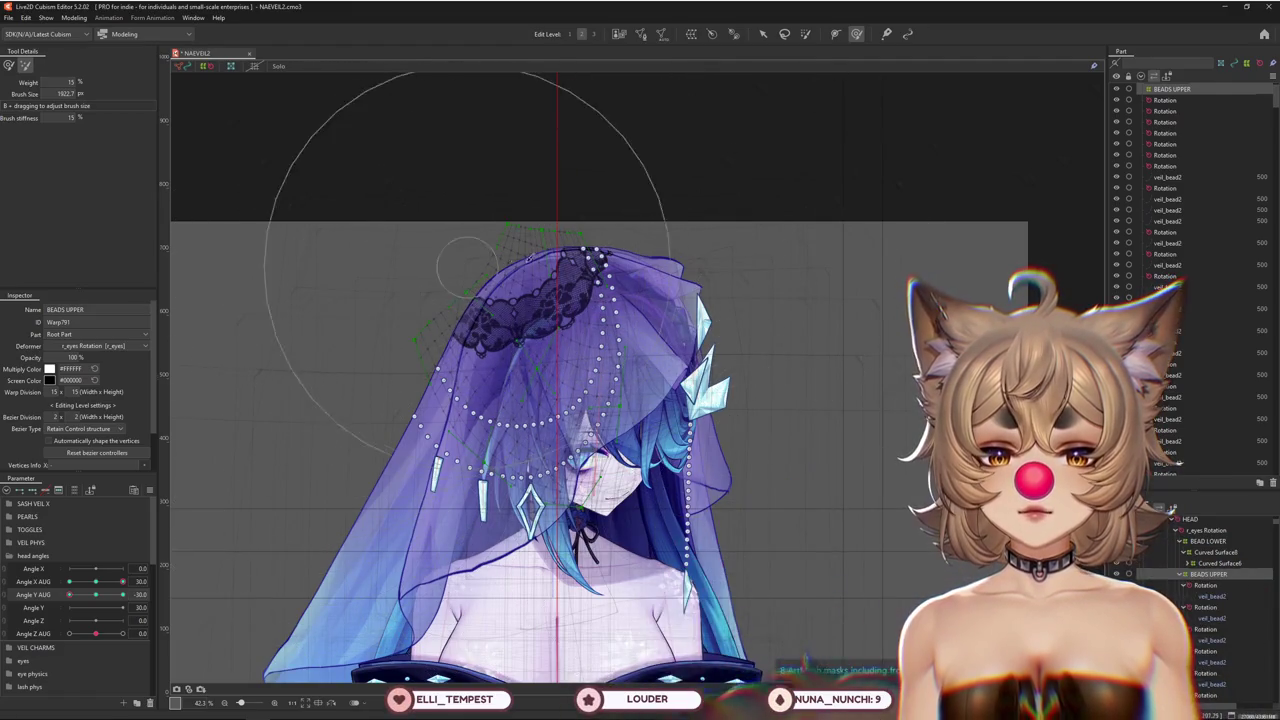
{"action": "left_click", "coordinate": [9, 67]}
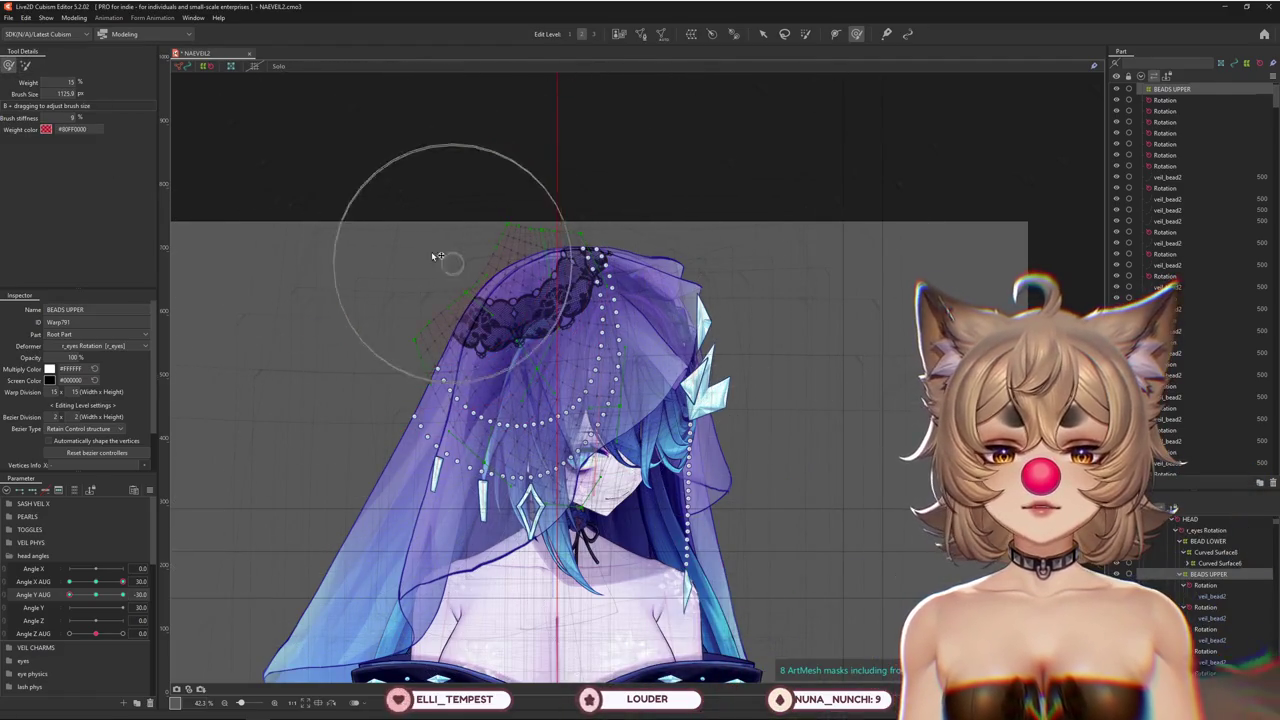
{"action": "mouse_move", "coordinate": [429, 235]}
{"action": "left_mouse_down"}
{"action": "mouse_move", "coordinate": [487, 499]}
{"action": "mouse_move", "coordinate": [527, 417]}
{"action": "mouse_move", "coordinate": [456, 401]}
{"action": "left_mouse_up"}
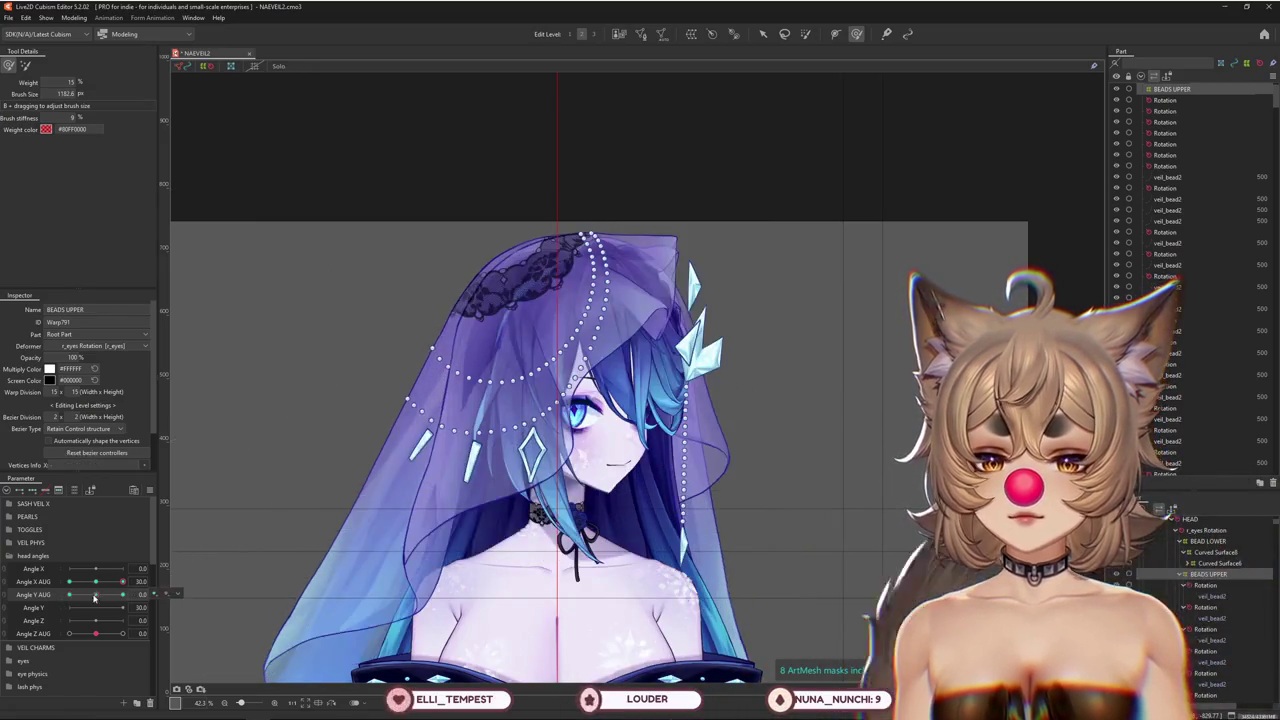
{"action": "left_click_drag", "start_coordinate": [560, 300], "coordinate": [590, 258]}
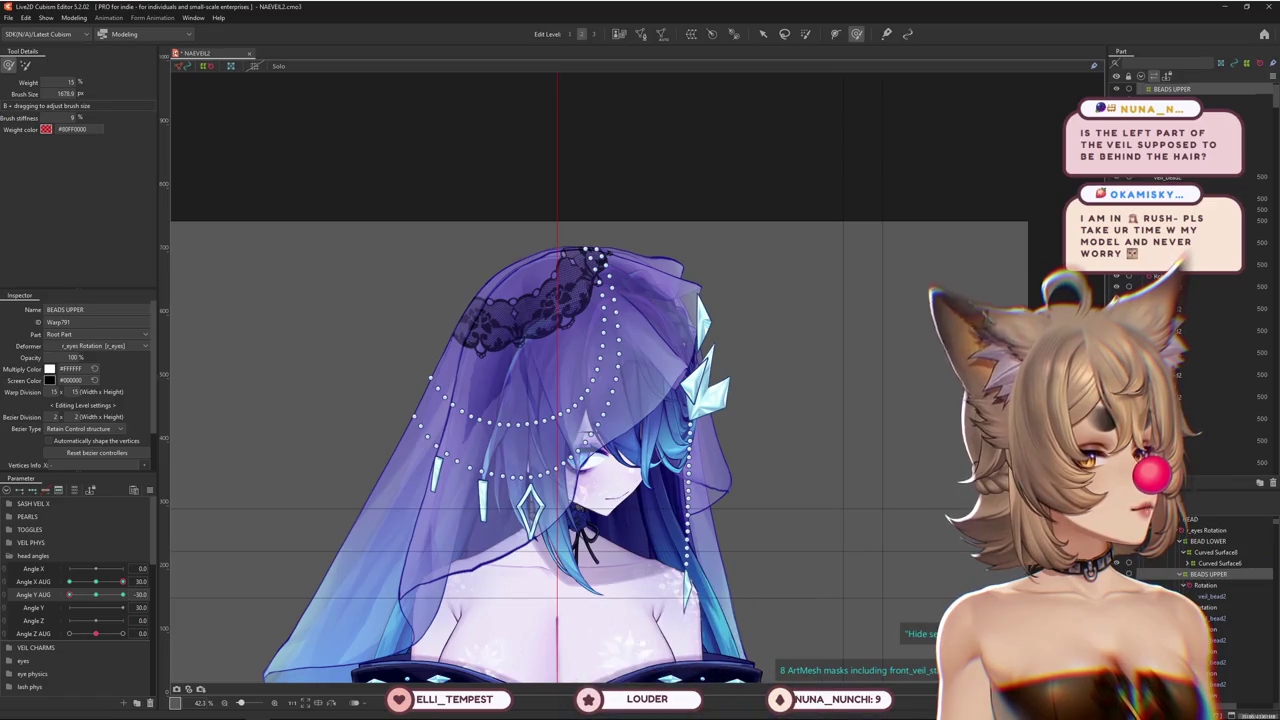
{"action": "left_click", "coordinate": [149, 478]}
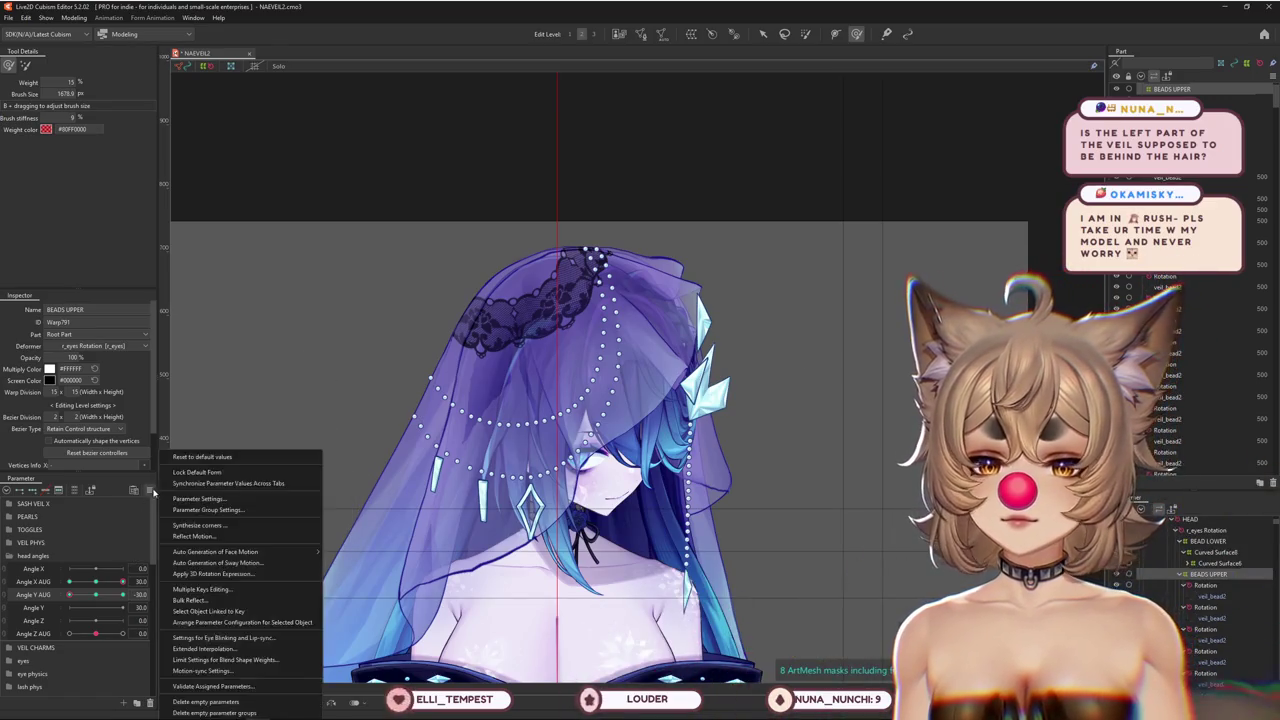
Reset all parameters to default values, zoom in, and turn the head with Angle X AUG to -30
{"action": "left_click", "coordinate": [186, 458]}
{"action": "scroll", "coordinate": [480, 438], "scroll_direction": "up", "scroll_amount": 2}
{"action": "scroll", "coordinate": [480, 438], "scroll_direction": "up", "scroll_amount": 2}
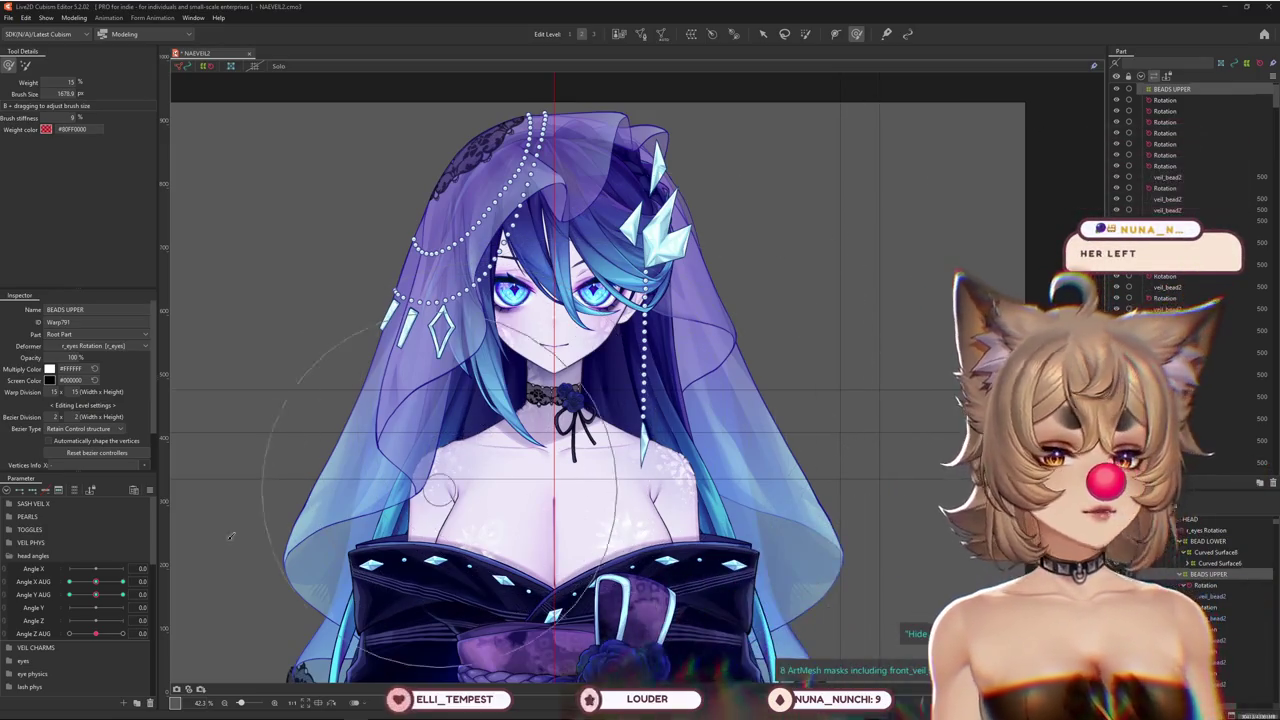
{"action": "mouse_move", "coordinate": [96, 581]}
{"action": "left_mouse_down"}
{"action": "mouse_move", "coordinate": [60, 587]}
{"action": "mouse_move", "coordinate": [96, 581]}
{"action": "left_mouse_up"}
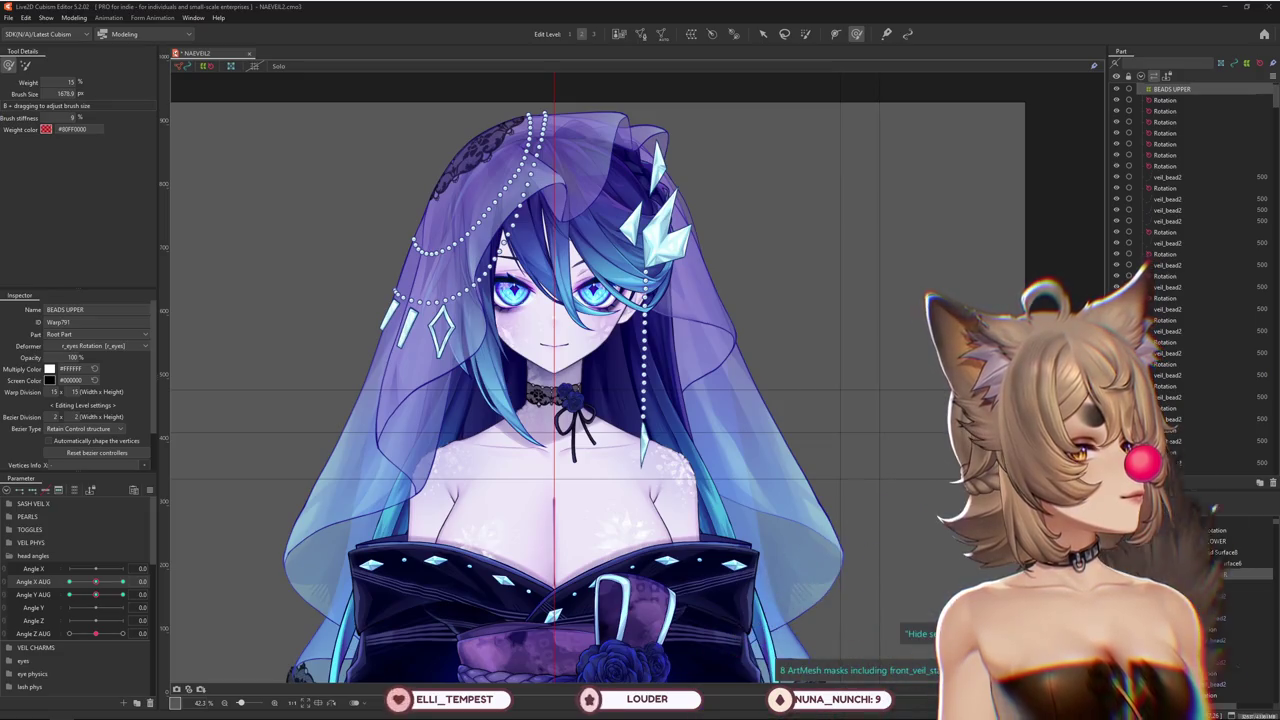
{"action": "key", "text": "alt+Tab"}
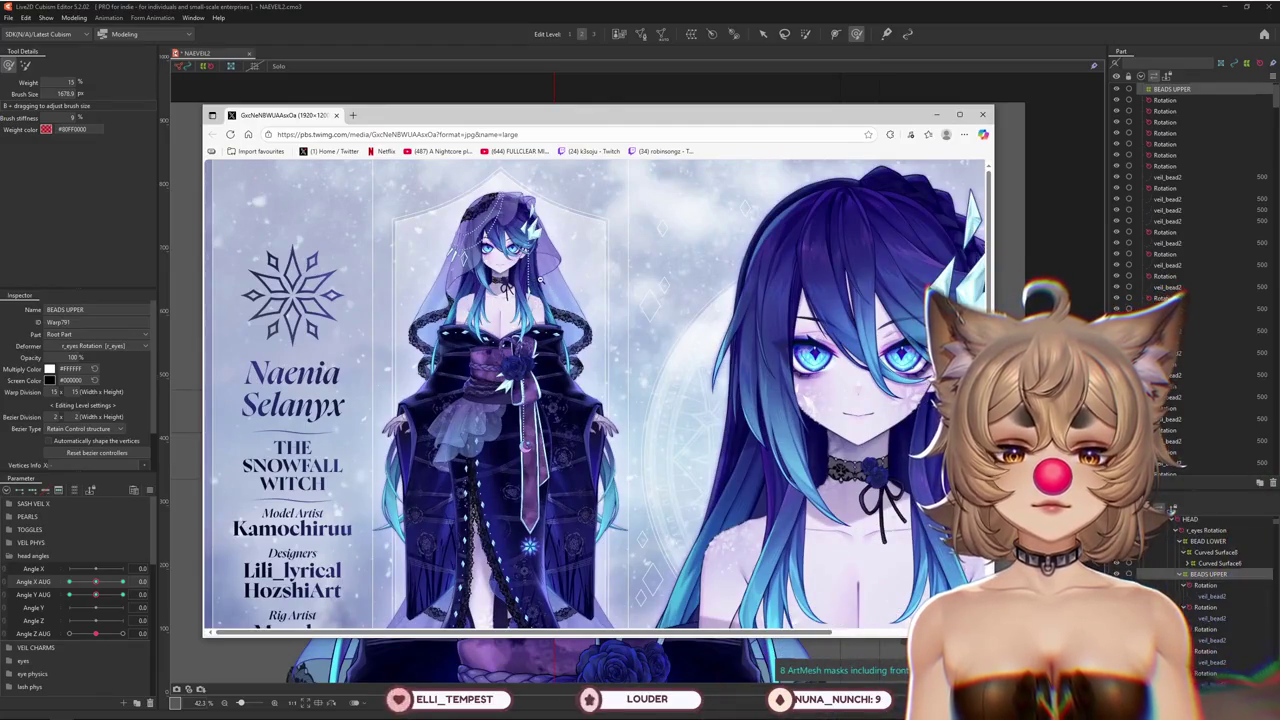
Move the Snowfall Witch reference window aside and bring the Cubism Editor back to front
{"action": "mouse_move", "coordinate": [500, 114]}
{"action": "left_mouse_down"}
{"action": "mouse_move", "coordinate": [1212, 158]}
{"action": "mouse_move", "coordinate": [547, 145]}
{"action": "left_mouse_up"}
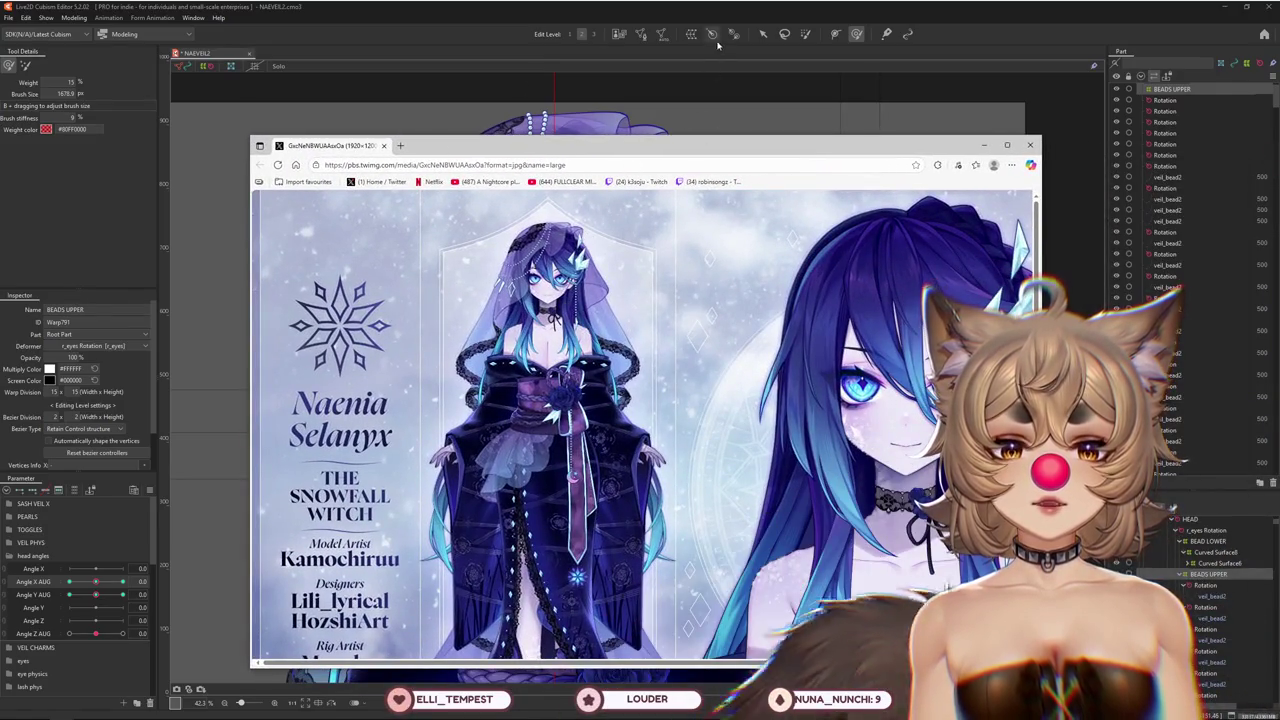
{"action": "left_click", "coordinate": [717, 45]}
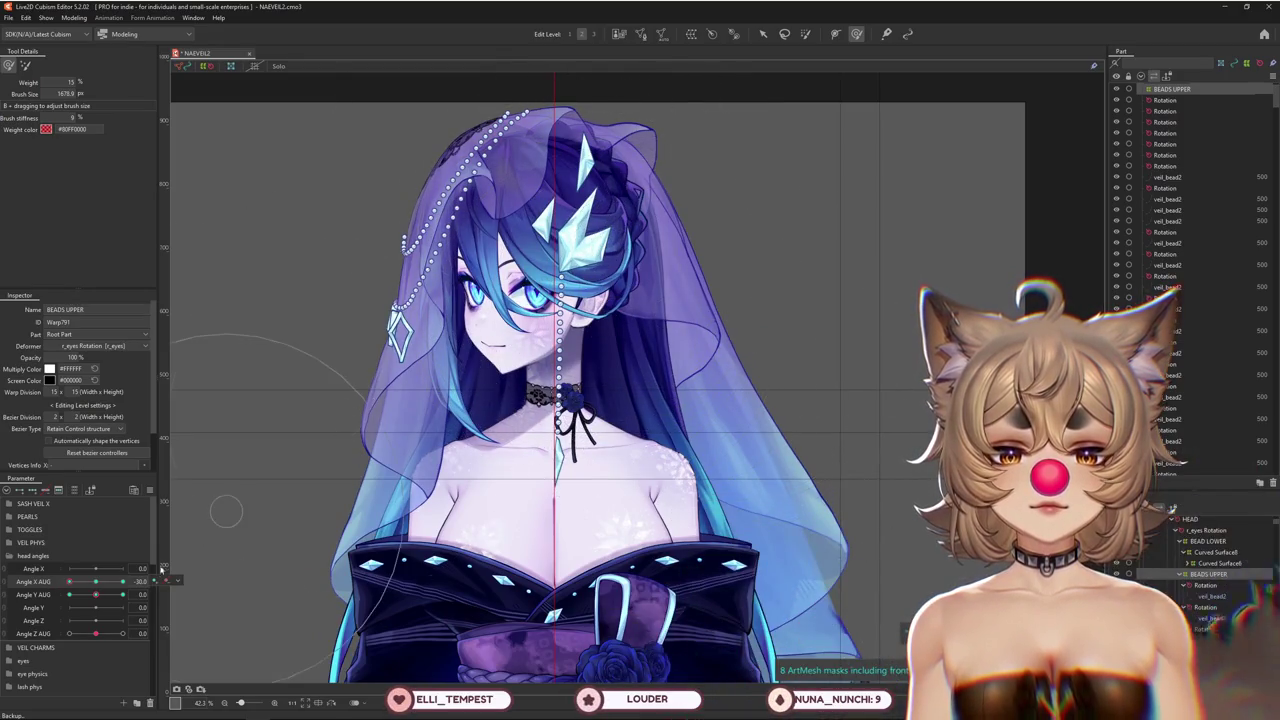
Test the head at an Angle Y AUG tilt, then bring it back to face forward
{"action": "mouse_move", "coordinate": [95, 594]}
{"action": "left_mouse_down"}
{"action": "mouse_move", "coordinate": [129, 596]}
{"action": "mouse_move", "coordinate": [134, 569]}
{"action": "mouse_move", "coordinate": [101, 594]}
{"action": "mouse_move", "coordinate": [122, 594]}
{"action": "left_mouse_up"}
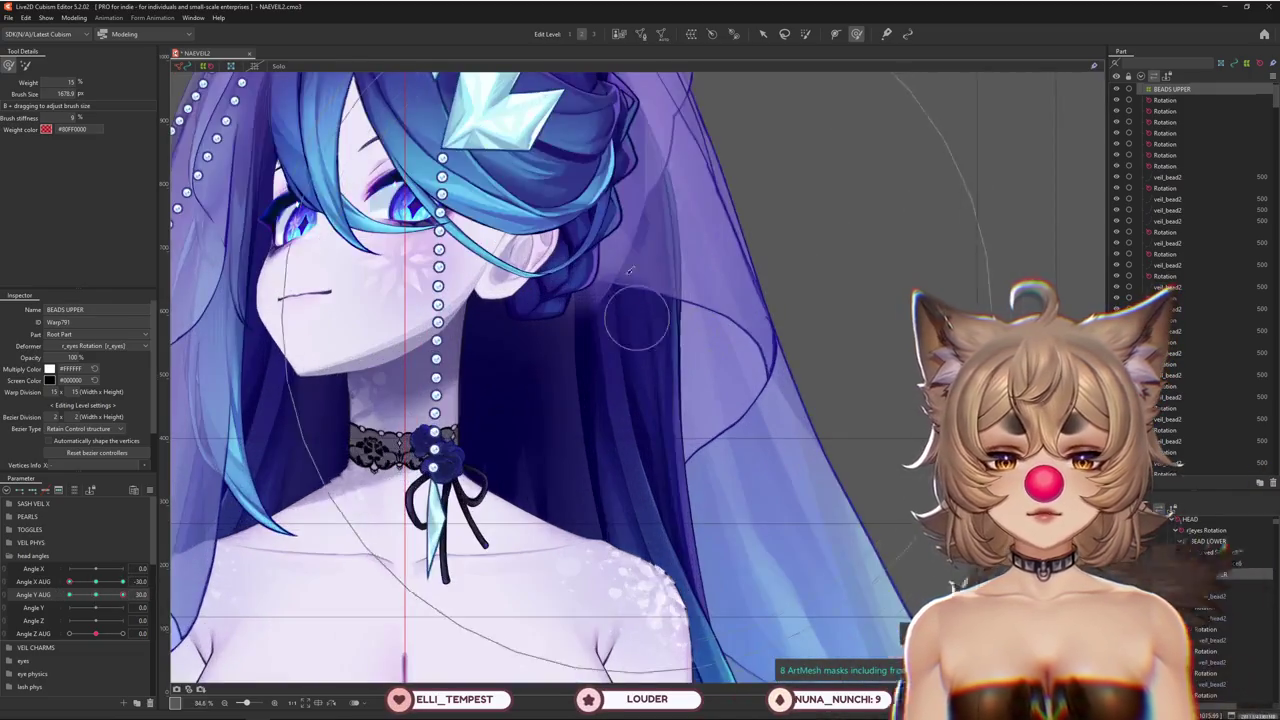
{"action": "scroll", "coordinate": [596, 312], "scroll_direction": "up", "scroll_amount": 3}
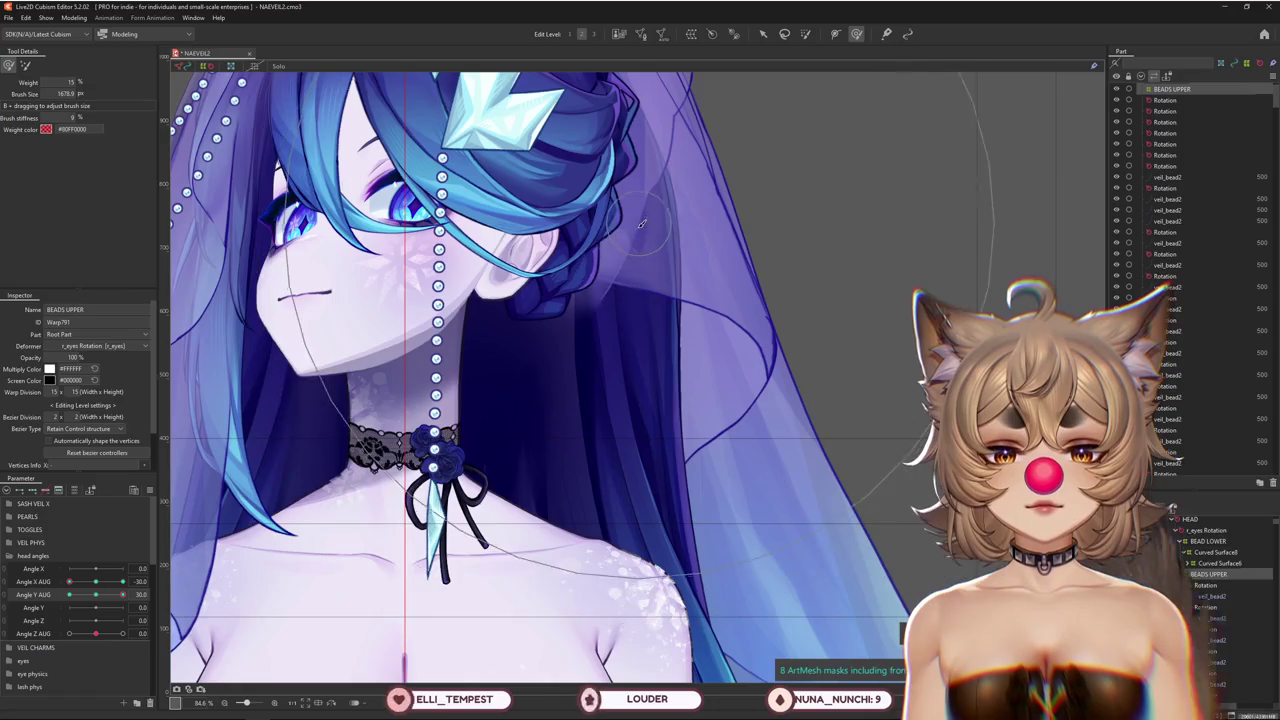
{"action": "left_click_drag", "start_coordinate": [122, 594], "coordinate": [69, 581]}
Select the back_veil2 veil mesh from the overlapping ArtMesh list under the veil
{"action": "right_click", "coordinate": [509, 336]}
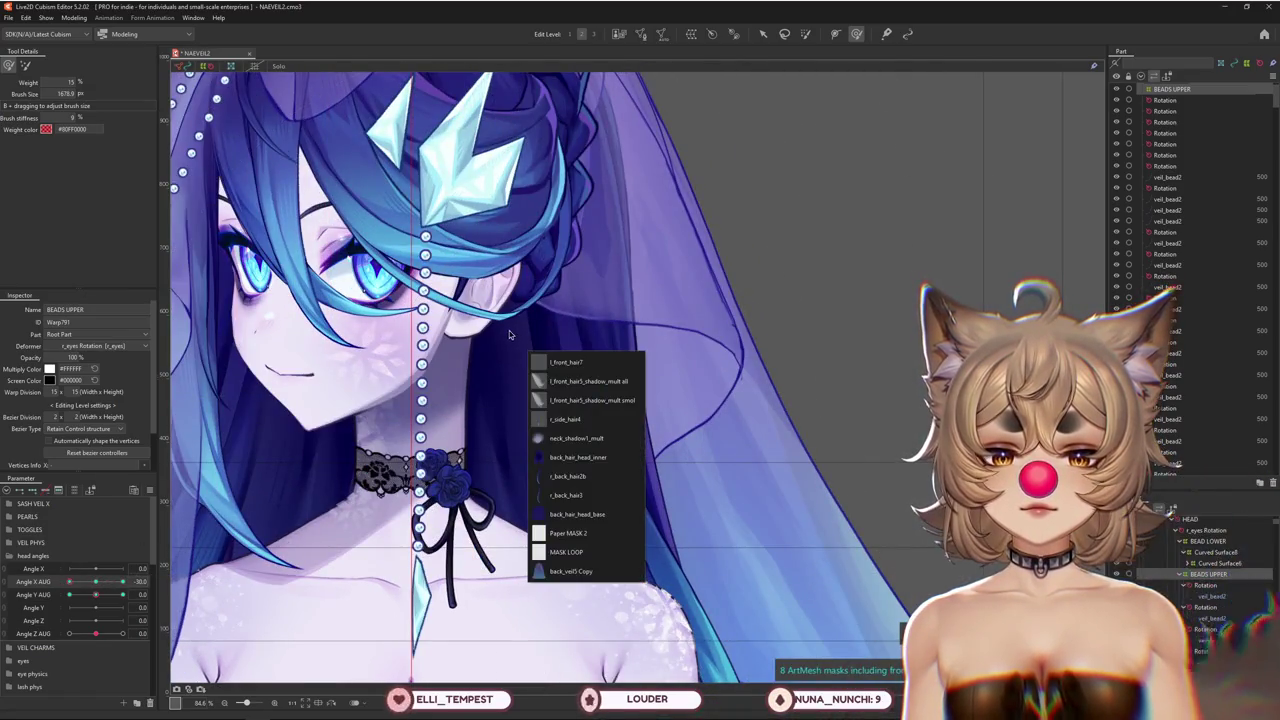
{"action": "right_click", "coordinate": [503, 320]}
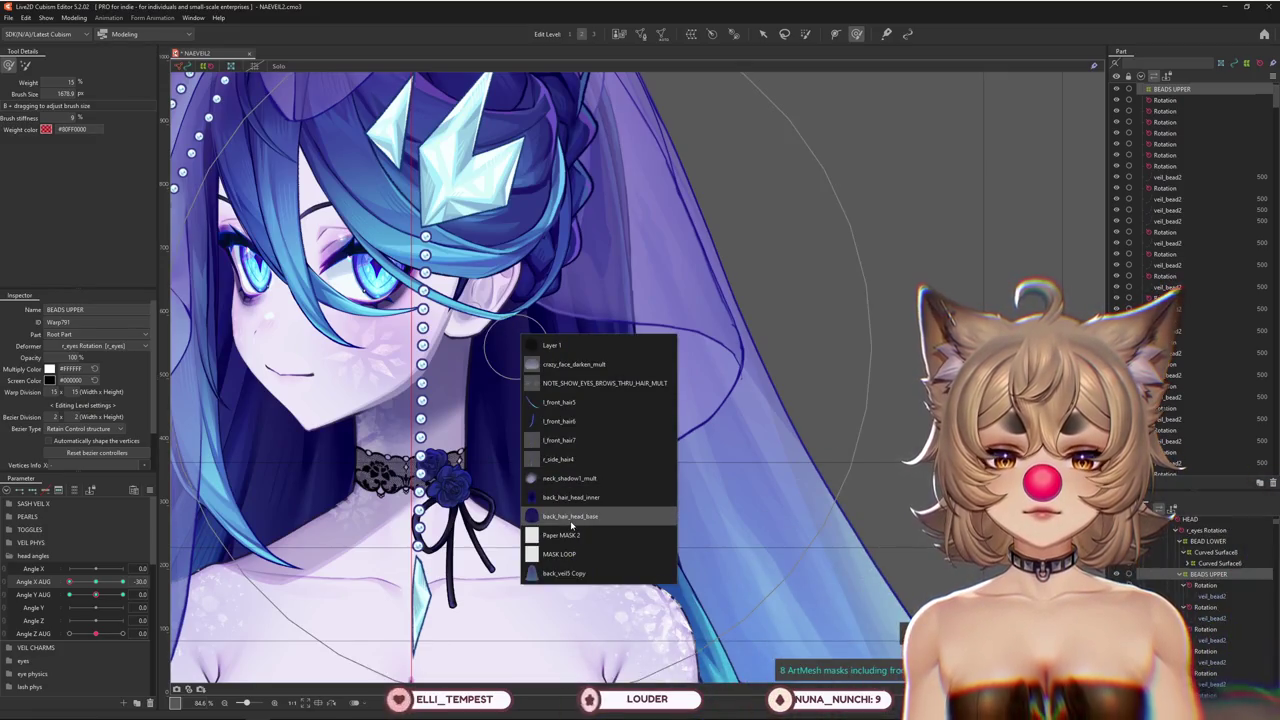
{"action": "left_click", "coordinate": [598, 310]}
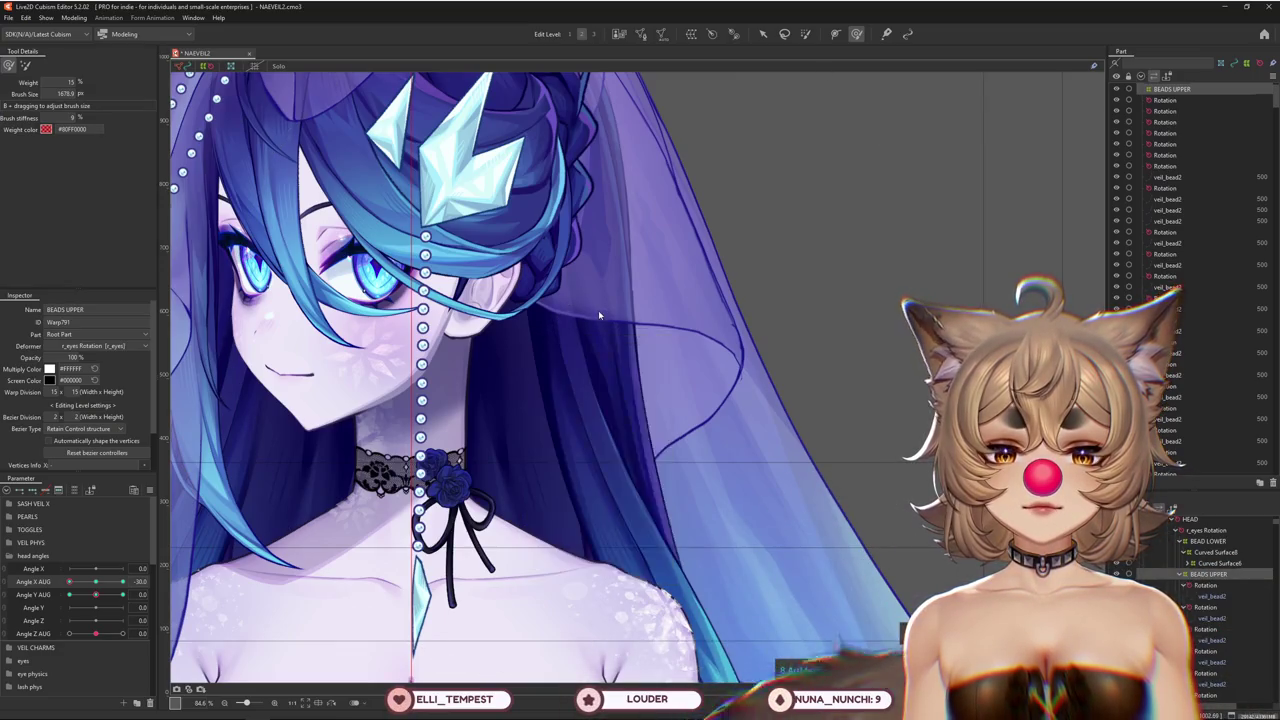
{"action": "right_click", "coordinate": [598, 310]}
{"action": "left_click", "coordinate": [650, 357]}
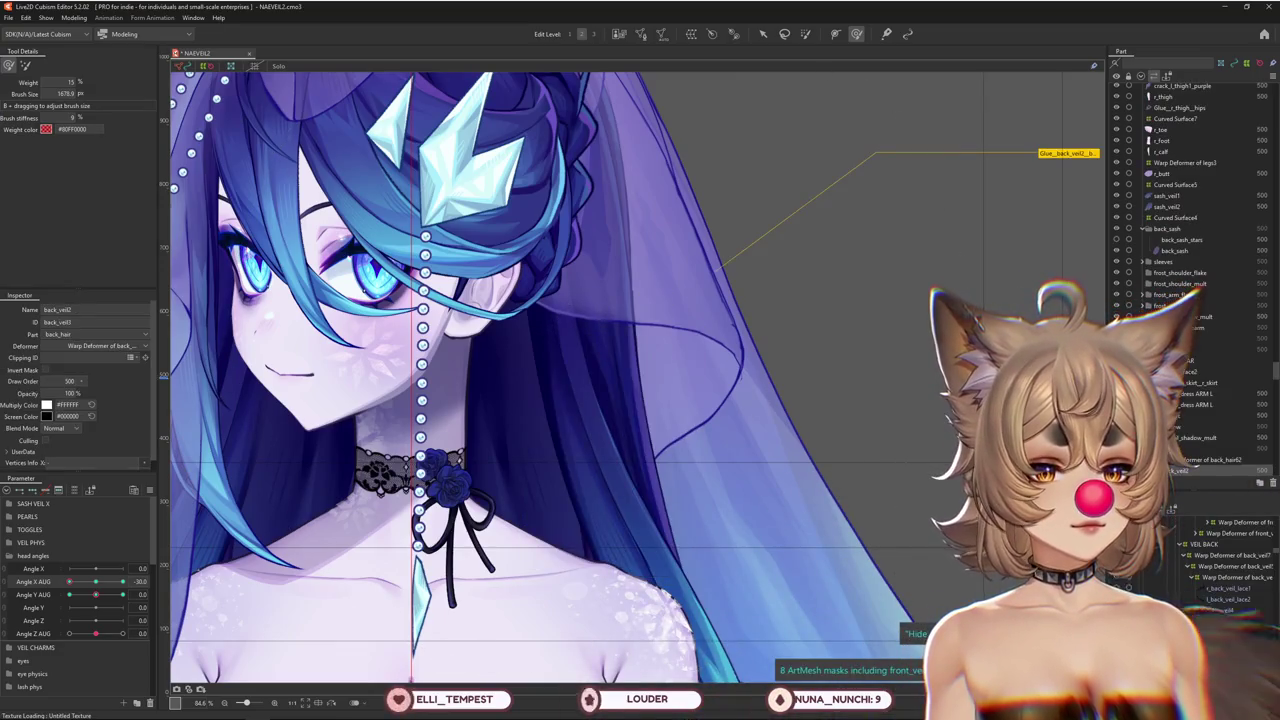
{"action": "scroll", "coordinate": [597, 505], "scroll_direction": "down", "scroll_amount": 2}
{"action": "scroll", "coordinate": [597, 505], "scroll_direction": "down", "scroll_amount": 2}
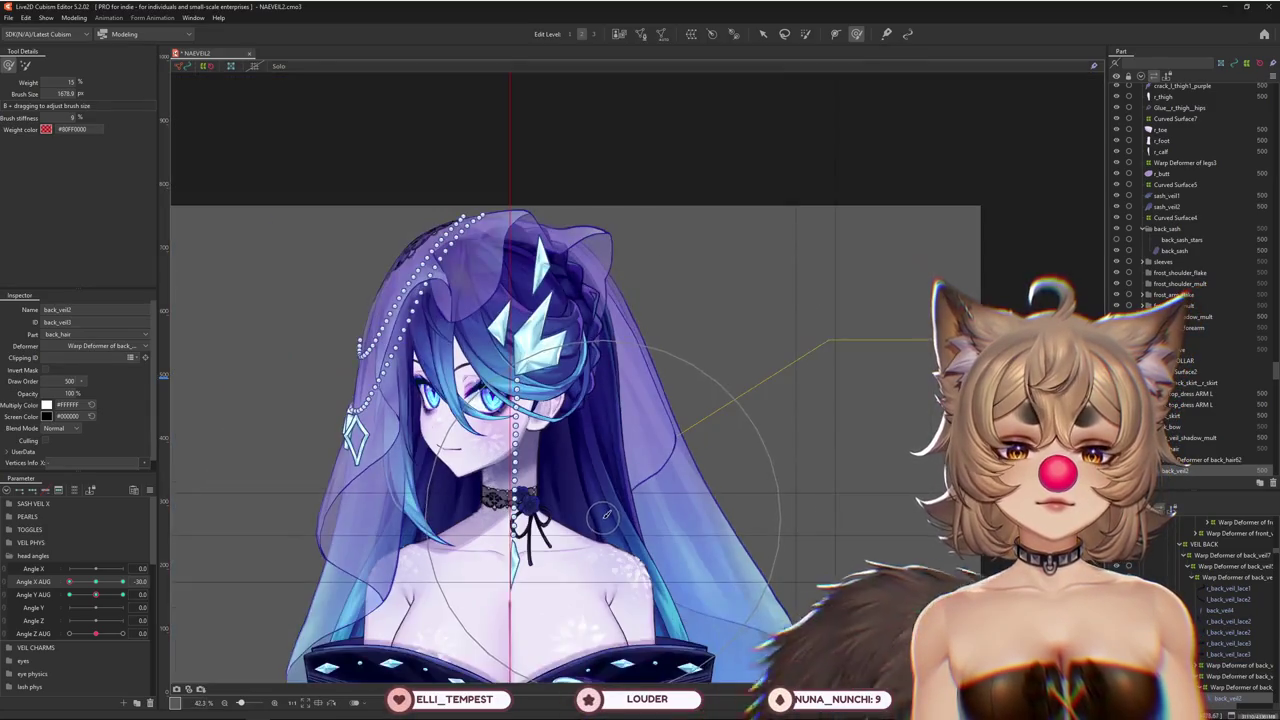
{"action": "scroll", "coordinate": [605, 400], "scroll_direction": "up", "scroll_amount": 2}
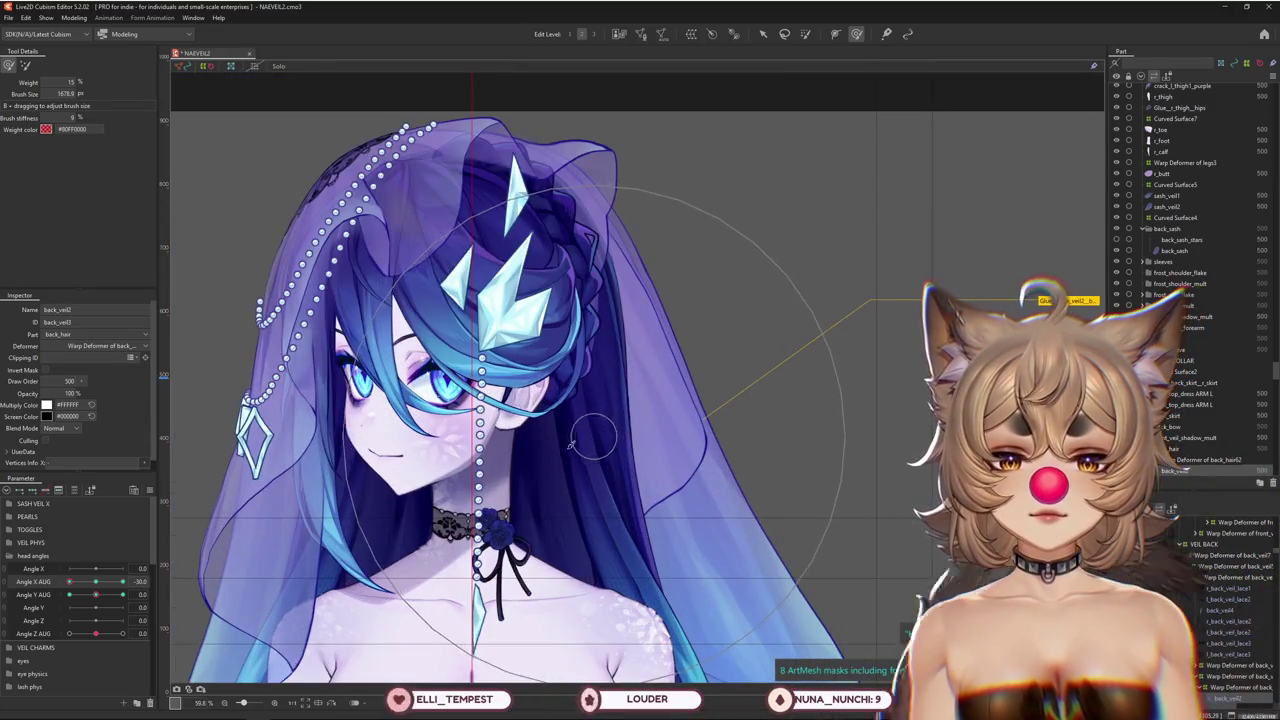
{"action": "left_click_drag", "start_coordinate": [69, 581], "coordinate": [96, 581]}
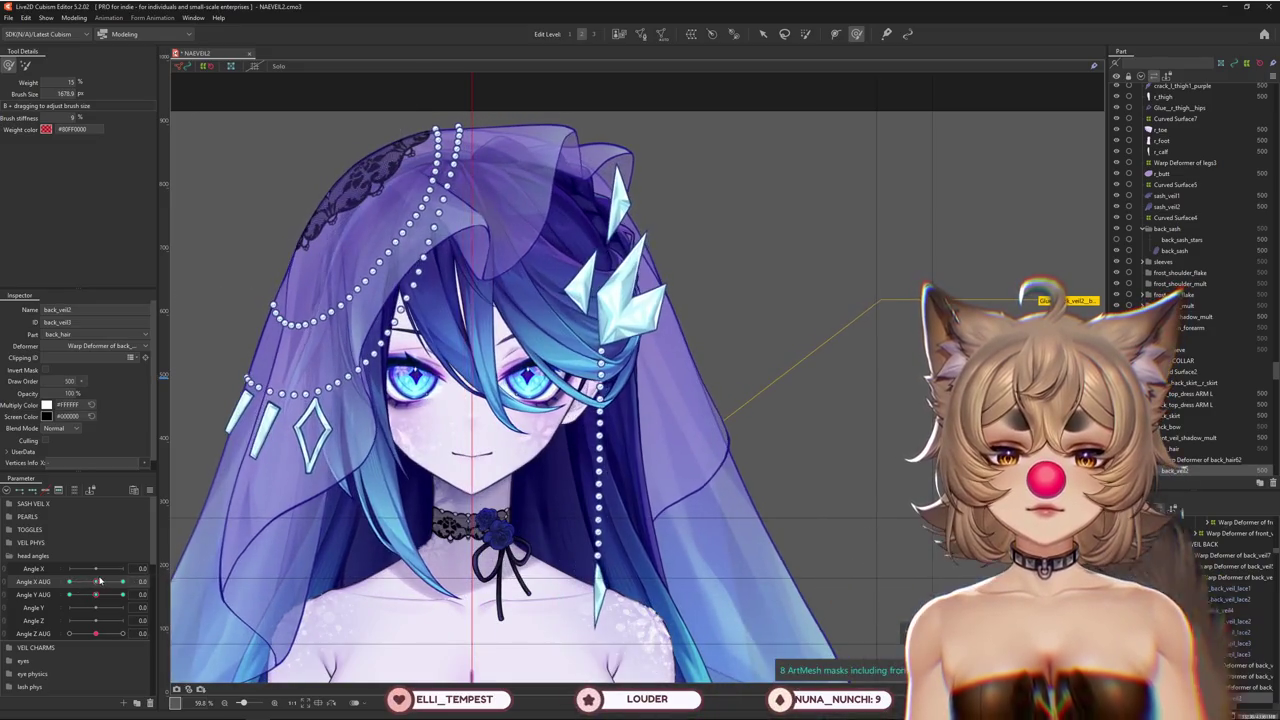
{"action": "right_click", "coordinate": [170, 578]}
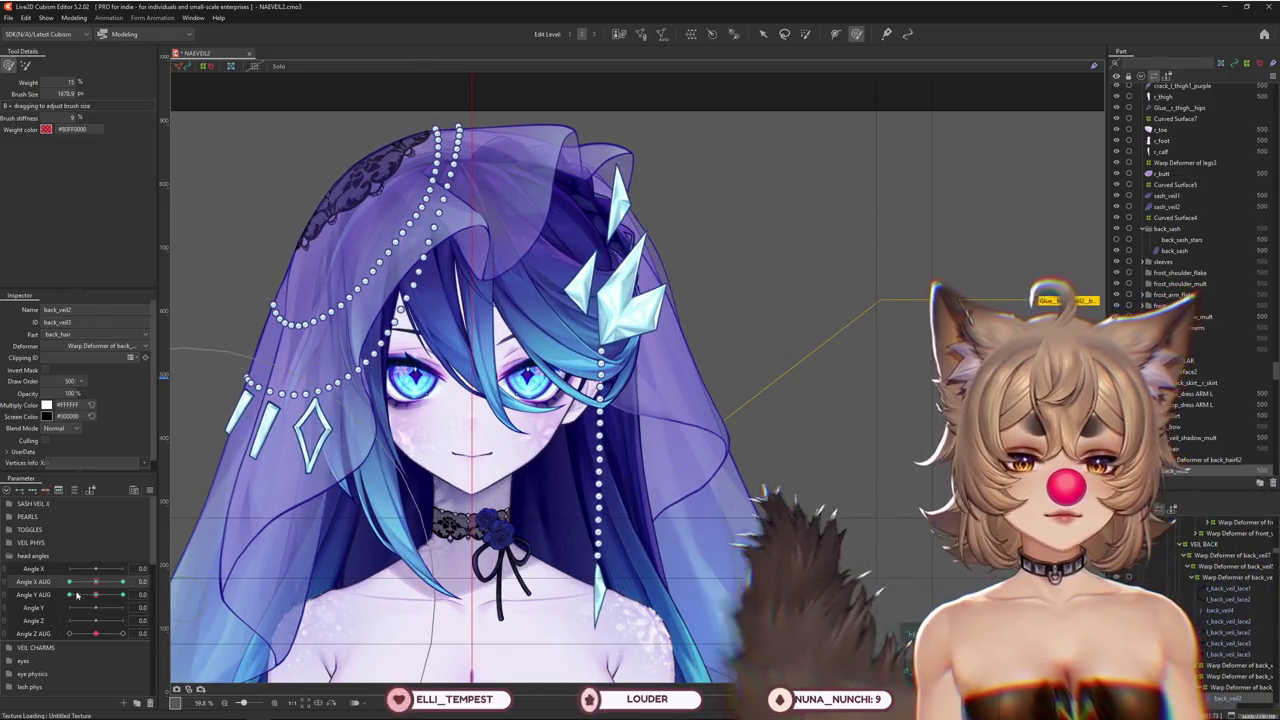
{"action": "mouse_move", "coordinate": [96, 581]}
{"action": "left_mouse_down"}
{"action": "mouse_move", "coordinate": [30, 580]}
{"action": "mouse_move", "coordinate": [40, 569]}
{"action": "left_mouse_up"}
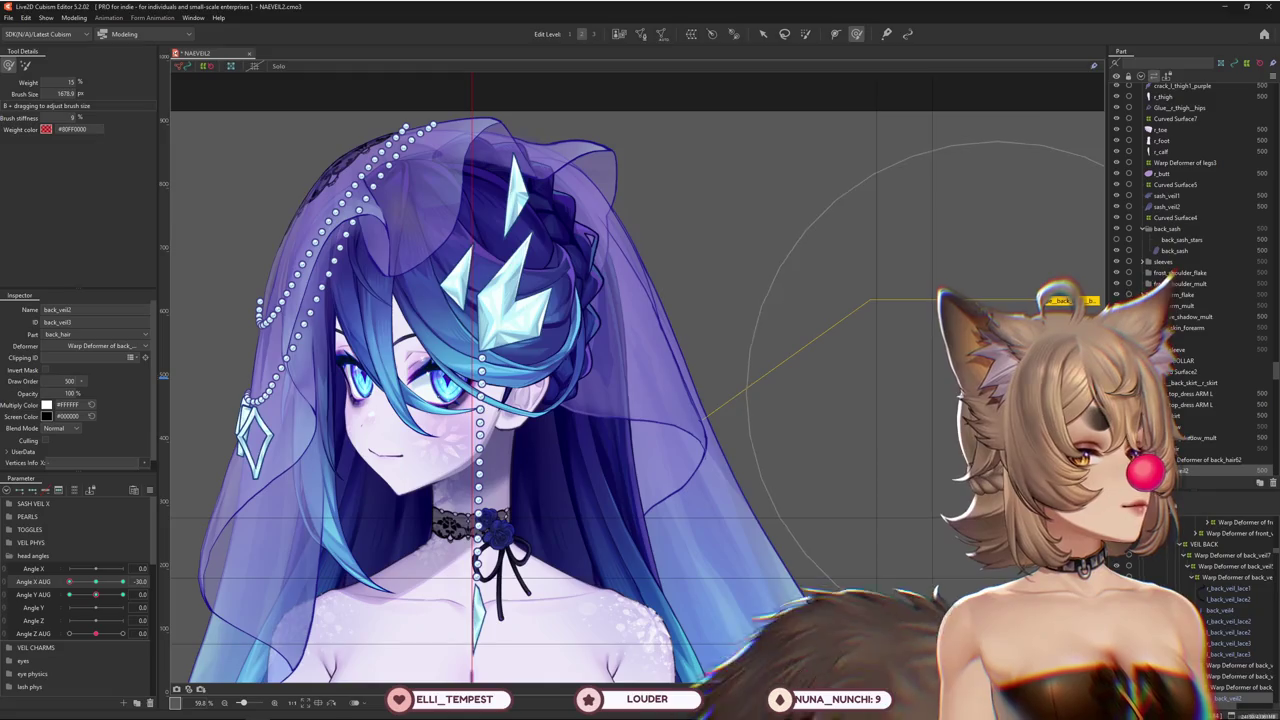
{"action": "scroll", "coordinate": [677, 345], "scroll_direction": "down", "scroll_amount": 3}
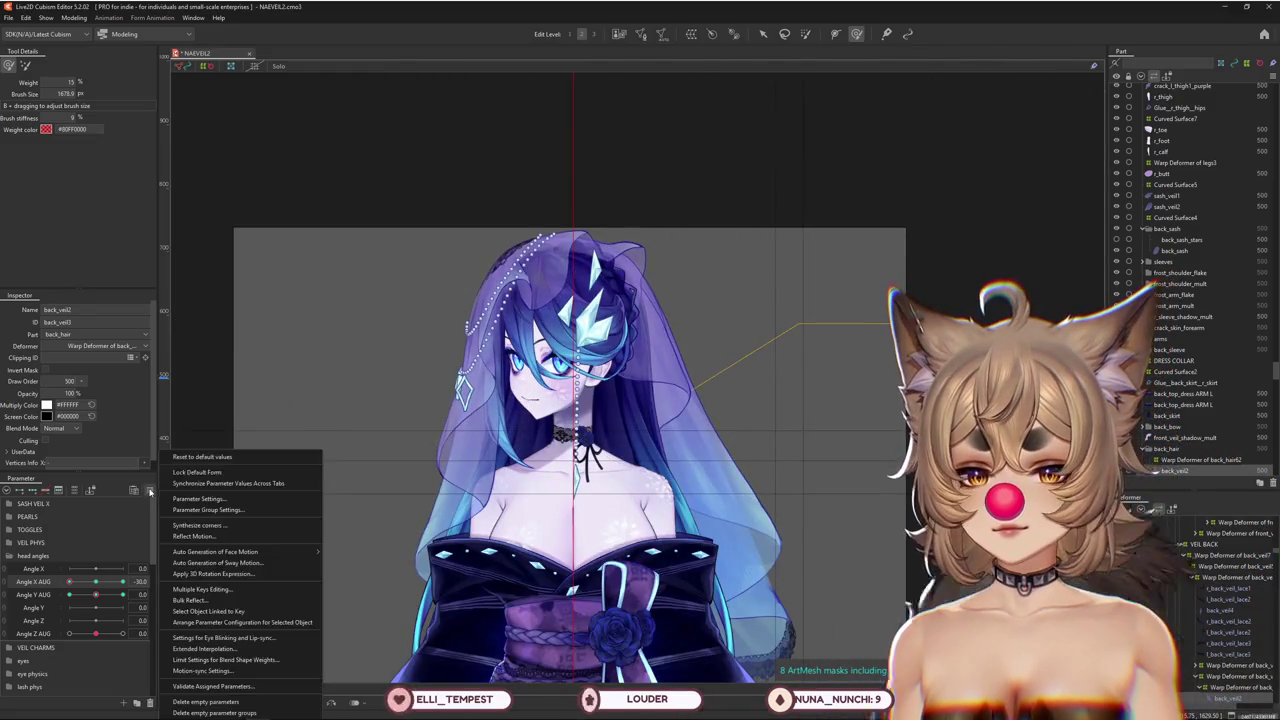
Reset the head parameters to default, then select BEADS UPPER, the parent deformer of veil_bead2
{"action": "right_click", "coordinate": [165, 460]}
{"action": "scroll", "coordinate": [630, 520], "scroll_direction": "up", "scroll_amount": 3}
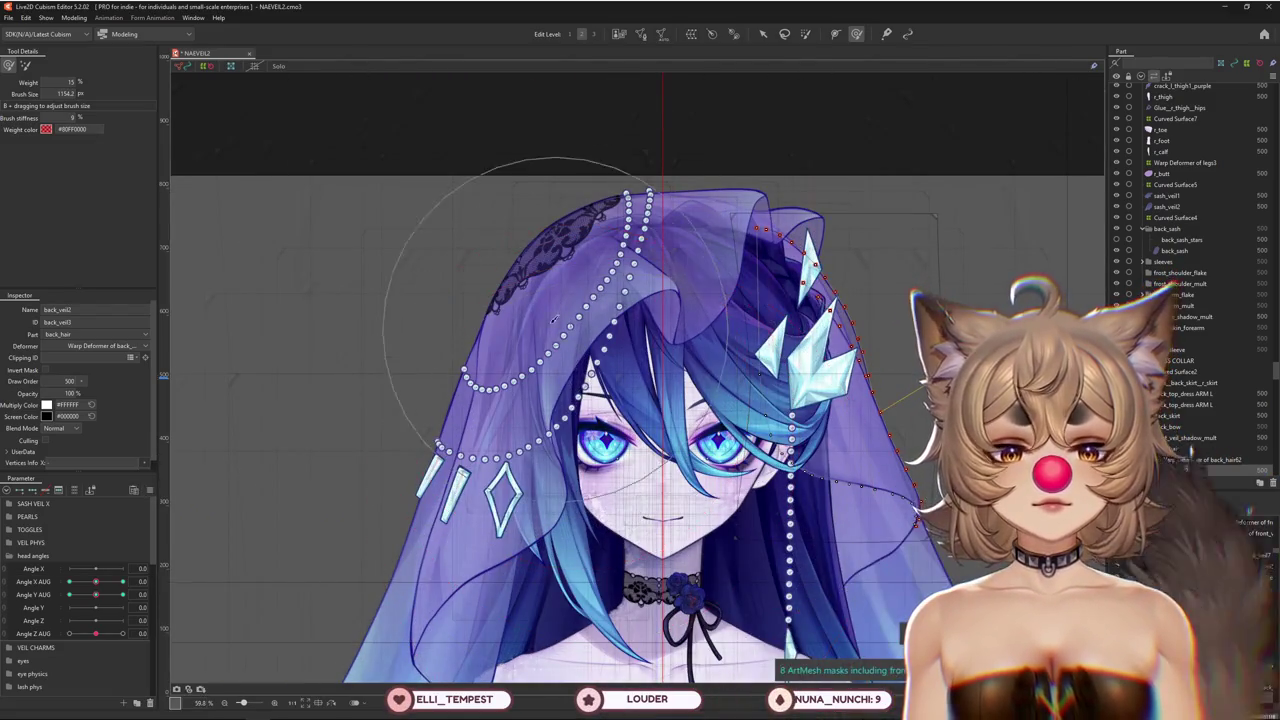
{"action": "right_click", "coordinate": [556, 378]}
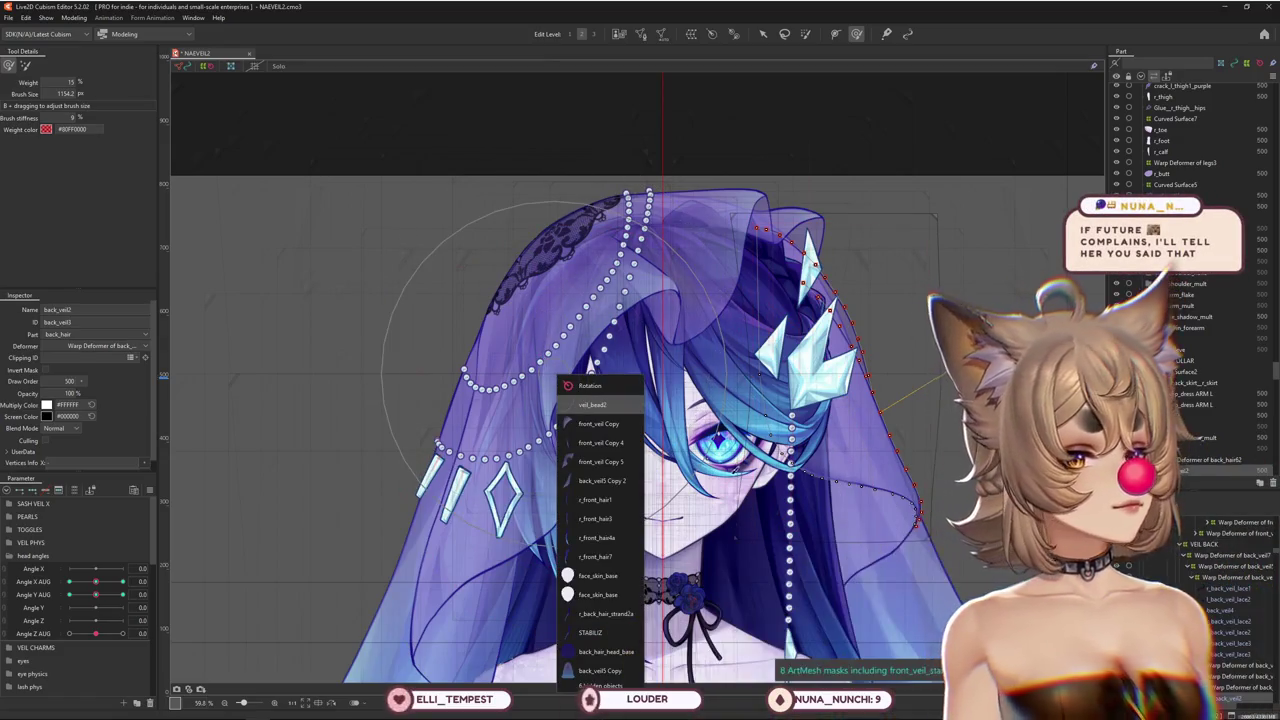
{"action": "left_click", "coordinate": [592, 404]}
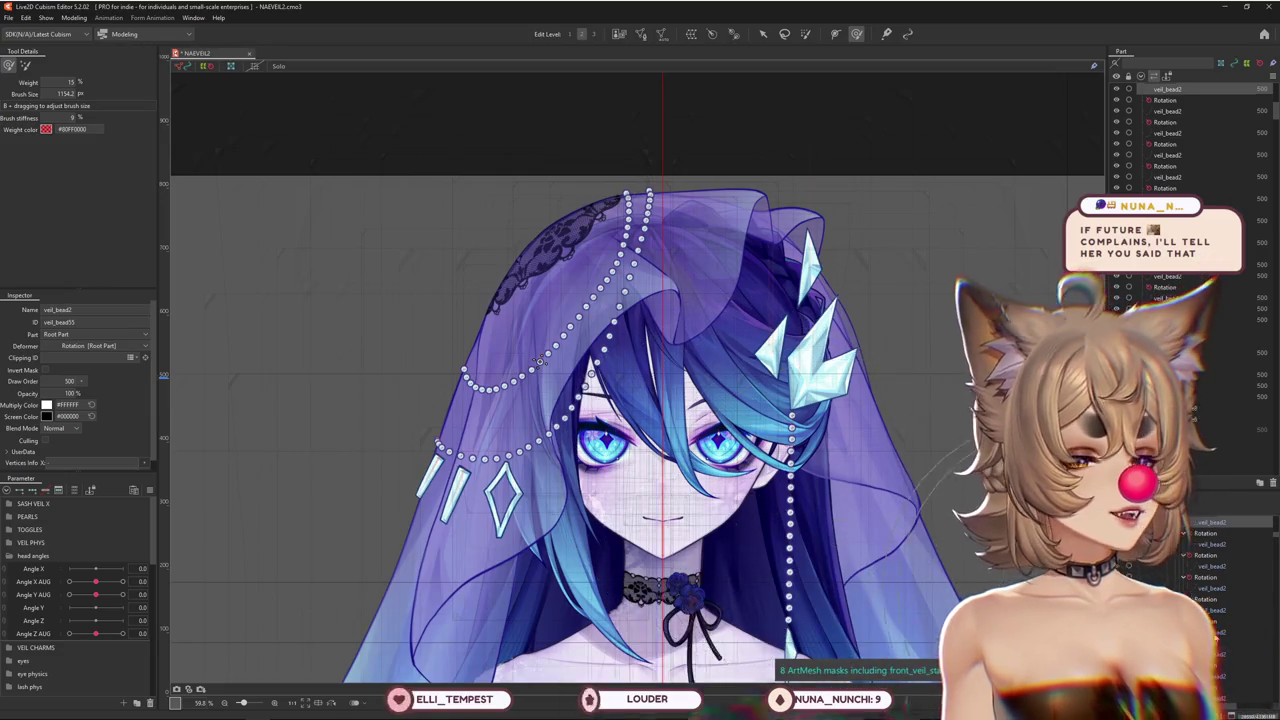
{"action": "left_click", "coordinate": [540, 360]}
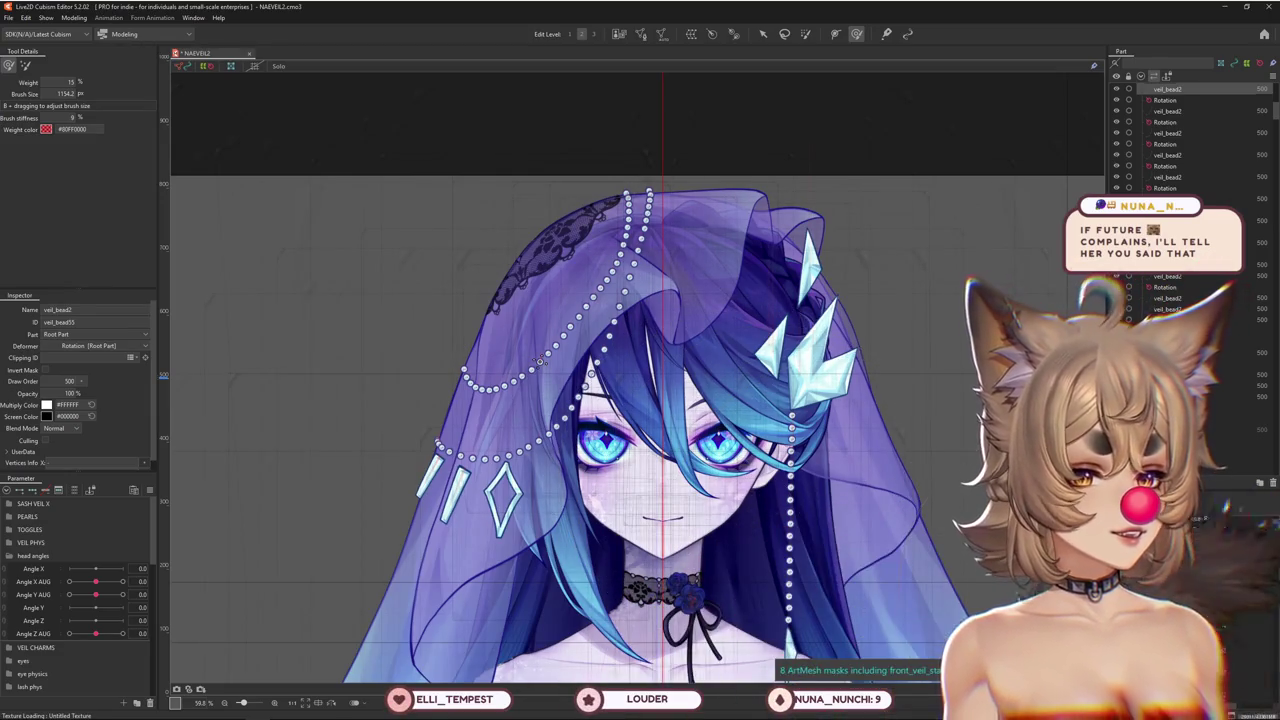
{"action": "left_click", "coordinate": [580, 420]}
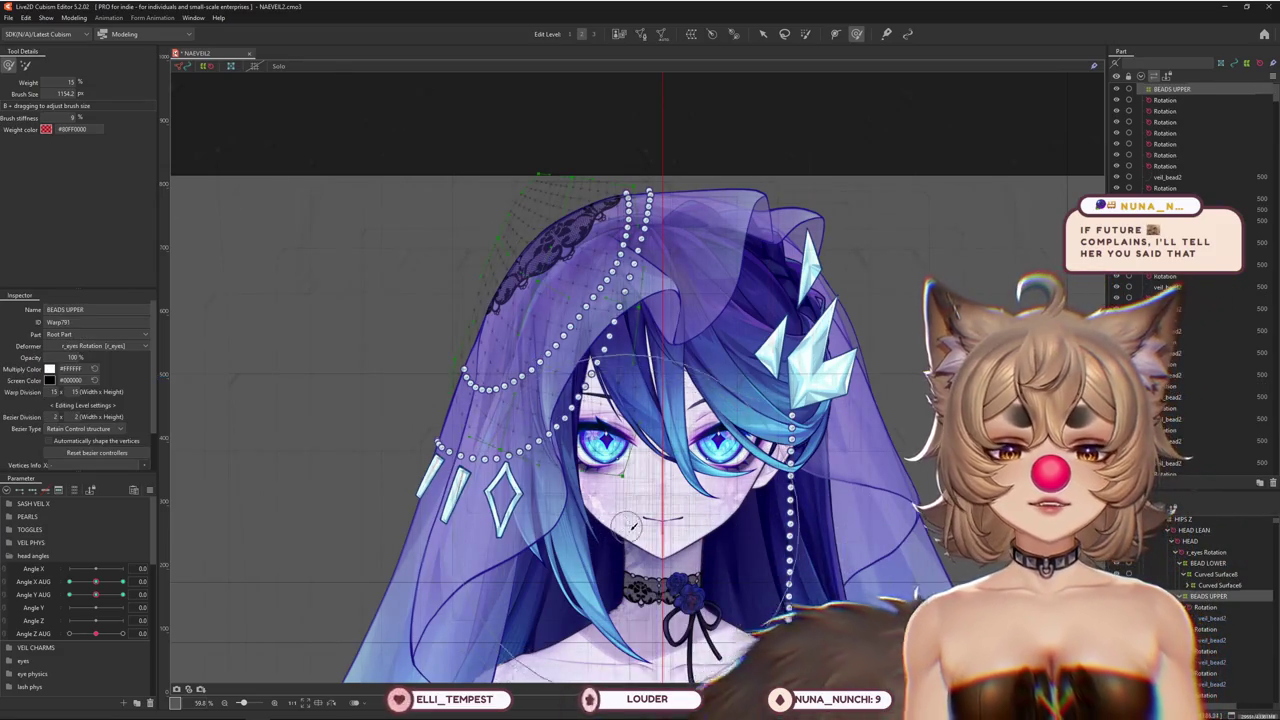
Expand BEADS UPPER's children, then frame the veil and size the deform brush
{"action": "left_click_drag", "start_coordinate": [620, 470], "coordinate": [600, 530]}
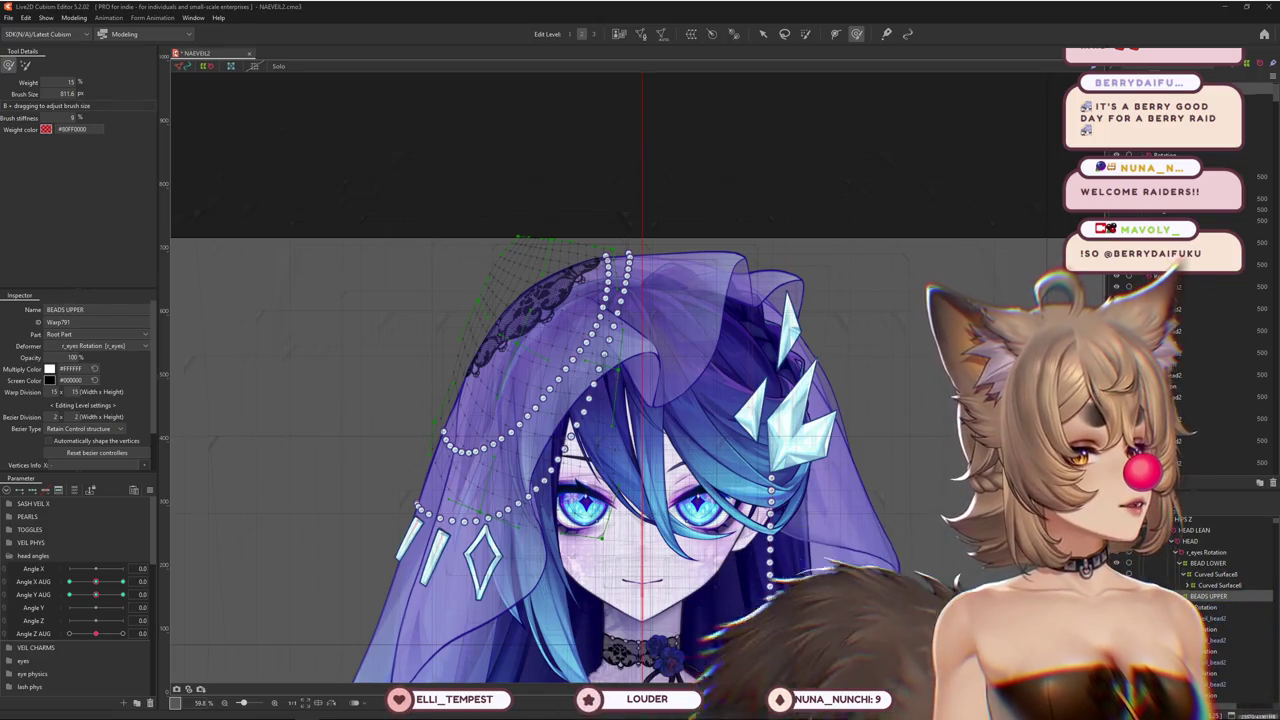
{"action": "left_click", "coordinate": [1180, 596]}
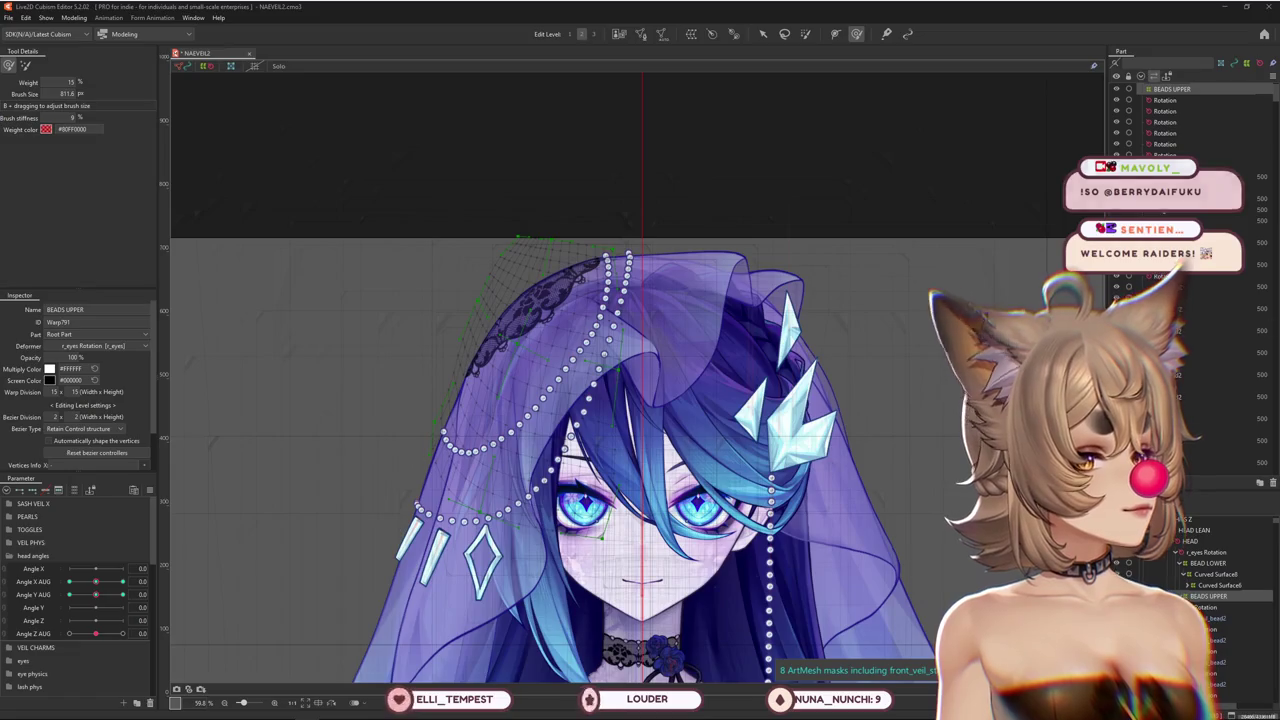
{"action": "scroll", "coordinate": [866, 383], "scroll_direction": "down", "scroll_amount": 3}
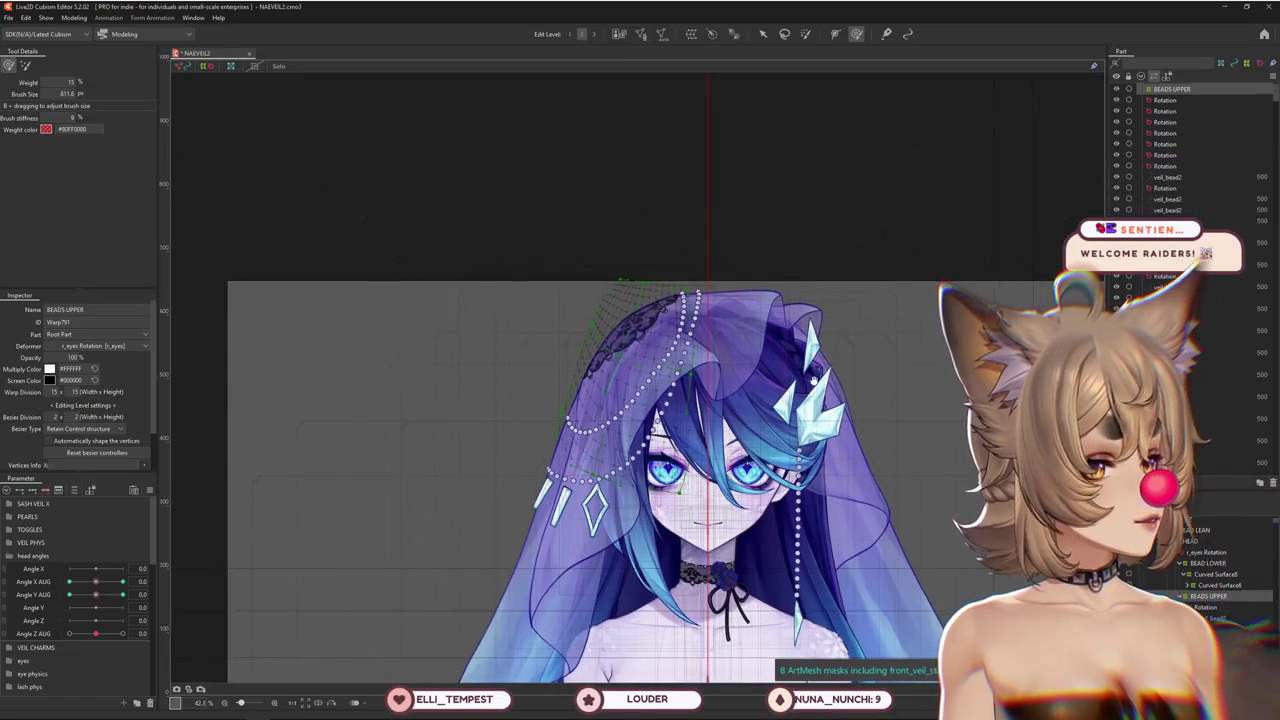
{"action": "left_click_drag", "start_coordinate": [818, 386], "coordinate": [786, 346]}
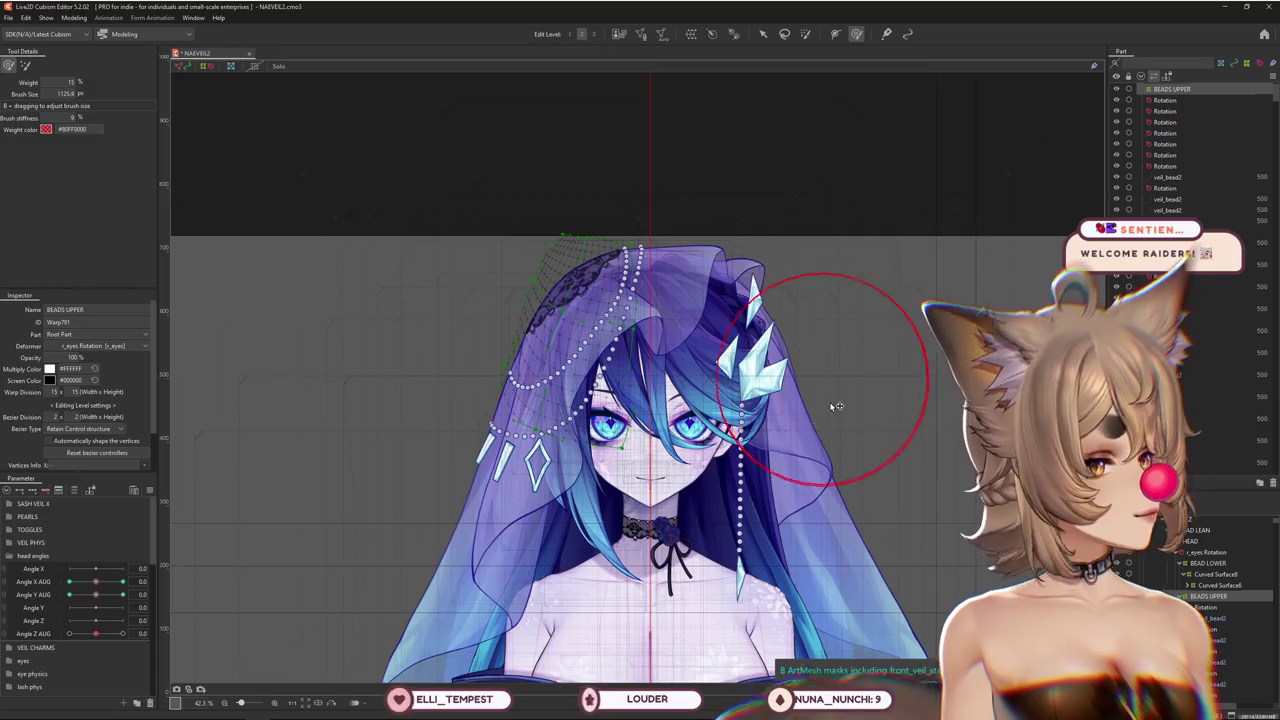
{"action": "left_click_drag", "start_coordinate": [835, 403], "coordinate": [842, 412]}
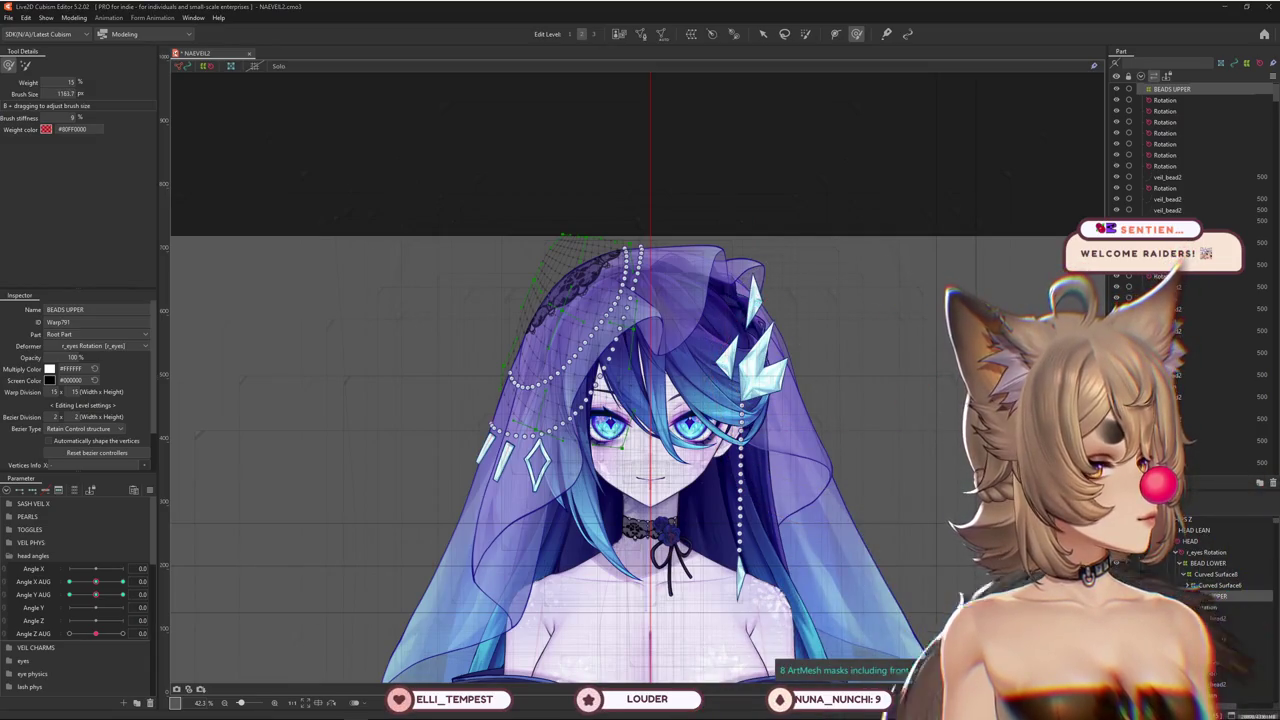
{"action": "scroll", "coordinate": [561, 275], "scroll_direction": "up", "scroll_amount": 2}
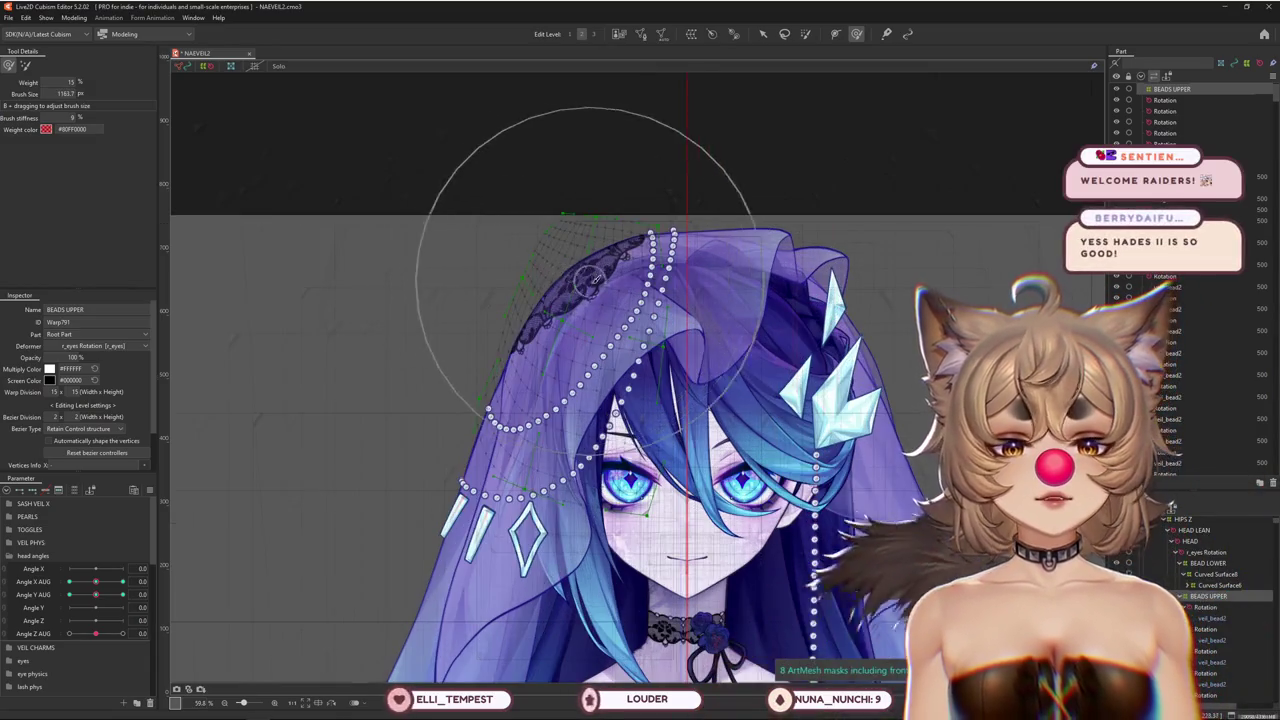
{"action": "mouse_move", "coordinate": [456, 228]}
{"action": "left_mouse_down"}
{"action": "mouse_move", "coordinate": [449, 241]}
{"action": "mouse_move", "coordinate": [558, 218]}
{"action": "mouse_move", "coordinate": [449, 321]}
{"action": "left_mouse_up"}
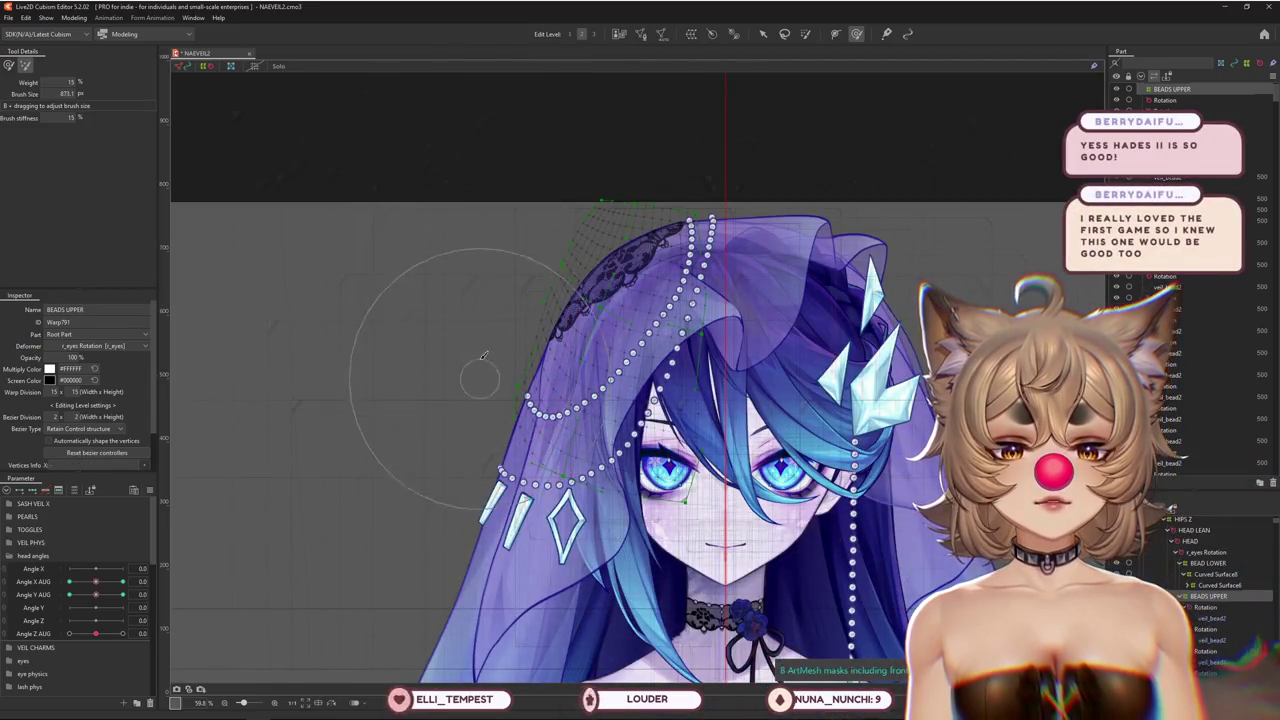
{"action": "scroll", "coordinate": [440, 336], "scroll_direction": "up", "scroll_amount": 3}
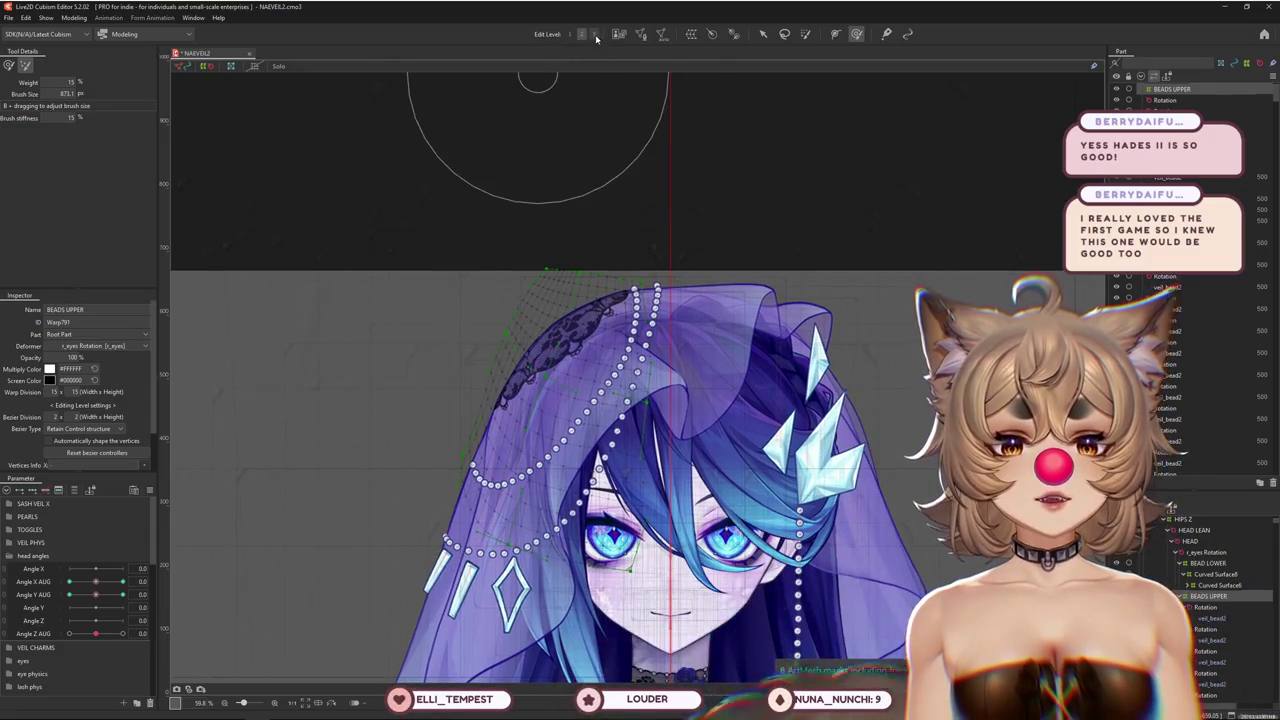
{"action": "left_click_drag", "start_coordinate": [386, 353], "coordinate": [371, 343]}
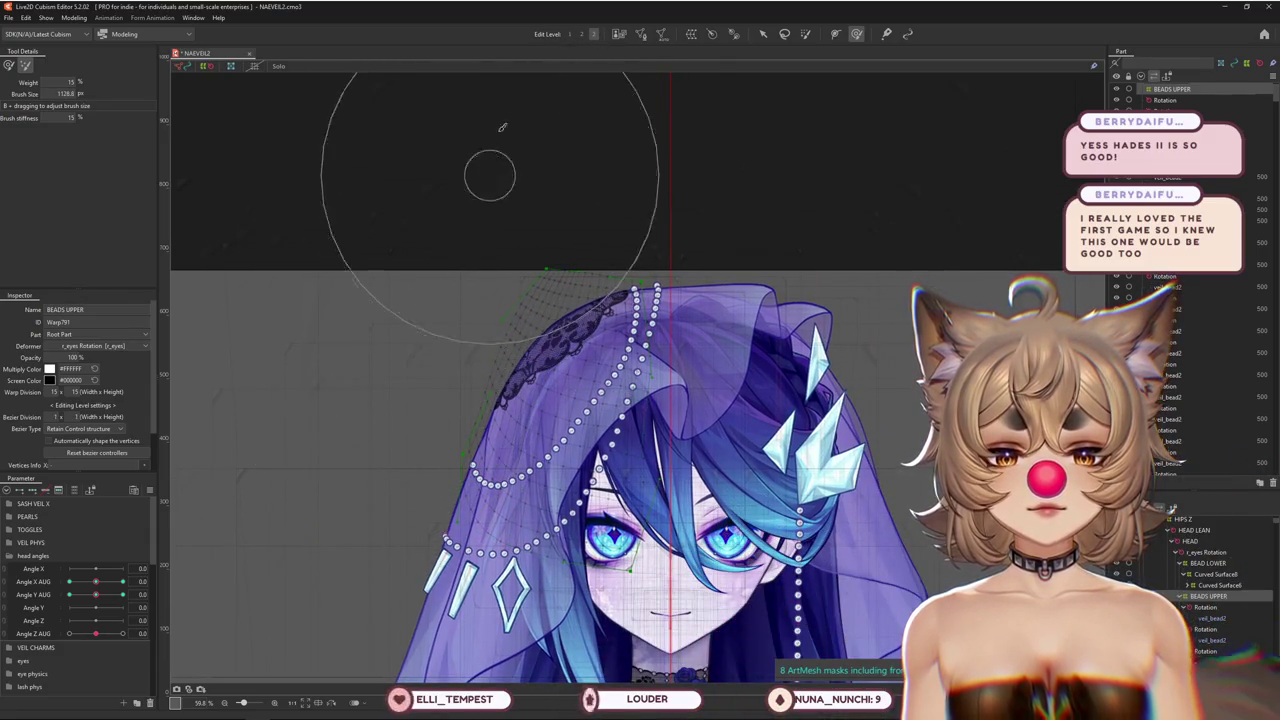
Sweep the head's Angle X AUG turn to test how the veil beads deform
{"action": "mouse_move", "coordinate": [96, 581]}
{"action": "left_mouse_down"}
{"action": "mouse_move", "coordinate": [133, 577]}
{"action": "mouse_move", "coordinate": [135, 550]}
{"action": "left_mouse_up"}
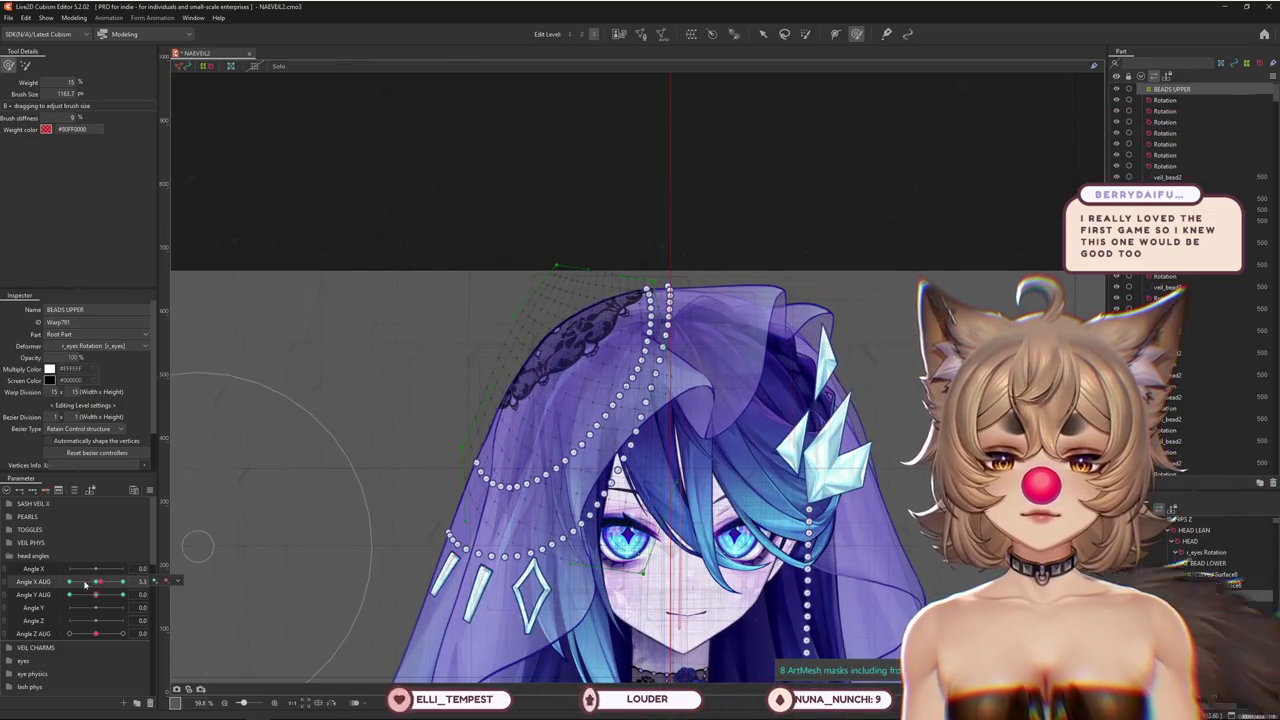
{"action": "scroll", "coordinate": [379, 316], "scroll_direction": "up", "scroll_amount": 3}
{"action": "scroll", "coordinate": [460, 426], "scroll_direction": "up", "scroll_amount": 2}
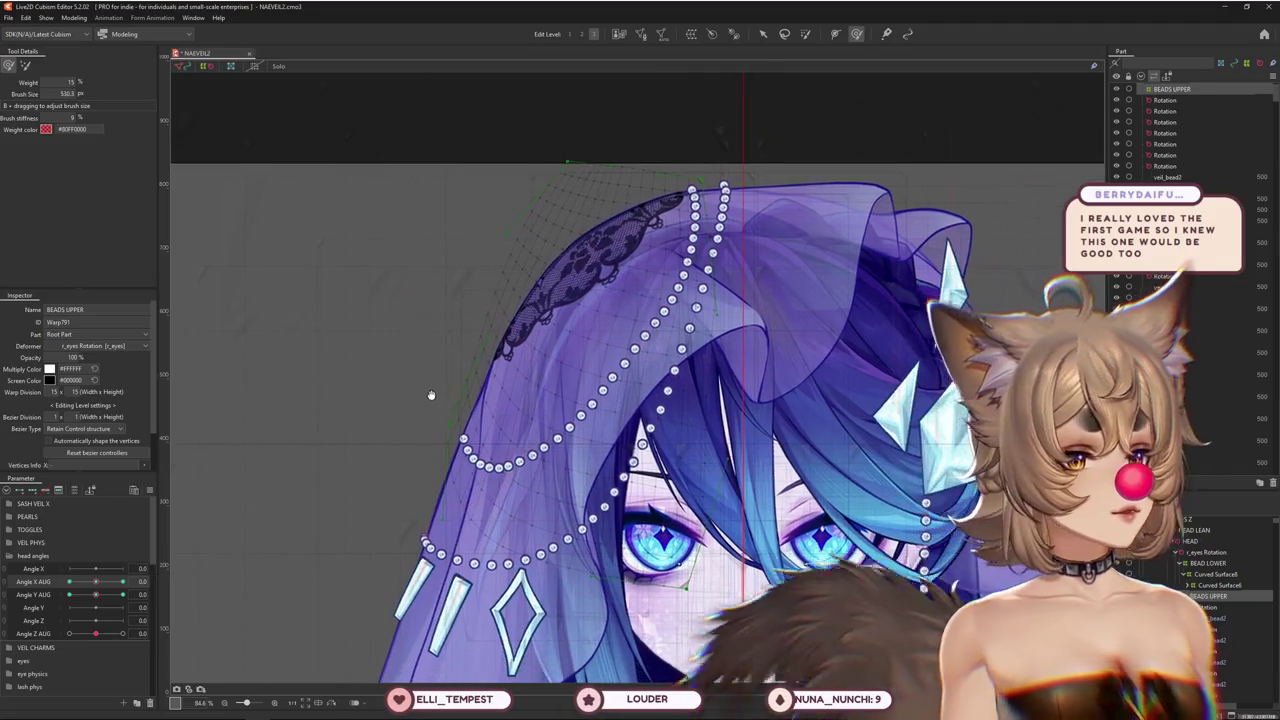
{"action": "scroll", "coordinate": [451, 410], "scroll_direction": "down", "scroll_amount": 2}
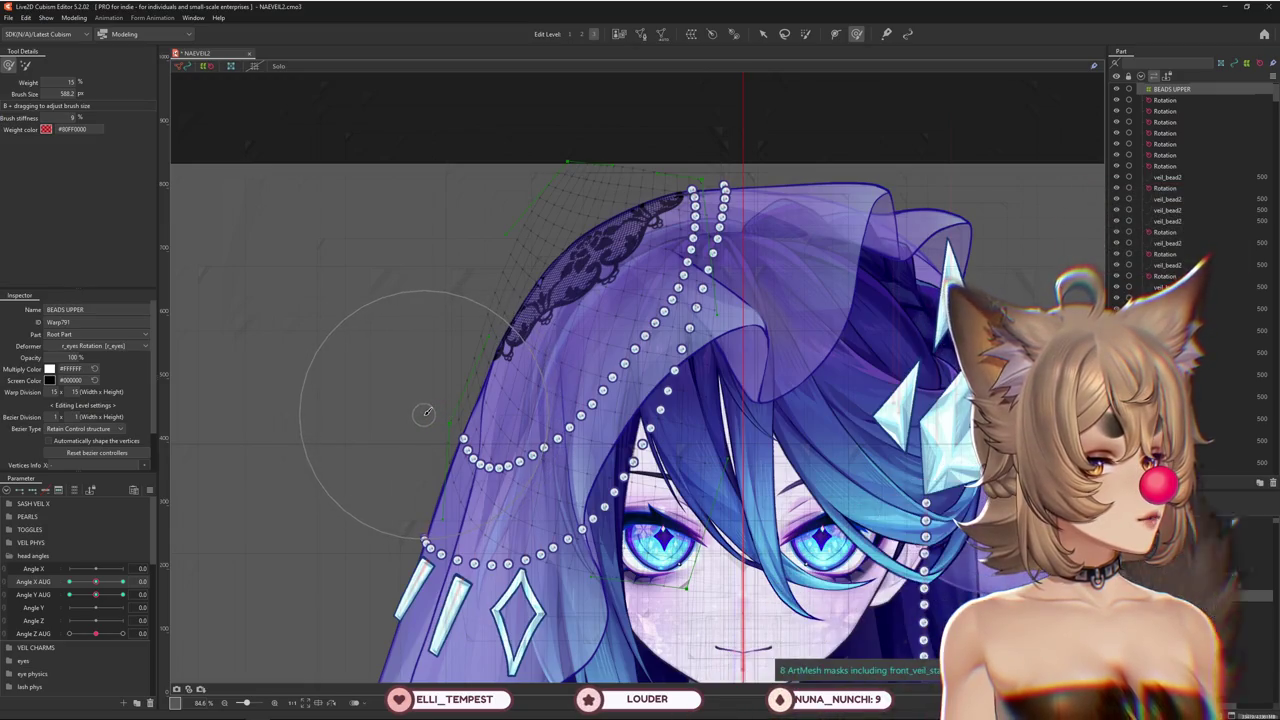
{"action": "left_click_drag", "start_coordinate": [426, 412], "coordinate": [492, 420]}
{"action": "left_click_drag", "start_coordinate": [604, 445], "coordinate": [532, 545]}
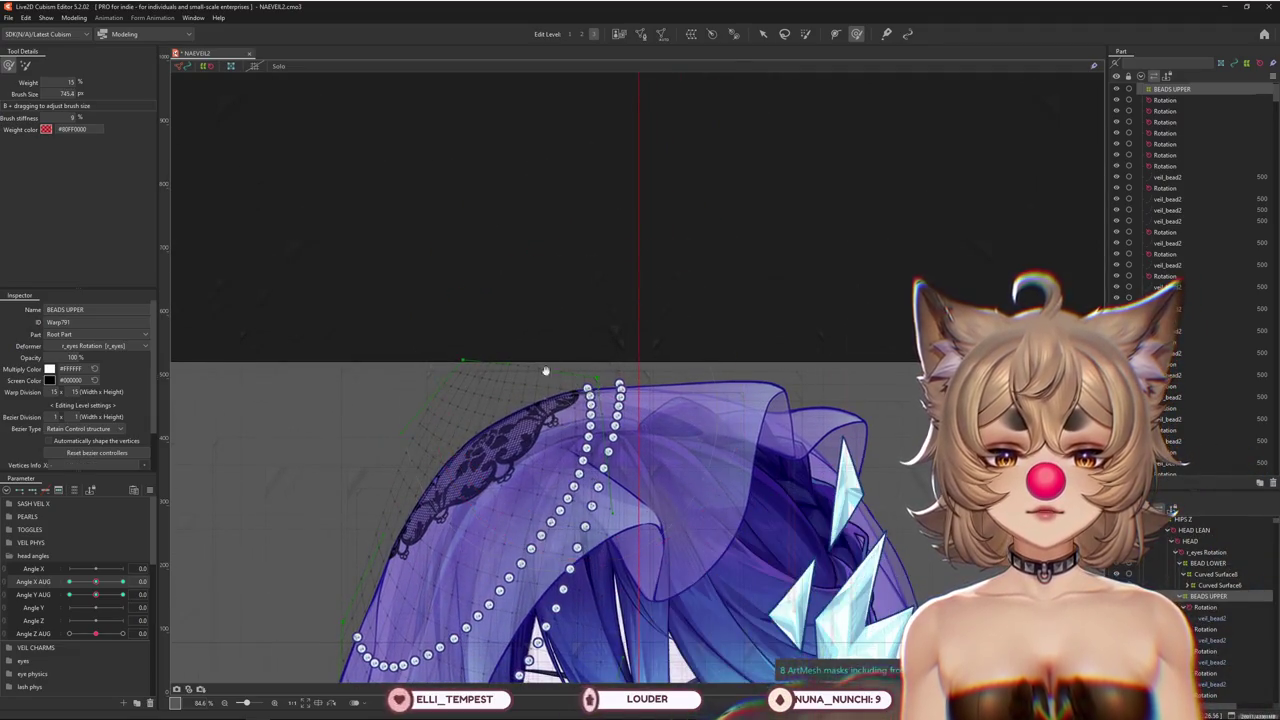
{"action": "left_click_drag", "start_coordinate": [543, 380], "coordinate": [357, 223]}
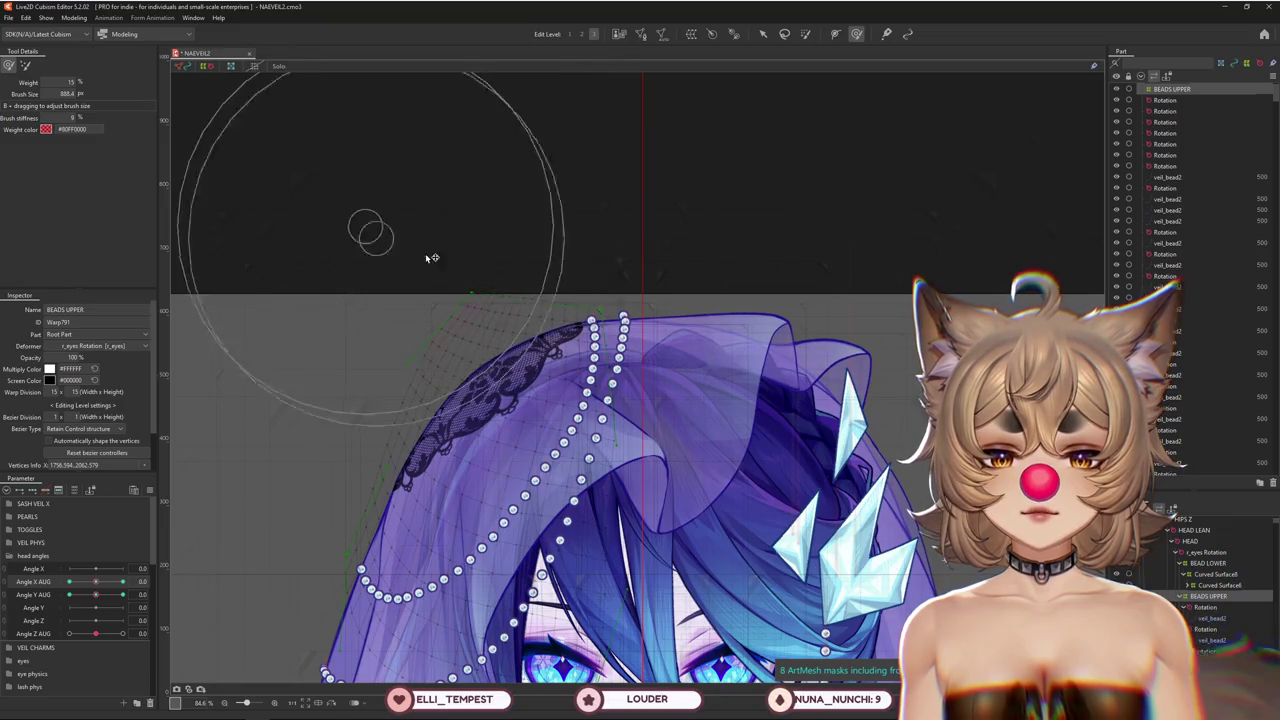
{"action": "mouse_move", "coordinate": [343, 512]}
{"action": "left_mouse_down"}
{"action": "mouse_move", "coordinate": [433, 448]}
{"action": "mouse_move", "coordinate": [371, 382]}
{"action": "left_mouse_up"}
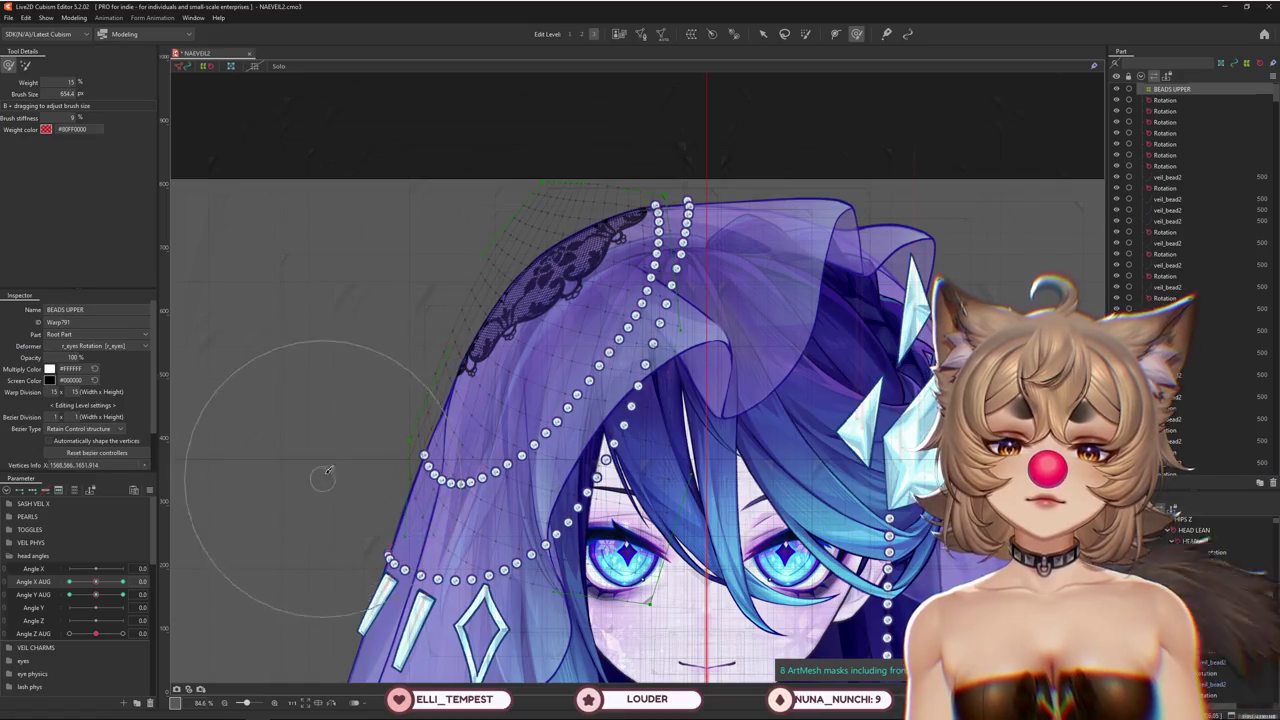
{"action": "left_click_drag", "start_coordinate": [95, 581], "coordinate": [97, 583]}
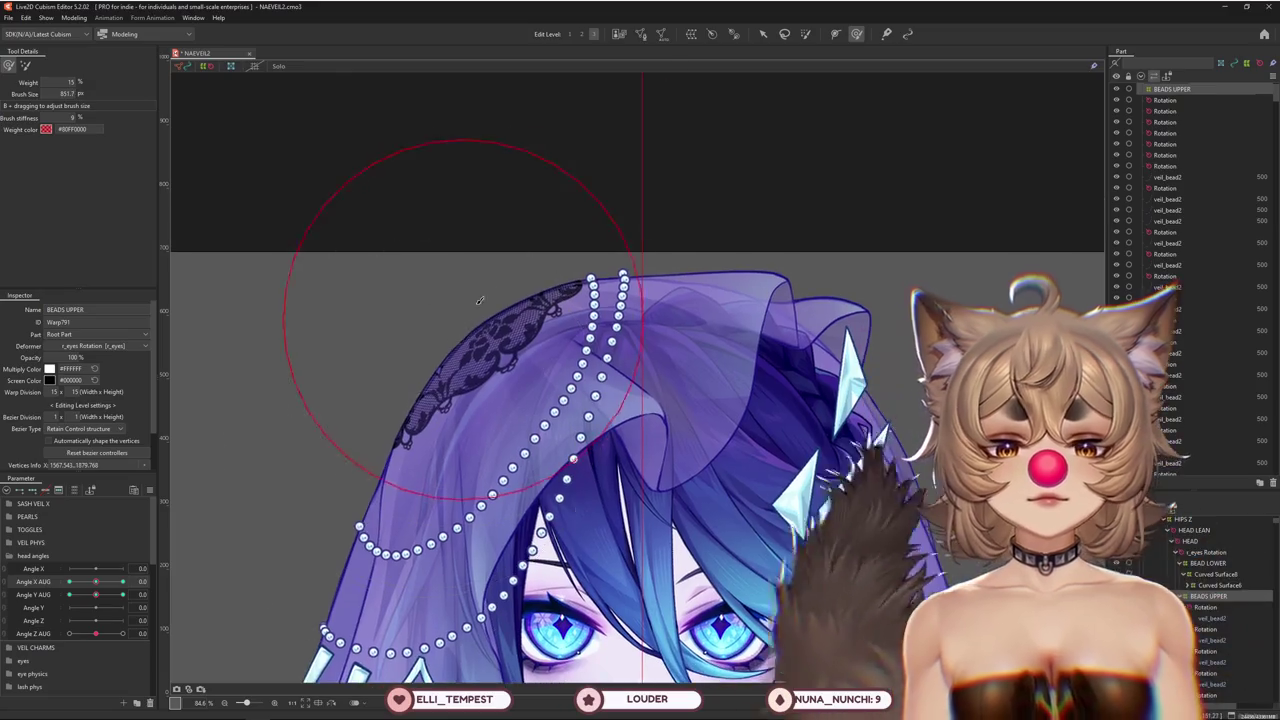
{"action": "mouse_move", "coordinate": [590, 381]}
{"action": "left_mouse_down"}
{"action": "mouse_move", "coordinate": [525, 453]}
{"action": "mouse_move", "coordinate": [519, 440]}
{"action": "left_mouse_up"}
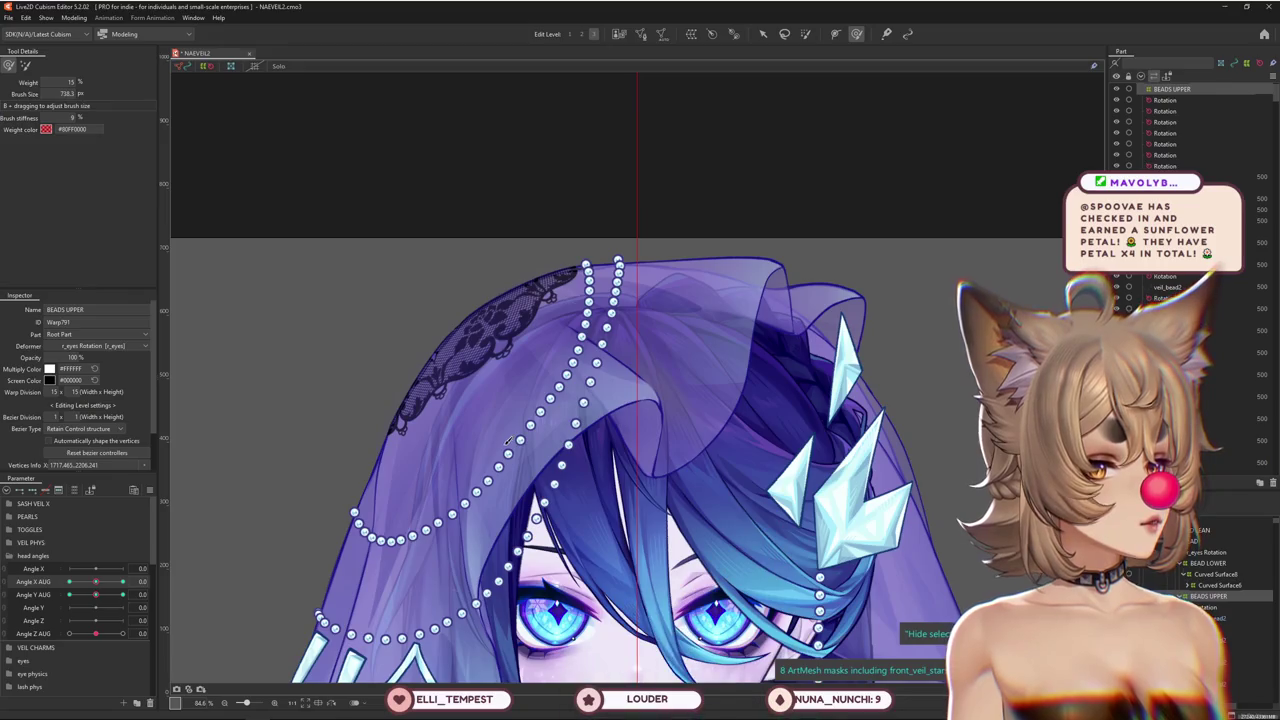
{"action": "left_click_drag", "start_coordinate": [472, 456], "coordinate": [455, 436]}
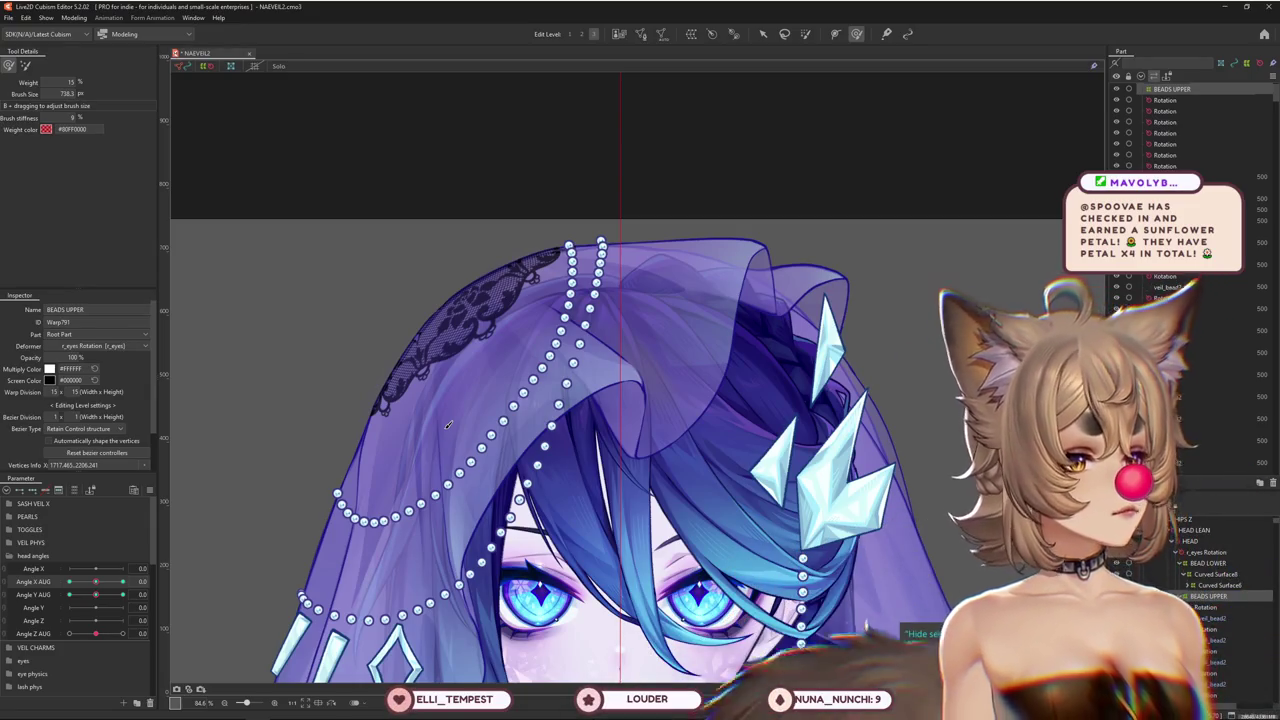
Turn the head to Angle X AUG 30, shrink the brush, zoom out, and open the Modeling menu
{"action": "left_click_drag", "start_coordinate": [96, 581], "coordinate": [122, 581]}
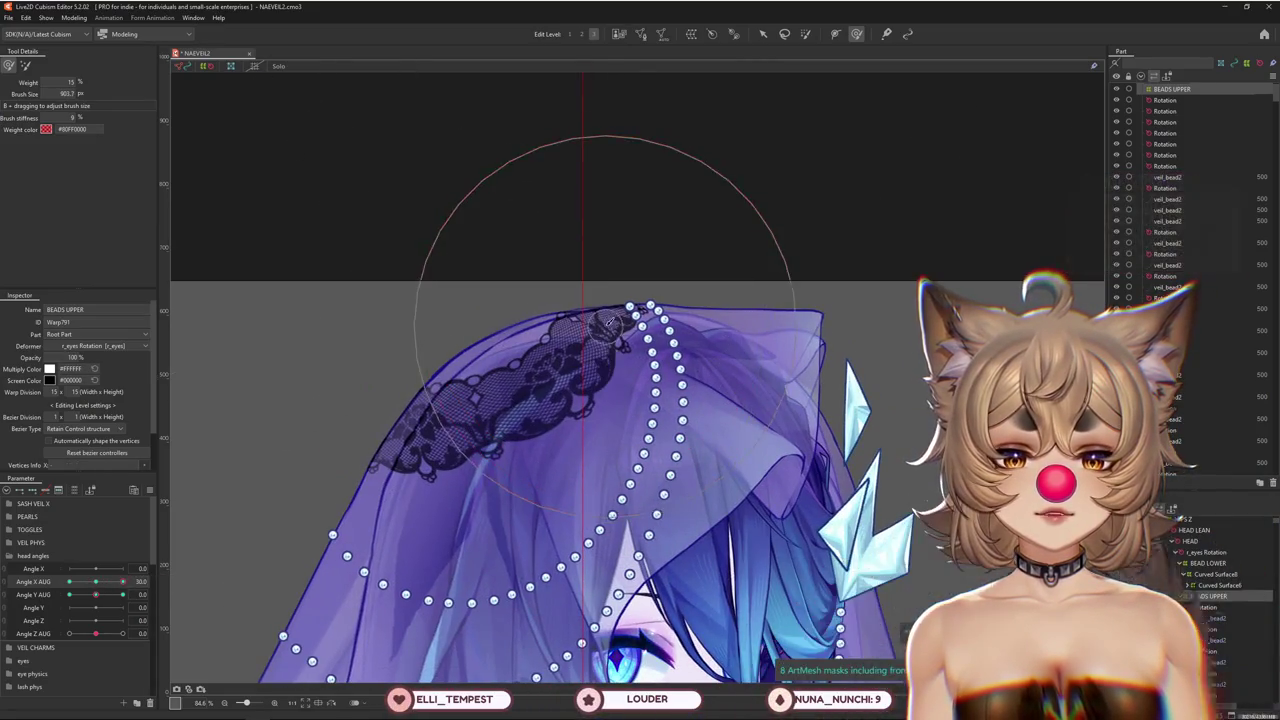
{"action": "mouse_move", "coordinate": [701, 356]}
{"action": "left_mouse_down"}
{"action": "mouse_move", "coordinate": [659, 324]}
{"action": "mouse_move", "coordinate": [634, 366]}
{"action": "left_mouse_up"}
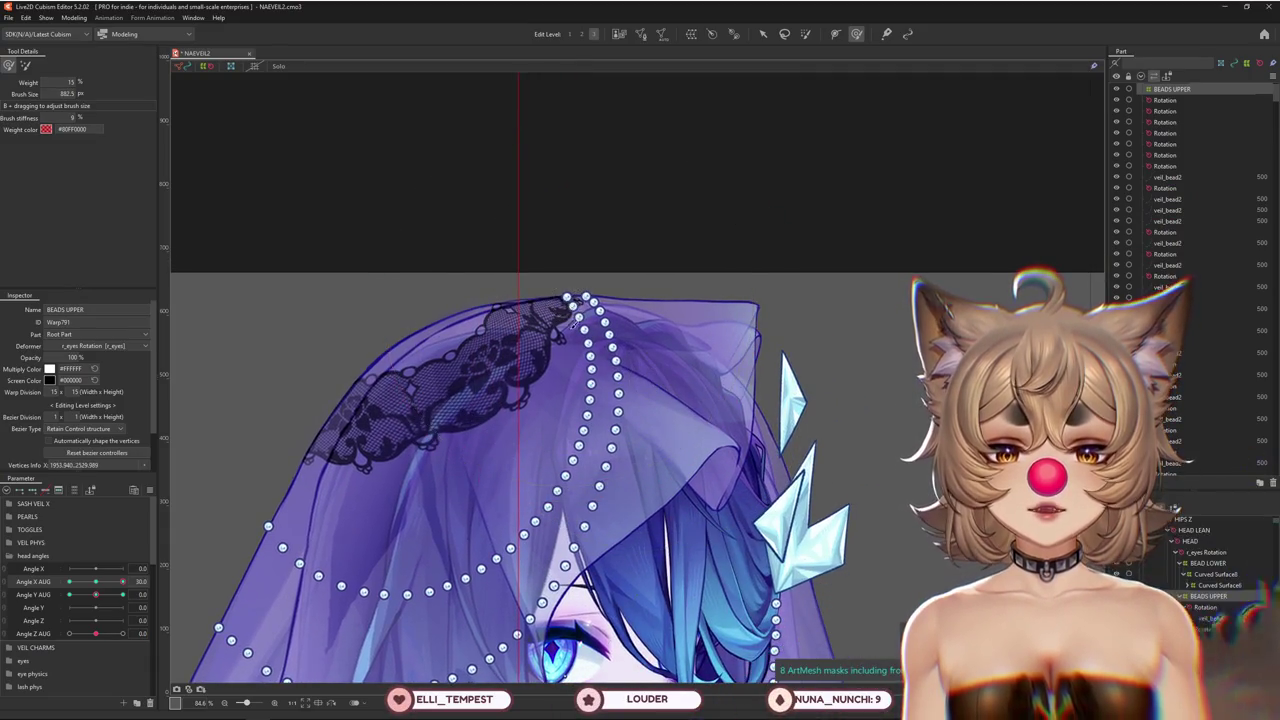
{"action": "scroll", "coordinate": [585, 343], "scroll_direction": "down", "scroll_amount": 3}
{"action": "left_click", "coordinate": [26, 65]}
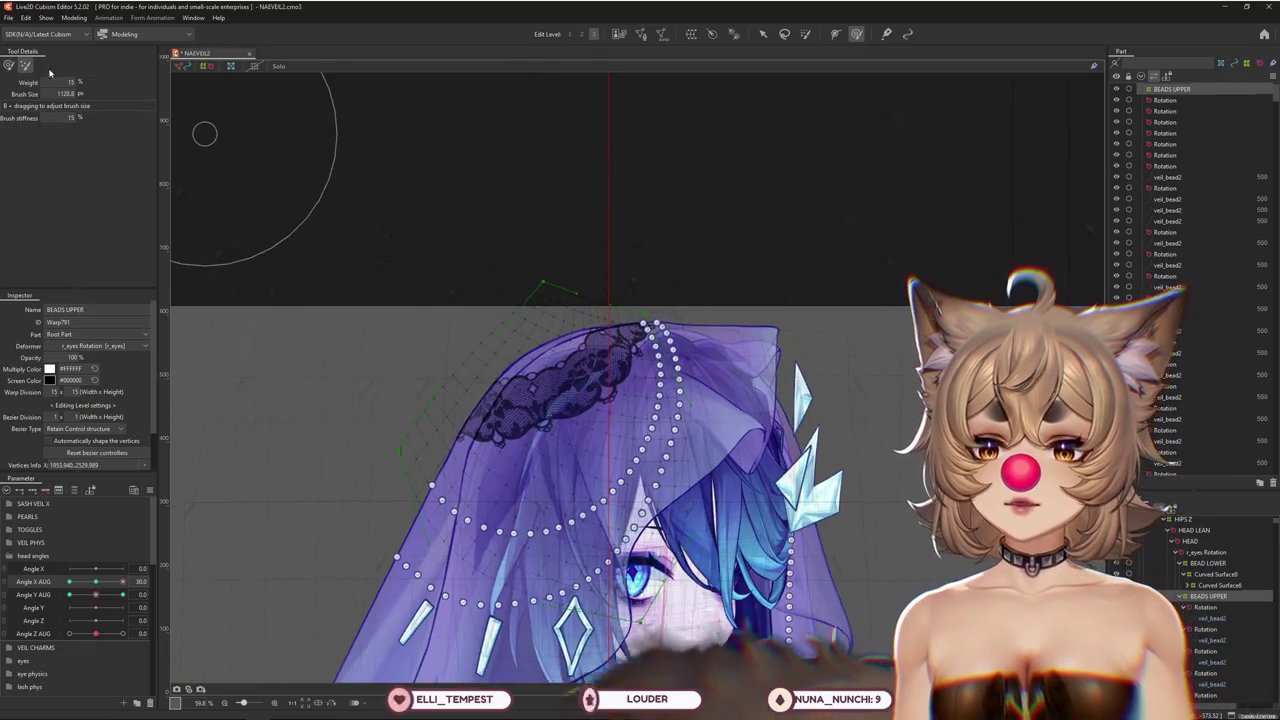
{"action": "left_click_drag", "start_coordinate": [539, 181], "coordinate": [558, 176]}
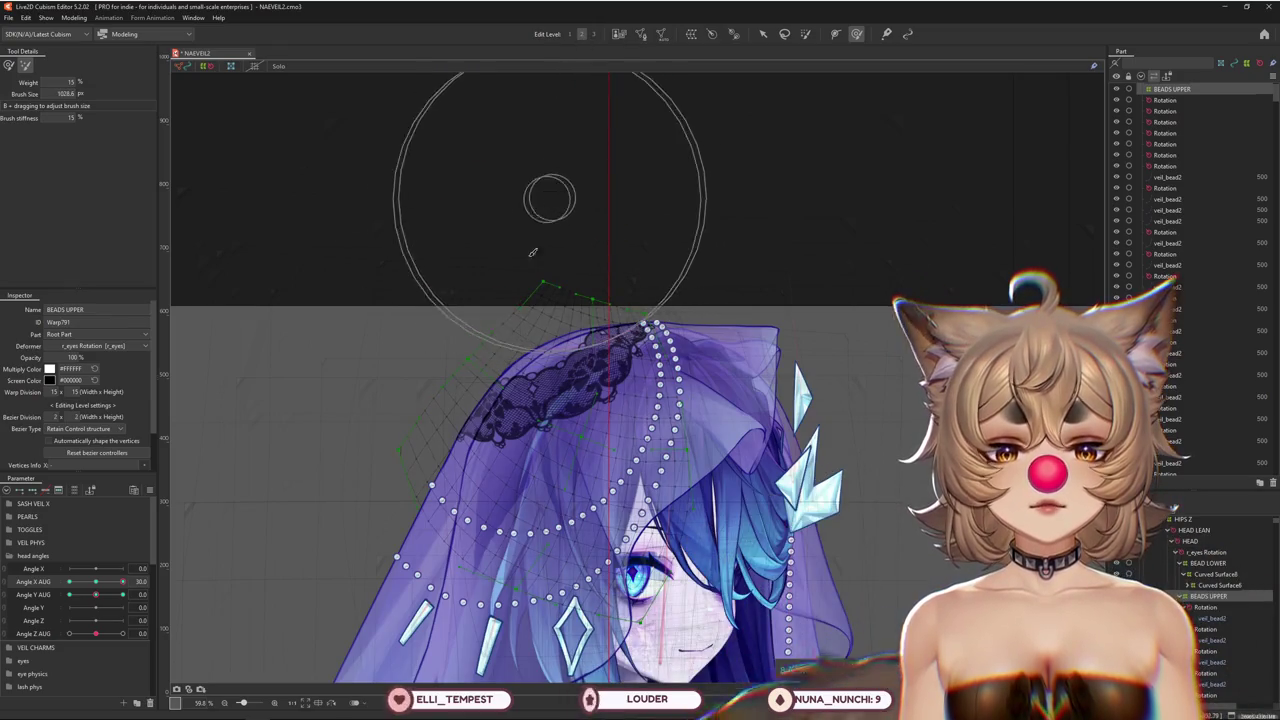
{"action": "scroll", "coordinate": [535, 236], "scroll_direction": "down", "scroll_amount": 2}
{"action": "scroll", "coordinate": [535, 236], "scroll_direction": "down", "scroll_amount": 2}
{"action": "scroll", "coordinate": [535, 236], "scroll_direction": "down", "scroll_amount": 2}
{"action": "left_click", "coordinate": [74, 18]}
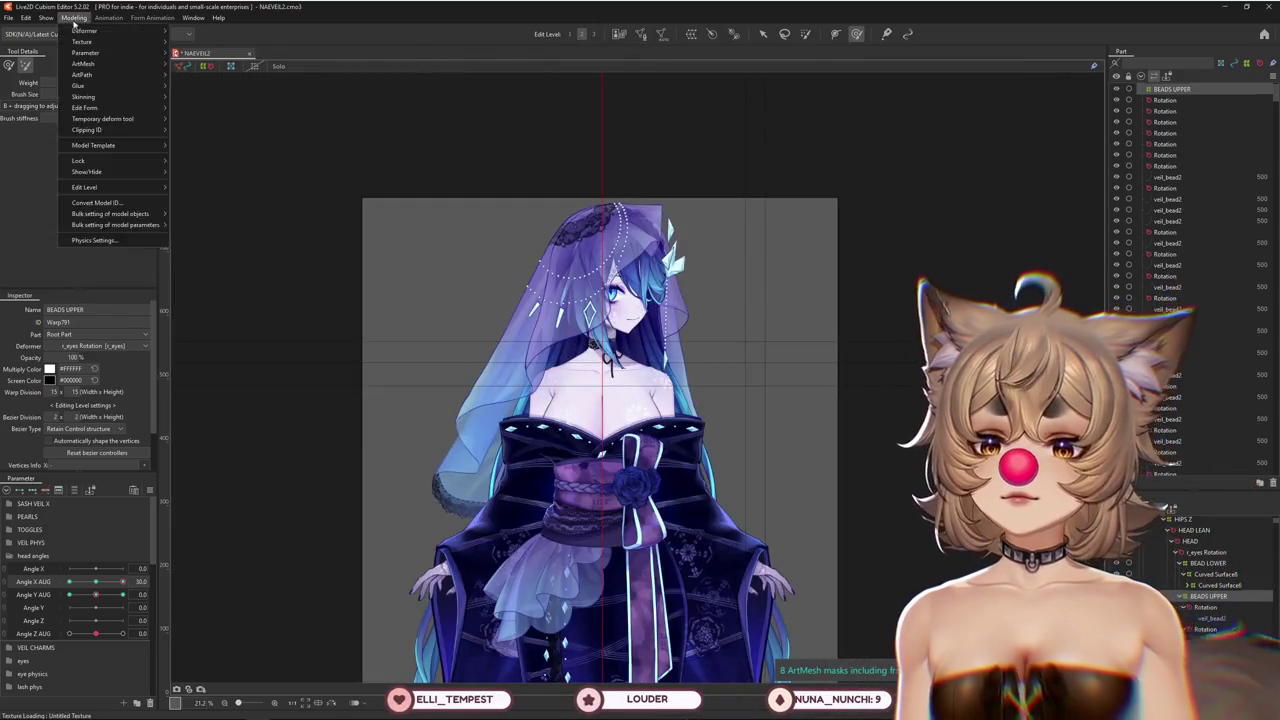
In Physics Settings, expand TOGGLES and raise FAN ARM to its maximum
{"action": "left_click", "coordinate": [118, 241]}
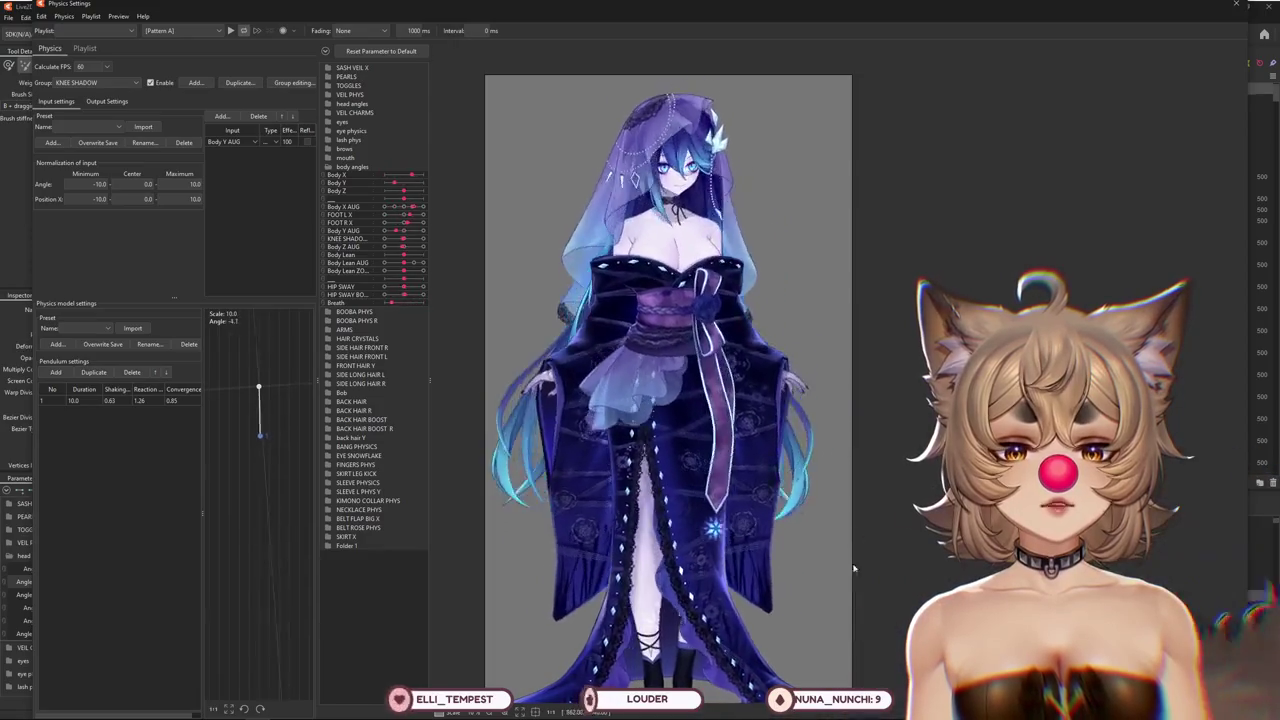
{"action": "left_click", "coordinate": [329, 166]}
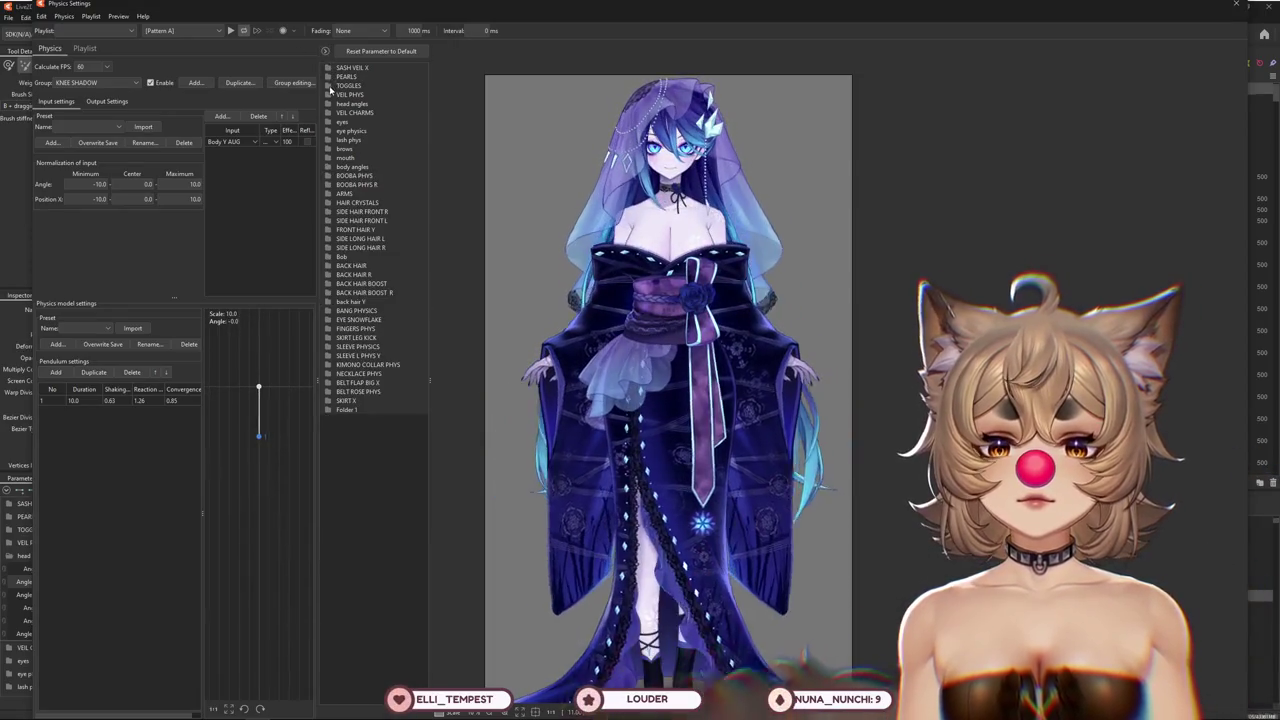
{"action": "left_click", "coordinate": [329, 85]}
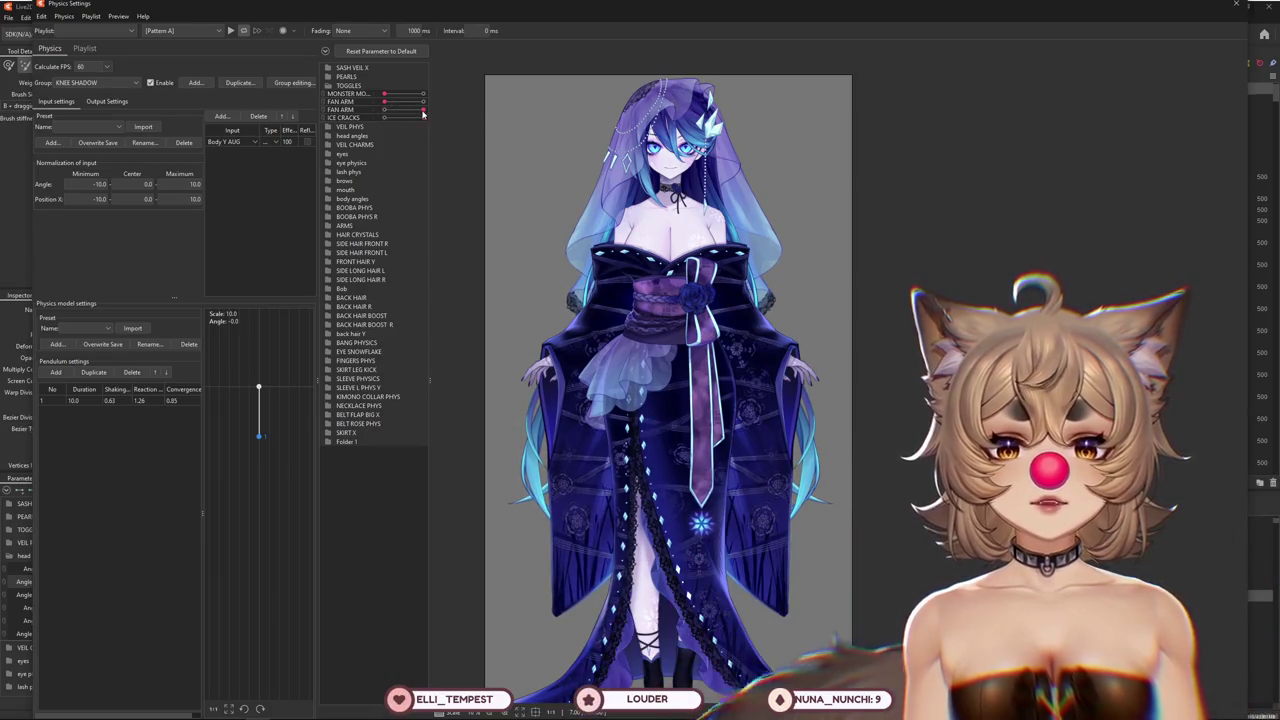
{"action": "left_click_drag", "start_coordinate": [390, 104], "coordinate": [549, 135]}
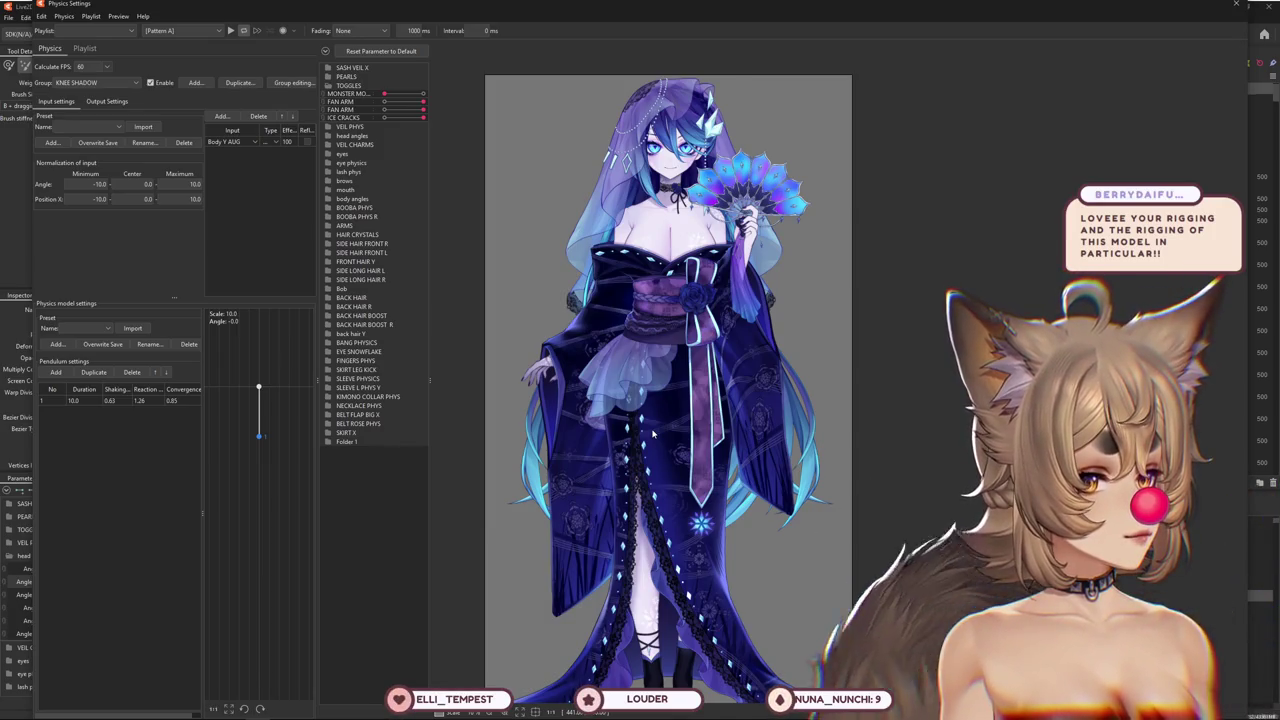
Sway the model to preview the physics, then close the physics window
{"action": "left_click_drag", "start_coordinate": [688, 365], "coordinate": [549, 424]}
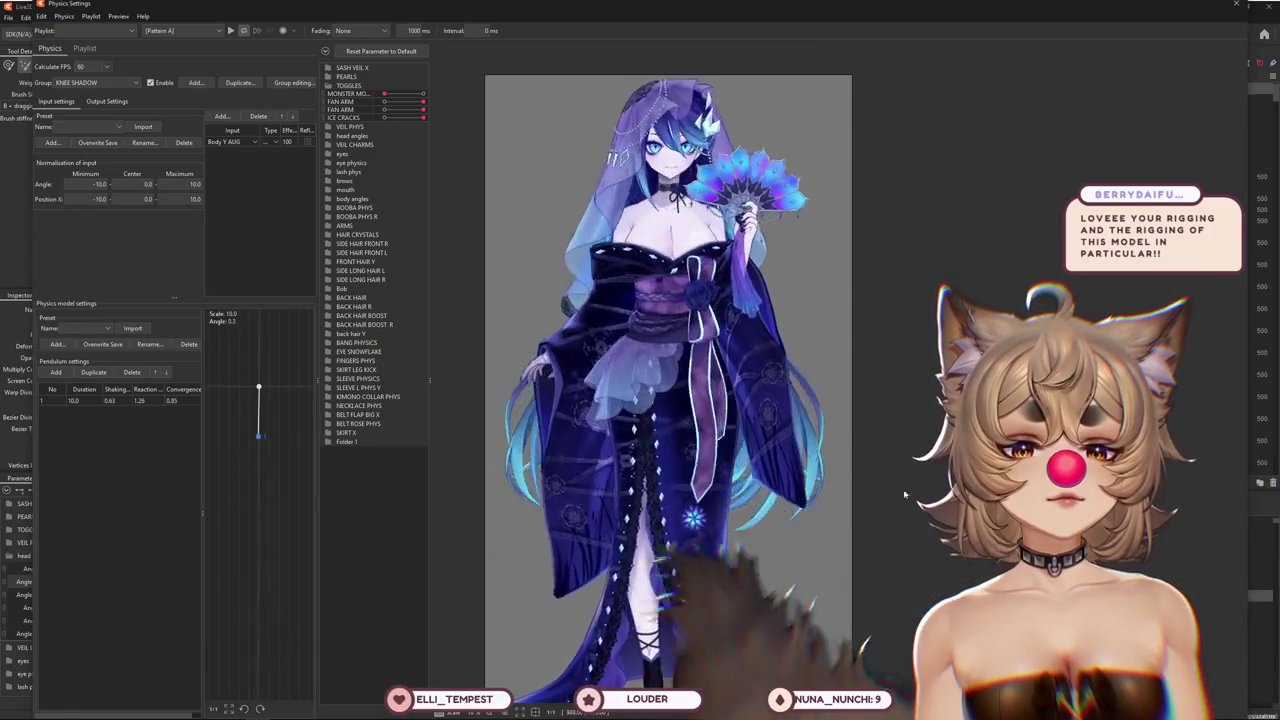
{"action": "left_click_drag", "start_coordinate": [549, 424], "coordinate": [533, 572]}
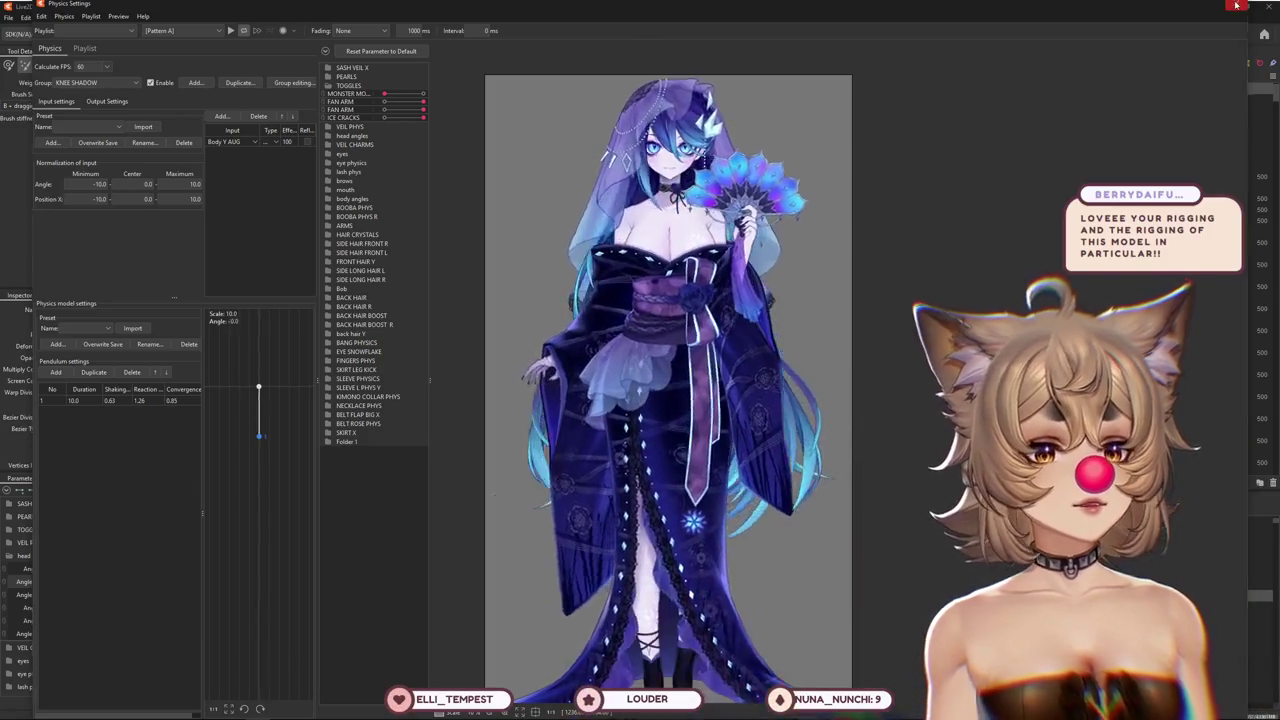
{"action": "key", "text": "Escape"}
{"action": "left_click", "coordinate": [150, 491]}
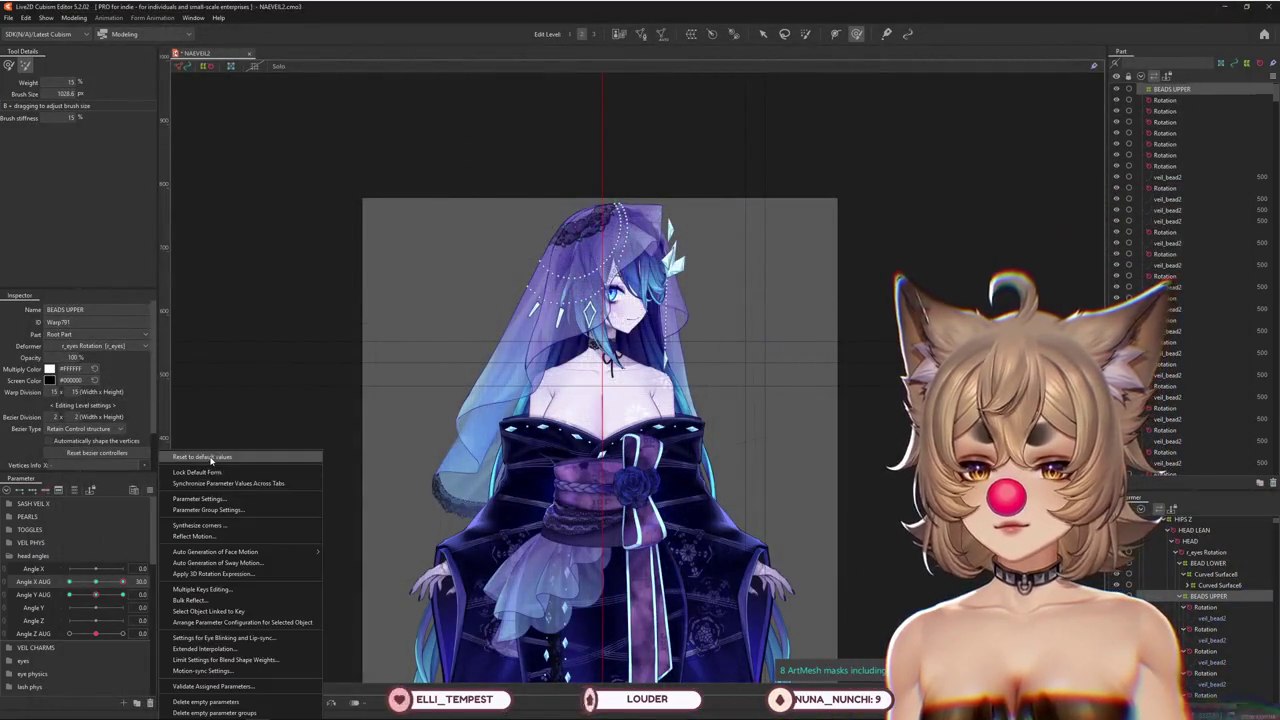
Reset all parameters to default values, zoom in on the head, and switch to the reference sheet
{"action": "left_click", "coordinate": [214, 452]}
{"action": "scroll", "coordinate": [578, 220], "scroll_direction": "up", "scroll_amount": 3}
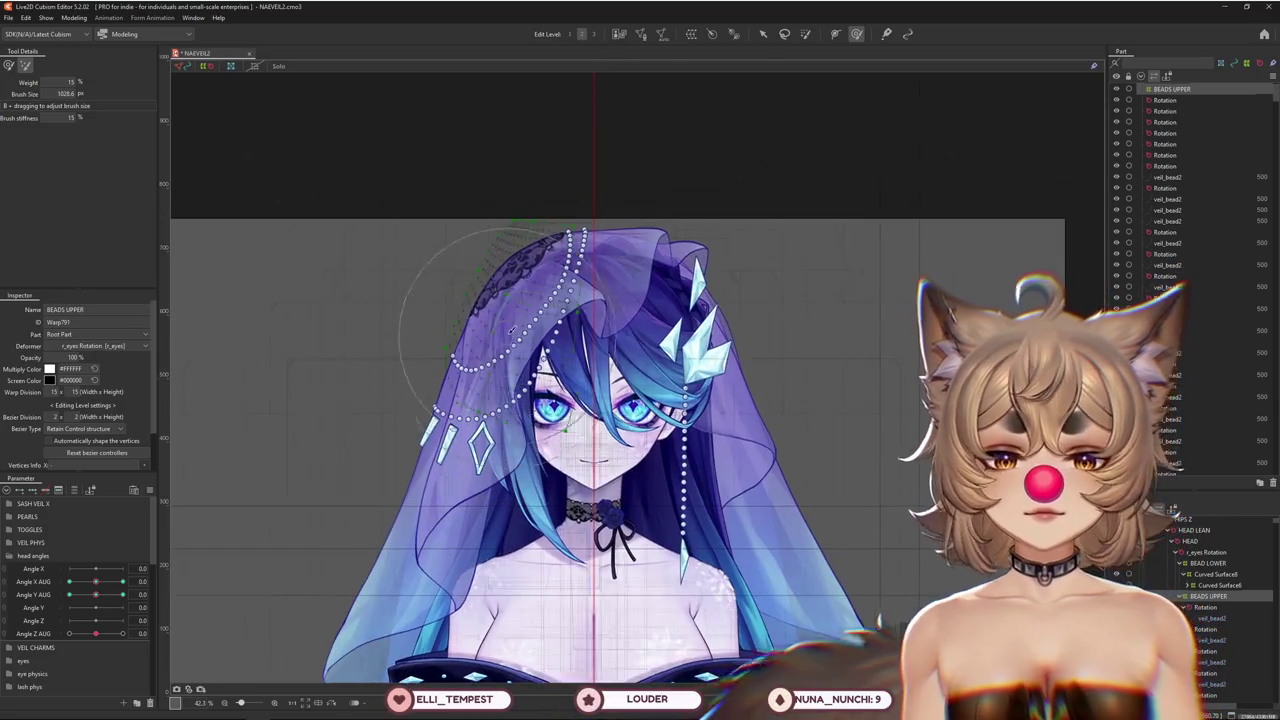
{"action": "scroll", "coordinate": [580, 350], "scroll_direction": "up", "scroll_amount": 2}
{"action": "scroll", "coordinate": [580, 350], "scroll_direction": "up", "scroll_amount": 1}
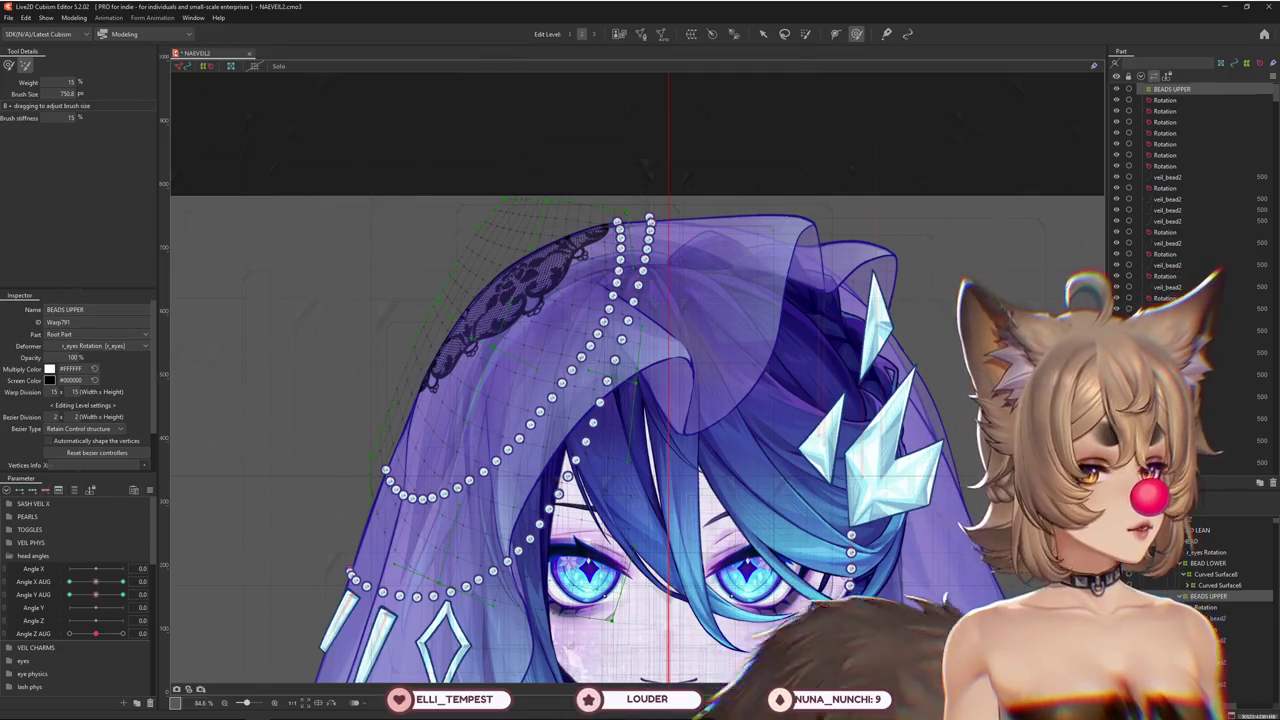
{"action": "key", "text": "alt+Tab"}
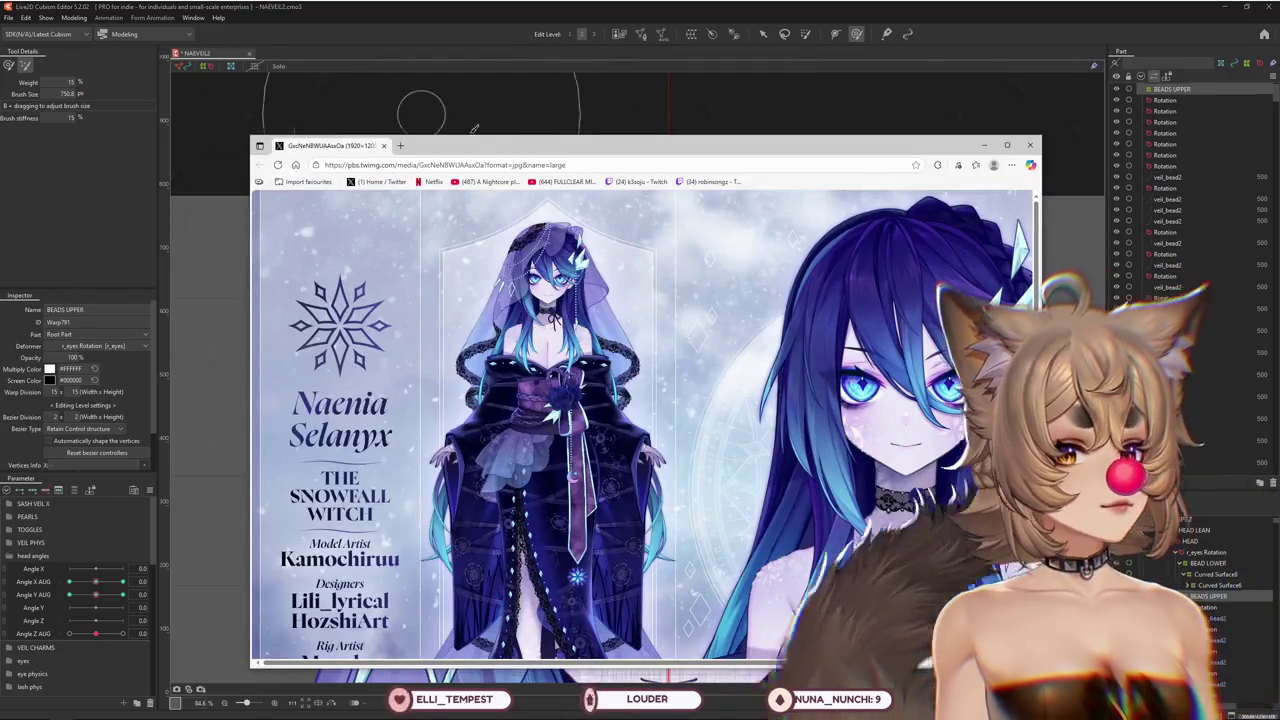
Hide the reference-image window and expand the BEADS UPPER deformer's children
{"action": "key", "text": "super+shift+Right"}
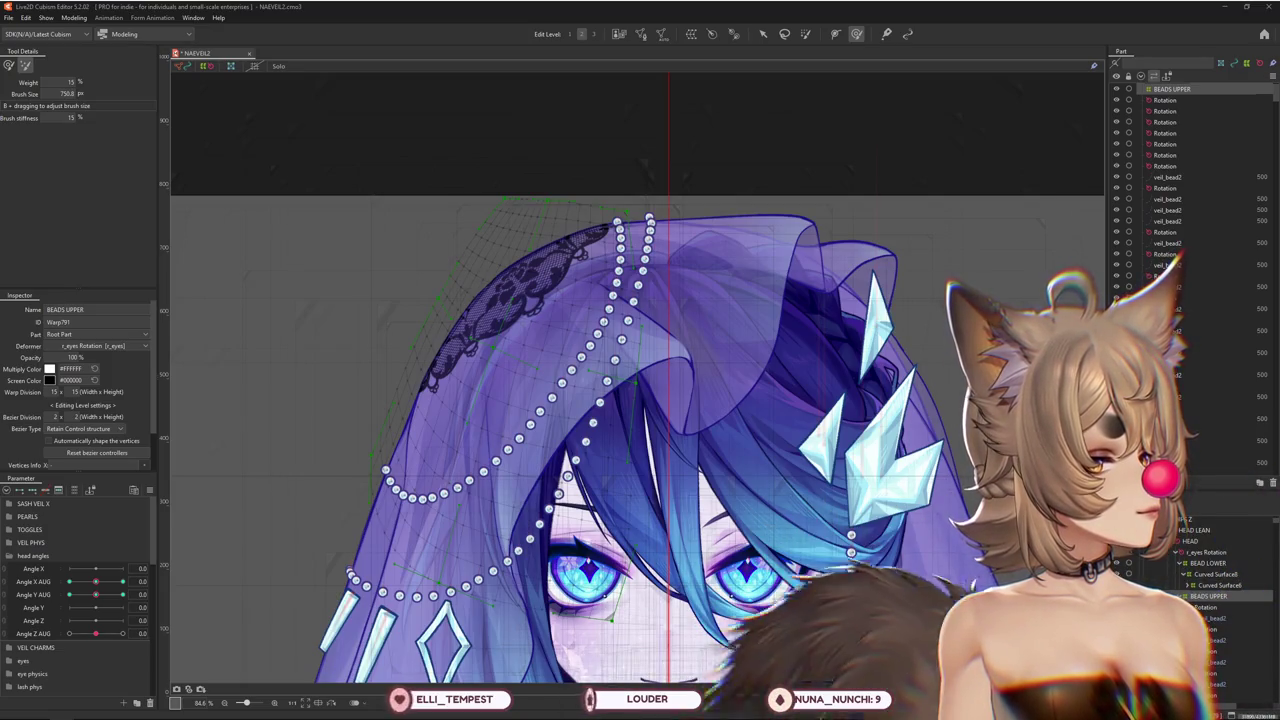
{"action": "left_click", "coordinate": [1178, 596]}
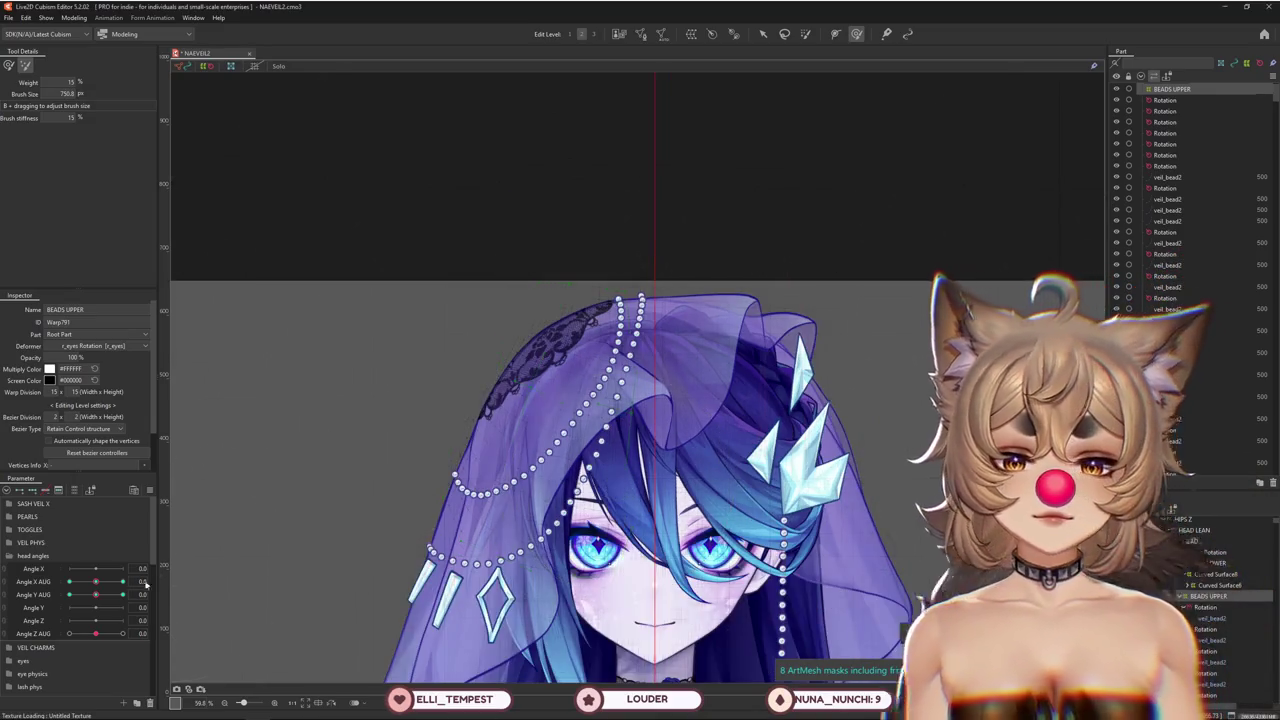
At Angle X AUG -30, brush the left bead strand into a new curve, then recheck head turns
{"action": "mouse_move", "coordinate": [146, 586]}
{"action": "left_mouse_down"}
{"action": "mouse_move", "coordinate": [128, 581]}
{"action": "mouse_move", "coordinate": [141, 580]}
{"action": "mouse_move", "coordinate": [131, 528]}
{"action": "left_mouse_up"}
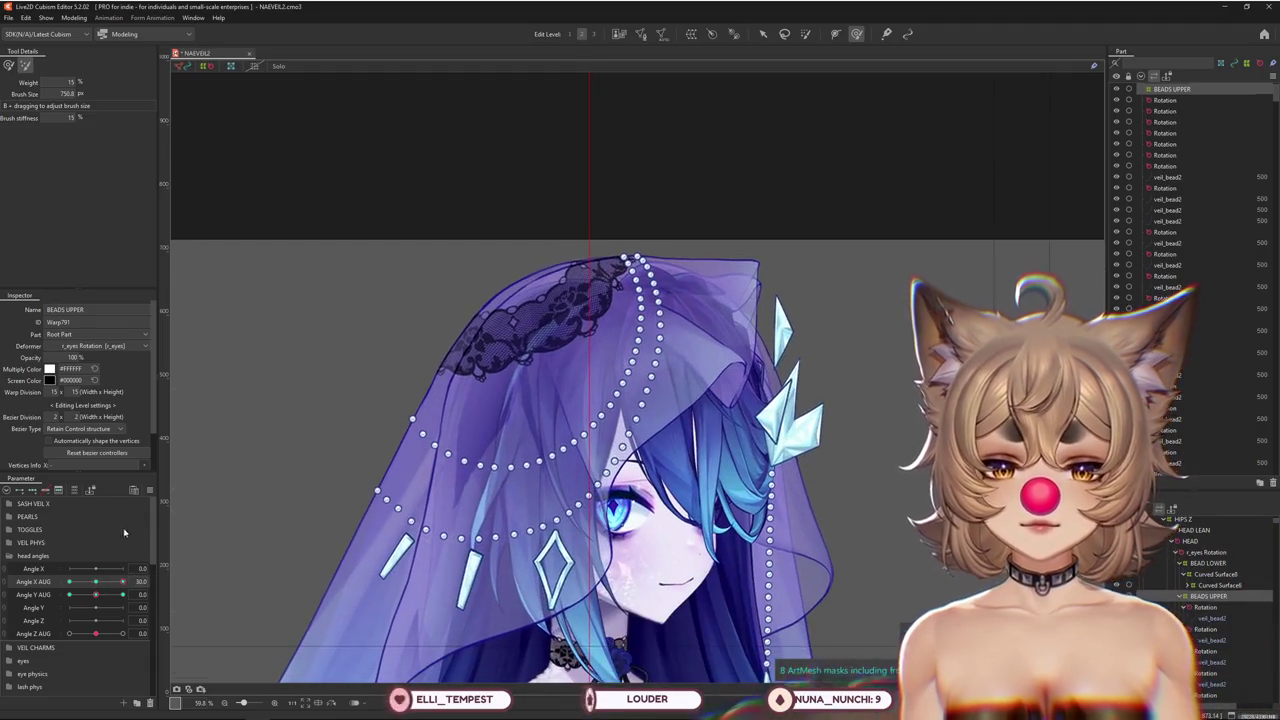
{"action": "left_click_drag", "start_coordinate": [103, 585], "coordinate": [53, 582]}
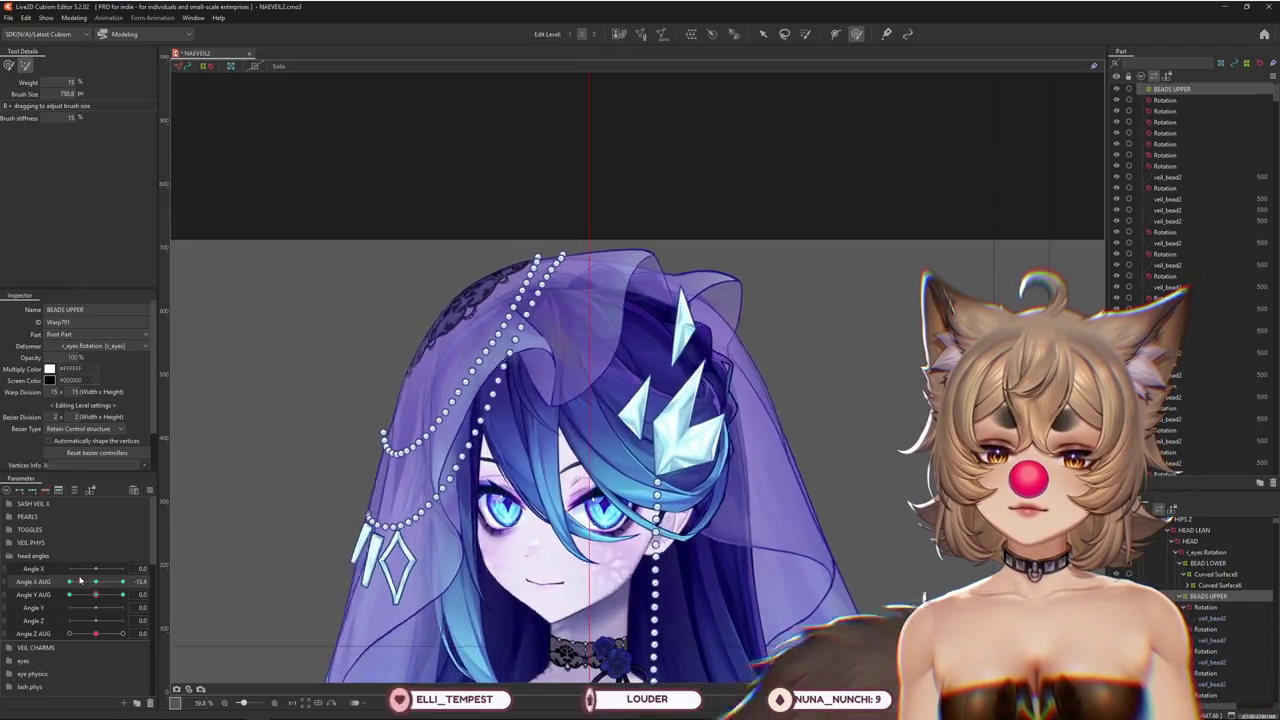
{"action": "mouse_move", "coordinate": [455, 458]}
{"action": "left_mouse_down"}
{"action": "mouse_move", "coordinate": [430, 435]}
{"action": "mouse_move", "coordinate": [370, 428]}
{"action": "left_mouse_up"}
{"action": "left_click_drag", "start_coordinate": [380, 490], "coordinate": [385, 470]}
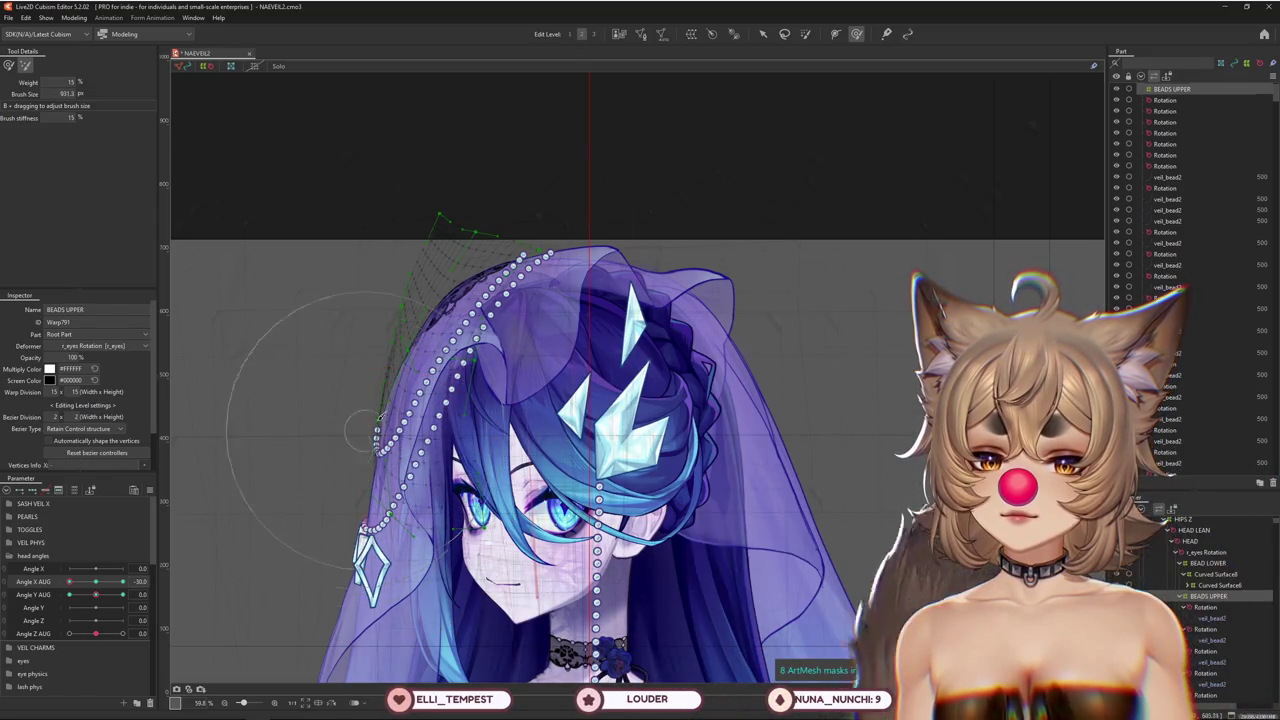
{"action": "left_click_drag", "start_coordinate": [98, 580], "coordinate": [100, 580]}
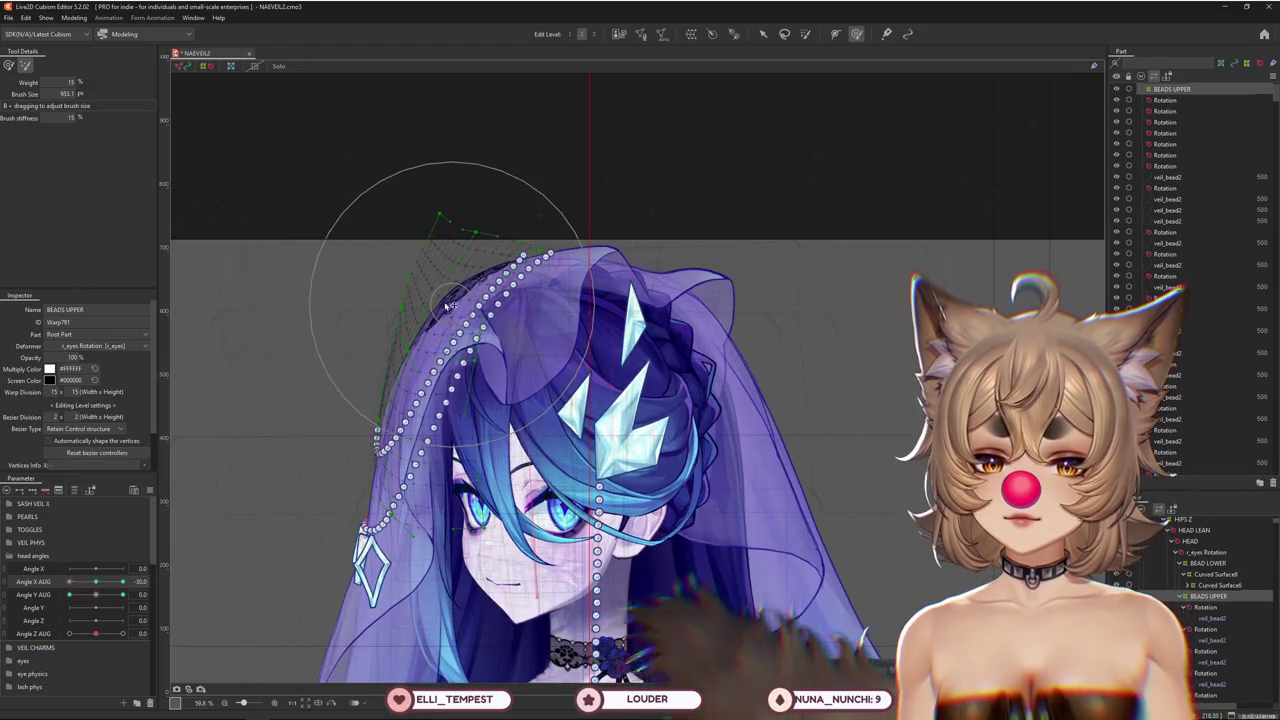
{"action": "scroll", "coordinate": [385, 393], "scroll_direction": "up", "scroll_amount": 2}
{"action": "left_click_drag", "start_coordinate": [385, 393], "coordinate": [438, 405]}
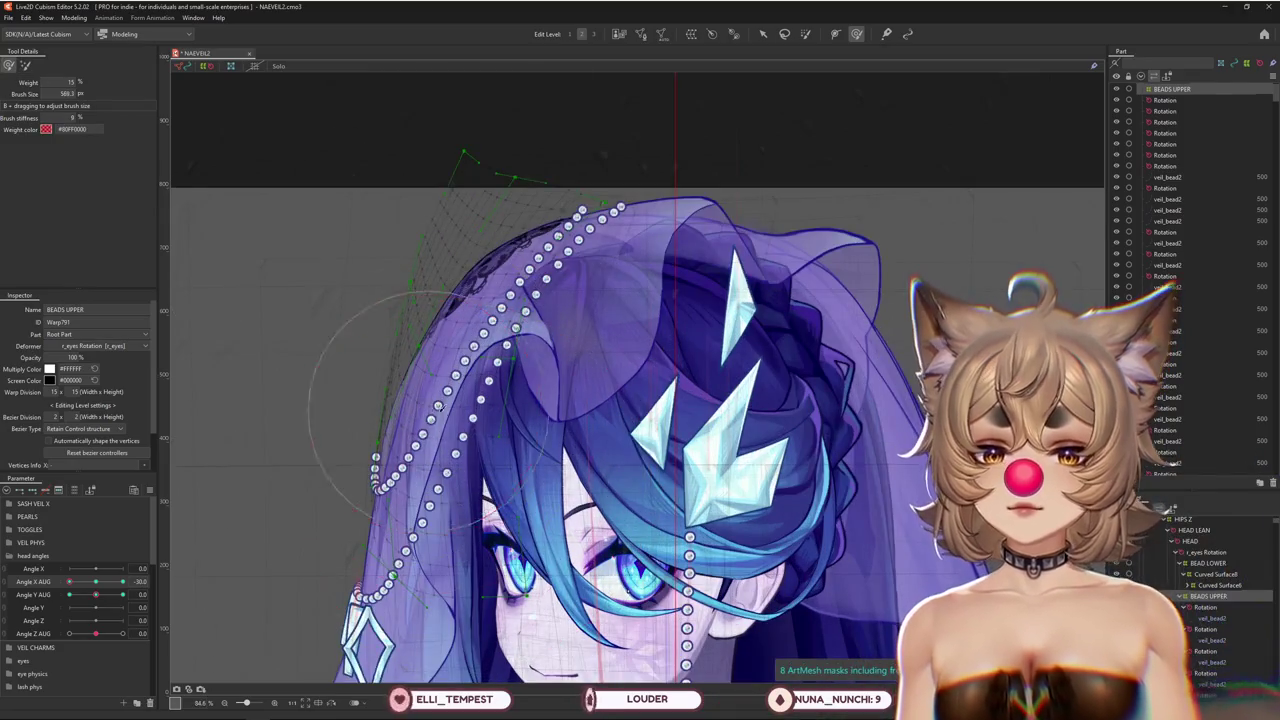
{"action": "scroll", "coordinate": [432, 401], "scroll_direction": "down", "scroll_amount": 2}
{"action": "left_click_drag", "start_coordinate": [69, 582], "coordinate": [122, 582]}
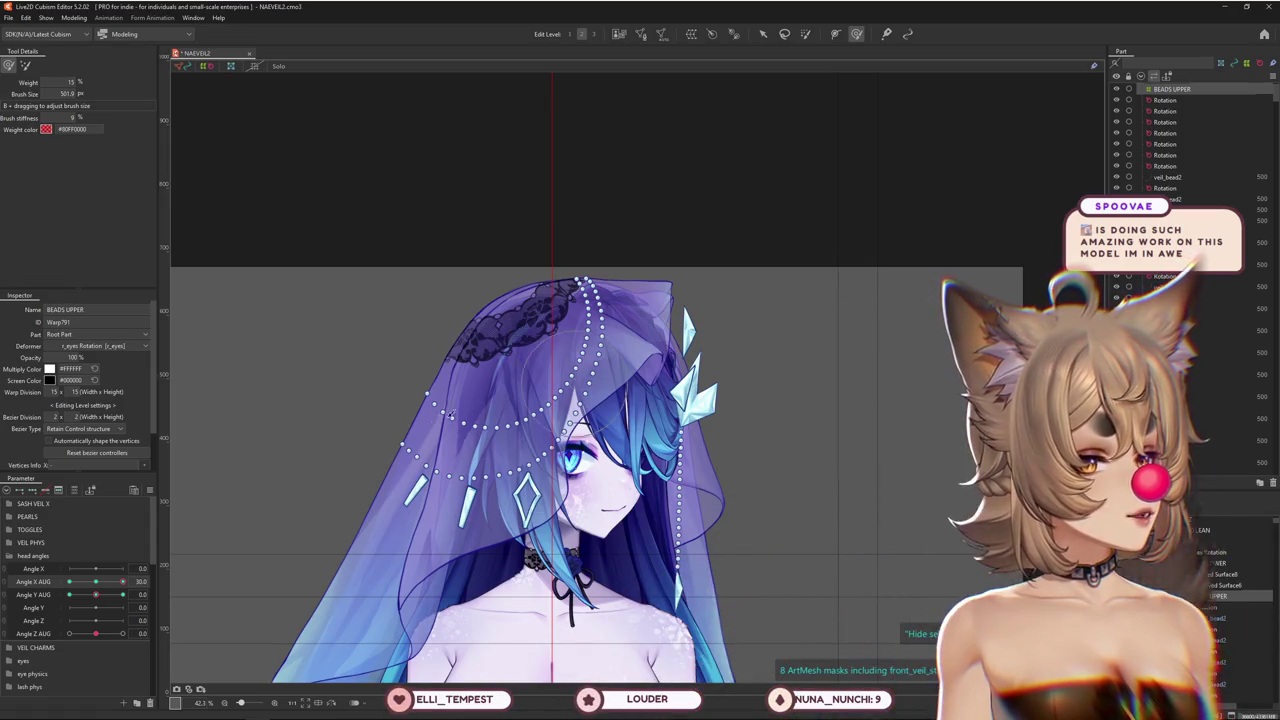
Swing the head between front and Angle X AUG 30, and shrink the deform brush
{"action": "left_click_drag", "start_coordinate": [108, 587], "coordinate": [123, 582]}
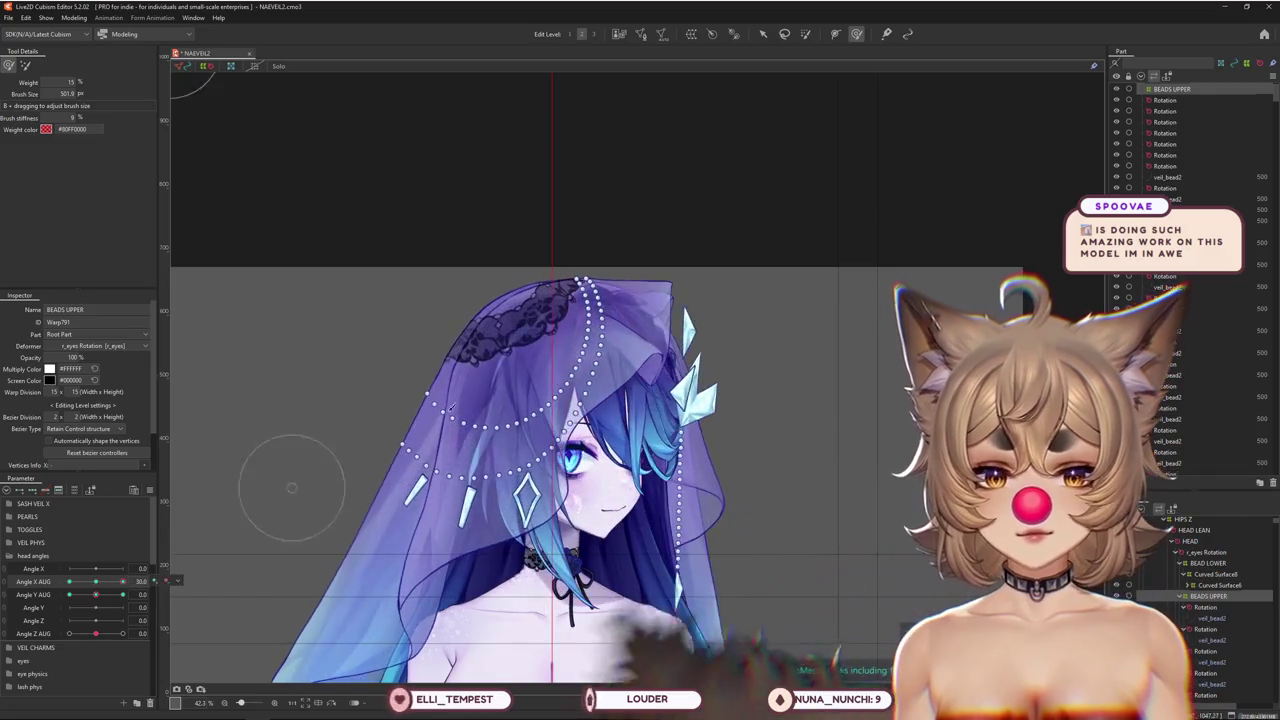
{"action": "scroll", "coordinate": [617, 463], "scroll_direction": "up", "scroll_amount": 3}
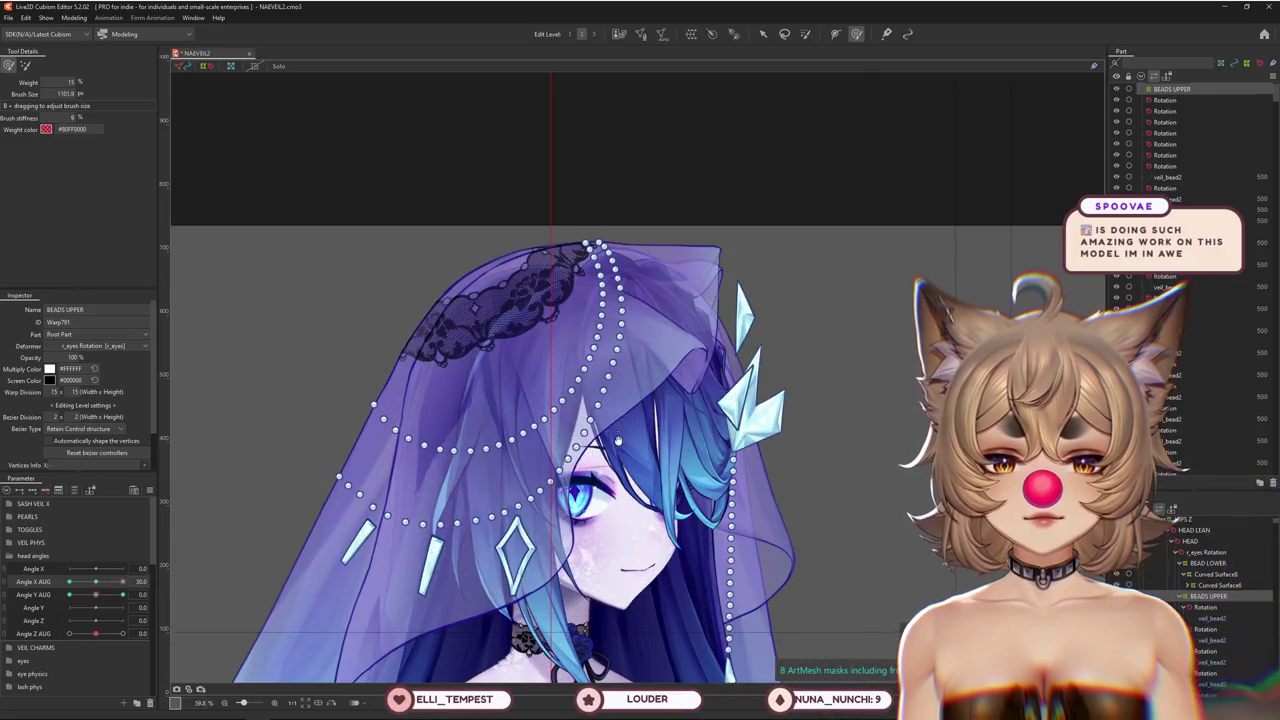
{"action": "mouse_move", "coordinate": [123, 582]}
{"action": "left_mouse_down"}
{"action": "mouse_move", "coordinate": [100, 585]}
{"action": "mouse_move", "coordinate": [129, 580]}
{"action": "left_mouse_up"}
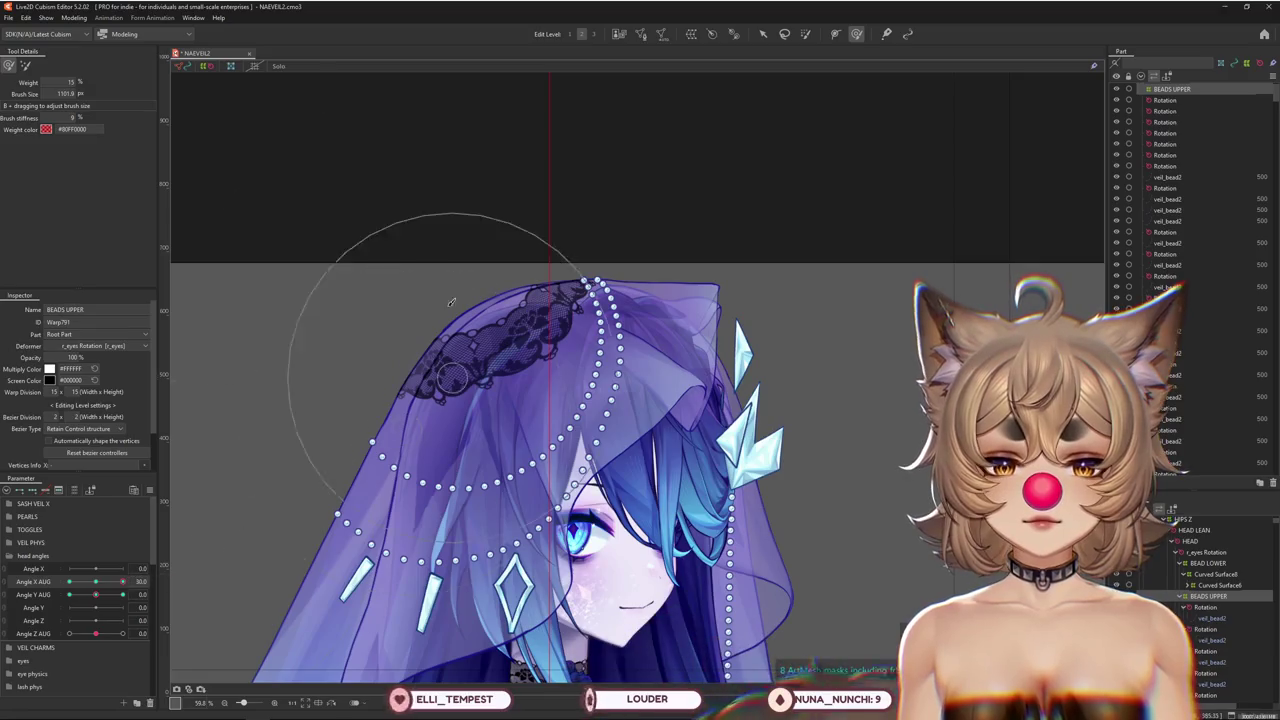
{"action": "mouse_move", "coordinate": [123, 582]}
{"action": "left_mouse_down"}
{"action": "mouse_move", "coordinate": [98, 585]}
{"action": "mouse_move", "coordinate": [123, 581]}
{"action": "left_mouse_up"}
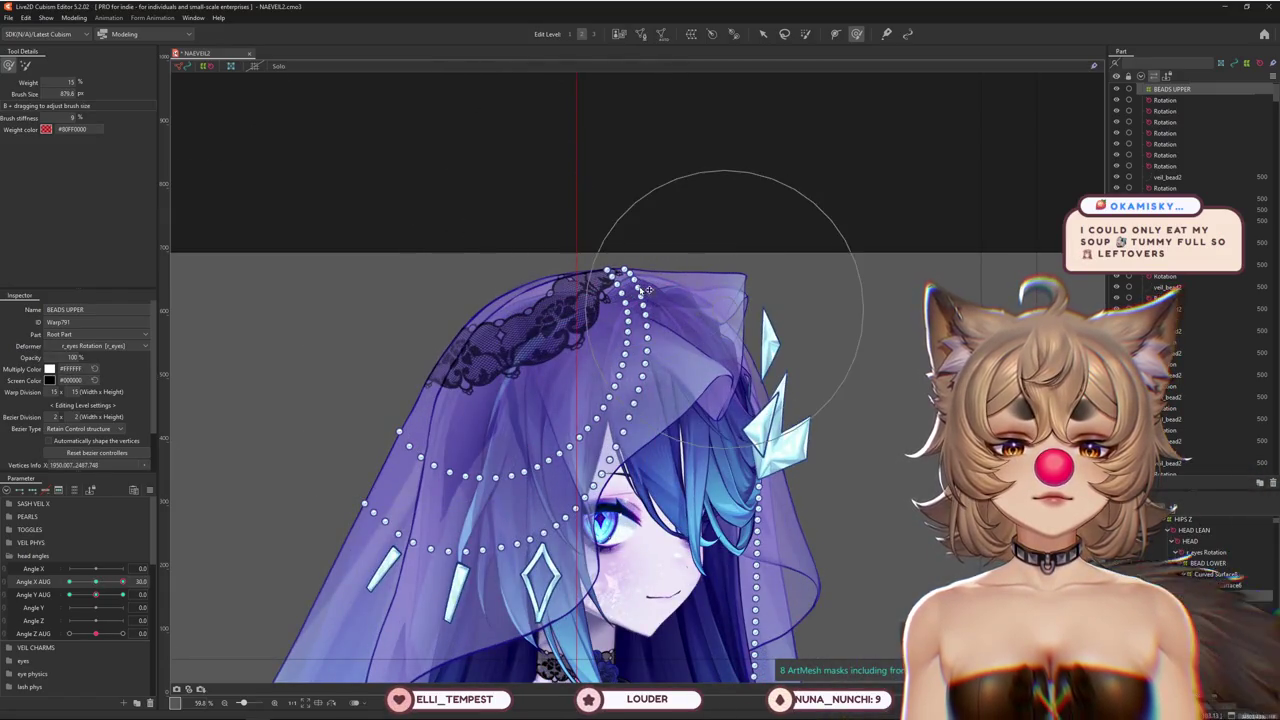
{"action": "left_click_drag", "start_coordinate": [648, 289], "coordinate": [597, 420]}
{"action": "mouse_move", "coordinate": [91, 593]}
{"action": "left_mouse_down"}
{"action": "mouse_move", "coordinate": [145, 568]}
{"action": "mouse_move", "coordinate": [41, 587]}
{"action": "left_mouse_up"}
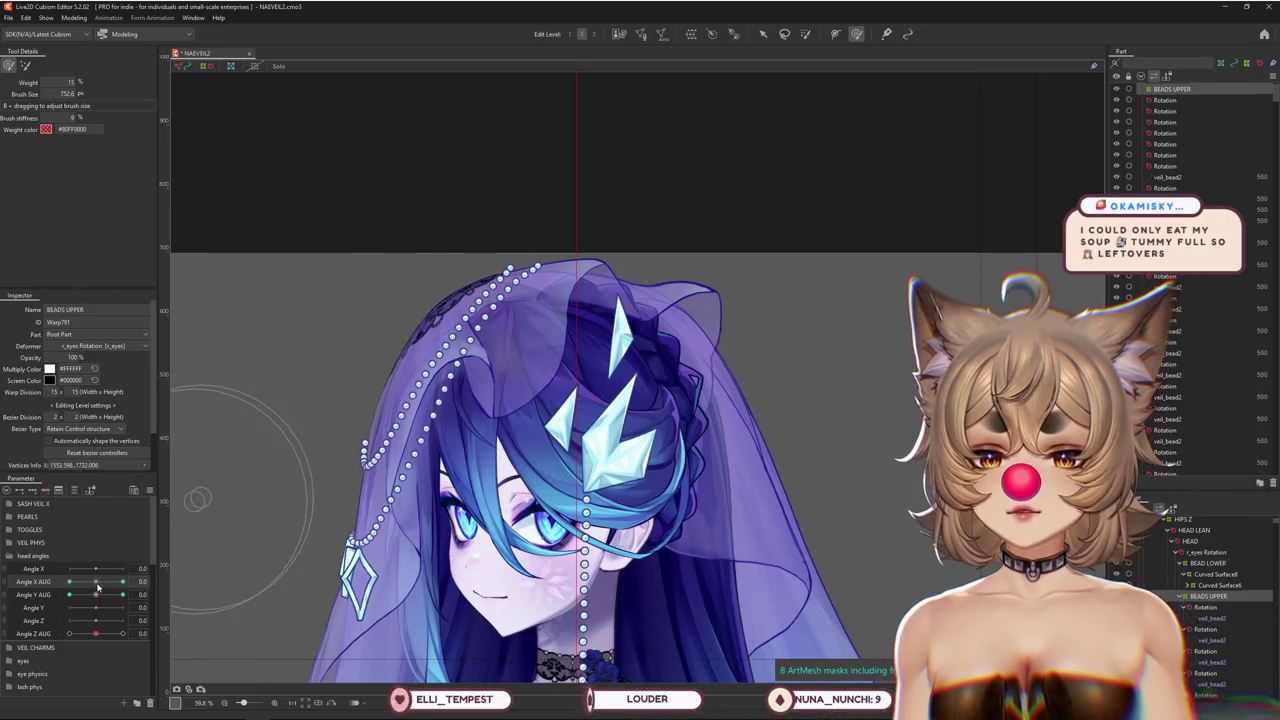
At Angle X AUG -30, resize the brush, switch it to weighted mode, and hide the deformer grid
{"action": "left_click_drag", "start_coordinate": [97, 584], "coordinate": [69, 581]}
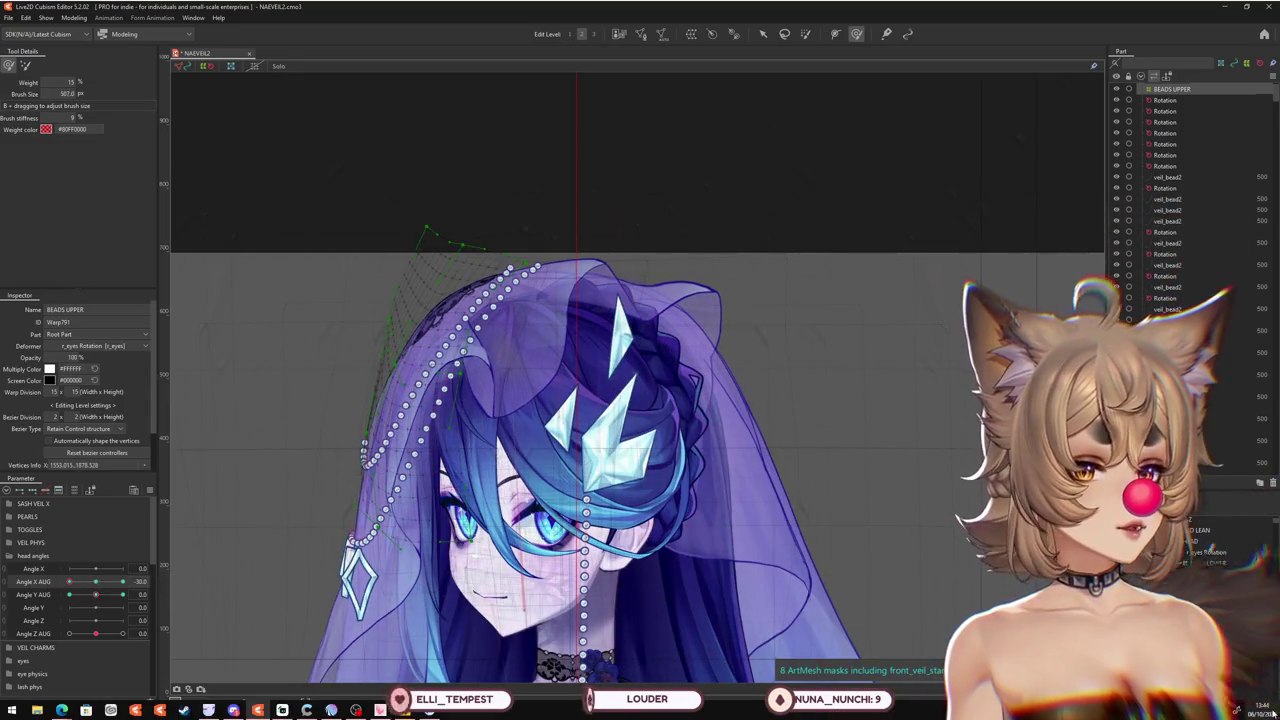
{"action": "left_click", "coordinate": [1262, 708]}
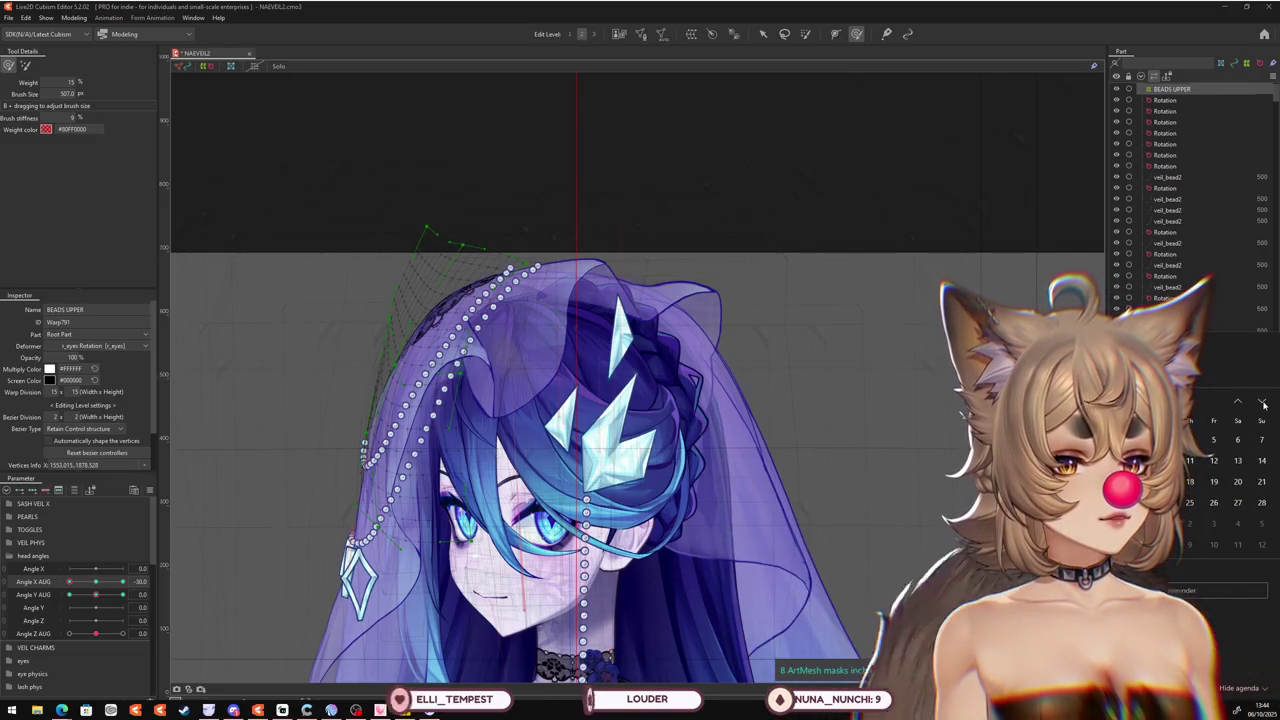
{"action": "key", "text": "Escape"}
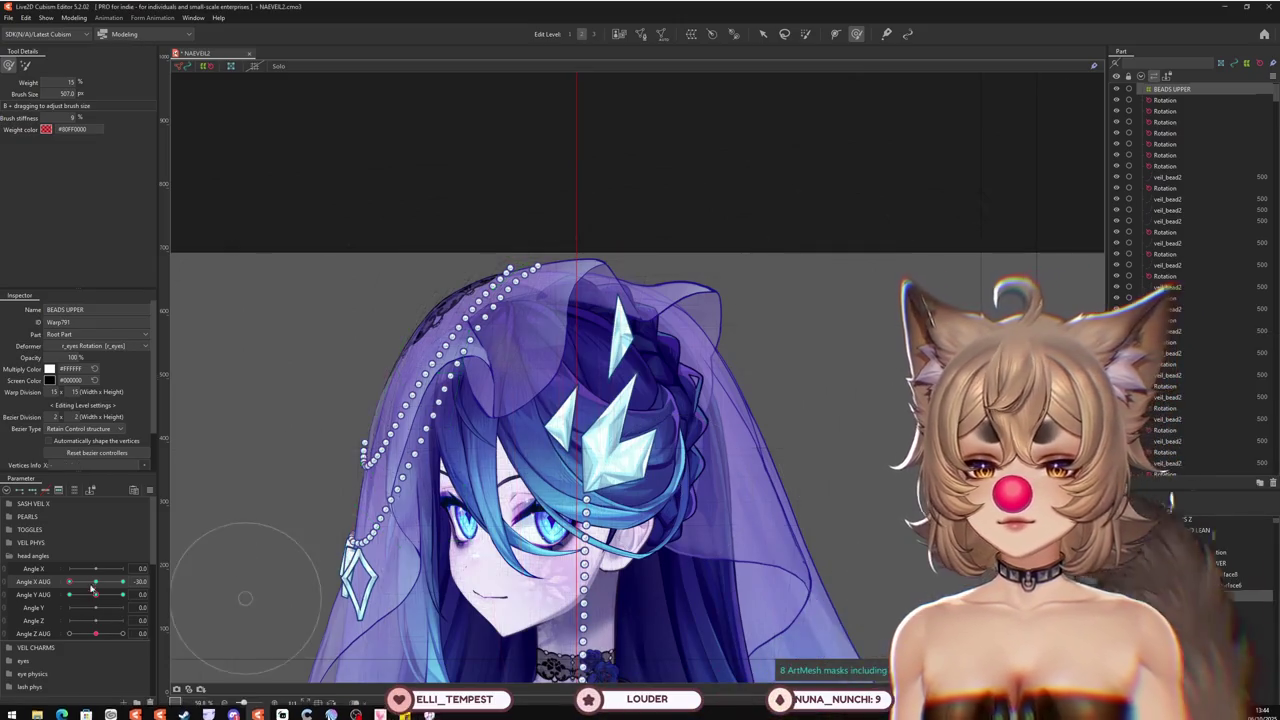
{"action": "left_click_drag", "start_coordinate": [91, 593], "coordinate": [44, 594]}
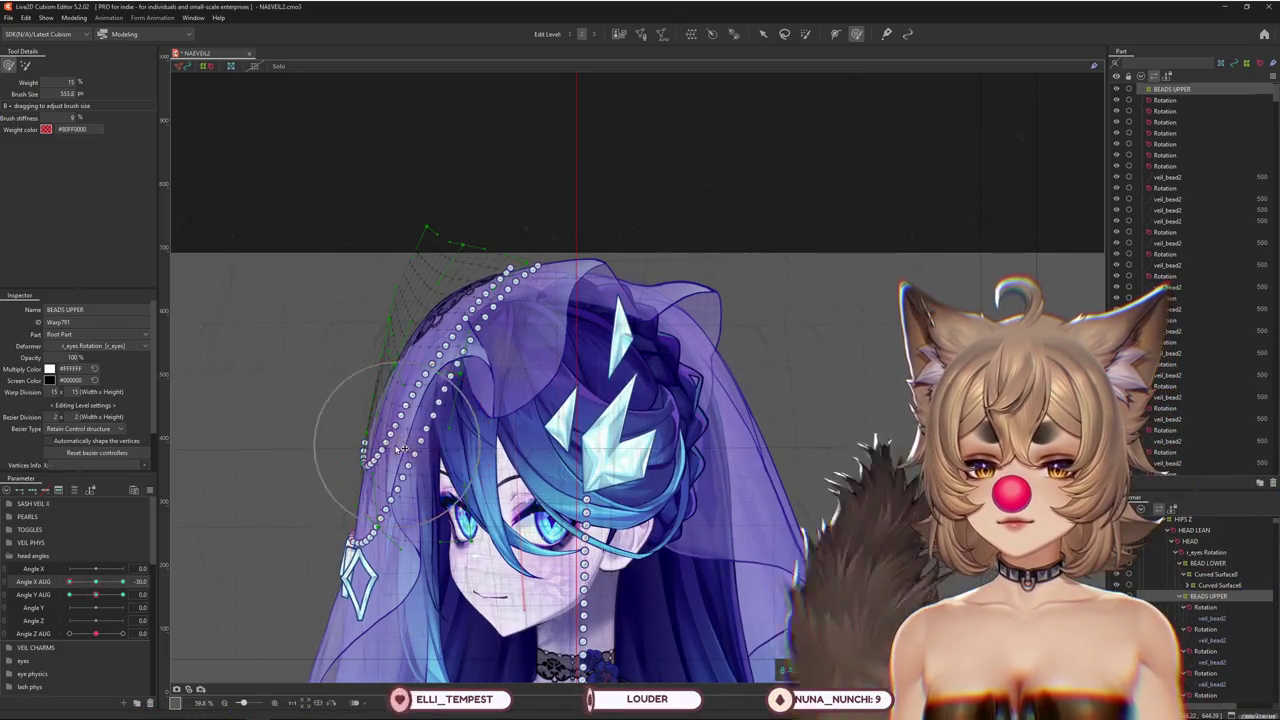
{"action": "left_click_drag", "start_coordinate": [42, 76], "coordinate": [325, 269]}
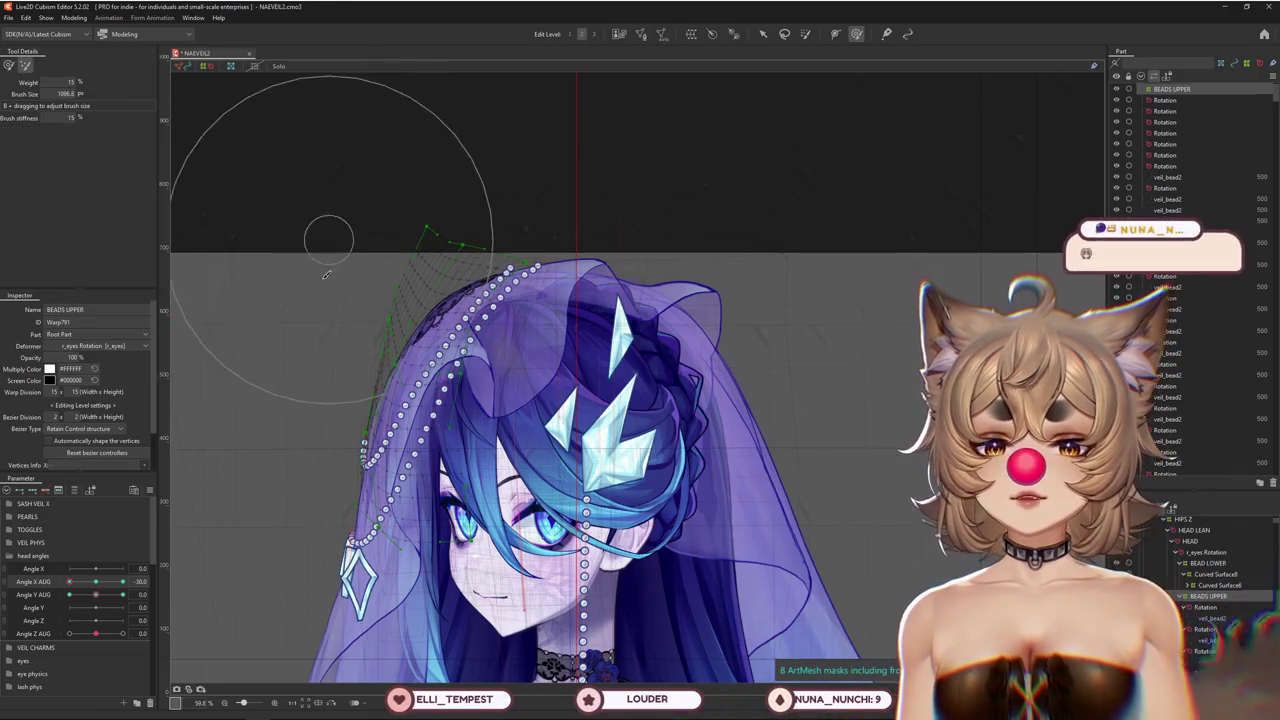
{"action": "left_click_drag", "start_coordinate": [345, 470], "coordinate": [453, 391]}
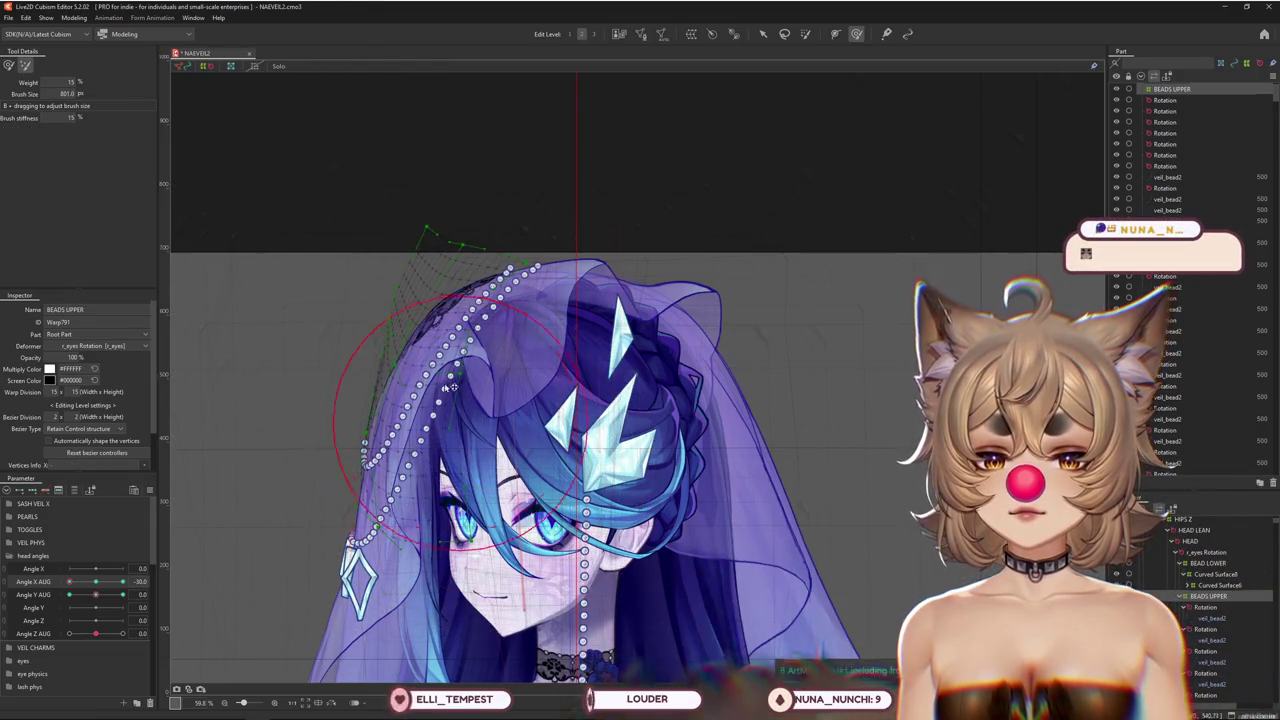
{"action": "left_click", "coordinate": [8, 65]}
{"action": "scroll", "coordinate": [320, 440], "scroll_direction": "up", "scroll_amount": 2}
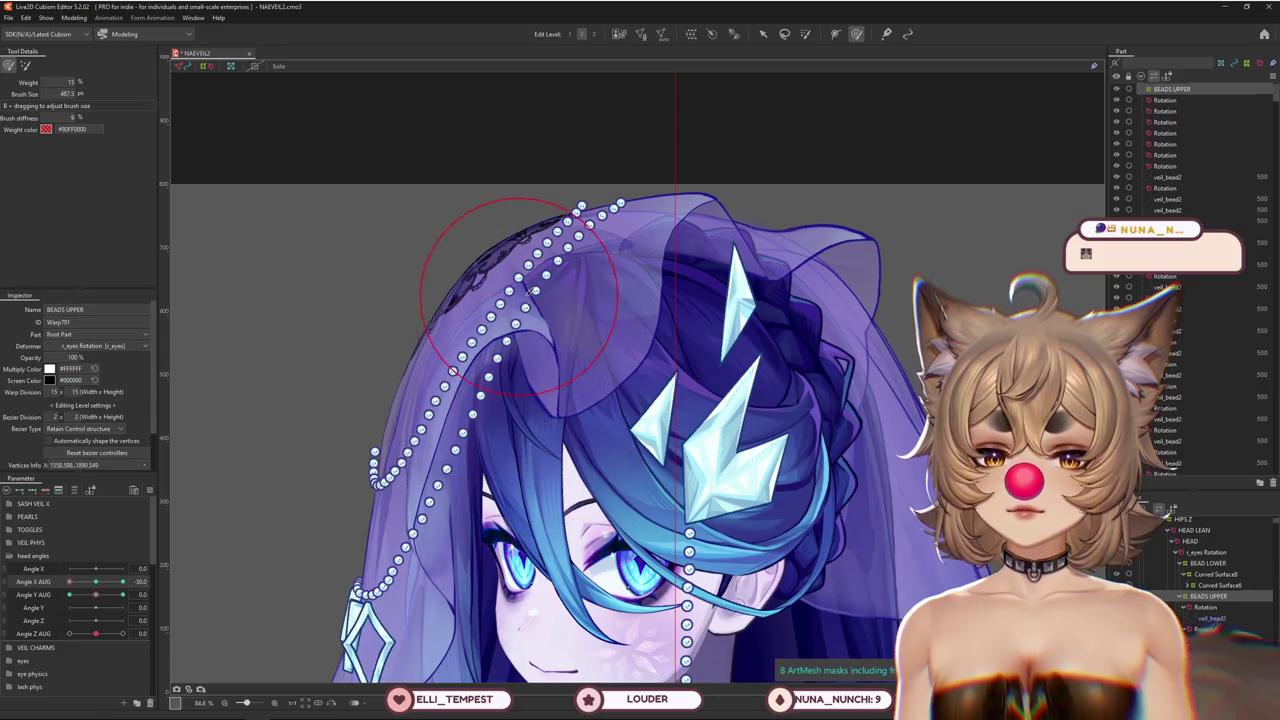
{"action": "scroll", "coordinate": [580, 300], "scroll_direction": "down", "scroll_amount": 3}
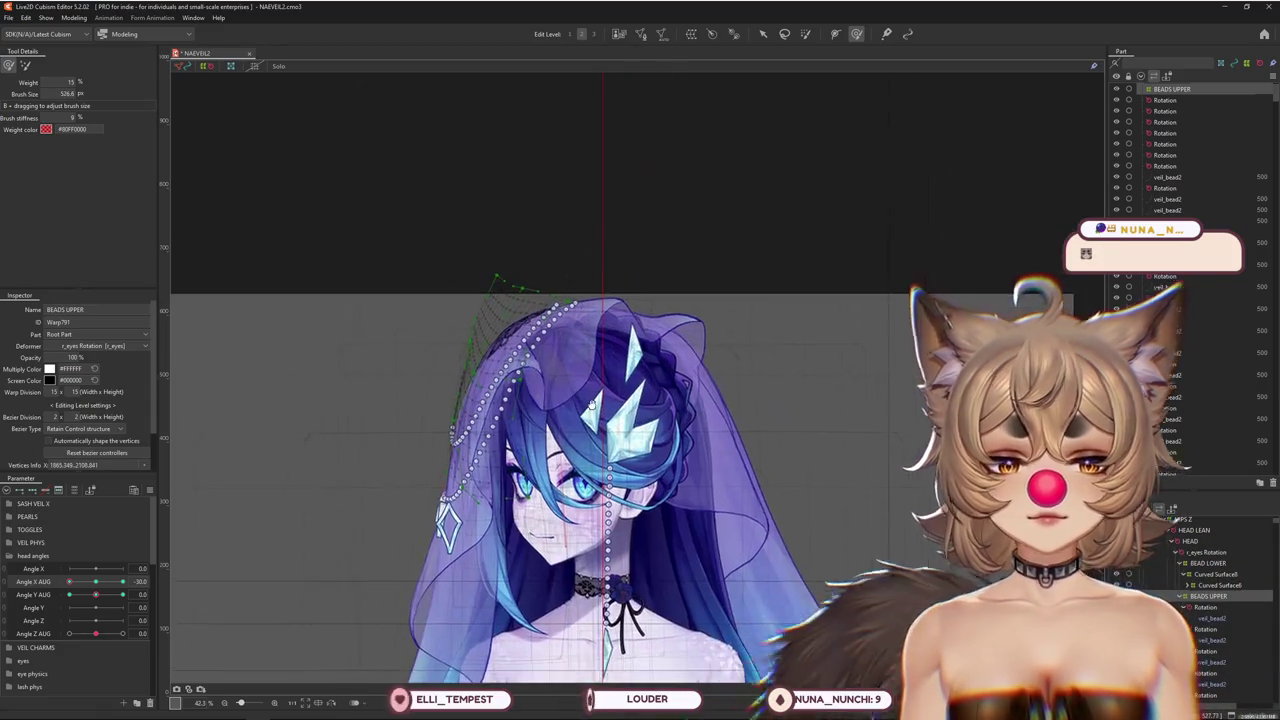
{"action": "left_click", "coordinate": [594, 402]}
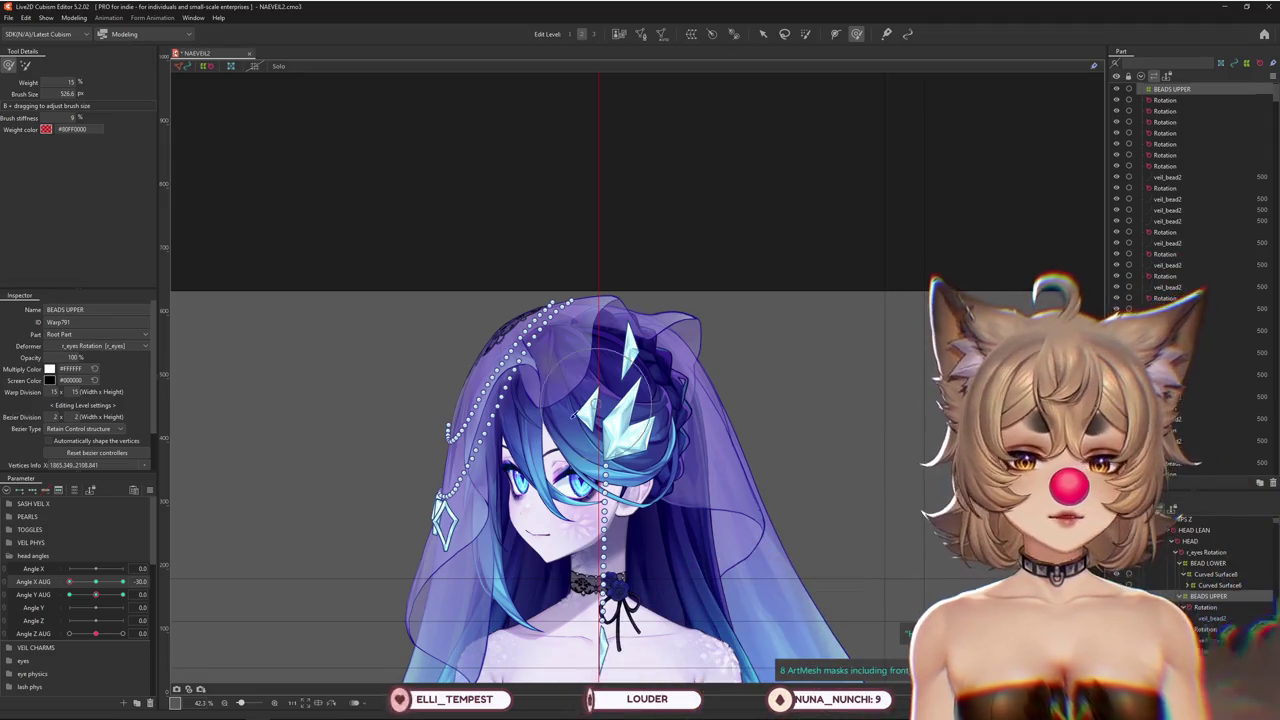
Reshape the upper beads at Angle X AUG 30 with a resized brush, then return the head to front
{"action": "left_click_drag", "start_coordinate": [84, 573], "coordinate": [69, 581]}
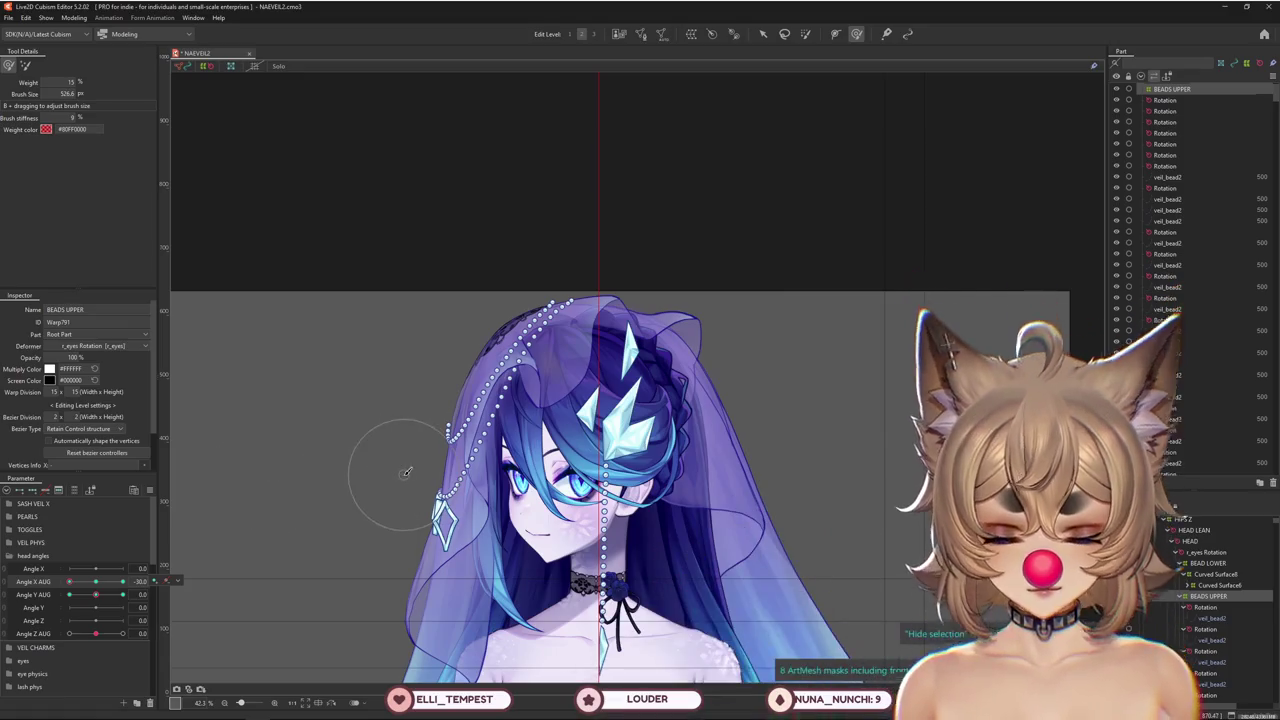
{"action": "scroll", "coordinate": [497, 420], "scroll_direction": "up", "scroll_amount": 2}
{"action": "scroll", "coordinate": [497, 420], "scroll_direction": "up", "scroll_amount": 2}
{"action": "left_click_drag", "start_coordinate": [96, 585], "coordinate": [122, 582]}
{"action": "scroll", "coordinate": [535, 432], "scroll_direction": "down", "scroll_amount": 2}
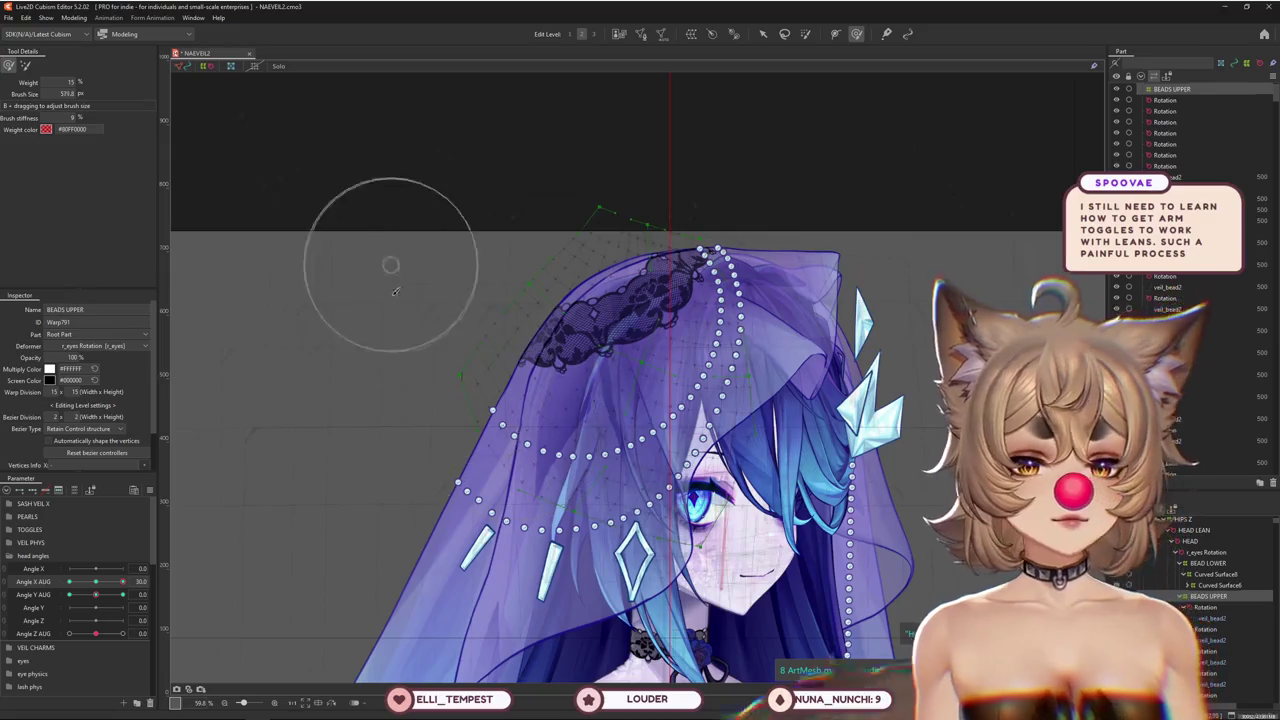
{"action": "left_click_drag", "start_coordinate": [395, 278], "coordinate": [376, 374]}
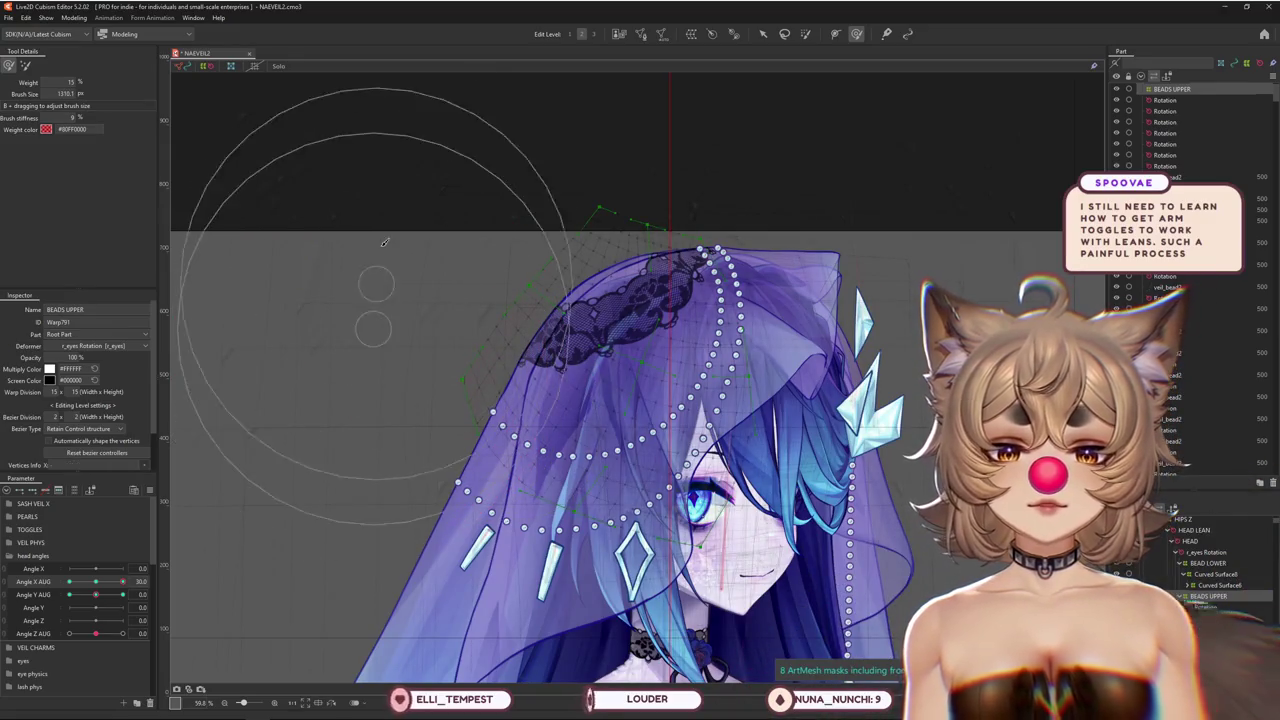
{"action": "left_click_drag", "start_coordinate": [384, 242], "coordinate": [359, 324]}
{"action": "mouse_move", "coordinate": [480, 228]}
{"action": "left_mouse_down"}
{"action": "mouse_move", "coordinate": [563, 206]}
{"action": "mouse_move", "coordinate": [645, 262]}
{"action": "left_mouse_up"}
{"action": "left_click_drag", "start_coordinate": [437, 292], "coordinate": [450, 343]}
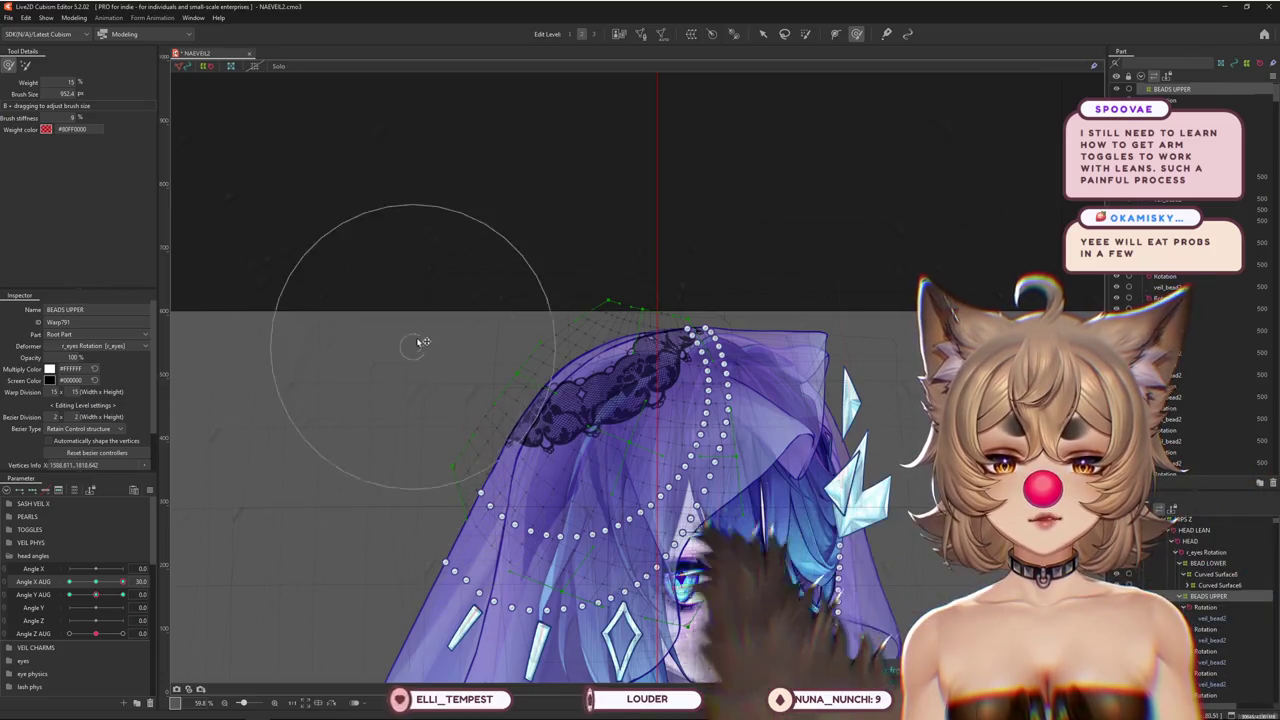
{"action": "left_click_drag", "start_coordinate": [503, 258], "coordinate": [509, 279]}
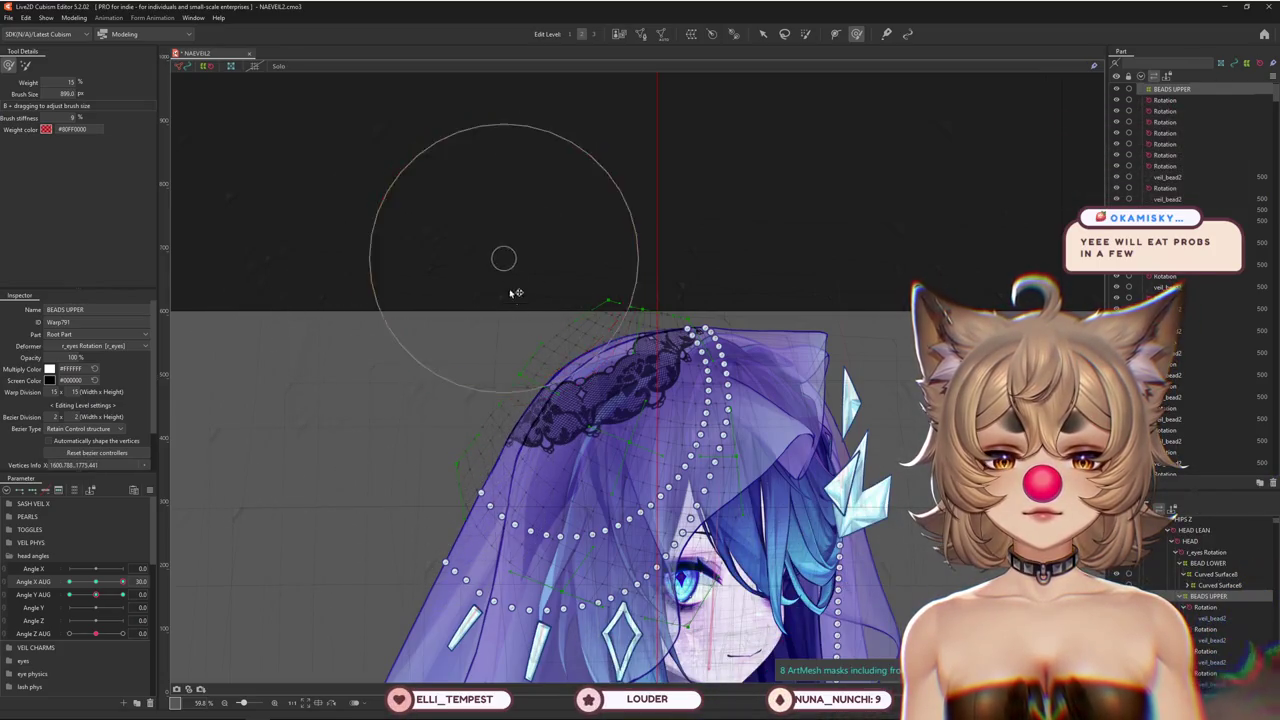
{"action": "left_click_drag", "start_coordinate": [122, 581], "coordinate": [101, 587]}
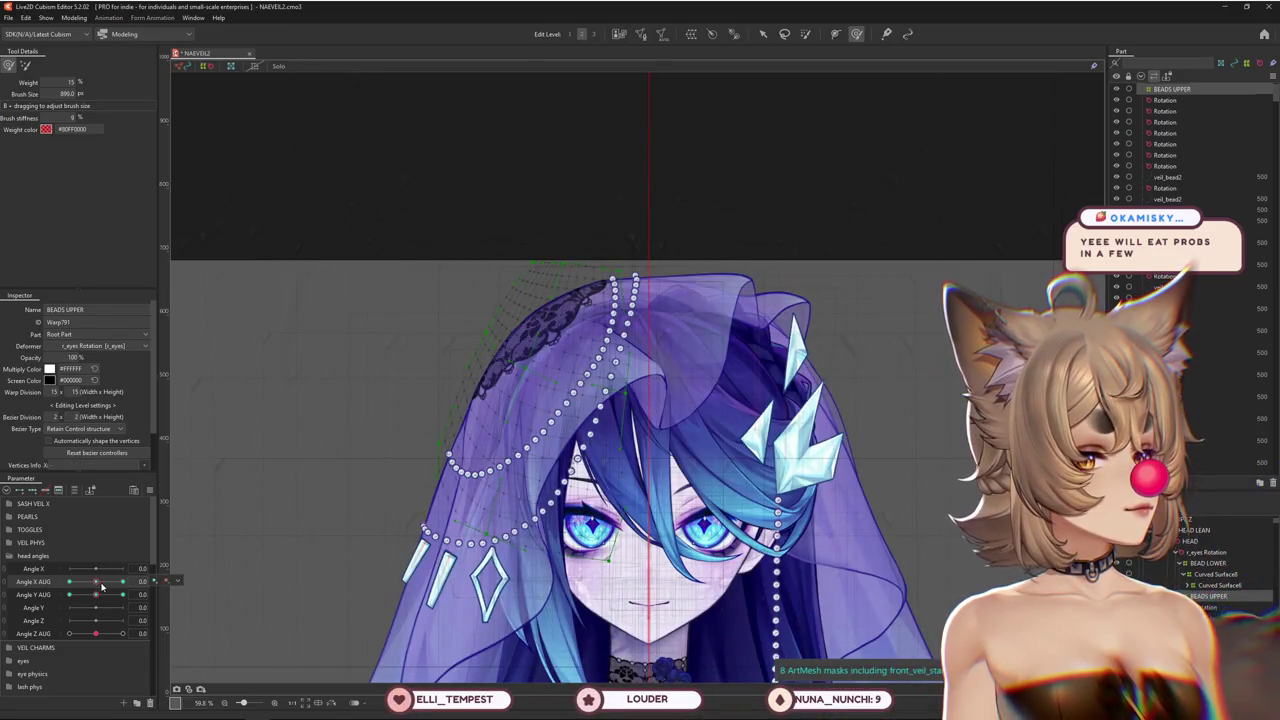
Swing the head sideways and resize the brush while zoomed onto the veil top
{"action": "mouse_move", "coordinate": [96, 585]}
{"action": "left_mouse_down"}
{"action": "mouse_move", "coordinate": [142, 570]}
{"action": "mouse_move", "coordinate": [61, 593]}
{"action": "left_mouse_up"}
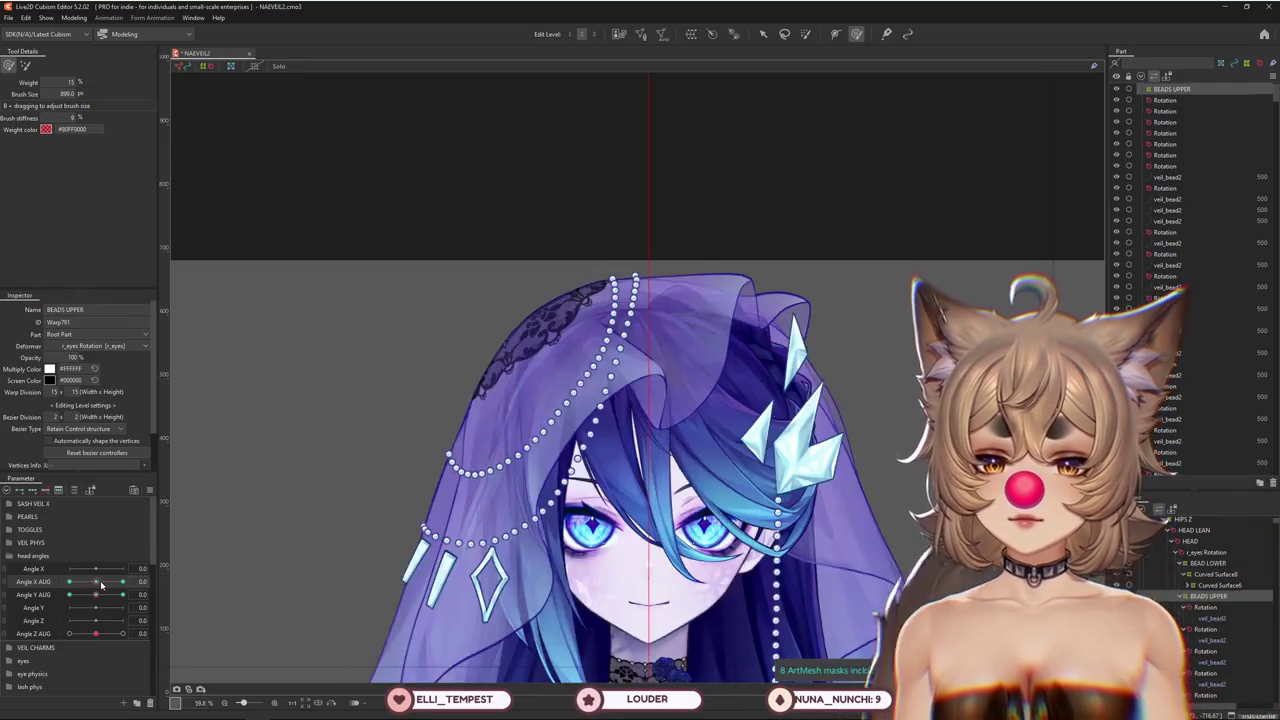
{"action": "scroll", "coordinate": [629, 395], "scroll_direction": "up", "scroll_amount": 2}
{"action": "left_click_drag", "start_coordinate": [403, 415], "coordinate": [450, 415]}
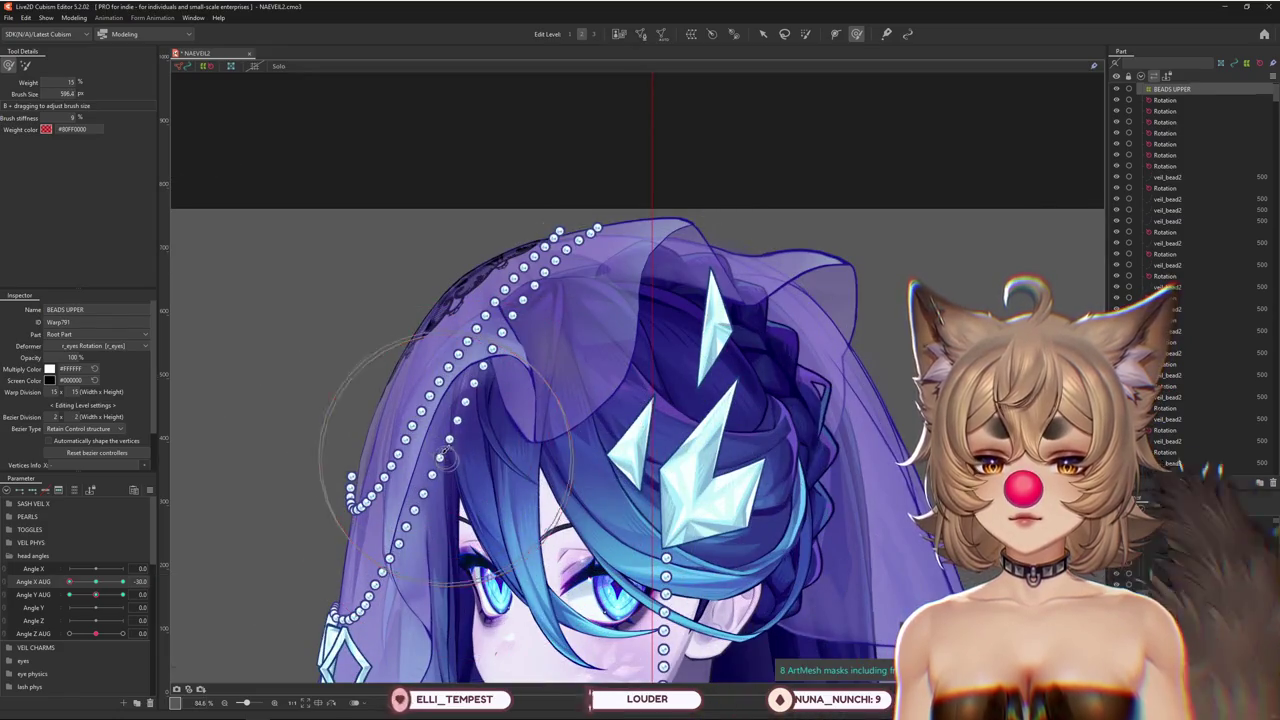
{"action": "left_click_drag", "start_coordinate": [592, 220], "coordinate": [600, 290]}
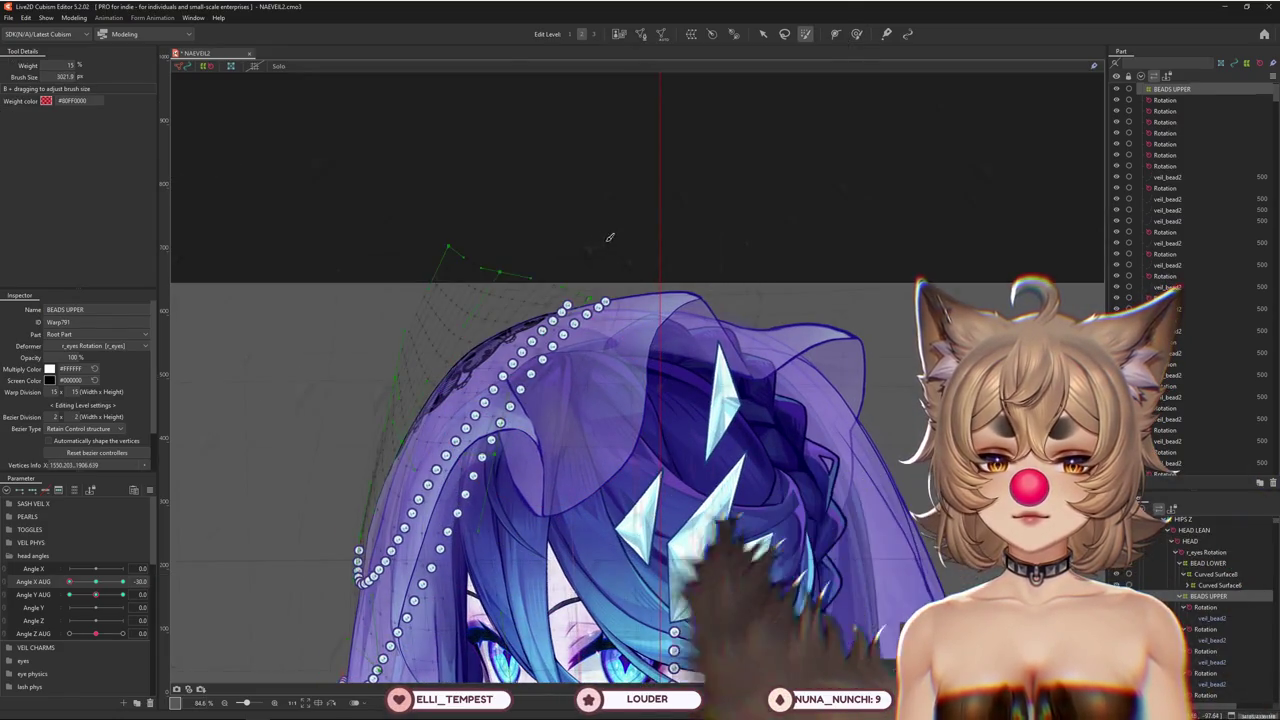
{"action": "left_click_drag", "start_coordinate": [426, 190], "coordinate": [433, 209]}
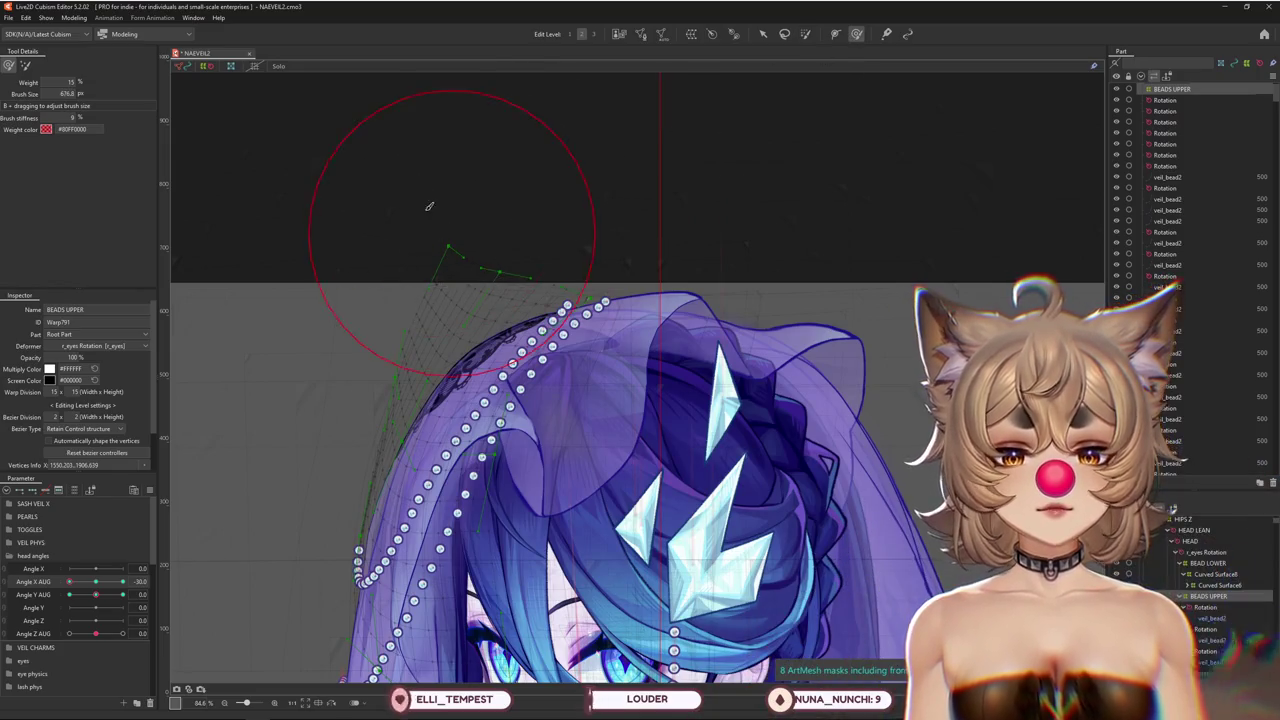
{"action": "left_click_drag", "start_coordinate": [506, 226], "coordinate": [530, 340]}
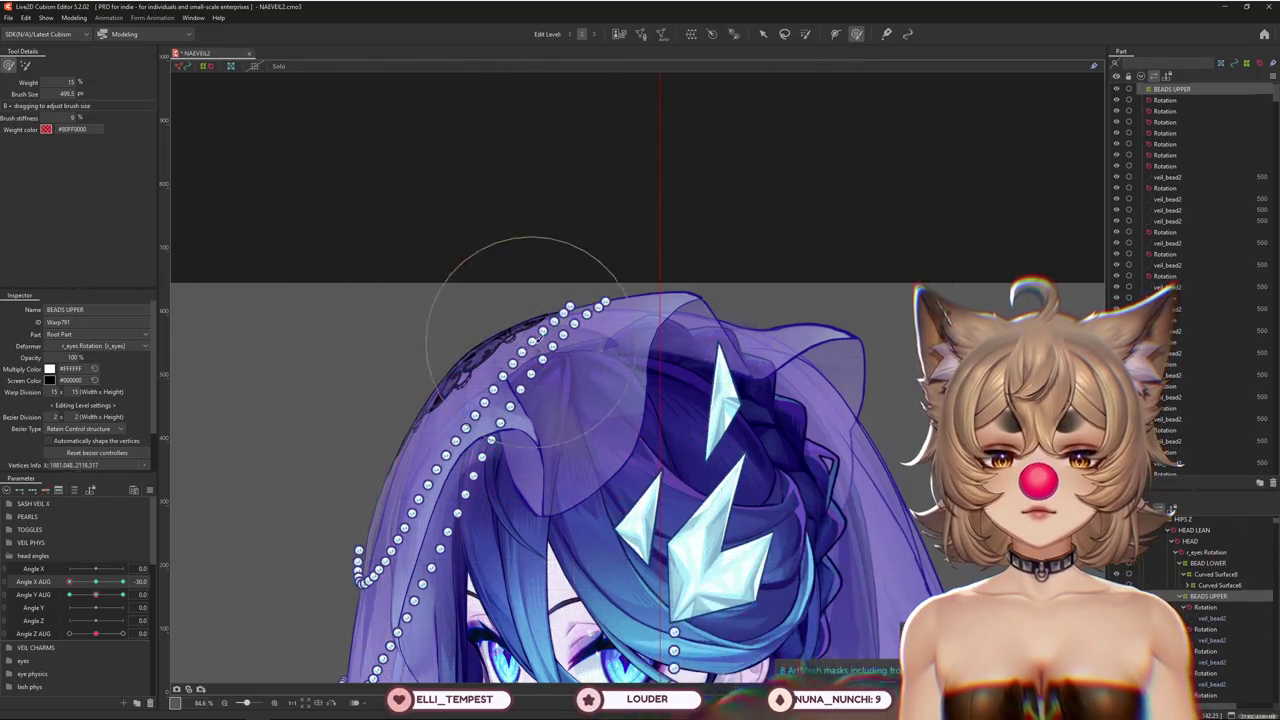
Turn the head from Angle X AUG -30 to 30, then face front and tilt to Angle Y AUG 30
{"action": "mouse_move", "coordinate": [82, 590]}
{"action": "left_mouse_down"}
{"action": "mouse_move", "coordinate": [122, 582]}
{"action": "mouse_move", "coordinate": [69, 582]}
{"action": "left_mouse_up"}
{"action": "scroll", "coordinate": [379, 485], "scroll_direction": "up", "scroll_amount": 2}
{"action": "scroll", "coordinate": [379, 485], "scroll_direction": "down", "scroll_amount": 2}
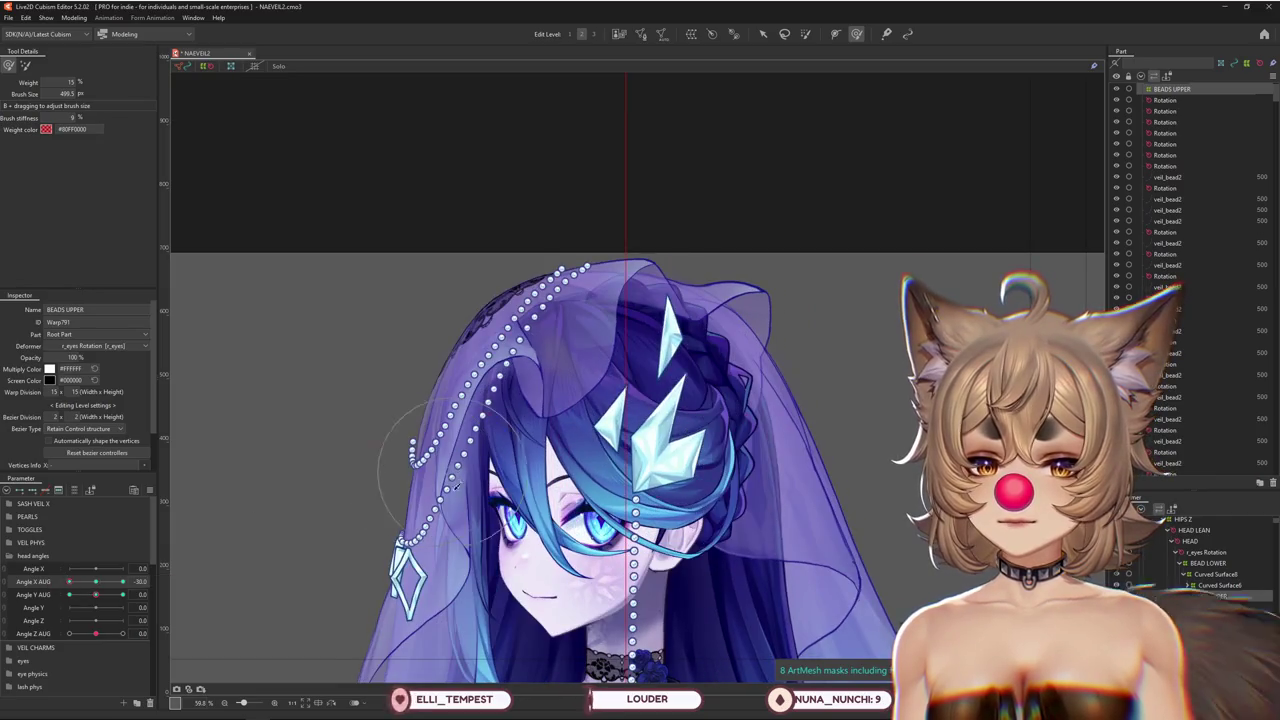
{"action": "left_click_drag", "start_coordinate": [69, 581], "coordinate": [121, 595]}
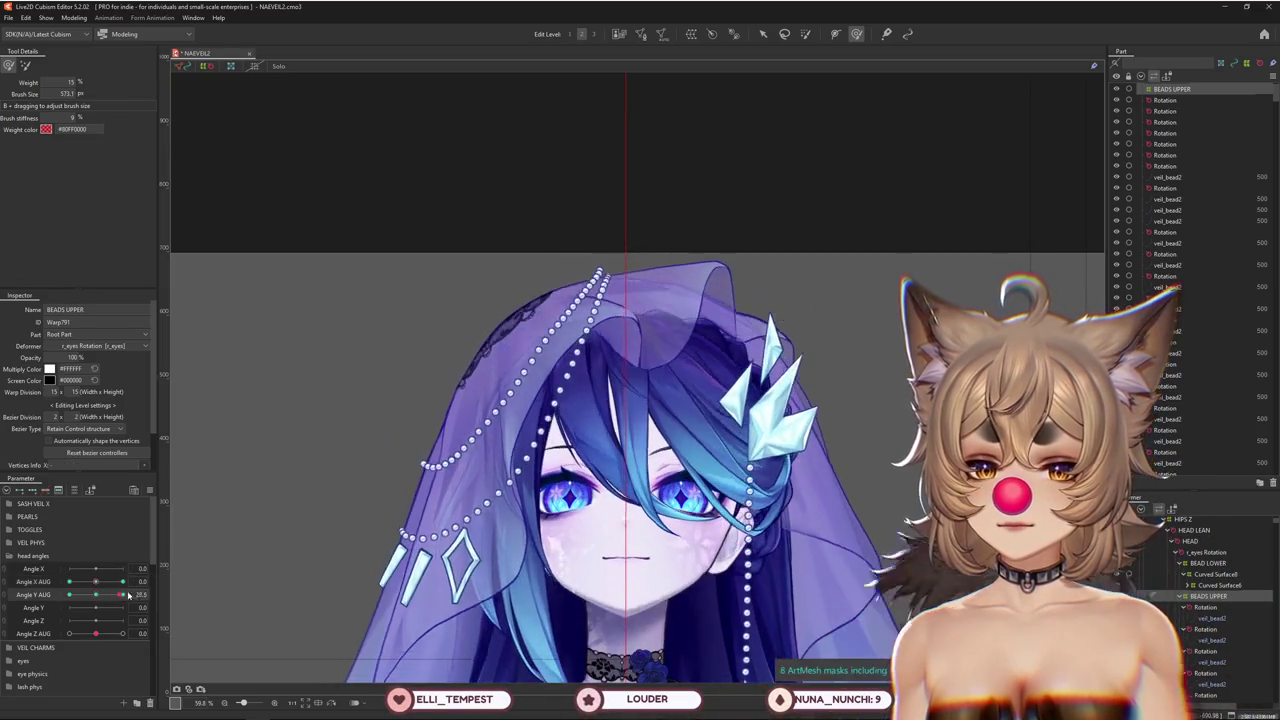
Brush the upper beads at Angle Y AUG 30, toggling brush modes, then turn the head toward Angle X AUG 30
{"action": "left_click", "coordinate": [25, 65]}
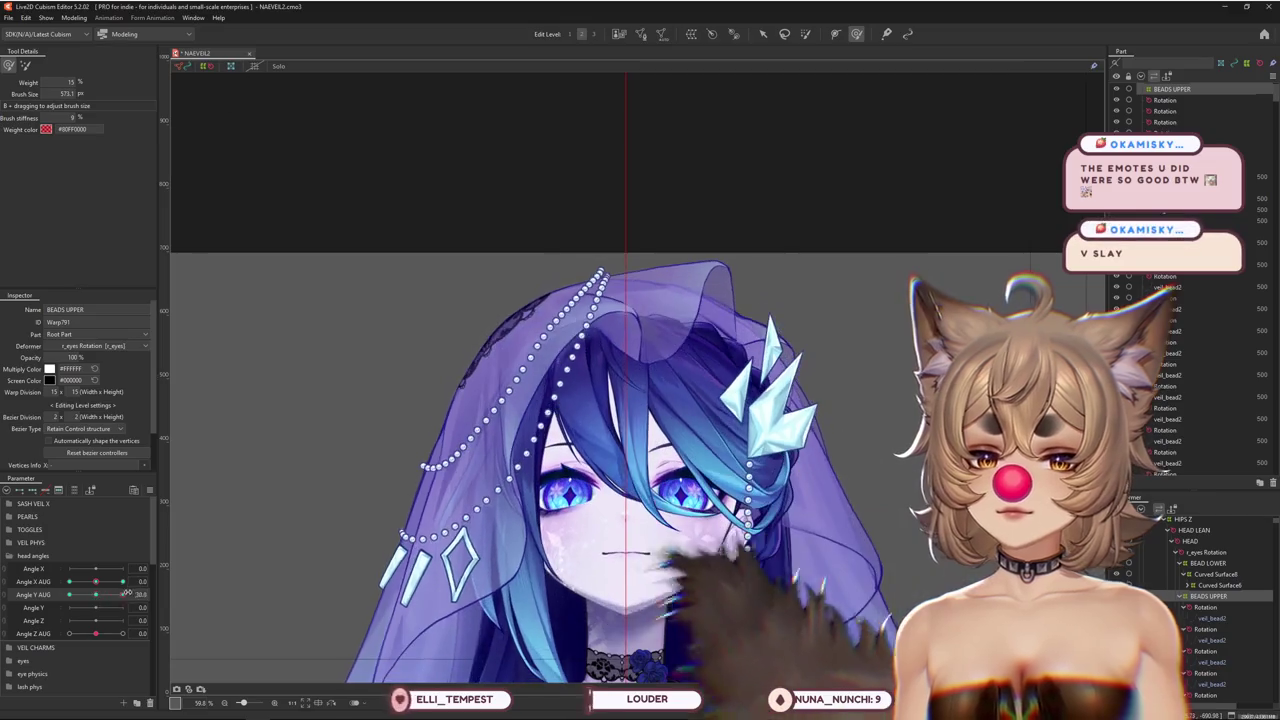
{"action": "mouse_move", "coordinate": [123, 594]}
{"action": "left_mouse_down"}
{"action": "mouse_move", "coordinate": [97, 598]}
{"action": "mouse_move", "coordinate": [123, 594]}
{"action": "left_mouse_up"}
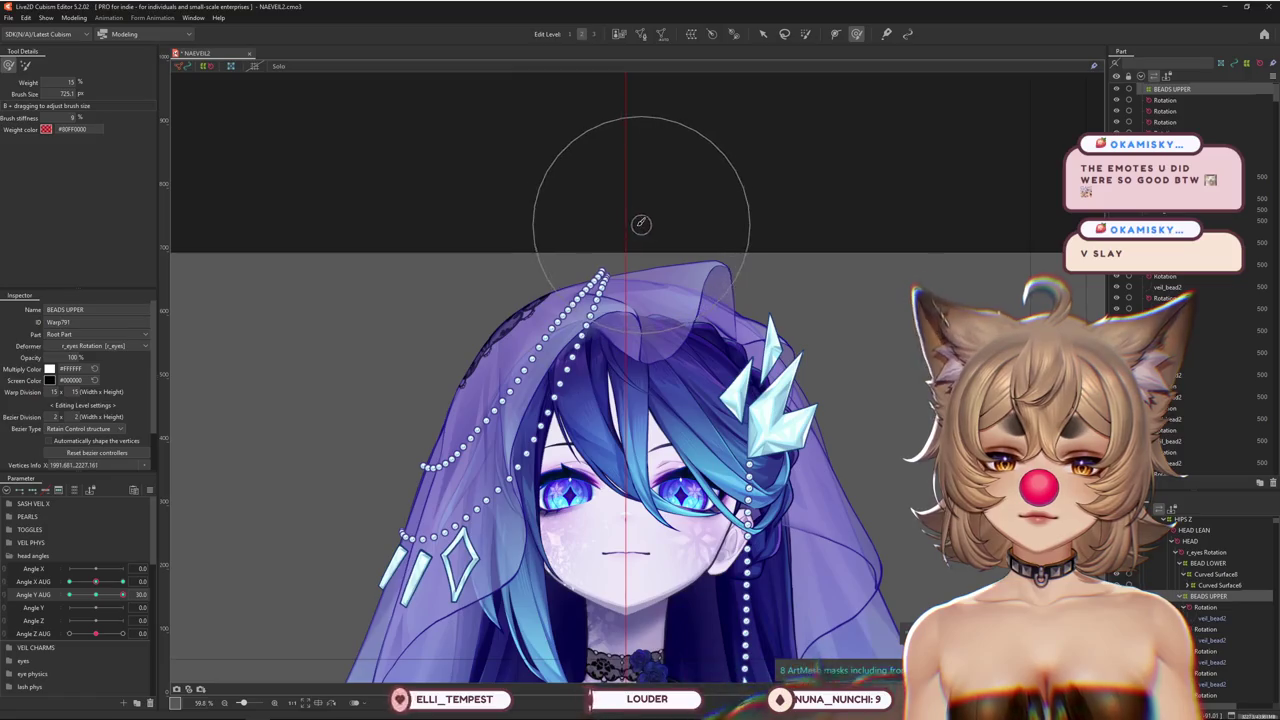
{"action": "left_click_drag", "start_coordinate": [97, 590], "coordinate": [123, 594]}
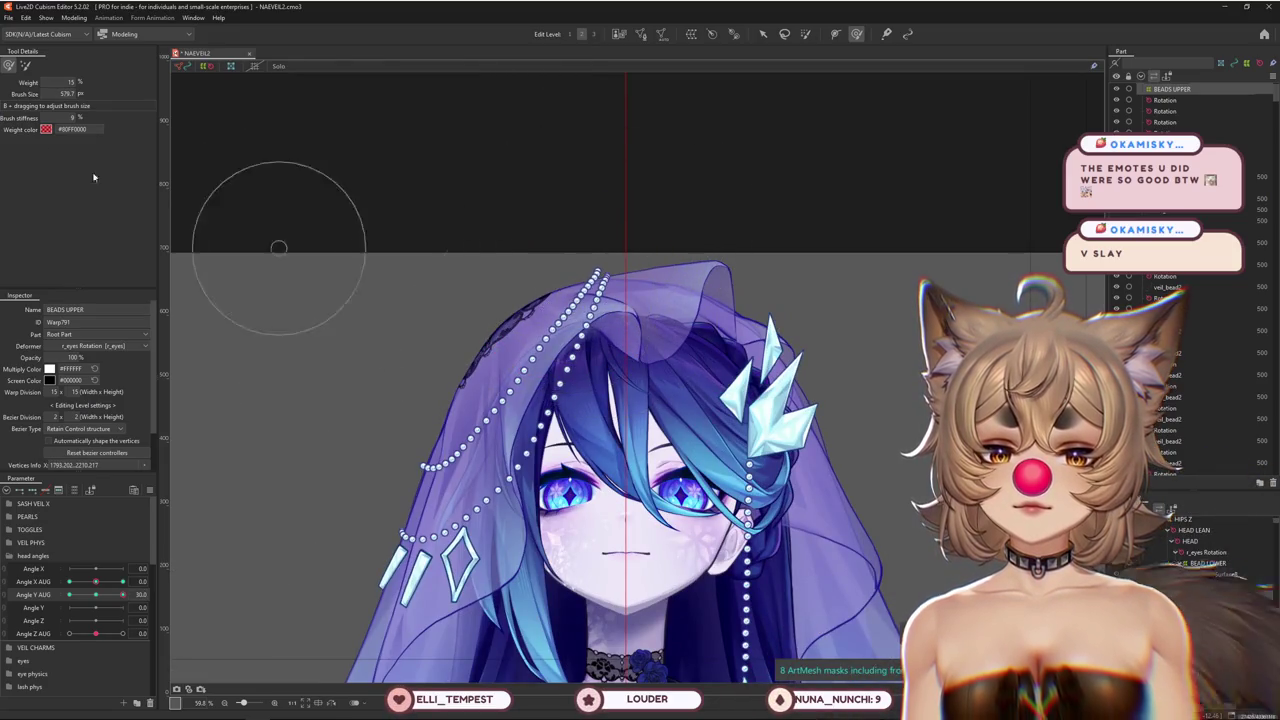
{"action": "left_click_drag", "start_coordinate": [443, 120], "coordinate": [597, 200]}
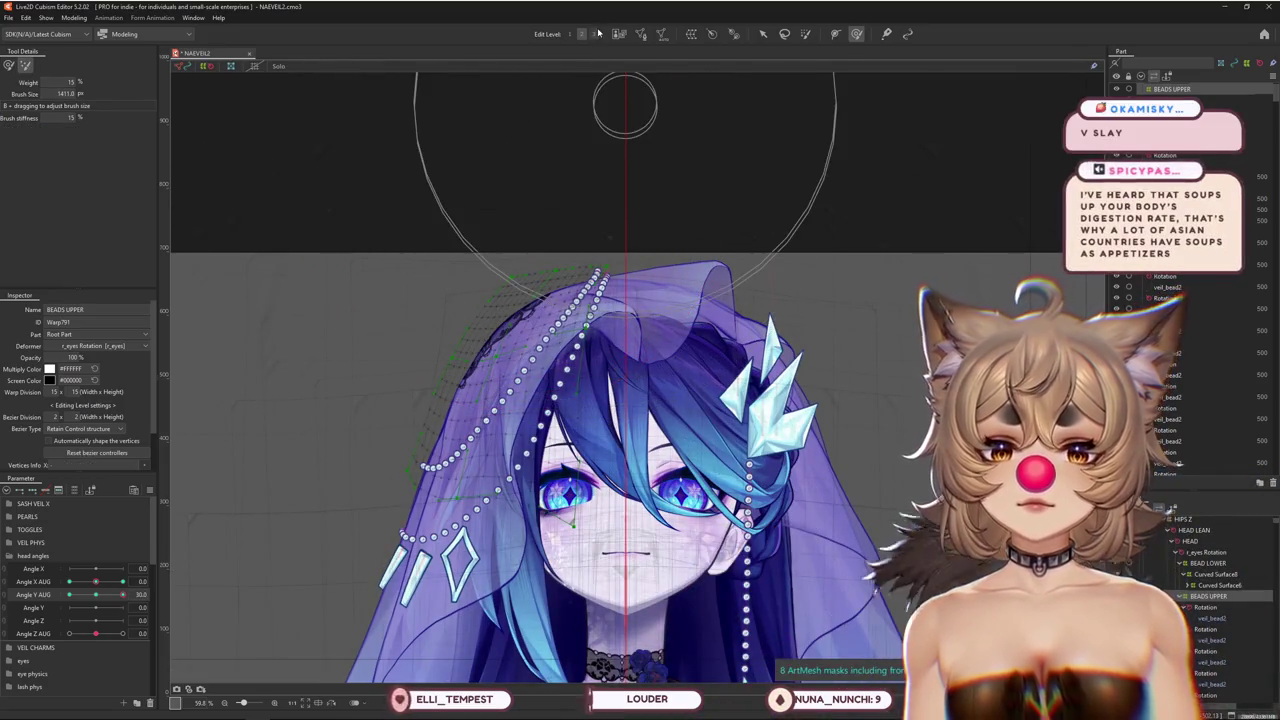
{"action": "left_click", "coordinate": [8, 65]}
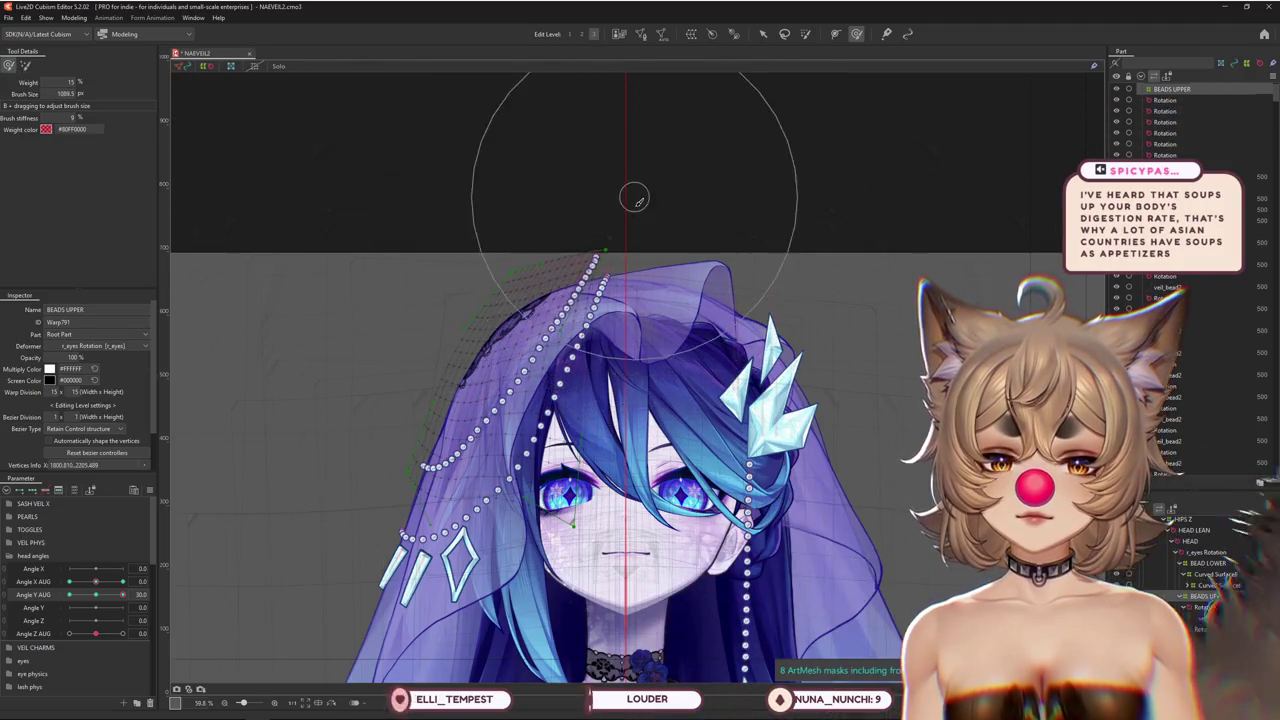
{"action": "left_click_drag", "start_coordinate": [123, 594], "coordinate": [127, 593]}
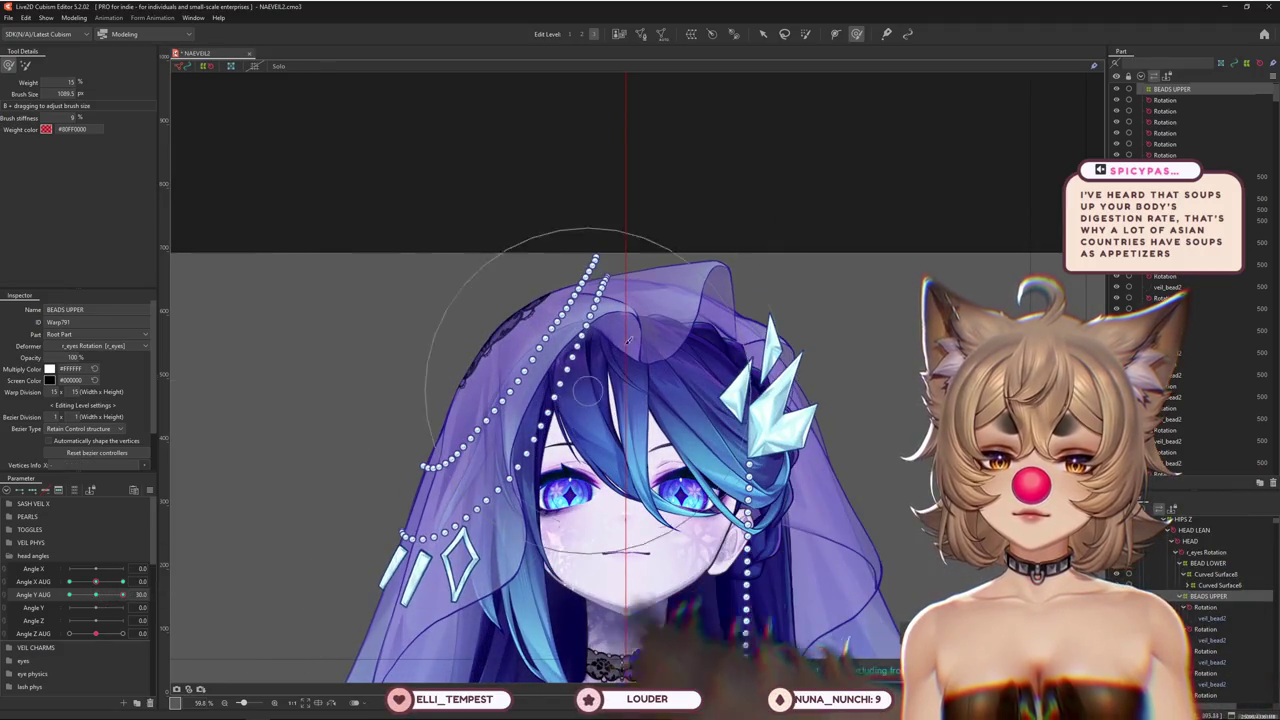
{"action": "left_click_drag", "start_coordinate": [96, 581], "coordinate": [124, 594]}
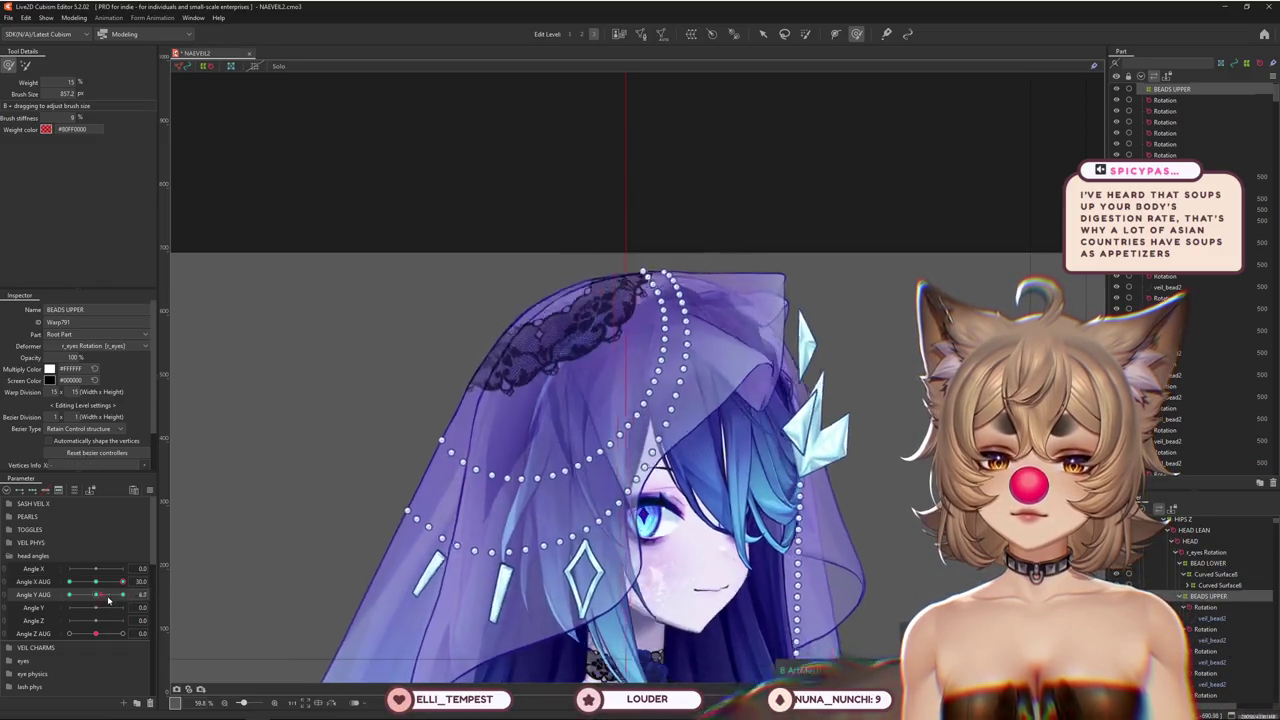
Size the Deform Brush on the BEADS UPPER warp while previewing the Angle X/Y AUG 30 turn and tilt
{"action": "left_click_drag", "start_coordinate": [538, 453], "coordinate": [583, 487]}
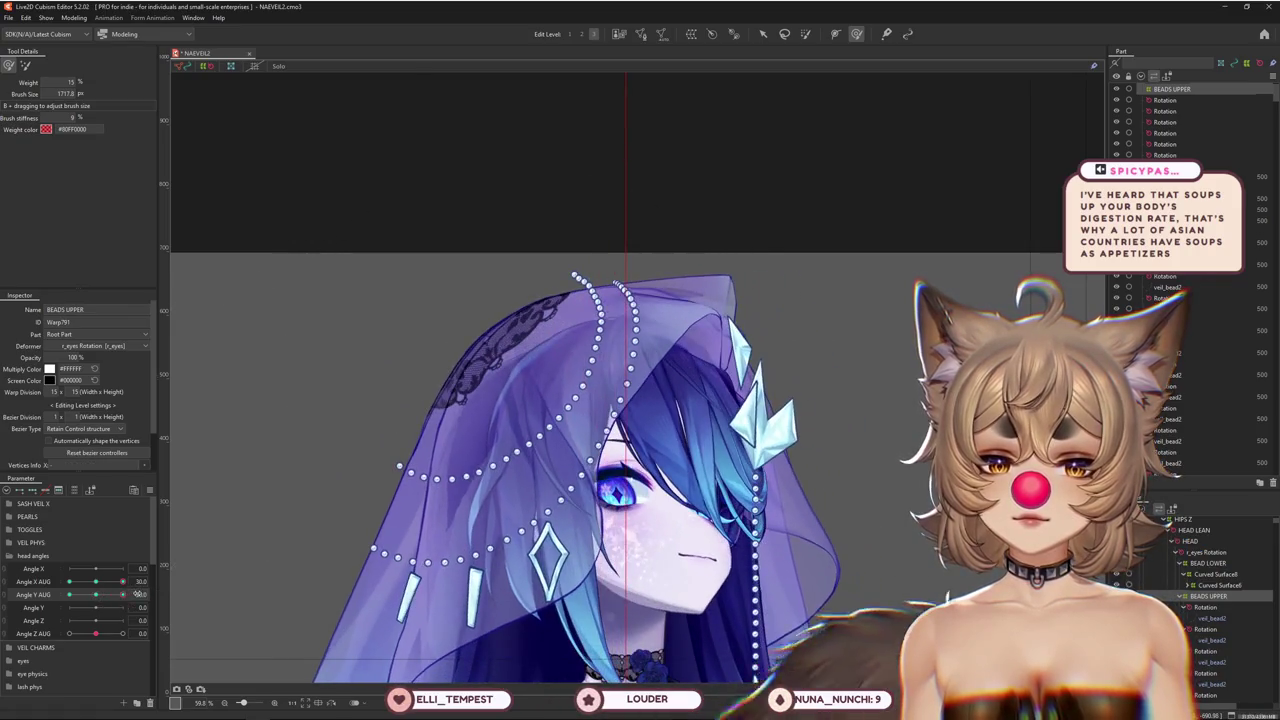
{"action": "left_click_drag", "start_coordinate": [123, 581], "coordinate": [127, 581]}
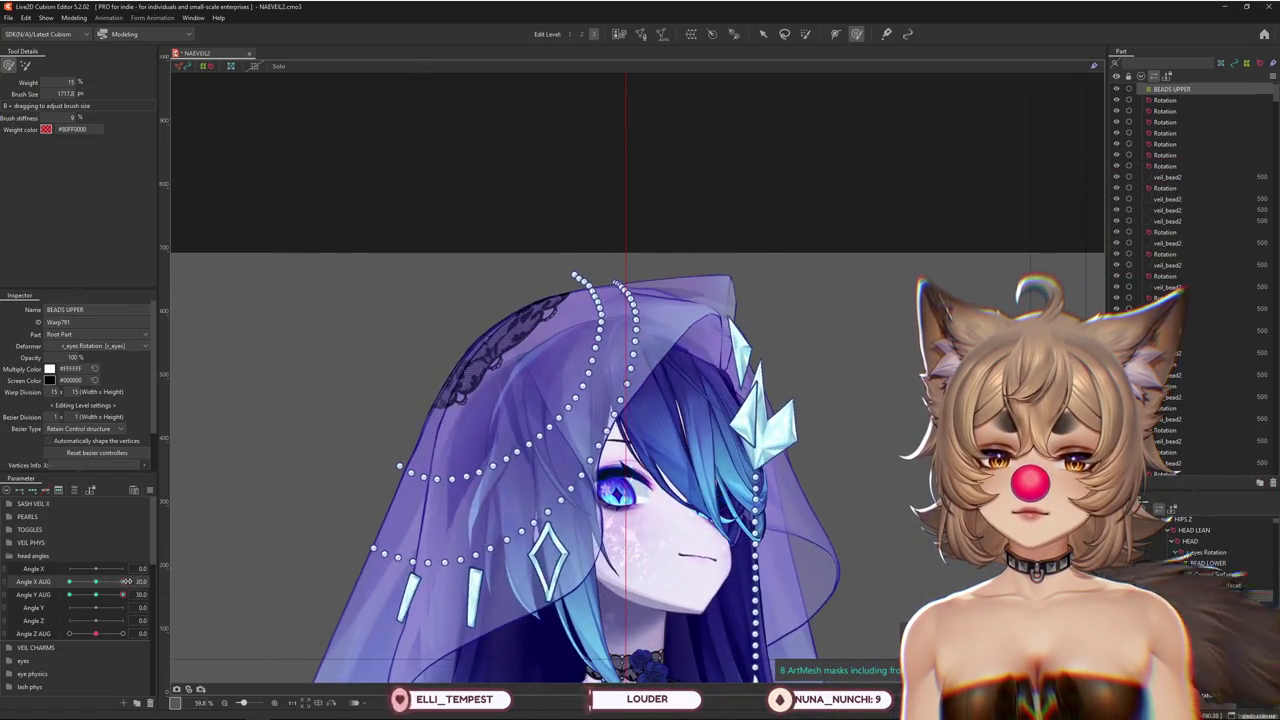
{"action": "left_click_drag", "start_coordinate": [588, 515], "coordinate": [548, 491]}
{"action": "left_click_drag", "start_coordinate": [113, 592], "coordinate": [94, 594]}
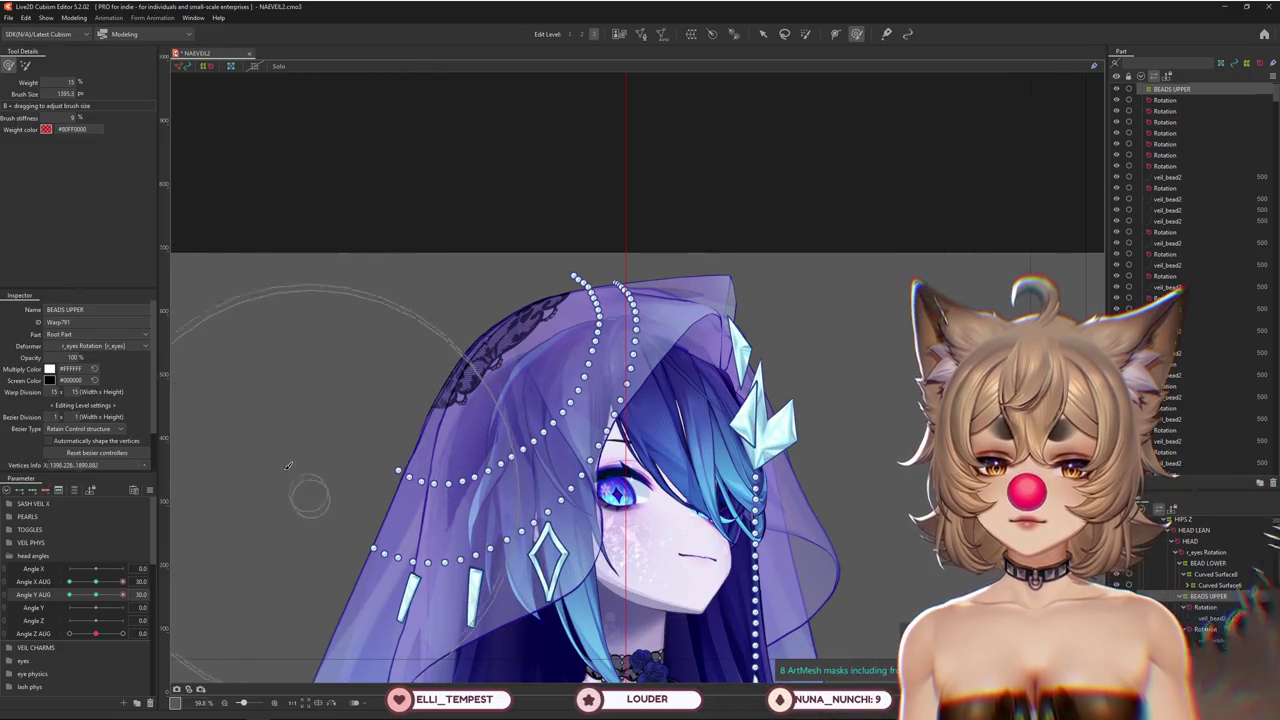
{"action": "left_click_drag", "start_coordinate": [352, 515], "coordinate": [510, 461]}
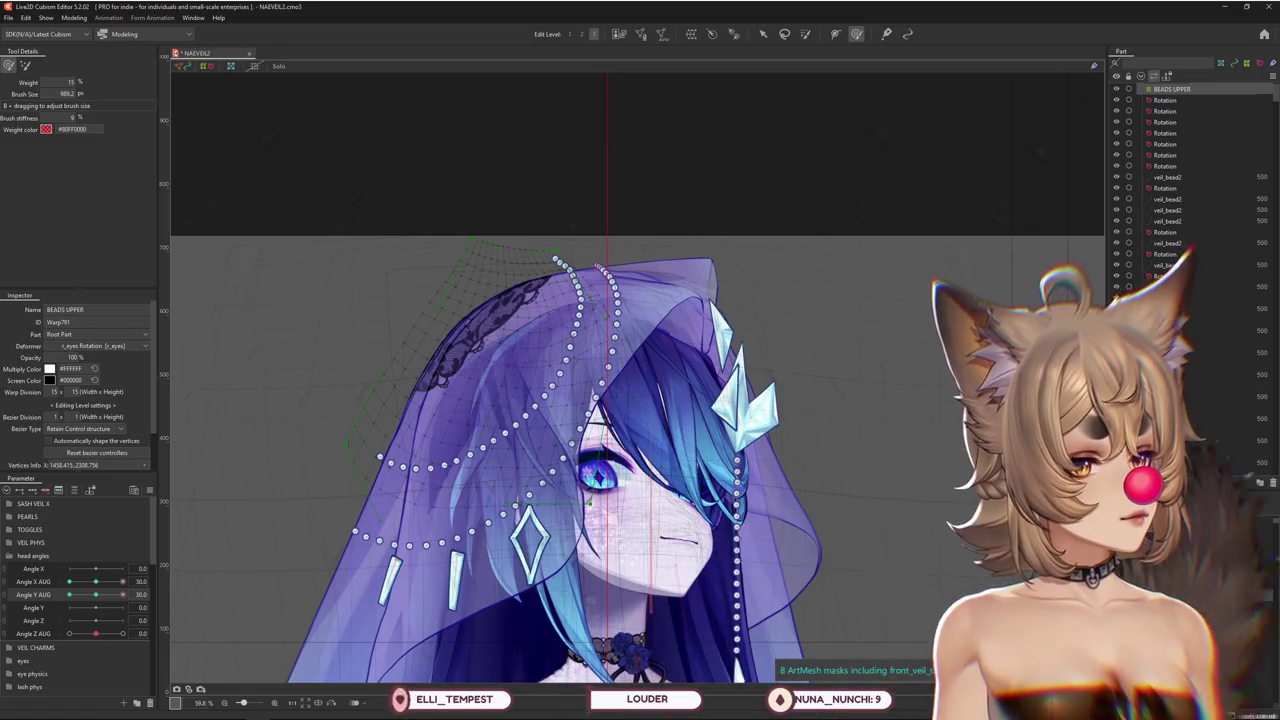
Enlarge the Deform Brush to cover the veil top and change its brush sub-mode
{"action": "left_click_drag", "start_coordinate": [106, 608], "coordinate": [96, 607]}
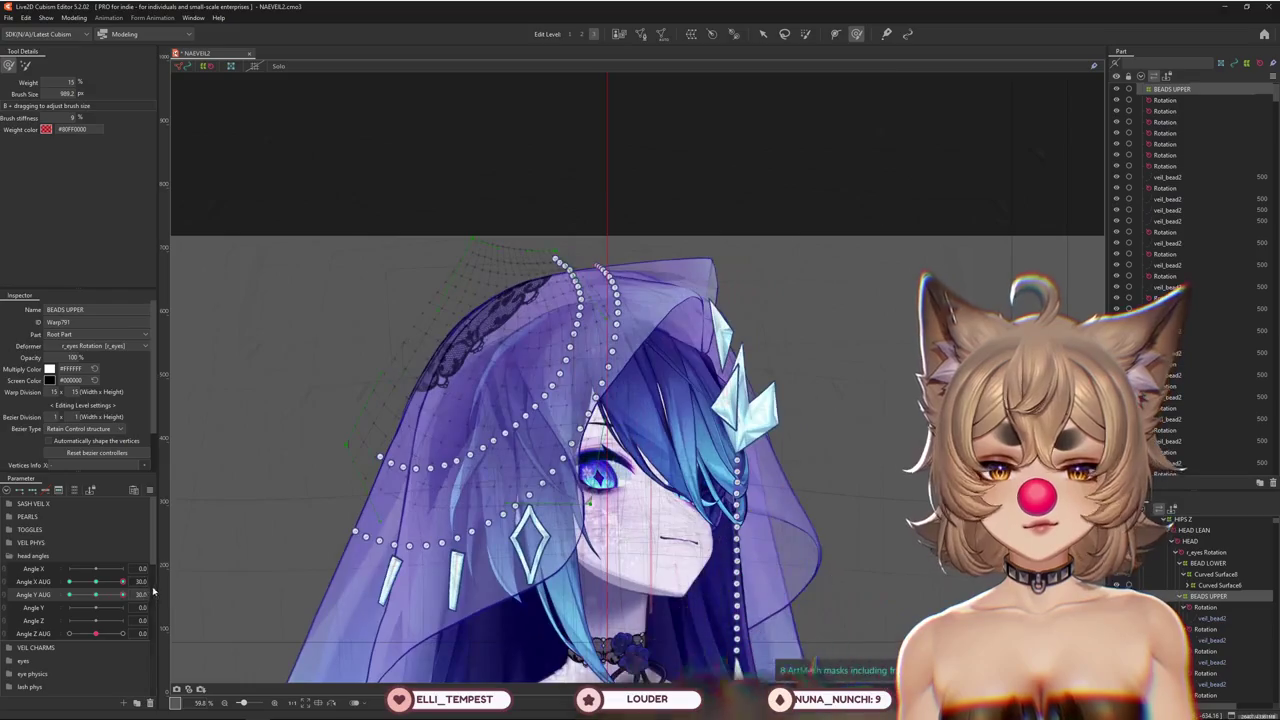
{"action": "left_click_drag", "start_coordinate": [675, 328], "coordinate": [300, 190]}
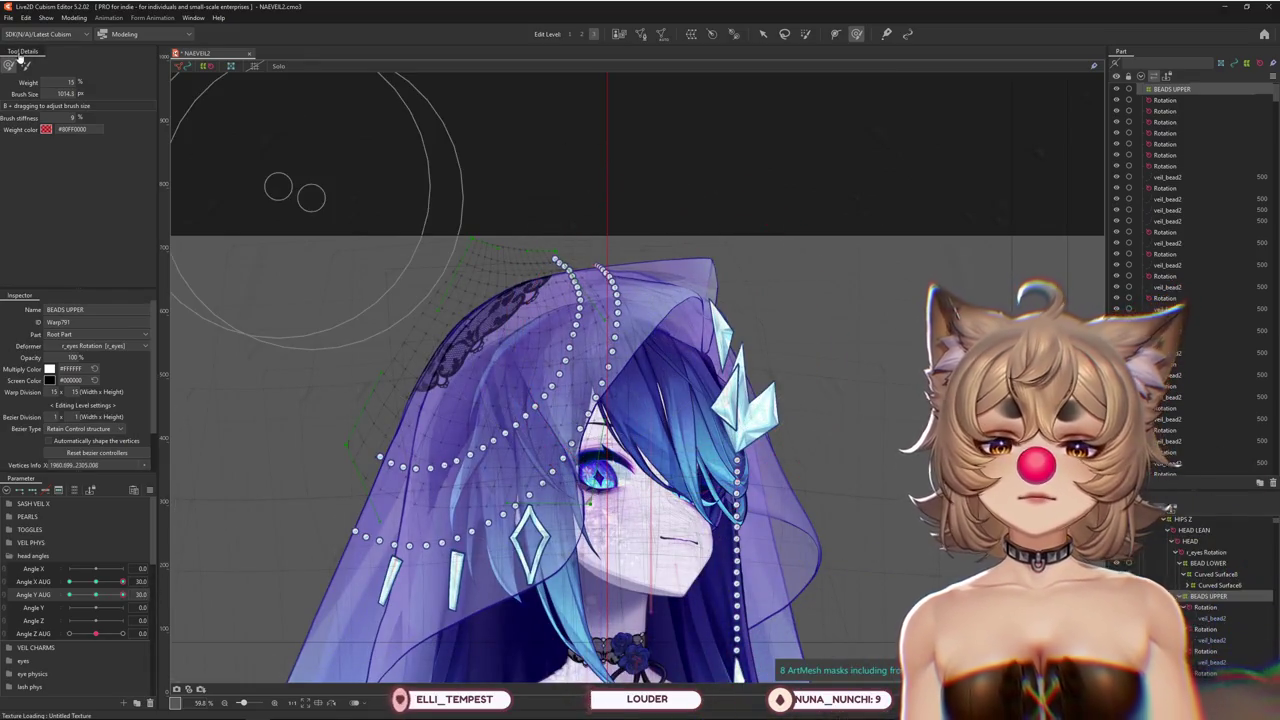
{"action": "left_click_drag", "start_coordinate": [691, 314], "coordinate": [718, 288]}
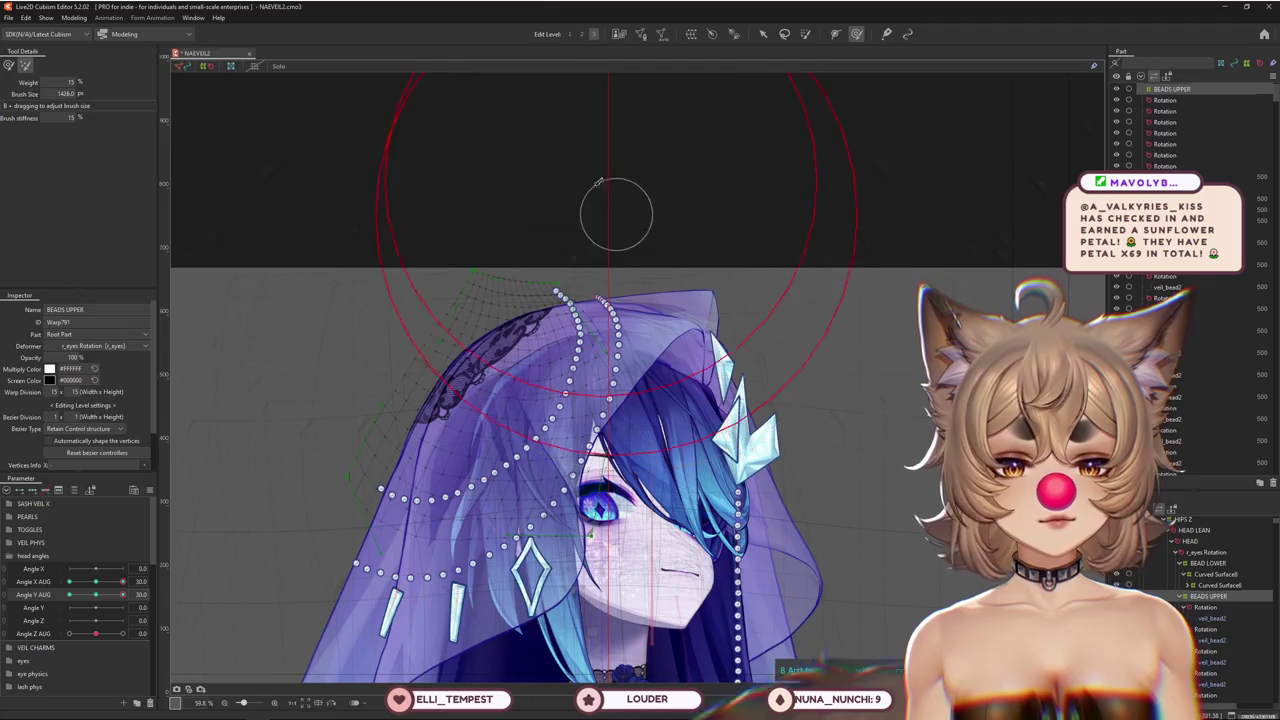
{"action": "left_click_drag", "start_coordinate": [586, 164], "coordinate": [474, 258]}
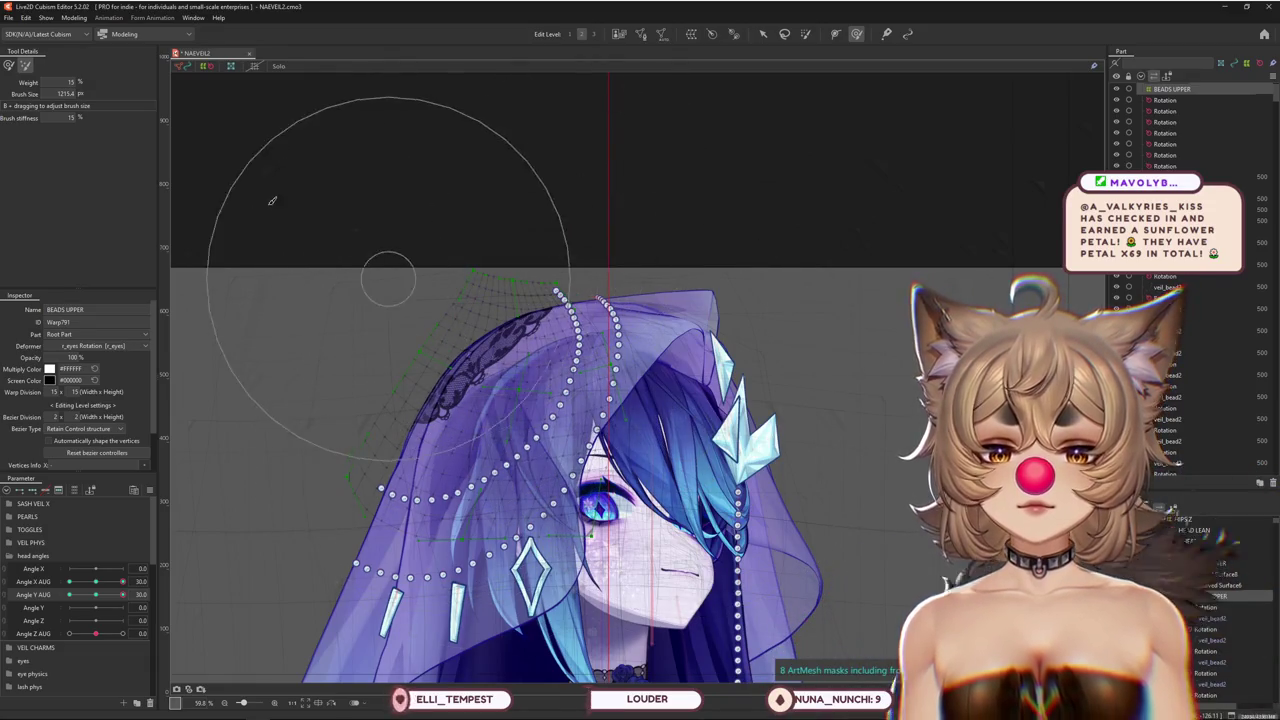
{"action": "key", "text": "g"}
{"action": "left_click", "coordinate": [857, 38]}
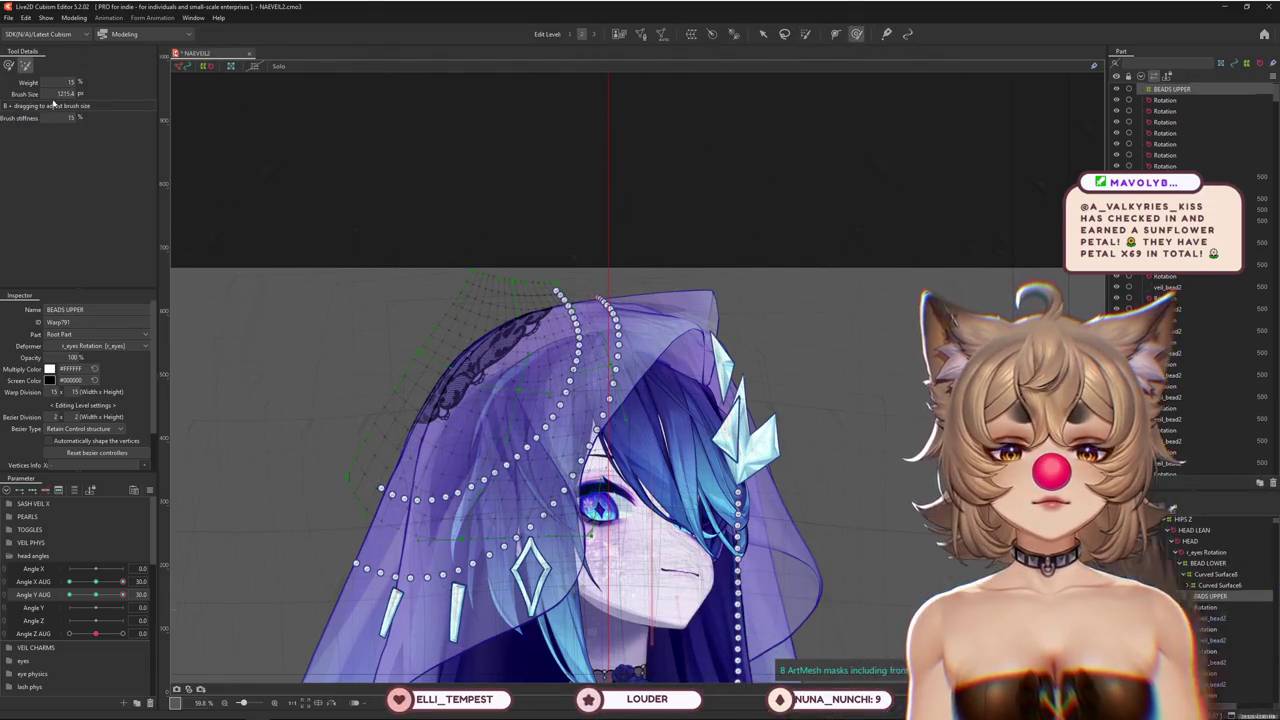
{"action": "mouse_move", "coordinate": [322, 230]}
{"action": "left_mouse_down"}
{"action": "mouse_move", "coordinate": [434, 263]}
{"action": "mouse_move", "coordinate": [387, 224]}
{"action": "left_mouse_up"}
{"action": "left_click", "coordinate": [8, 64]}
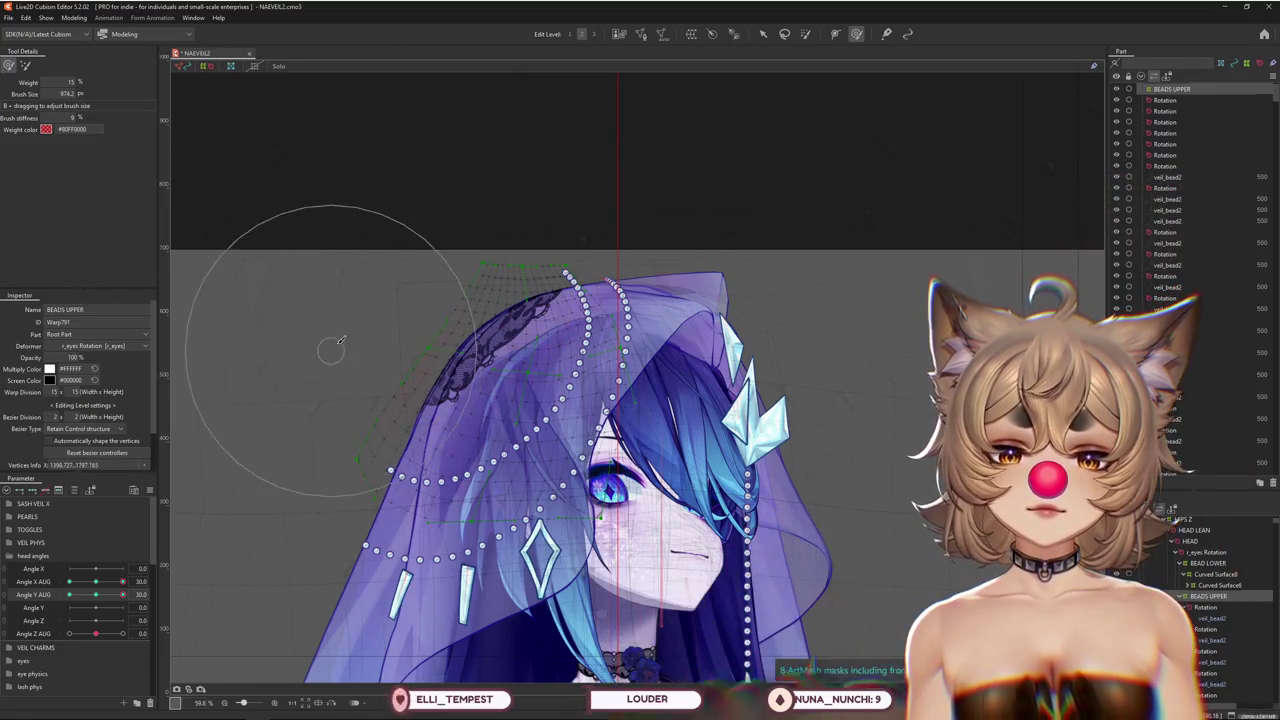
Resize the brush and swing Angle X AUG and Angle Y AUG to check the bead strands' deformation
{"action": "left_click_drag", "start_coordinate": [122, 594], "coordinate": [133, 590]}
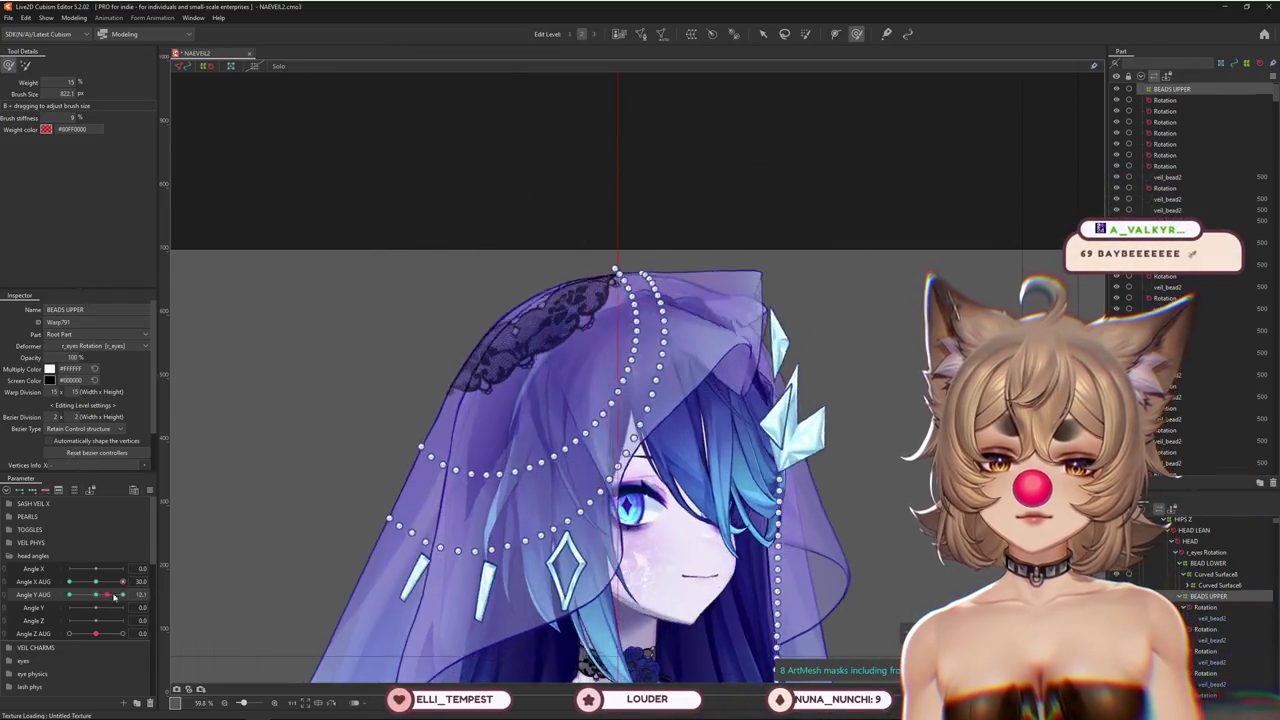
{"action": "left_click_drag", "start_coordinate": [569, 428], "coordinate": [590, 482]}
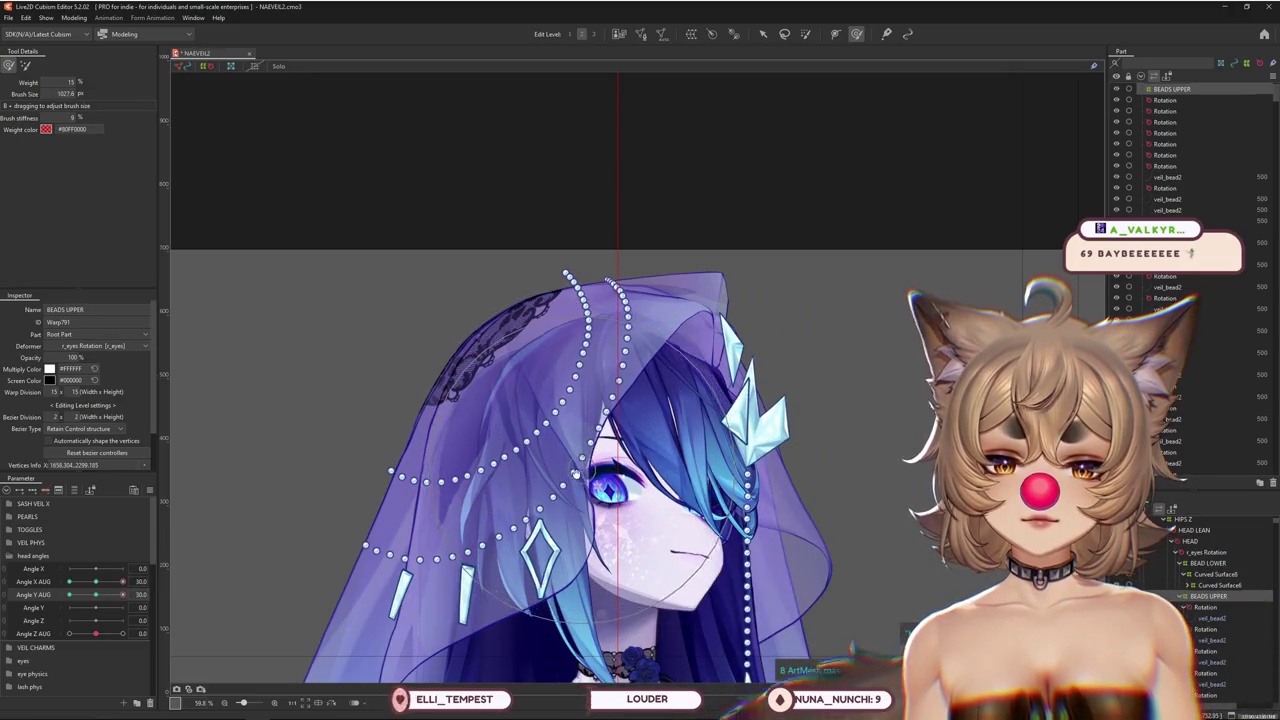
{"action": "left_click_drag", "start_coordinate": [122, 581], "coordinate": [133, 581]}
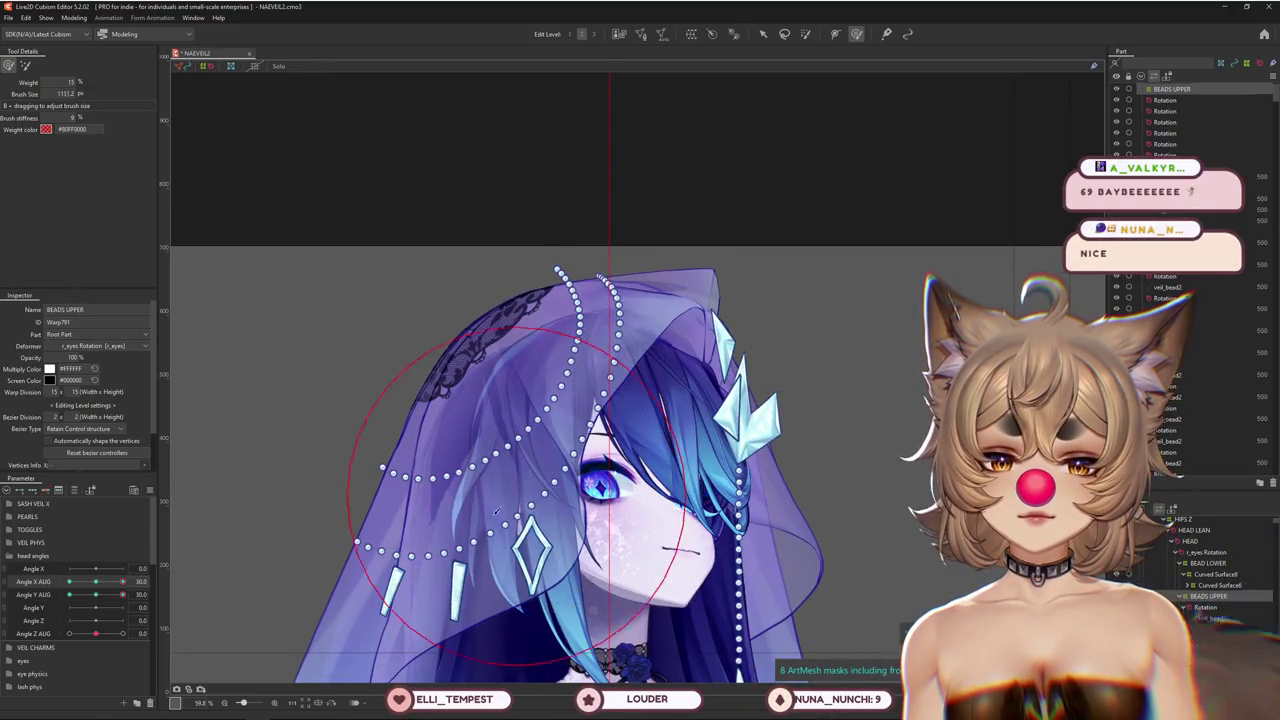
{"action": "left_click_drag", "start_coordinate": [505, 508], "coordinate": [377, 492]}
{"action": "left_click_drag", "start_coordinate": [122, 581], "coordinate": [131, 581]}
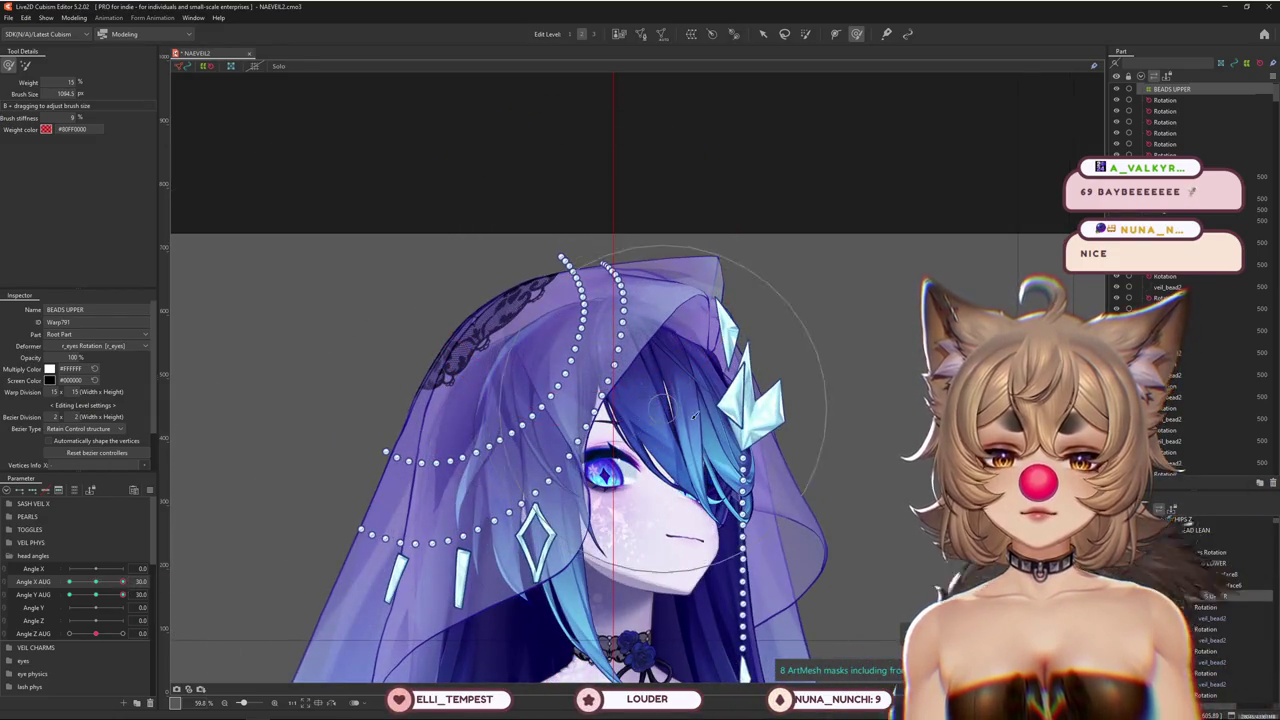
{"action": "left_click_drag", "start_coordinate": [688, 411], "coordinate": [678, 383]}
{"action": "mouse_move", "coordinate": [122, 581]}
{"action": "left_mouse_down"}
{"action": "mouse_move", "coordinate": [97, 581]}
{"action": "mouse_move", "coordinate": [88, 597]}
{"action": "mouse_move", "coordinate": [109, 588]}
{"action": "left_mouse_up"}
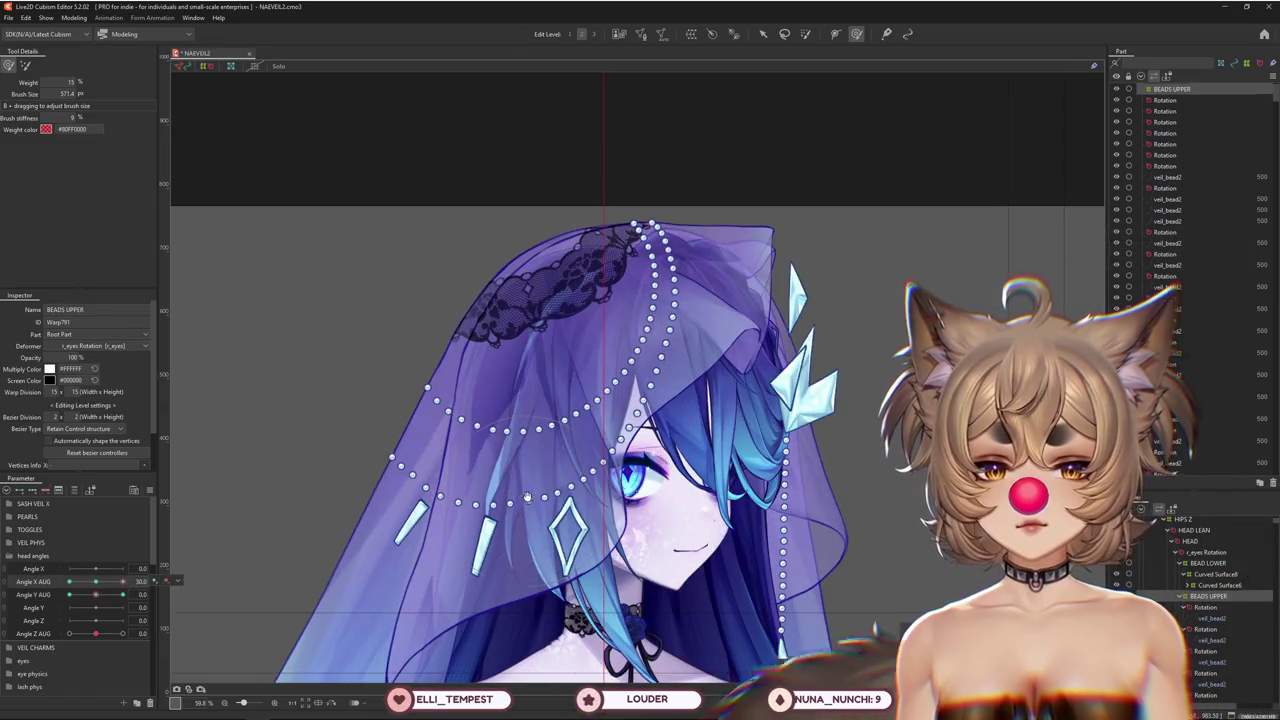
Zoom onto the veil and turn the head to Angle X AUG -30
{"action": "left_click_drag", "start_coordinate": [526, 498], "coordinate": [638, 491]}
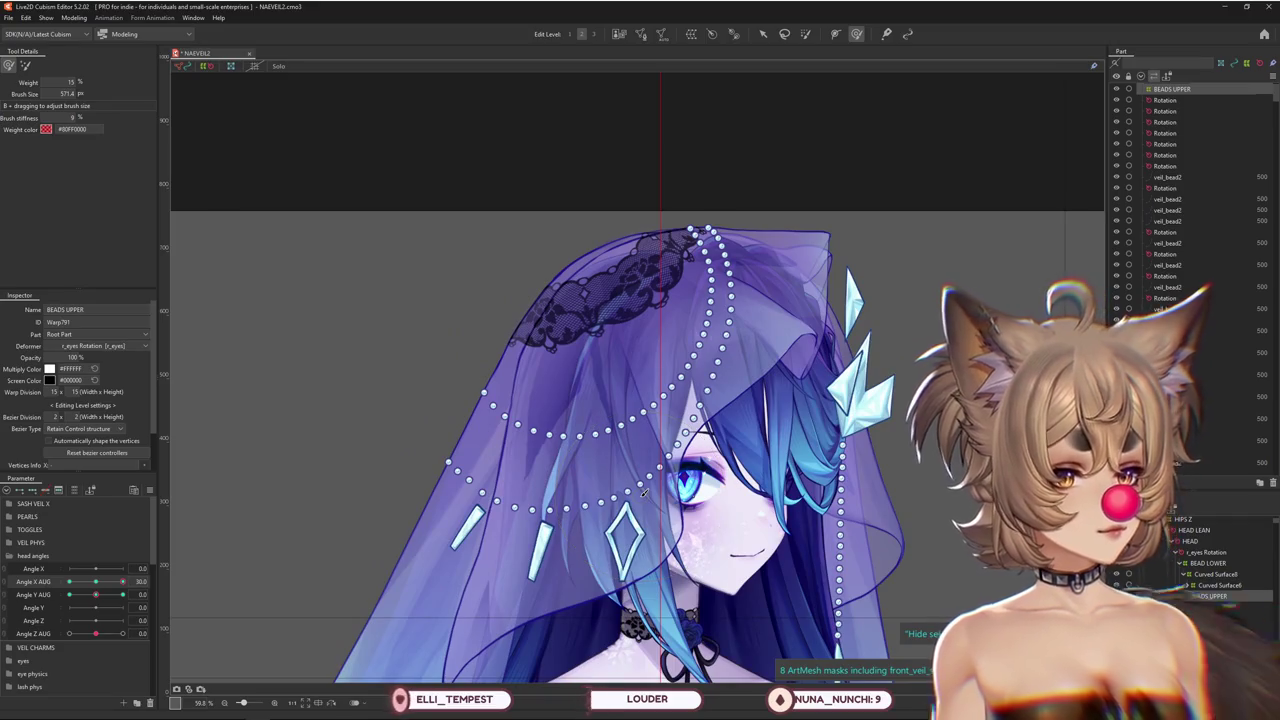
{"action": "left_click_drag", "start_coordinate": [122, 581], "coordinate": [96, 583]}
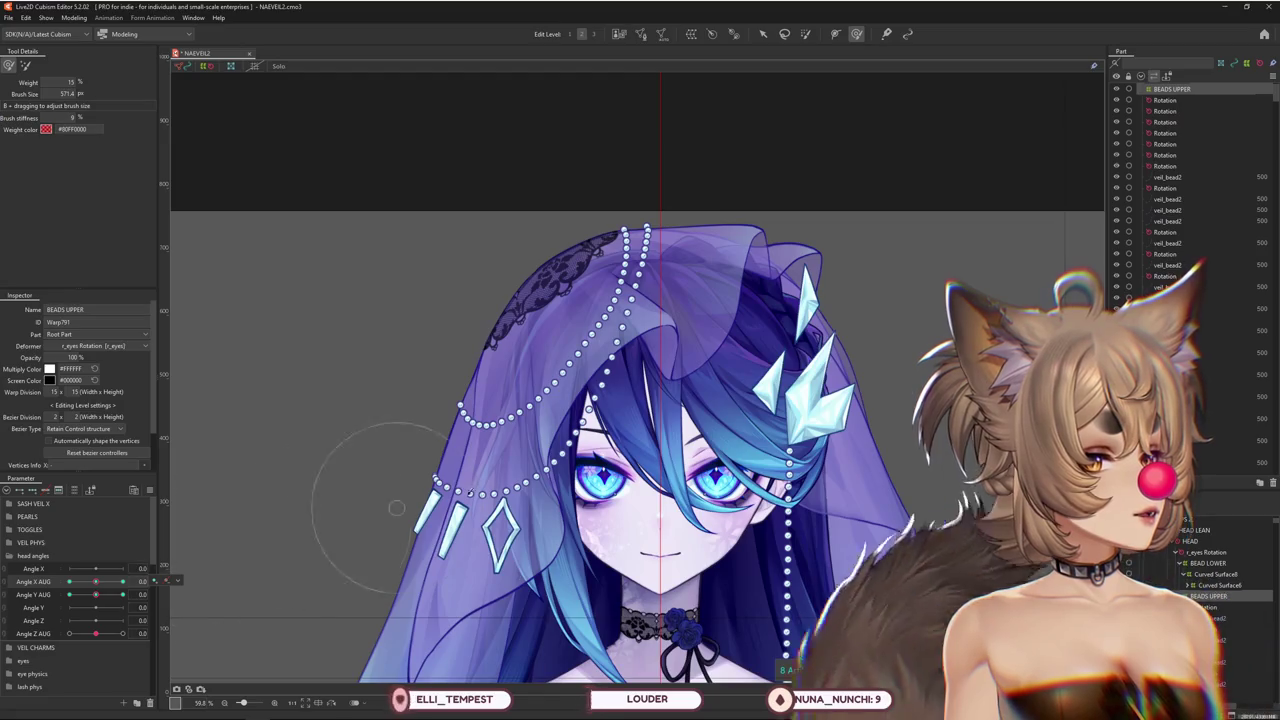
{"action": "scroll", "coordinate": [498, 418], "scroll_direction": "up", "scroll_amount": 2}
{"action": "left_click_drag", "start_coordinate": [492, 363], "coordinate": [505, 383]}
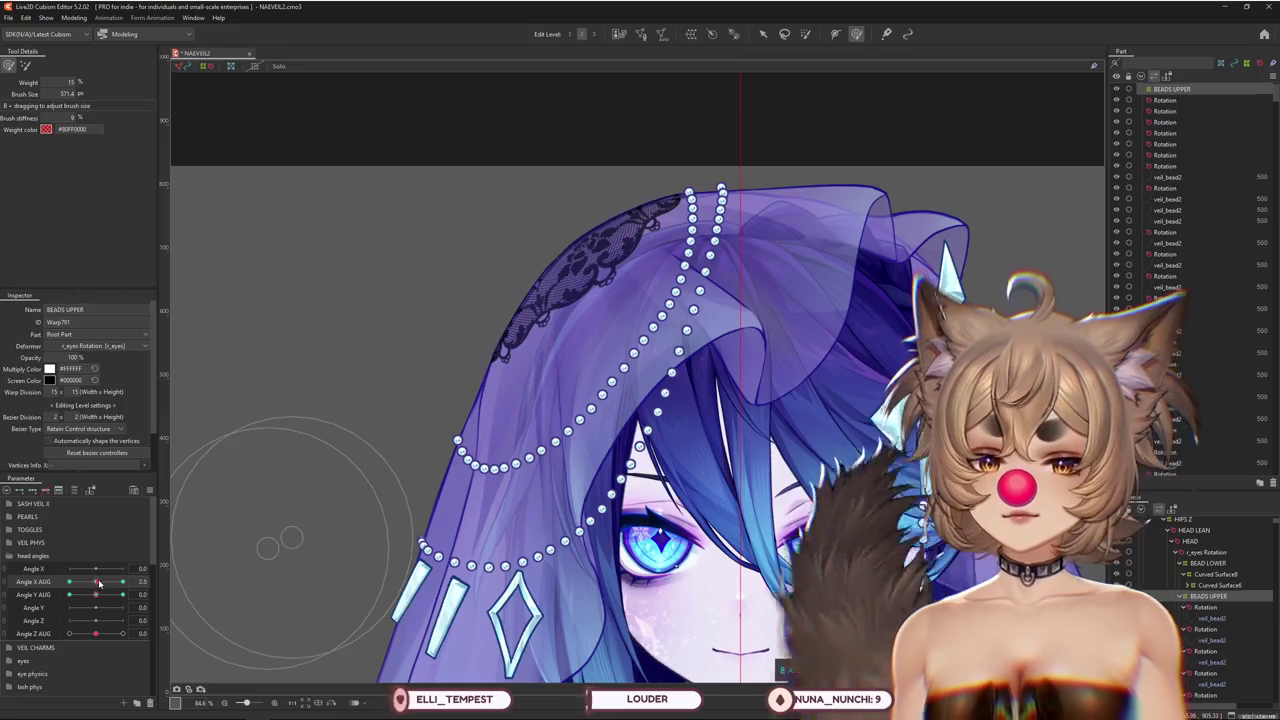
{"action": "left_click_drag", "start_coordinate": [77, 584], "coordinate": [68, 584]}
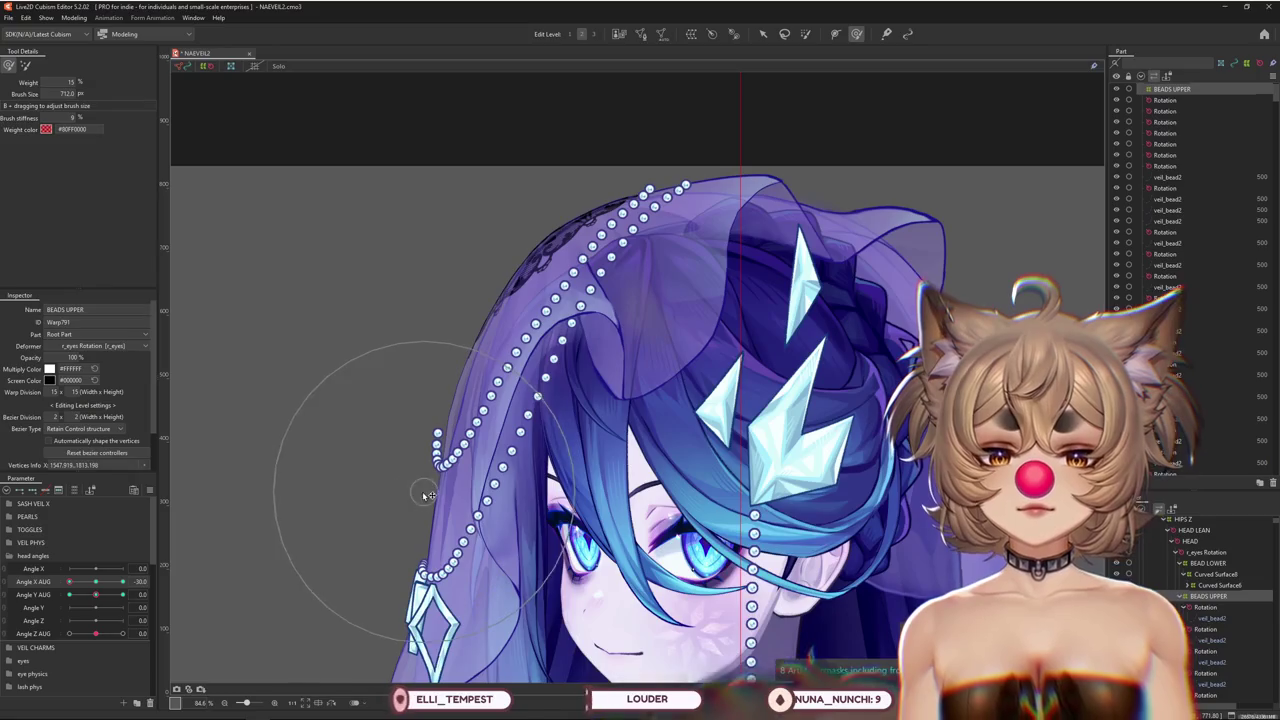
Switch to the plain Deform Brush and size it against the upper bead strands
{"action": "scroll", "coordinate": [536, 538], "scroll_direction": "up", "scroll_amount": 1}
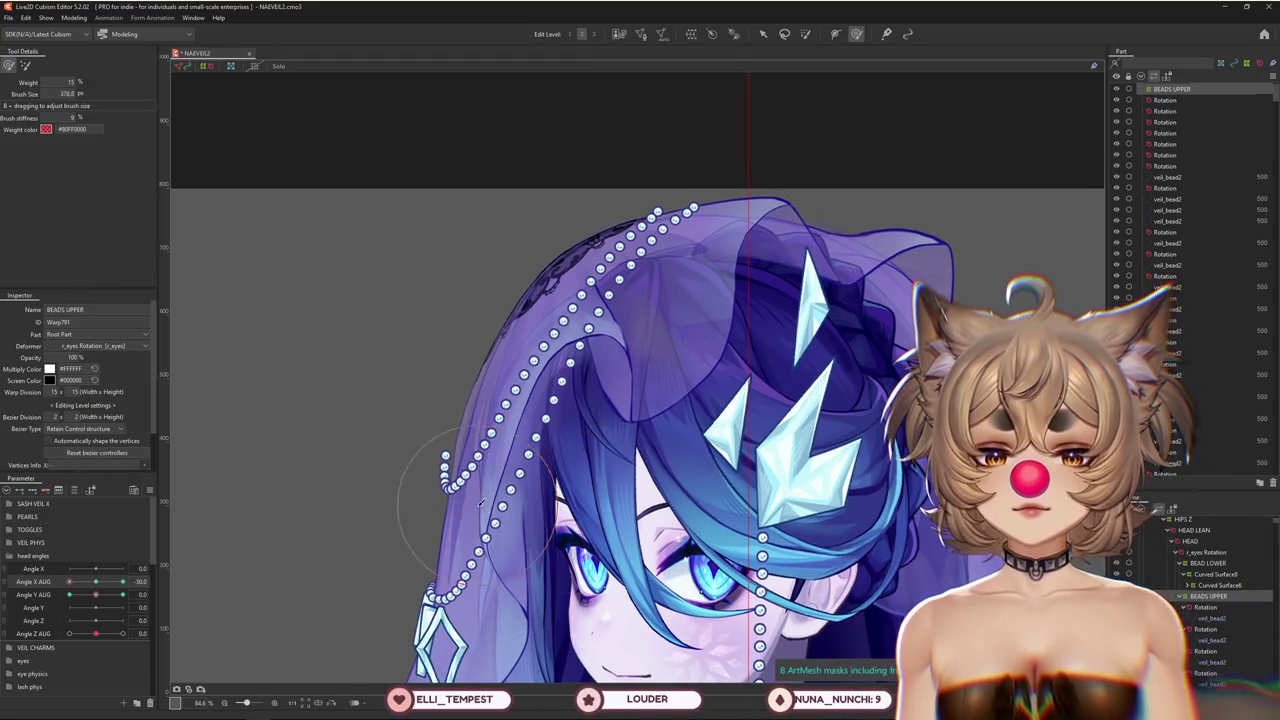
{"action": "left_click", "coordinate": [27, 66]}
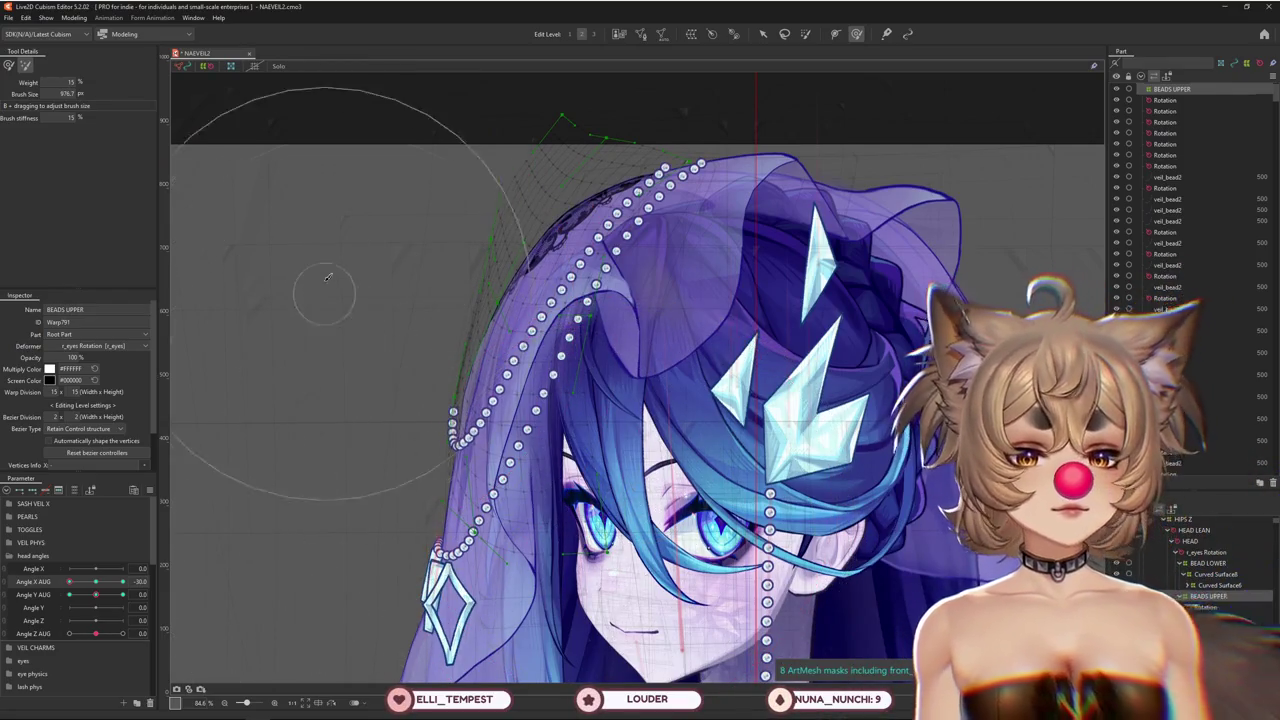
{"action": "scroll", "coordinate": [409, 383], "scroll_direction": "up", "scroll_amount": 2}
{"action": "left_click_drag", "start_coordinate": [409, 383], "coordinate": [385, 354]}
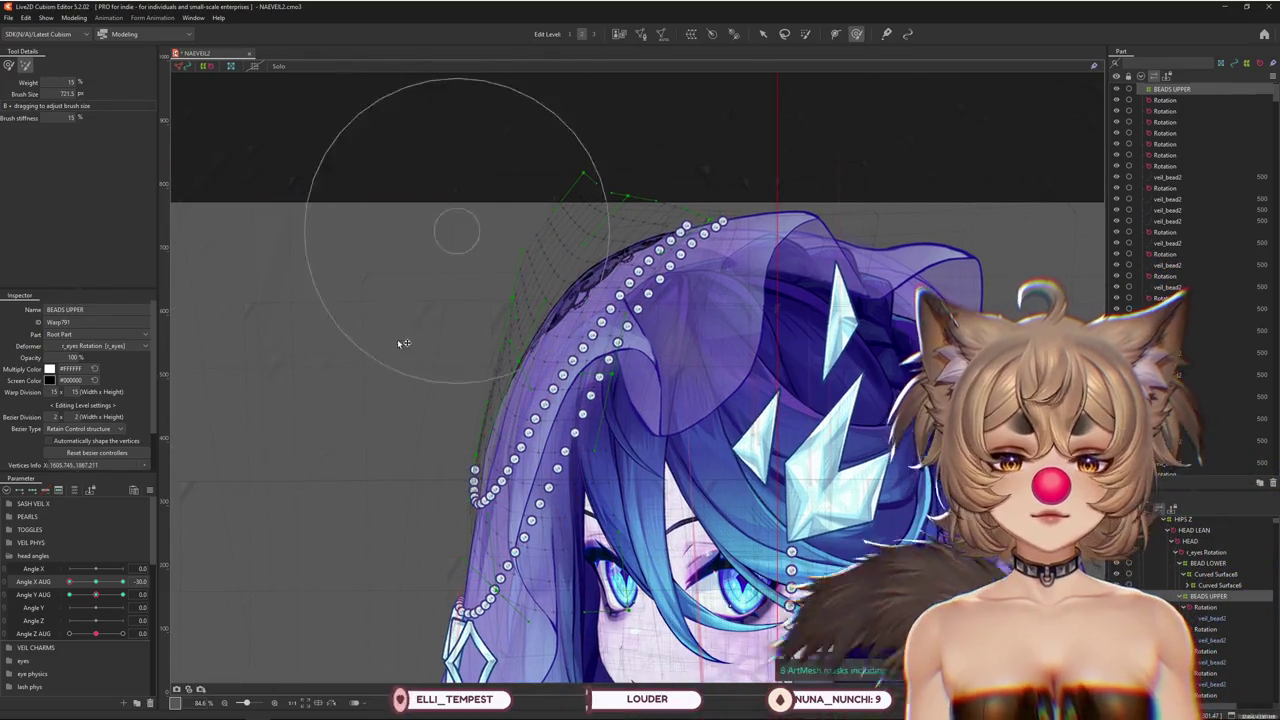
{"action": "left_click_drag", "start_coordinate": [69, 581], "coordinate": [68, 585]}
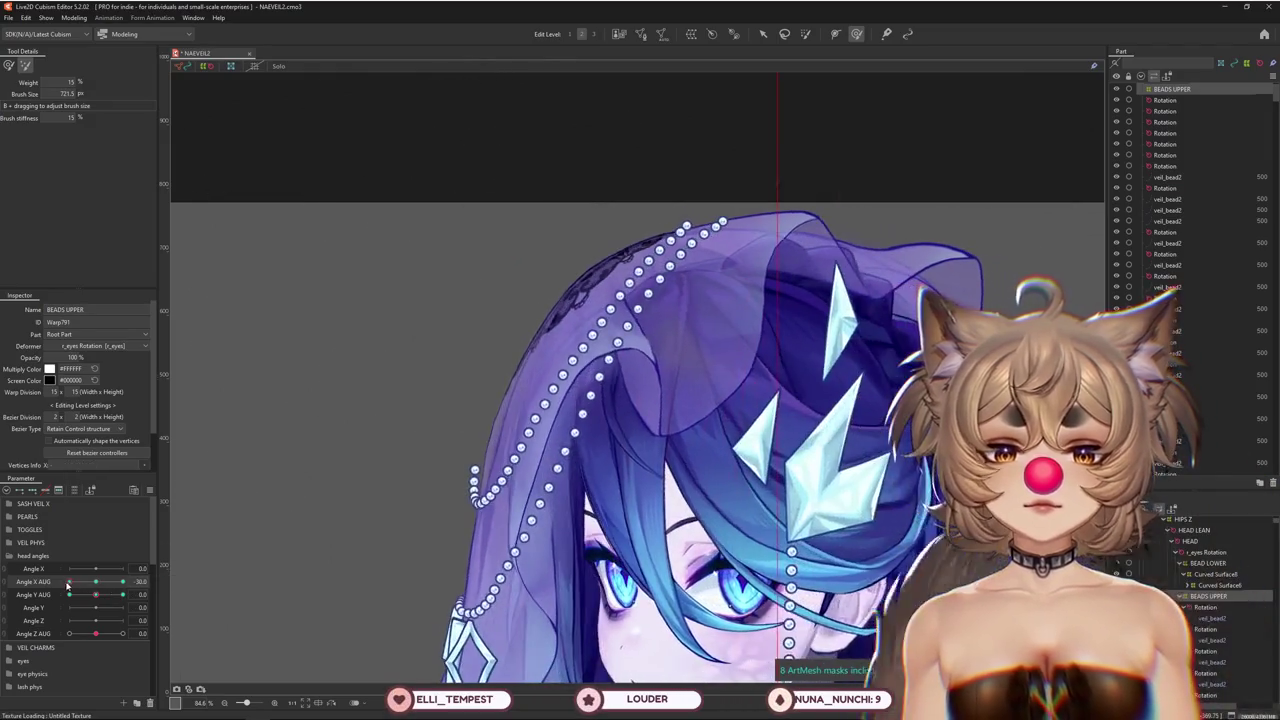
{"action": "left_click_drag", "start_coordinate": [480, 430], "coordinate": [507, 392]}
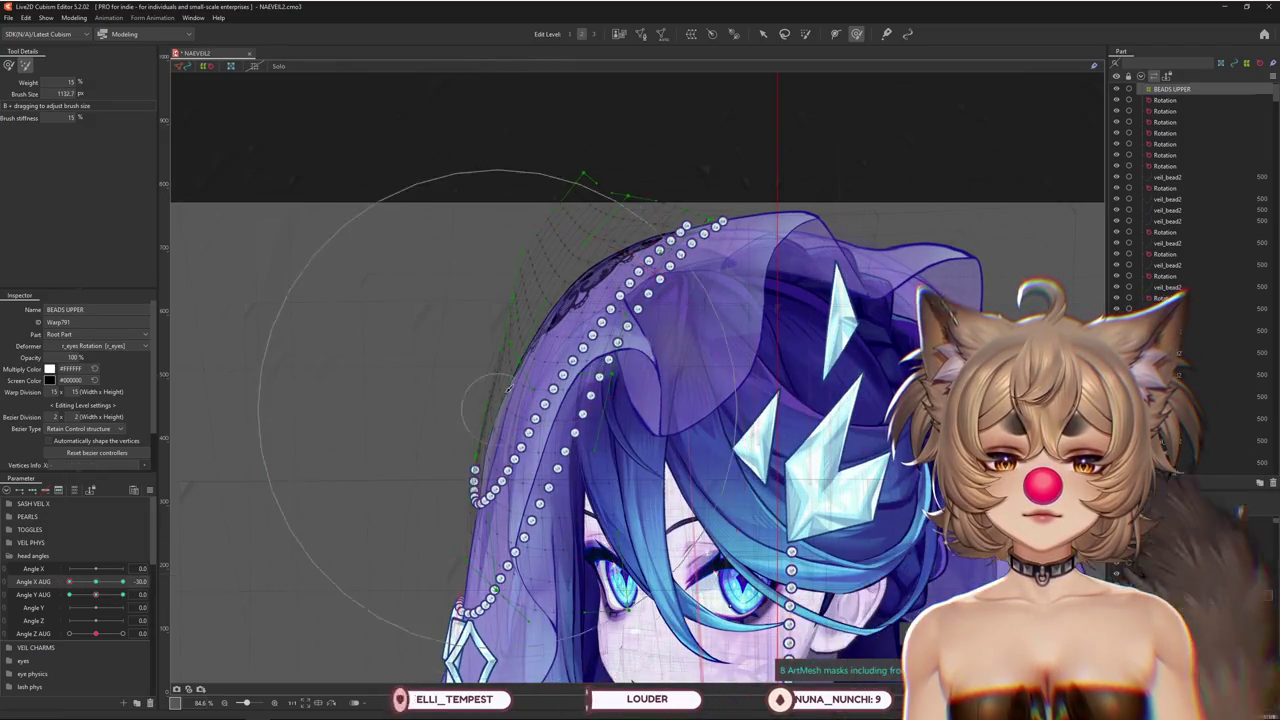
{"action": "left_click_drag", "start_coordinate": [440, 204], "coordinate": [349, 241]}
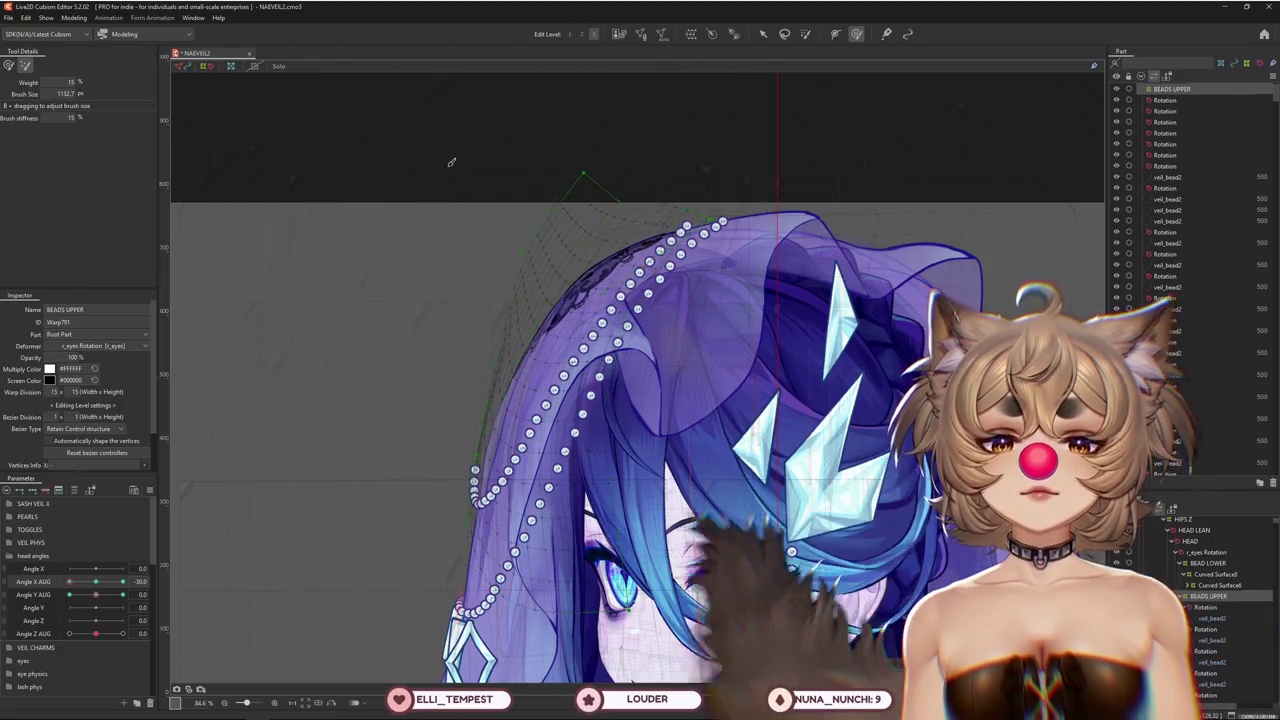
{"action": "left_click_drag", "start_coordinate": [279, 513], "coordinate": [284, 434]}
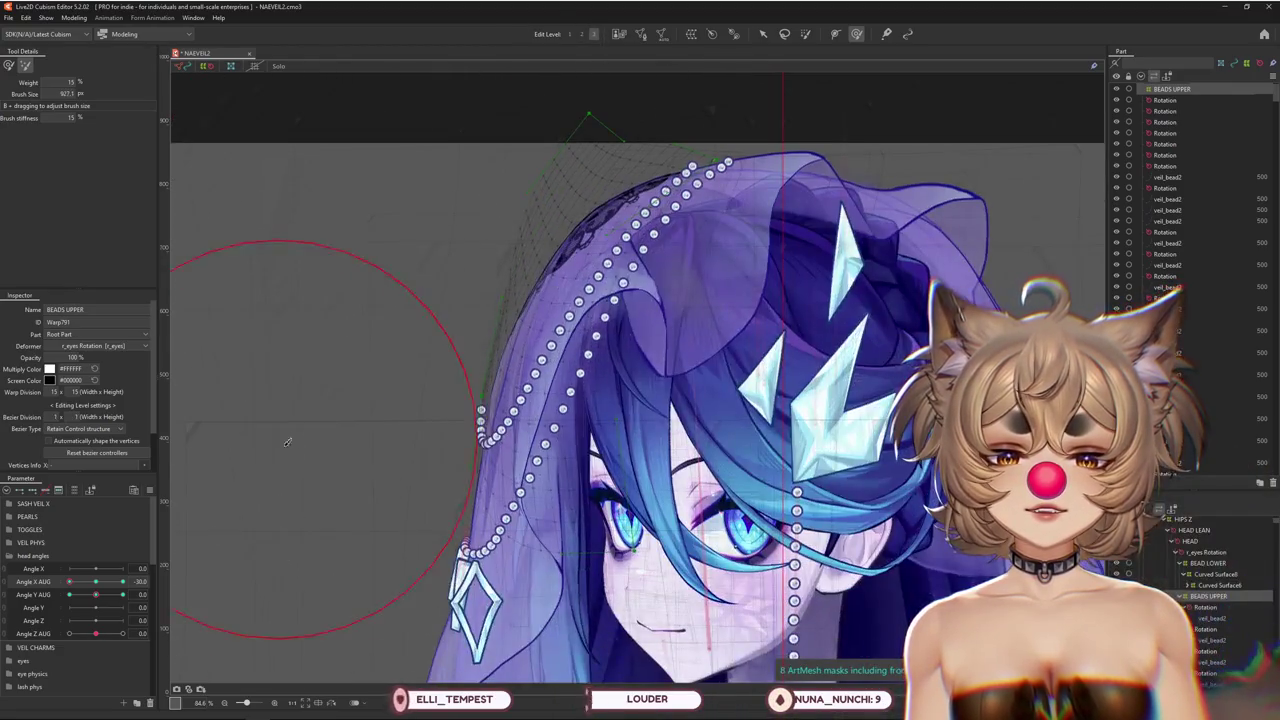
Shrink the brush to a small size and test strokes on the bead strands along the veil
{"action": "scroll", "coordinate": [705, 563], "scroll_direction": "up", "scroll_amount": 2}
{"action": "left_click_drag", "start_coordinate": [343, 251], "coordinate": [395, 211]}
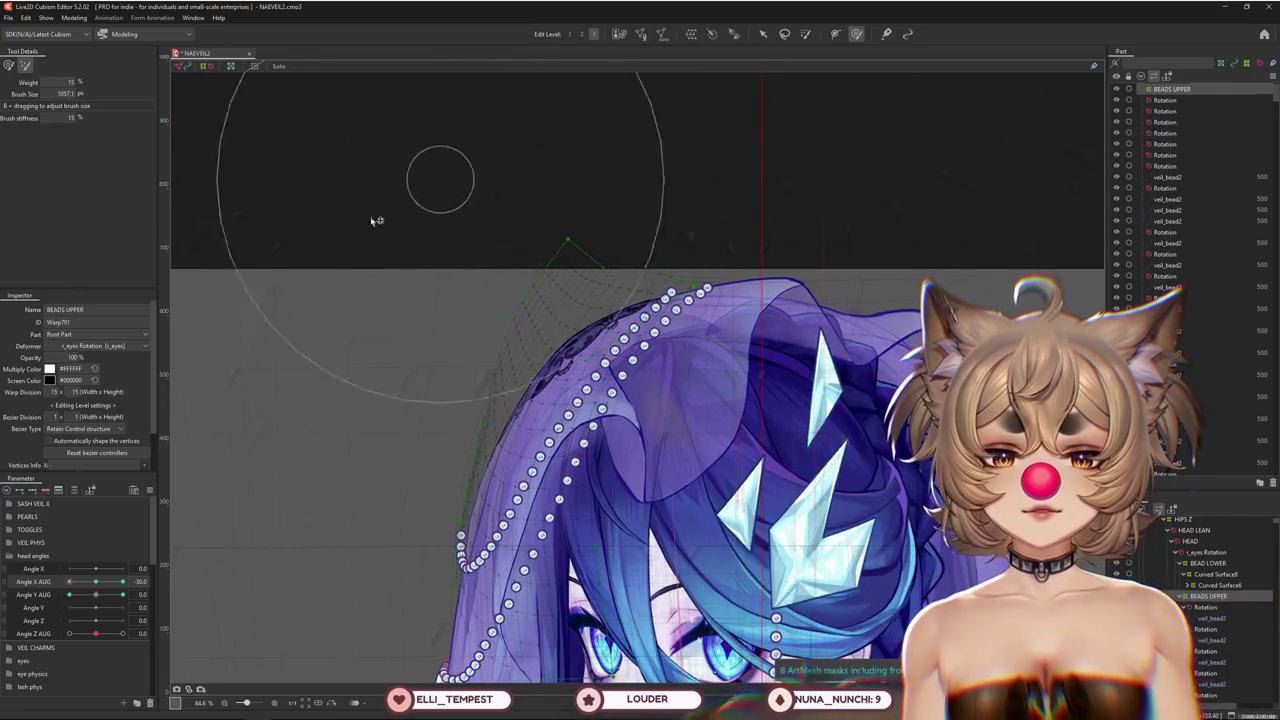
{"action": "left_click_drag", "start_coordinate": [390, 495], "coordinate": [401, 525]}
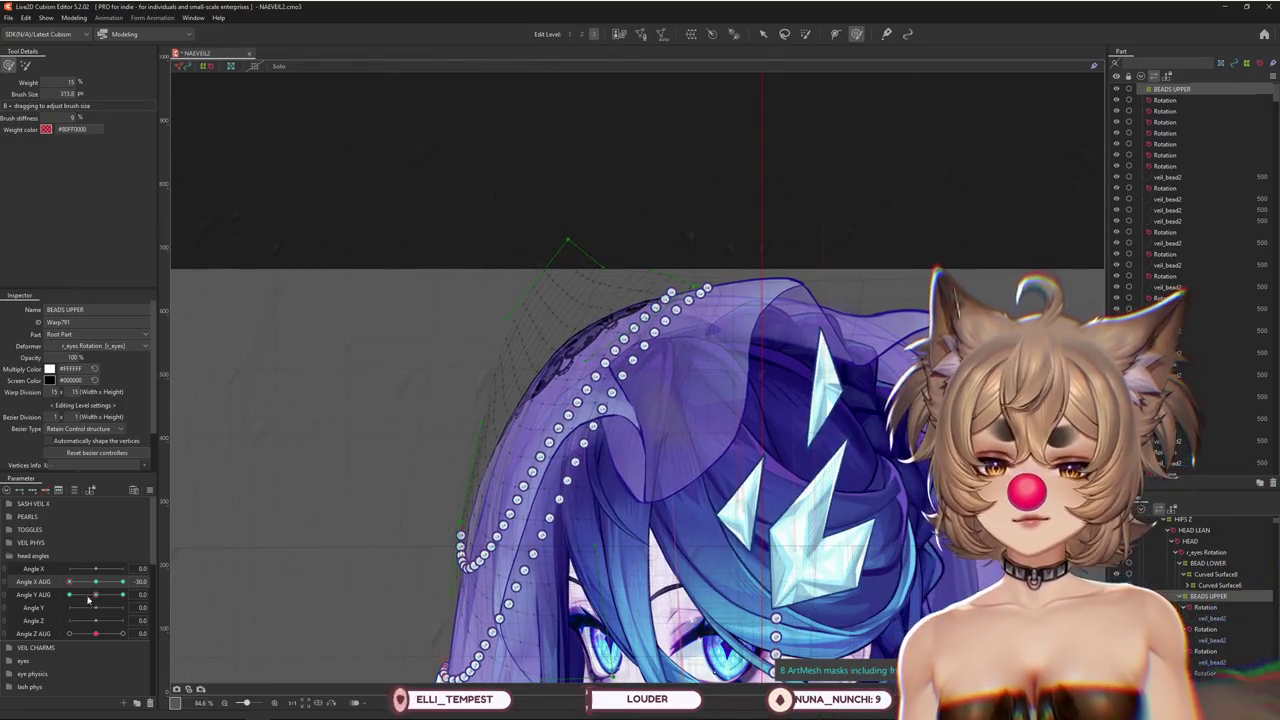
{"action": "scroll", "coordinate": [268, 550], "scroll_direction": "down", "scroll_amount": 2}
{"action": "left_click_drag", "start_coordinate": [228, 535], "coordinate": [268, 550]}
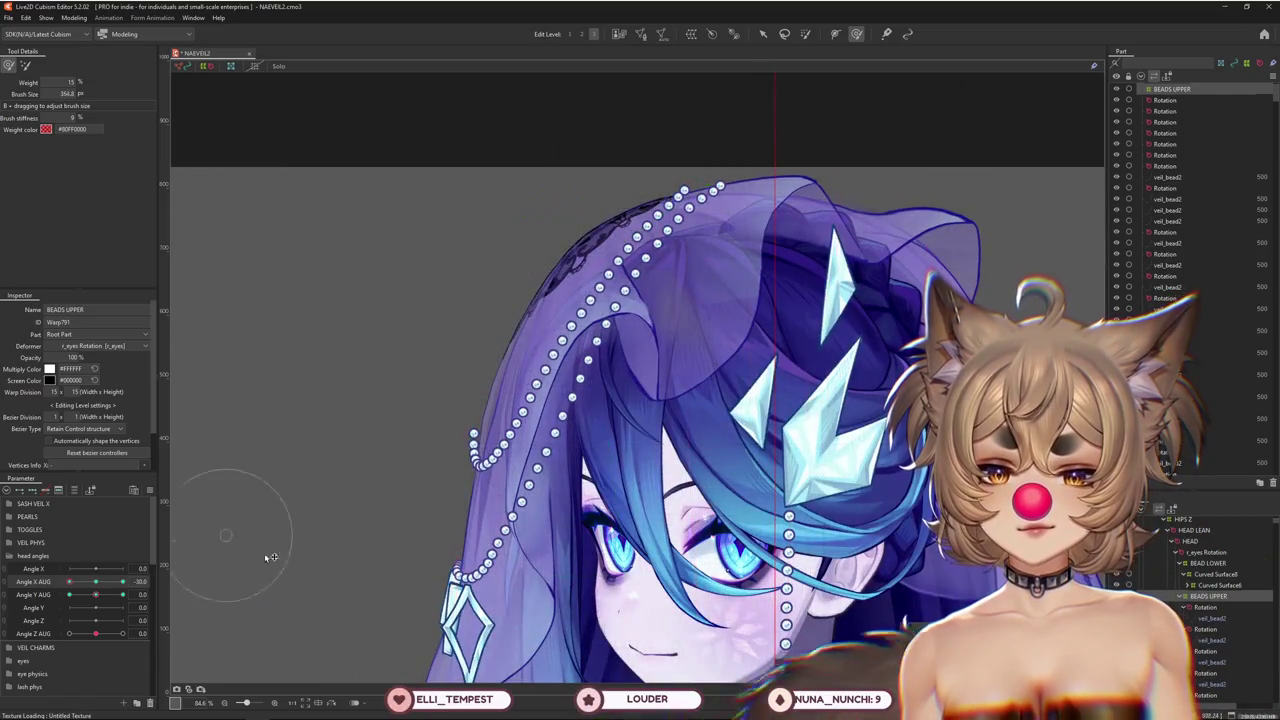
{"action": "left_click_drag", "start_coordinate": [105, 593], "coordinate": [131, 594]}
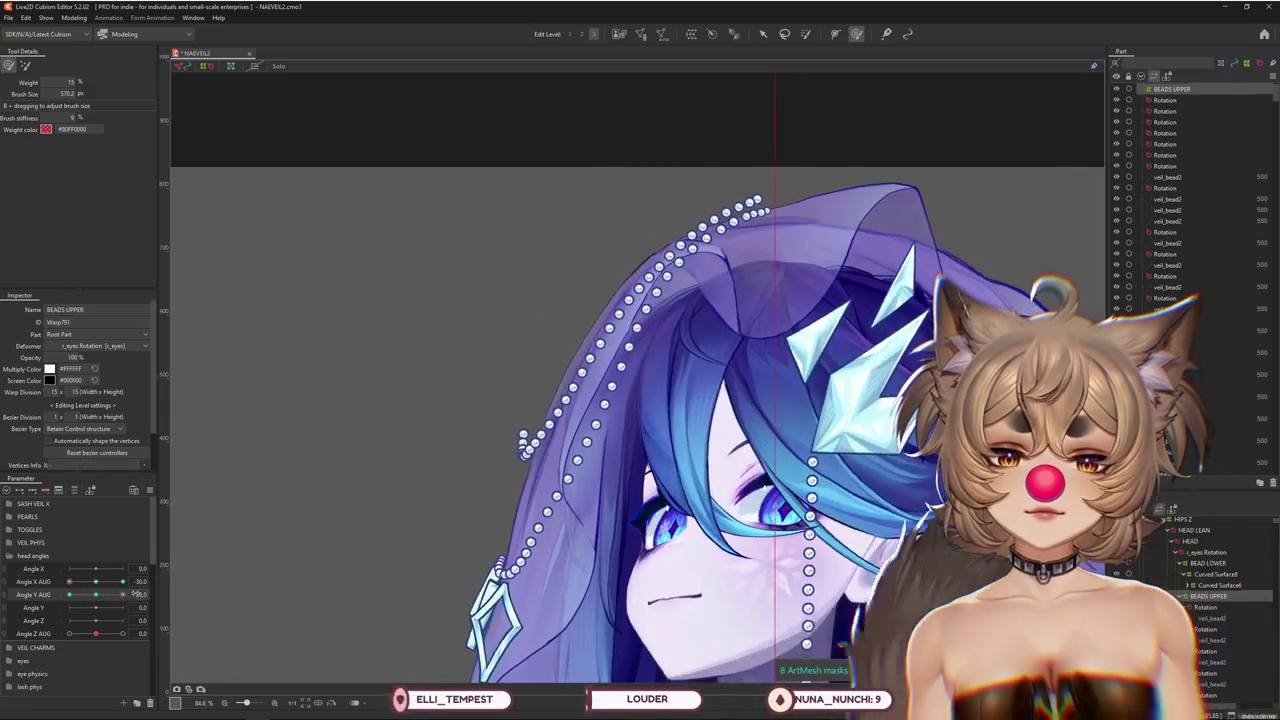
{"action": "scroll", "coordinate": [209, 534], "scroll_direction": "down", "scroll_amount": 3}
{"action": "left_click_drag", "start_coordinate": [69, 581], "coordinate": [96, 583]}
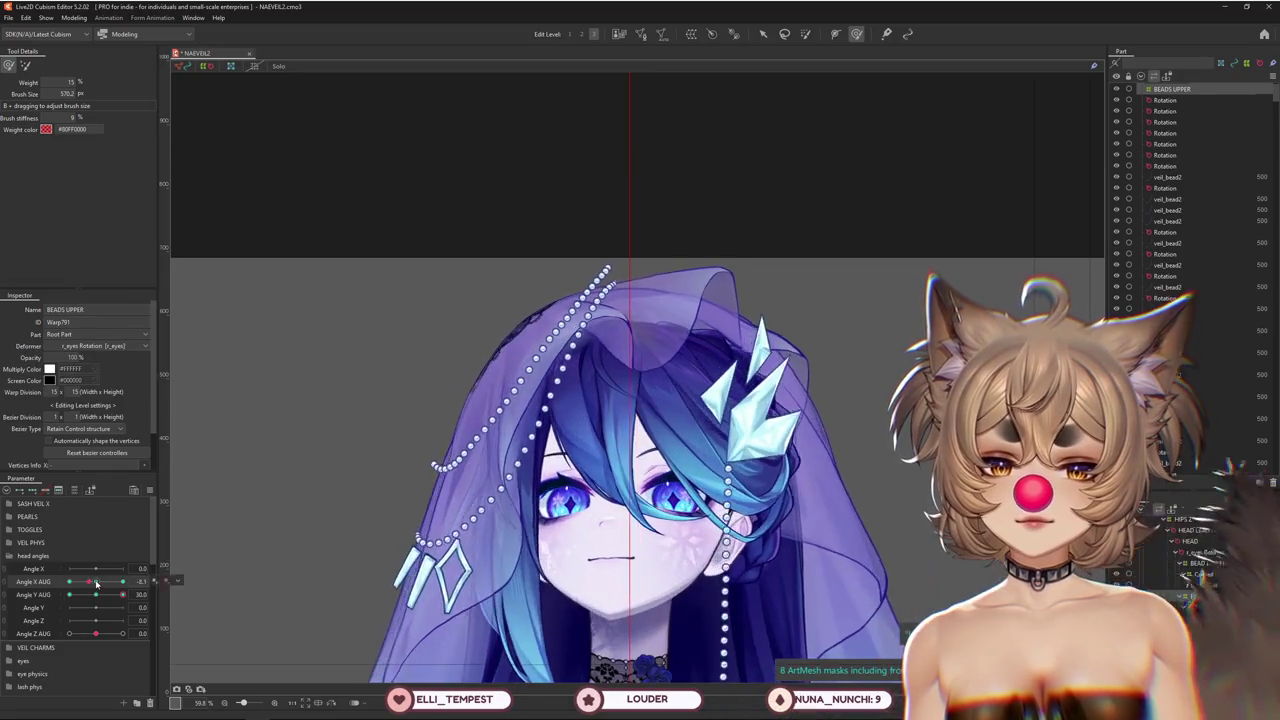
Synthesize the Angle X/Y AUG corner poses and check them on the head
{"action": "right_click", "coordinate": [152, 560]}
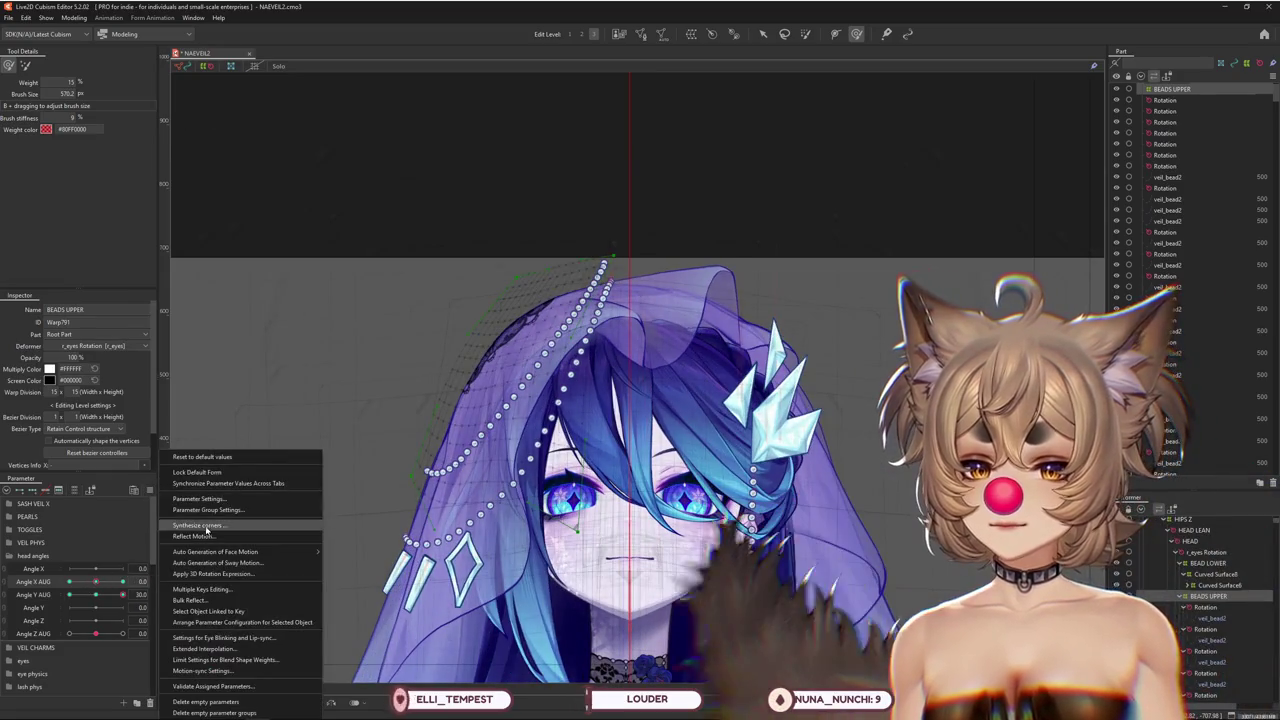
{"action": "left_click", "coordinate": [207, 526]}
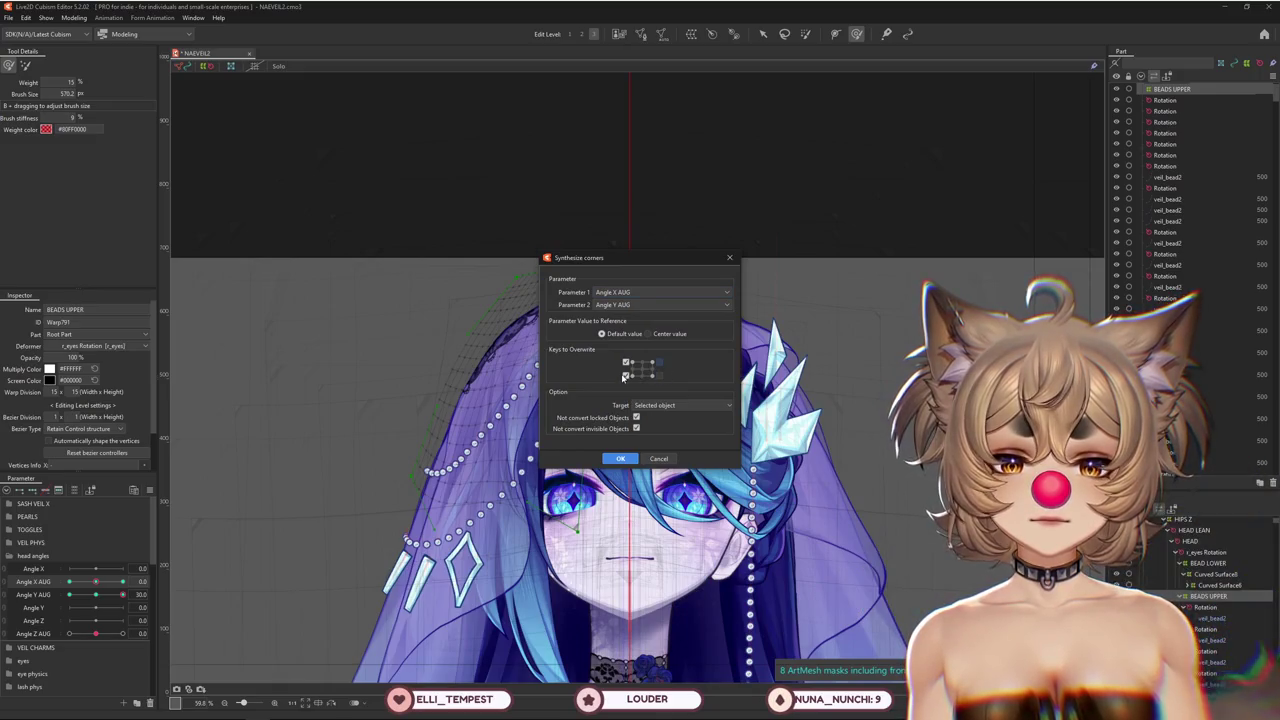
{"action": "left_click", "coordinate": [620, 458]}
{"action": "left_click_drag", "start_coordinate": [122, 594], "coordinate": [58, 585]}
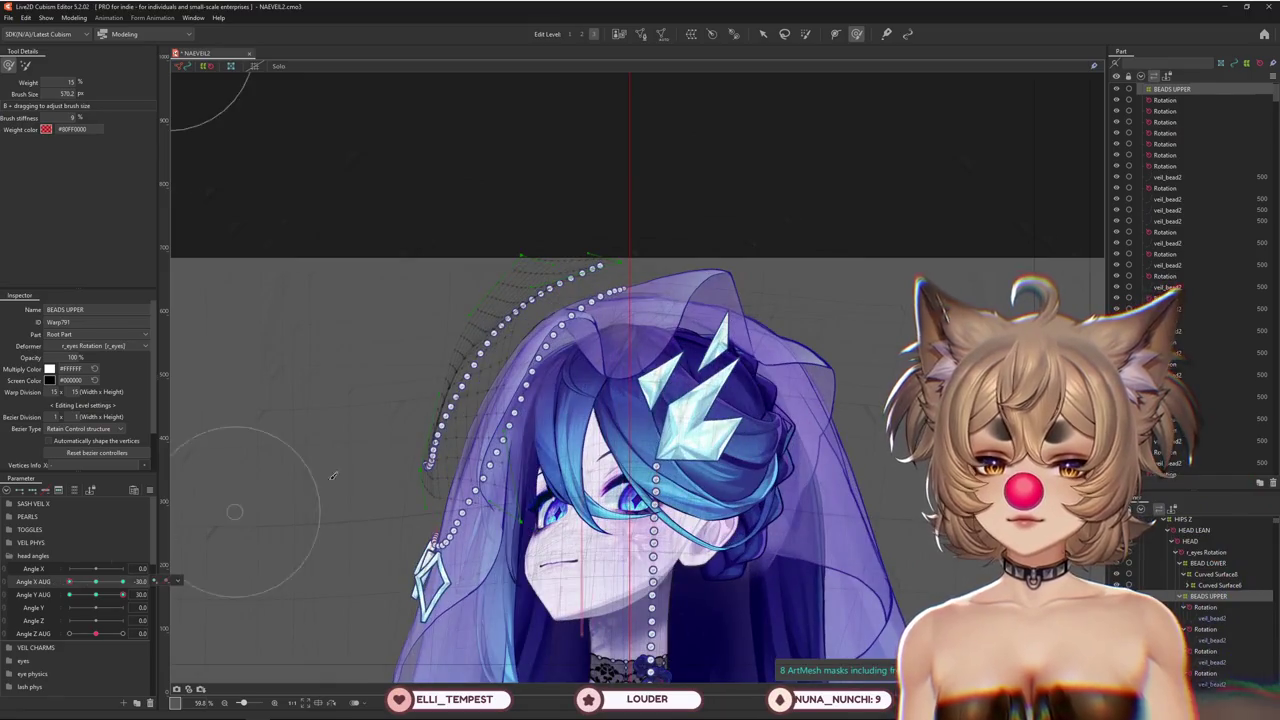
Push the veil's right side outward with an enlarged Deform Brush
{"action": "mouse_move", "coordinate": [385, 230]}
{"action": "left_mouse_down"}
{"action": "mouse_move", "coordinate": [495, 91]}
{"action": "mouse_move", "coordinate": [486, 214]}
{"action": "left_mouse_up"}
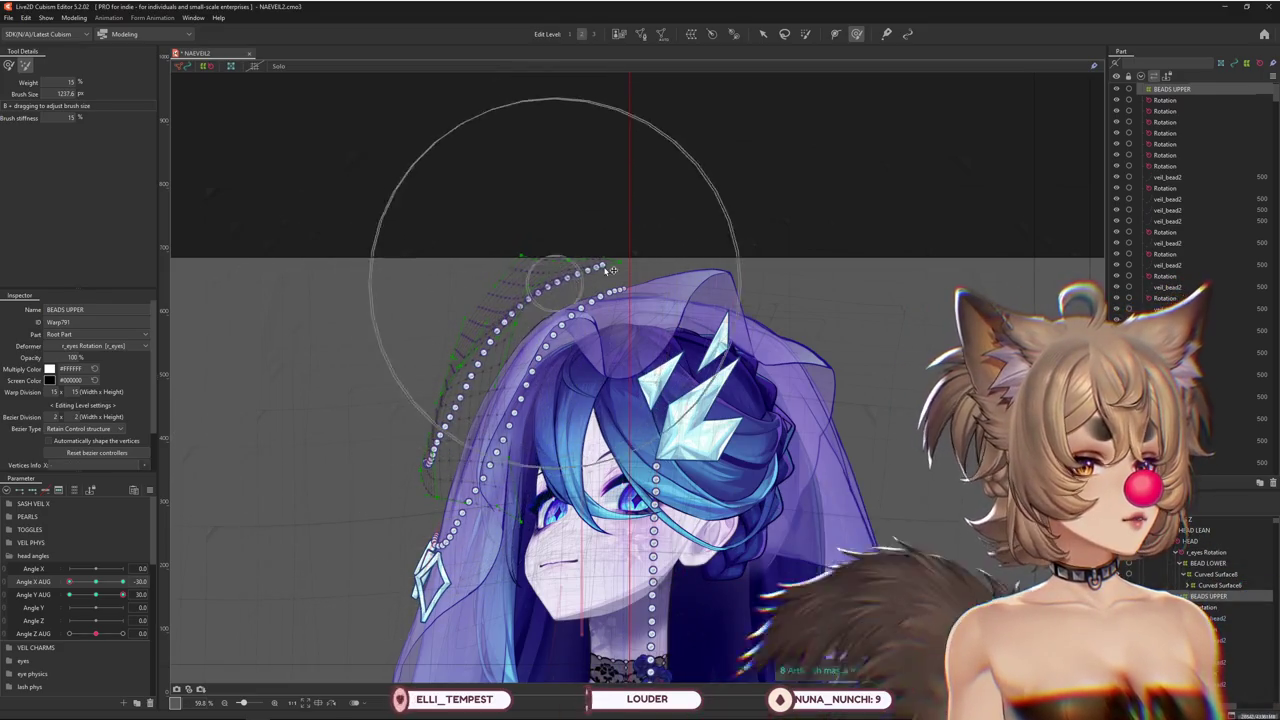
{"action": "left_click_drag", "start_coordinate": [606, 275], "coordinate": [635, 275]}
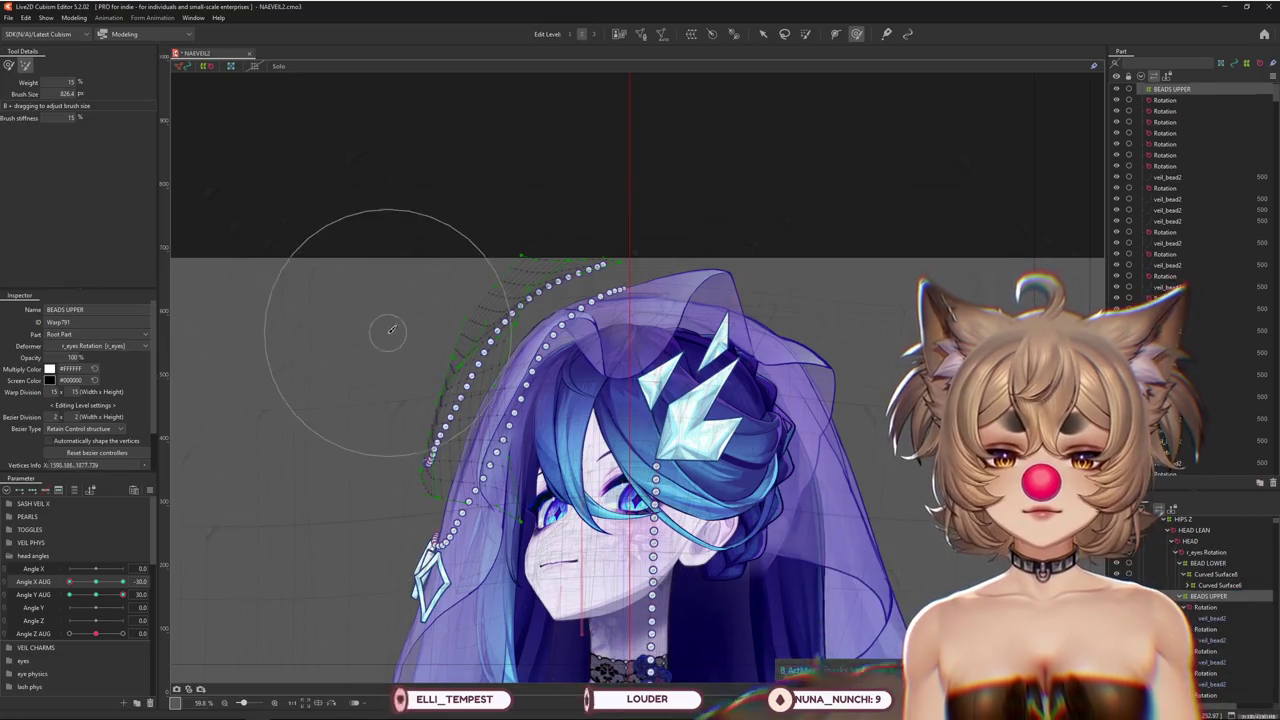
{"action": "scroll", "coordinate": [448, 340], "scroll_direction": "up", "scroll_amount": 2}
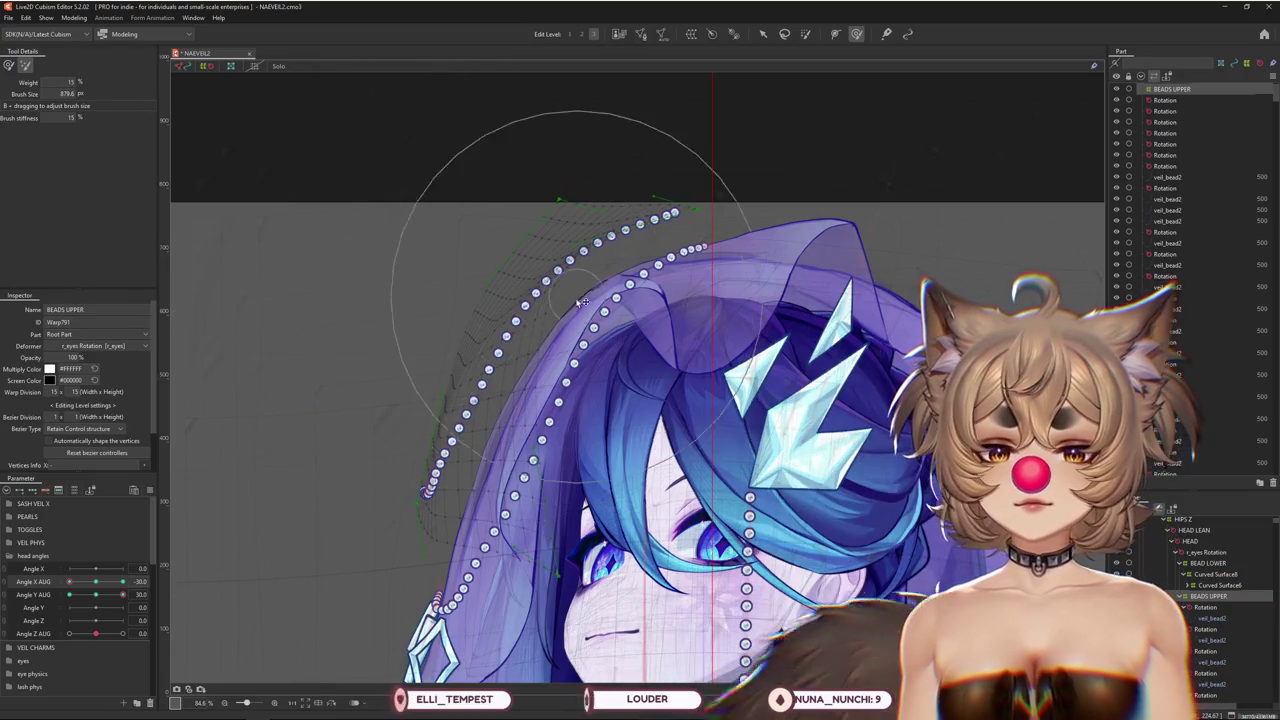
Switch the Deform Brush to its softer weighted mode and nudge the upper bead warp right and down
{"action": "left_click_drag", "start_coordinate": [580, 206], "coordinate": [757, 172]}
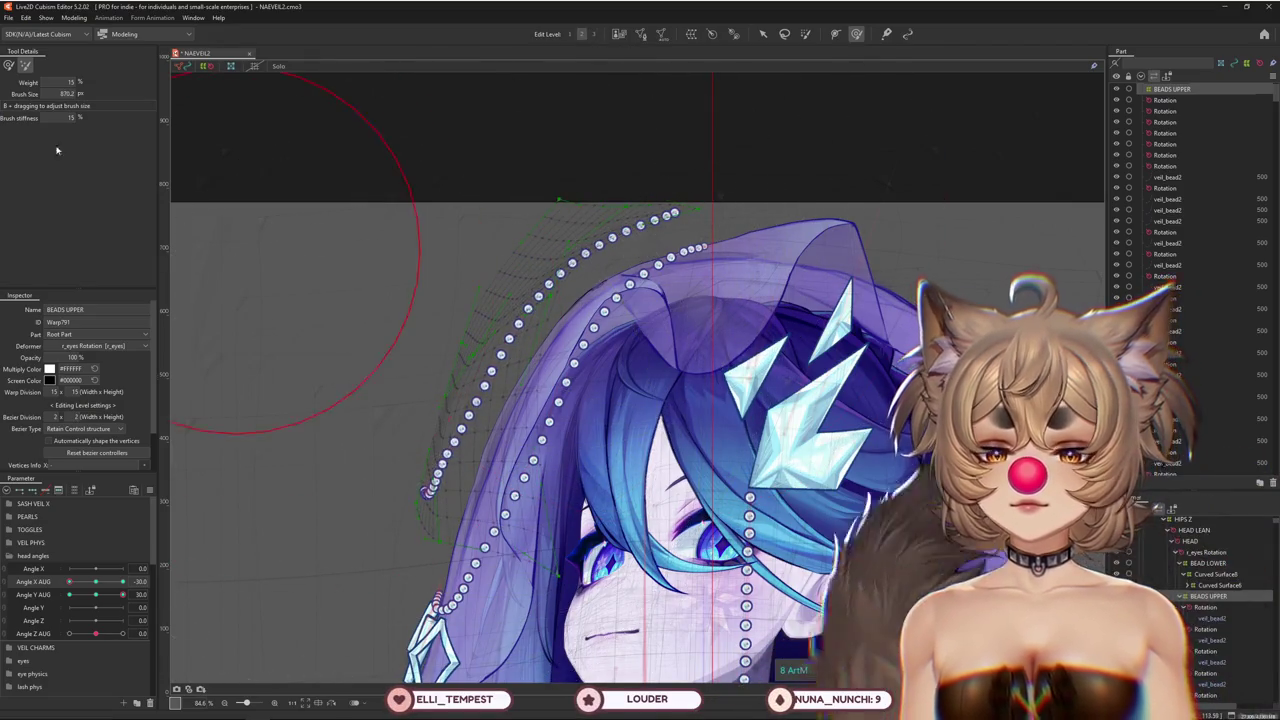
{"action": "left_click_drag", "start_coordinate": [400, 538], "coordinate": [558, 320]}
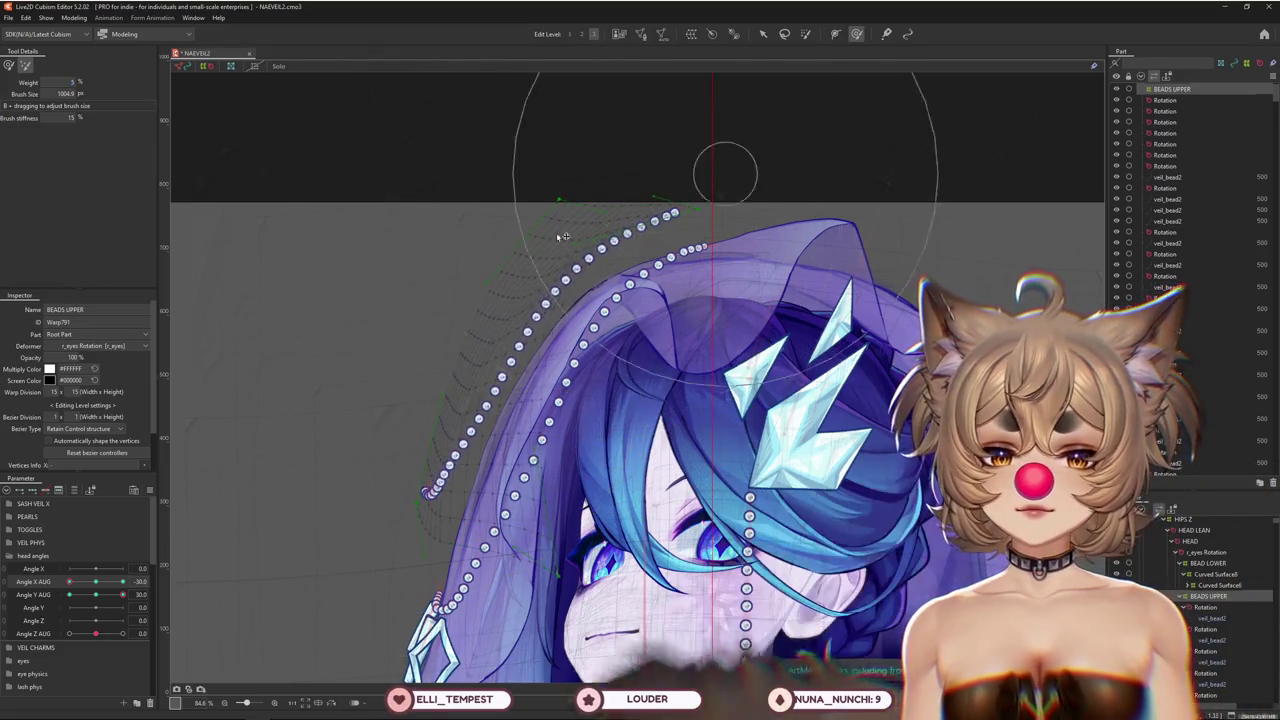
{"action": "left_click", "coordinate": [8, 65]}
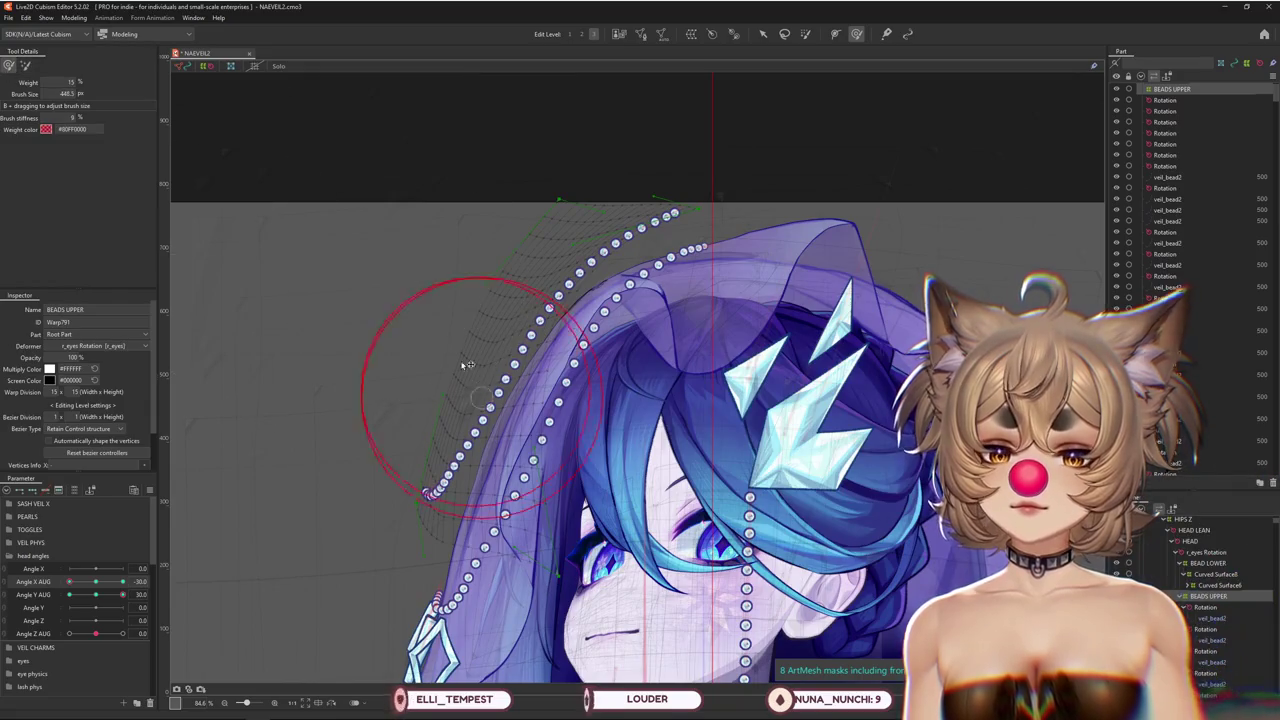
{"action": "scroll", "coordinate": [490, 415], "scroll_direction": "down", "scroll_amount": 3}
{"action": "mouse_move", "coordinate": [122, 594]}
{"action": "left_mouse_down"}
{"action": "mouse_move", "coordinate": [96, 597]}
{"action": "mouse_move", "coordinate": [122, 594]}
{"action": "left_mouse_up"}
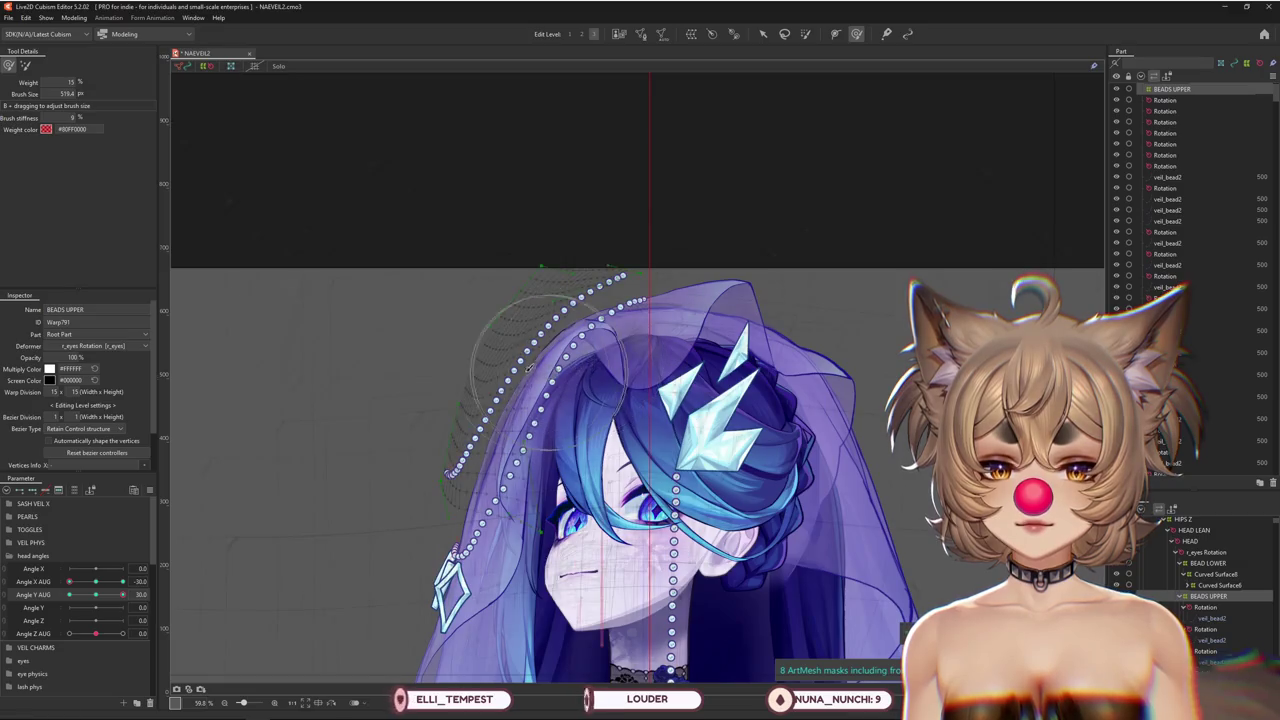
{"action": "left_click_drag", "start_coordinate": [524, 388], "coordinate": [557, 400]}
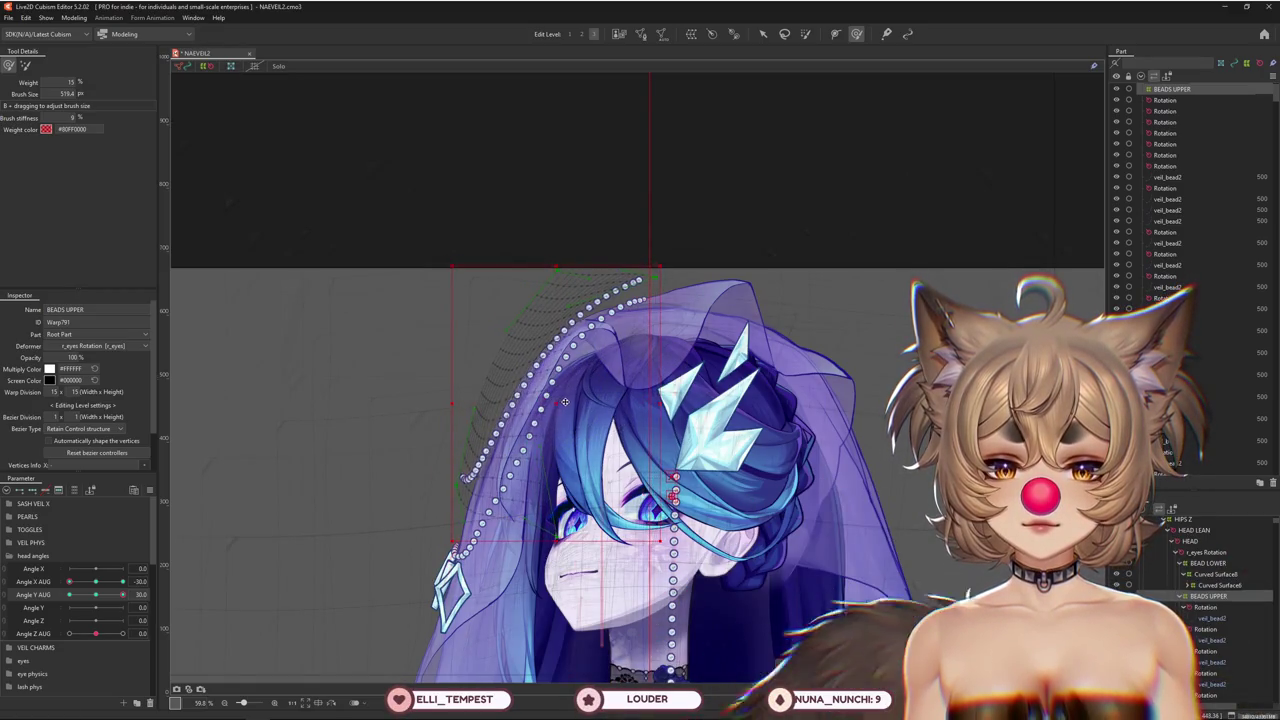
{"action": "left_click_drag", "start_coordinate": [80, 633], "coordinate": [95, 633]}
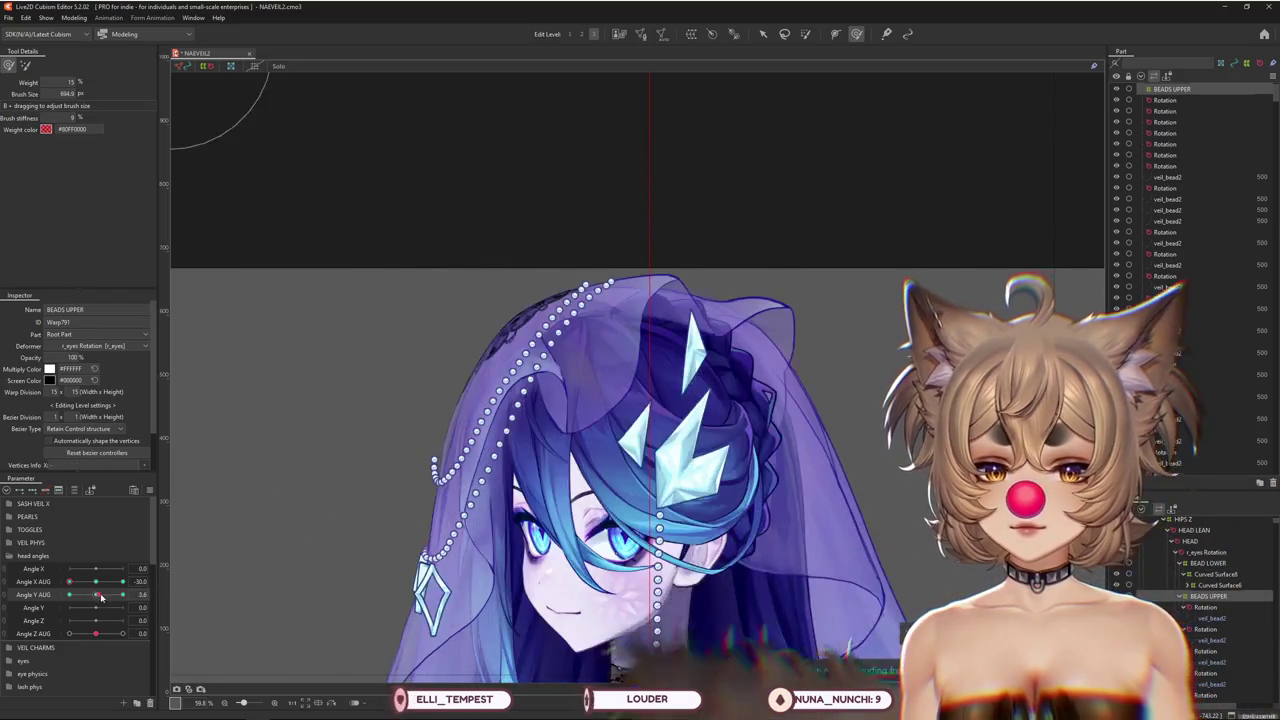
Resize the brush and smooth the bead warp along the veil top
{"action": "left_click_drag", "start_coordinate": [543, 266], "coordinate": [580, 320]}
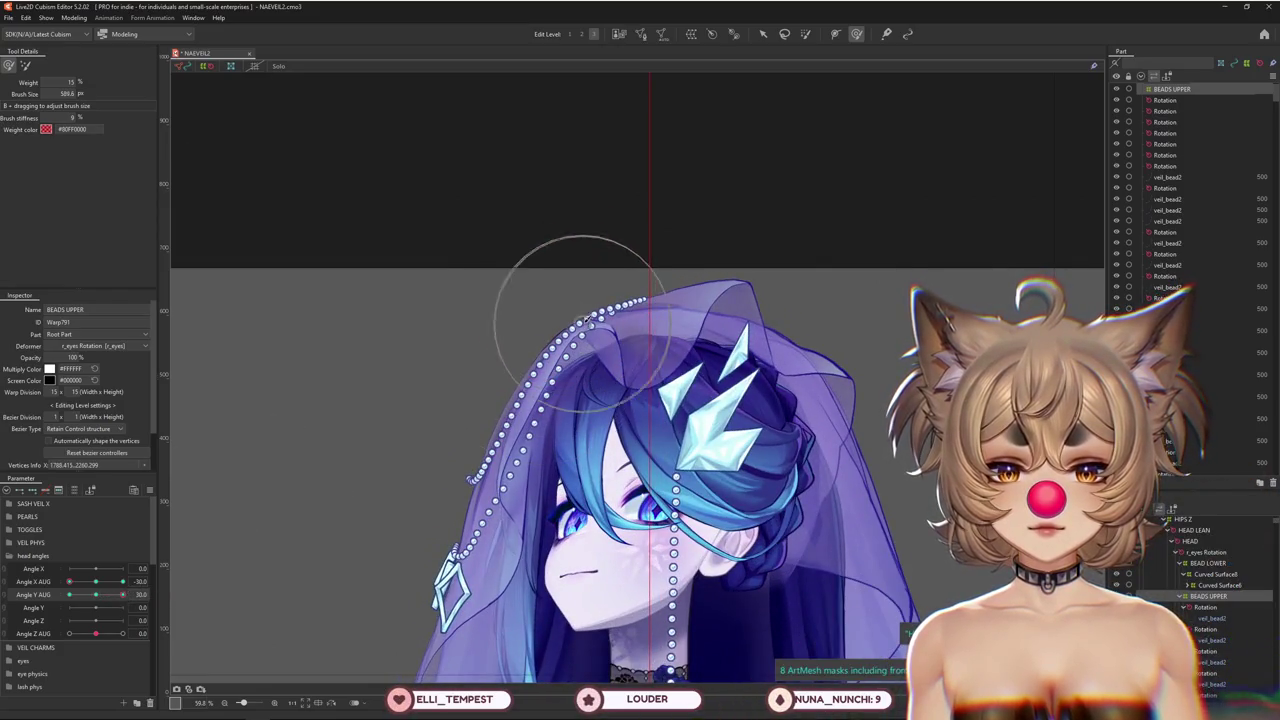
{"action": "left_click_drag", "start_coordinate": [553, 381], "coordinate": [512, 425]}
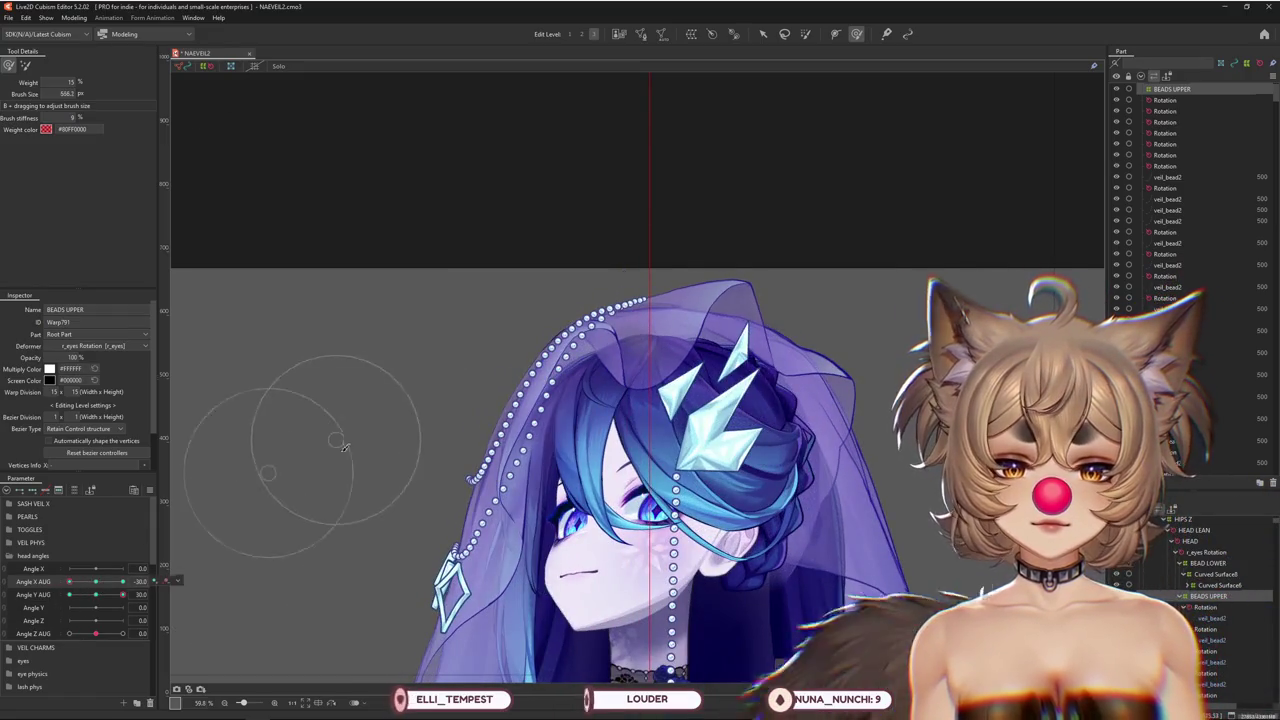
{"action": "left_click_drag", "start_coordinate": [343, 440], "coordinate": [365, 520]}
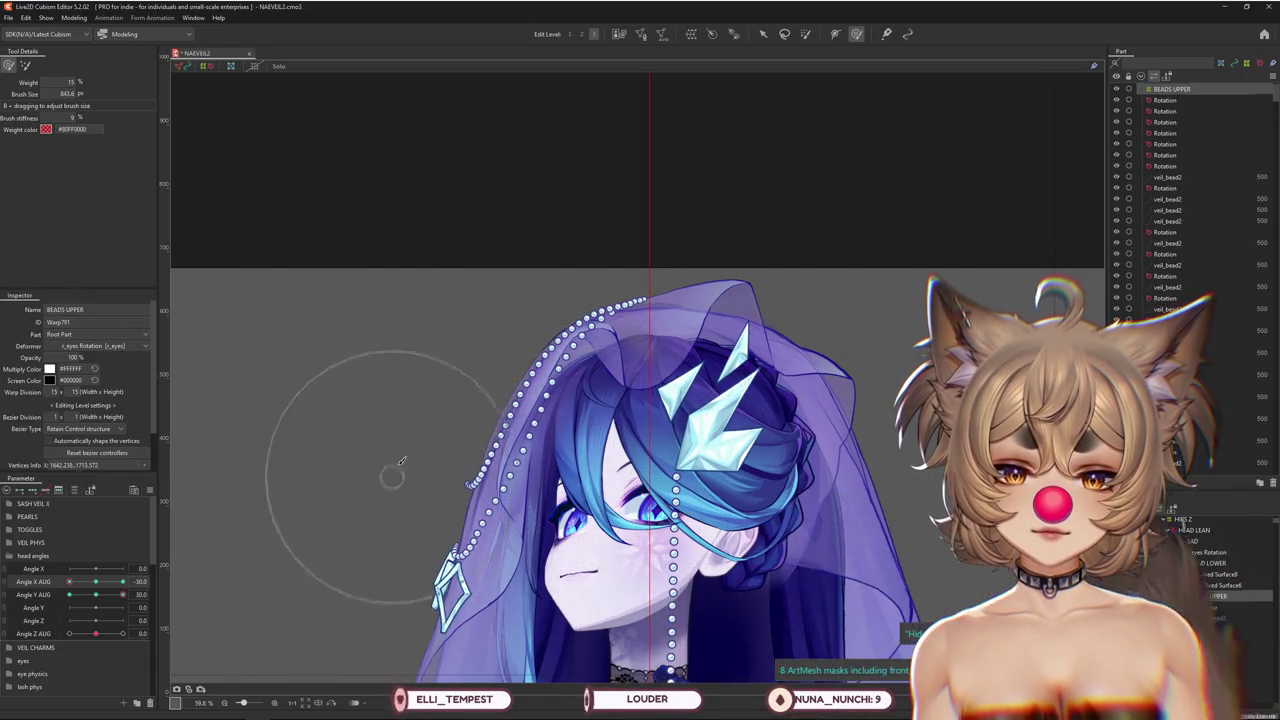
{"action": "left_click_drag", "start_coordinate": [122, 581], "coordinate": [68, 582]}
{"action": "left_click_drag", "start_coordinate": [535, 329], "coordinate": [700, 294]}
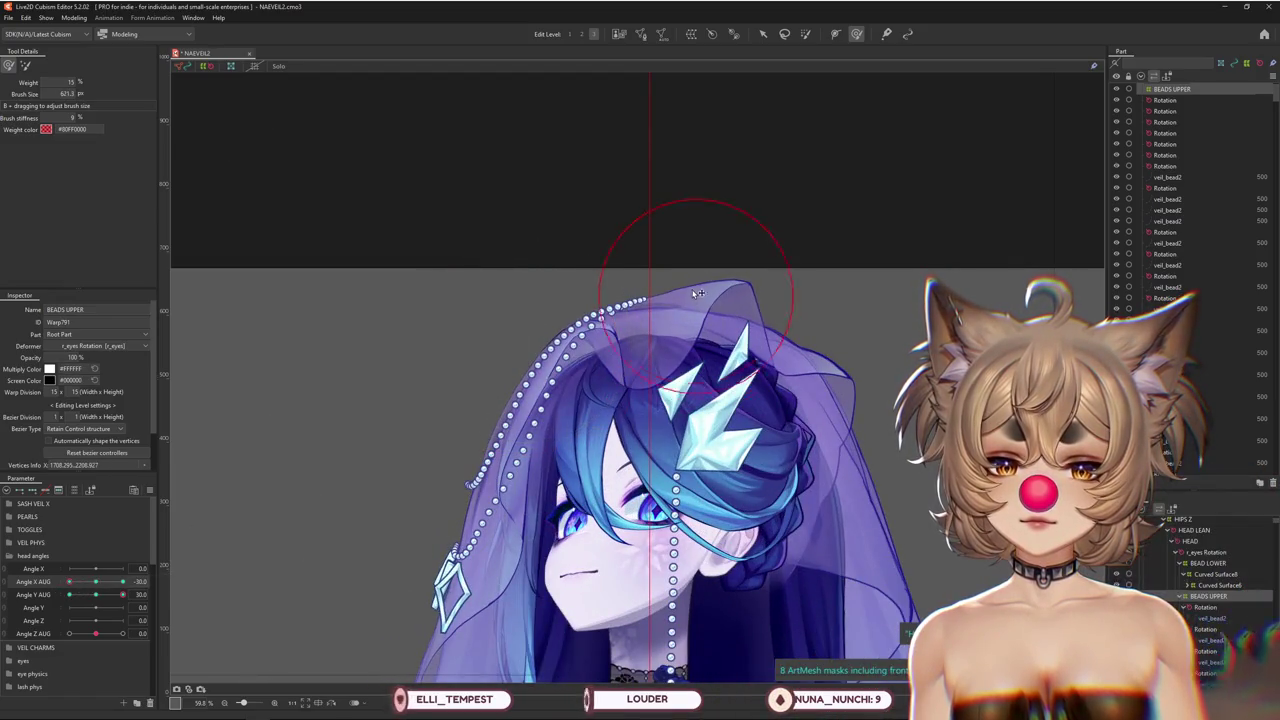
{"action": "left_click", "coordinate": [1191, 586]}
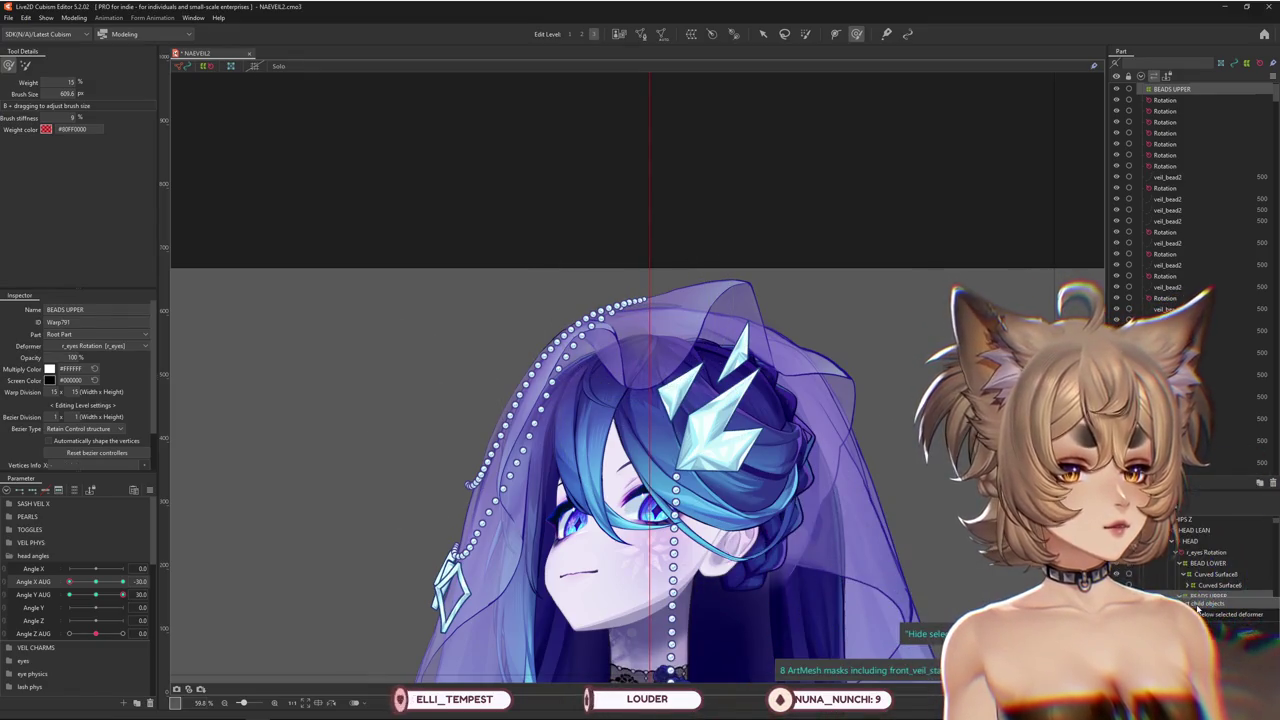
Select the BEADS UPPER deformer to place it in the beads part, then face the head front
{"action": "scroll", "coordinate": [1196, 278], "scroll_direction": "down", "scroll_amount": 3}
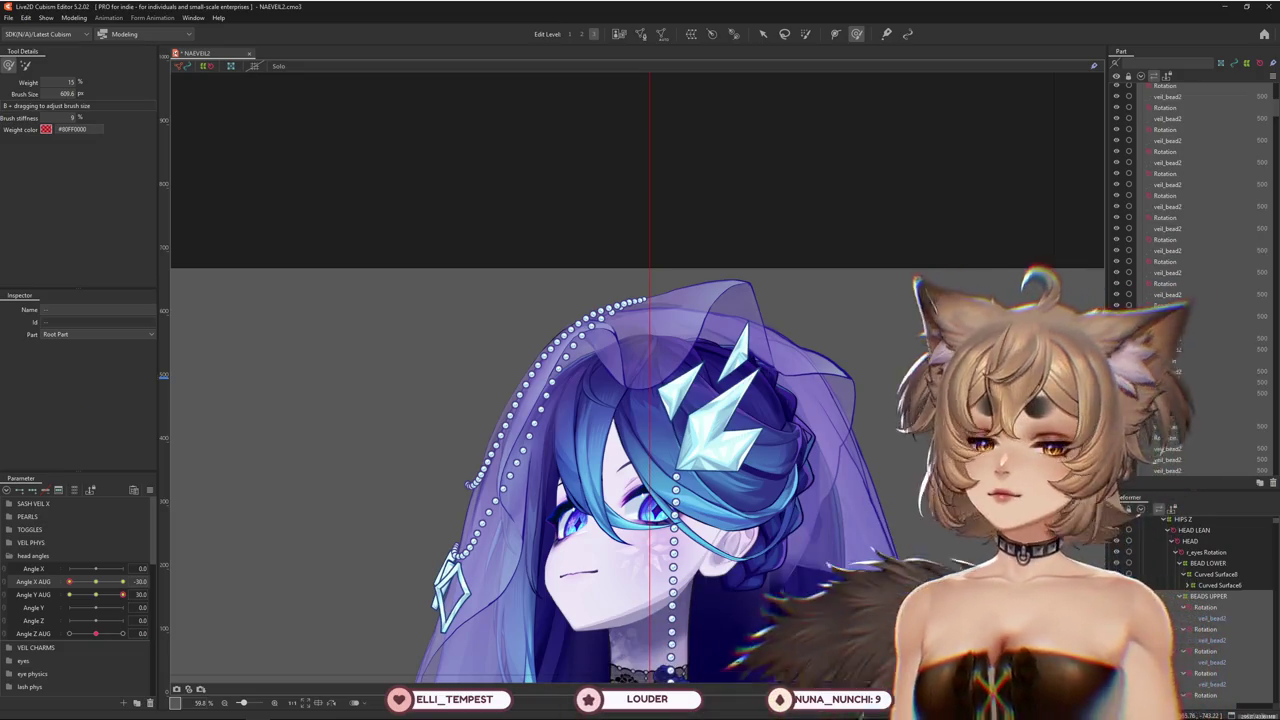
{"action": "scroll", "coordinate": [1196, 280], "scroll_direction": "up", "scroll_amount": 5}
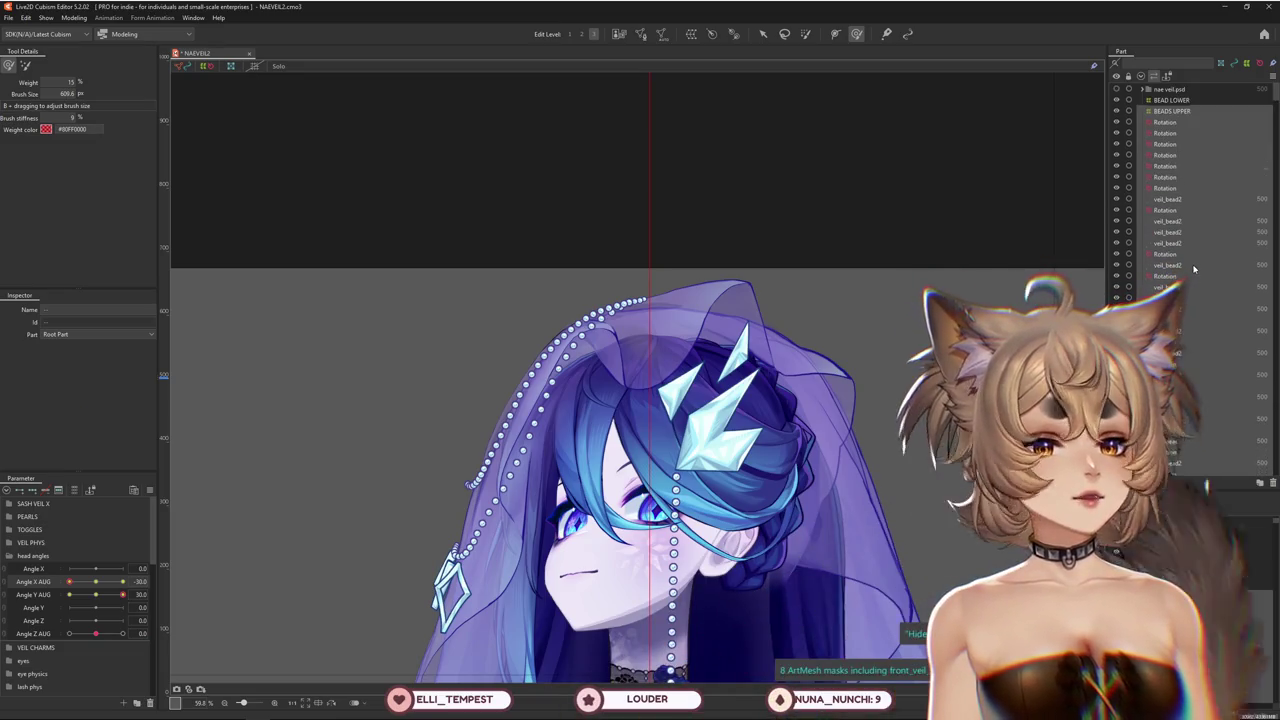
{"action": "left_click", "coordinate": [1165, 111]}
{"action": "scroll", "coordinate": [1170, 150], "scroll_direction": "down", "scroll_amount": 3}
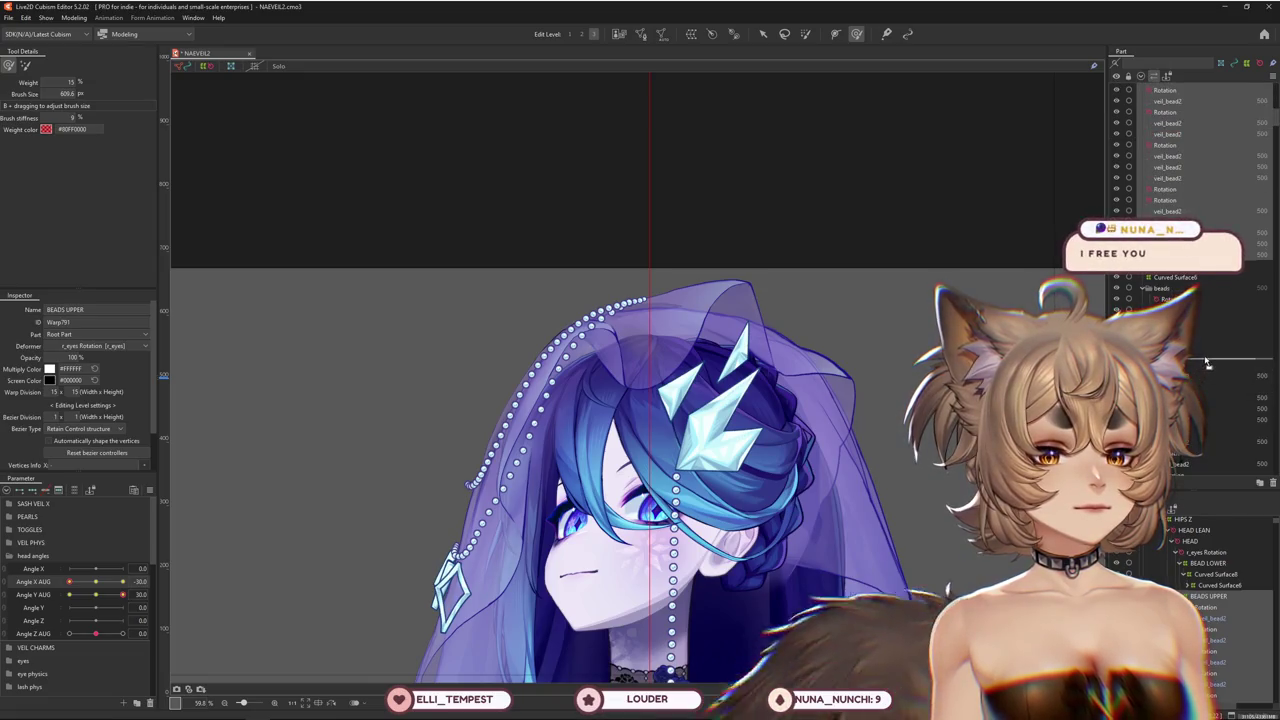
{"action": "scroll", "coordinate": [1207, 363], "scroll_direction": "down", "scroll_amount": 3}
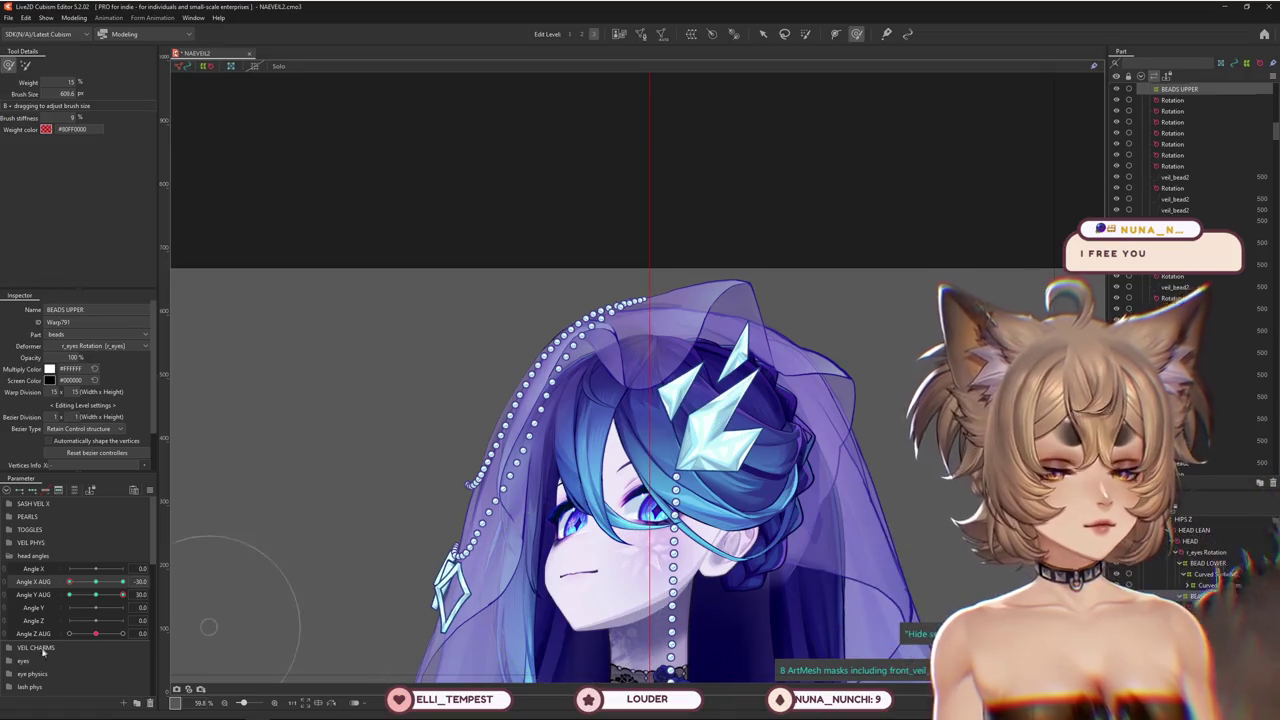
{"action": "left_click_drag", "start_coordinate": [123, 581], "coordinate": [95, 587]}
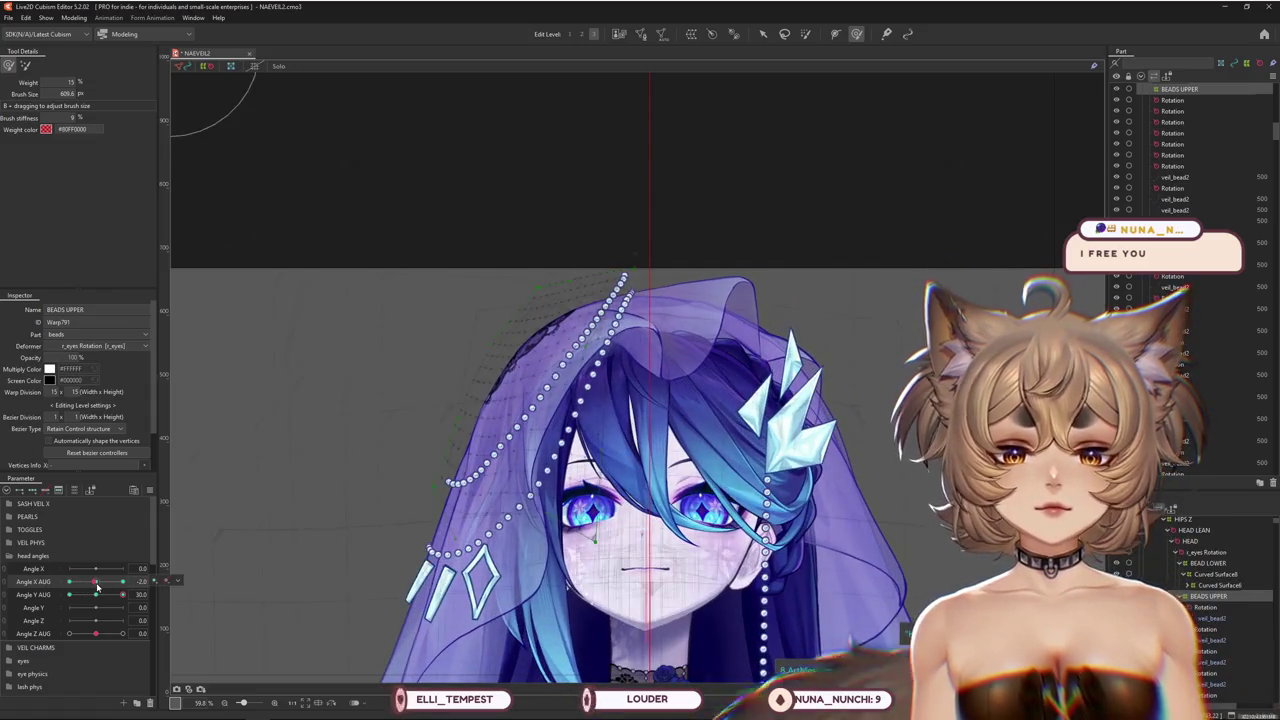
Sweep Angle X AUG between -30 and 0 to check the upper bead strands
{"action": "left_click_drag", "start_coordinate": [95, 587], "coordinate": [69, 582]}
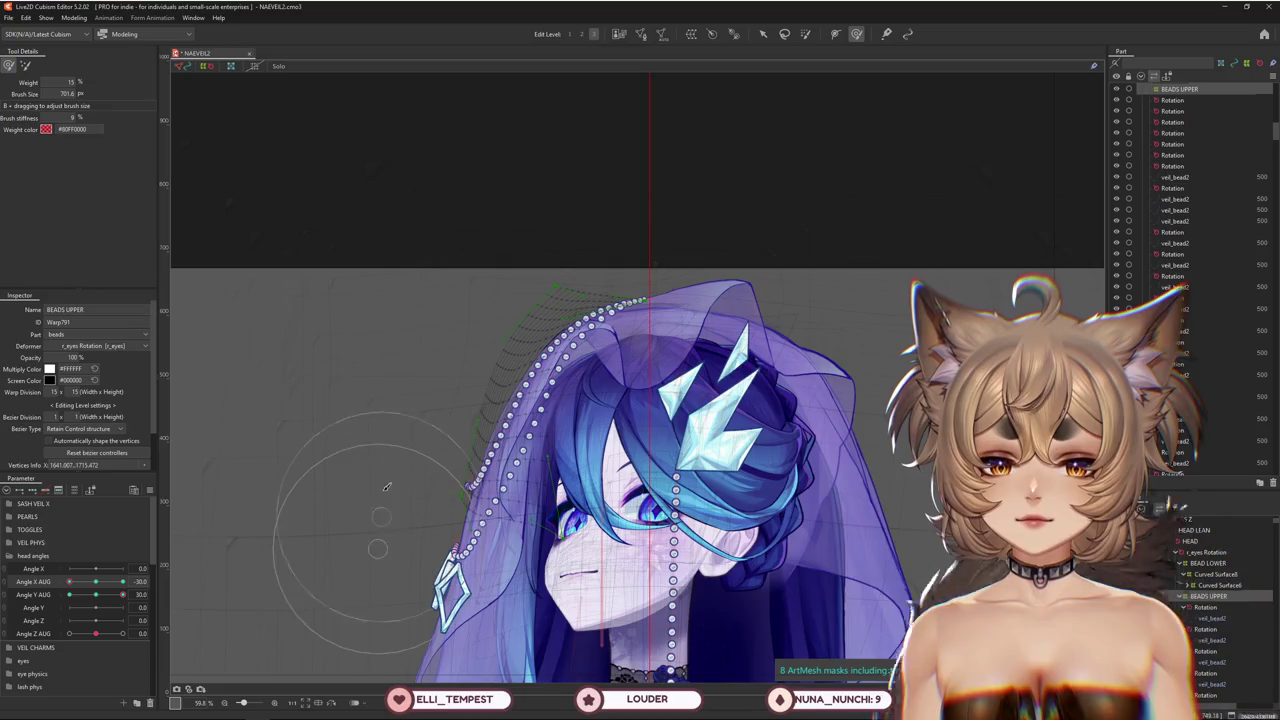
{"action": "left_click_drag", "start_coordinate": [113, 587], "coordinate": [69, 582]}
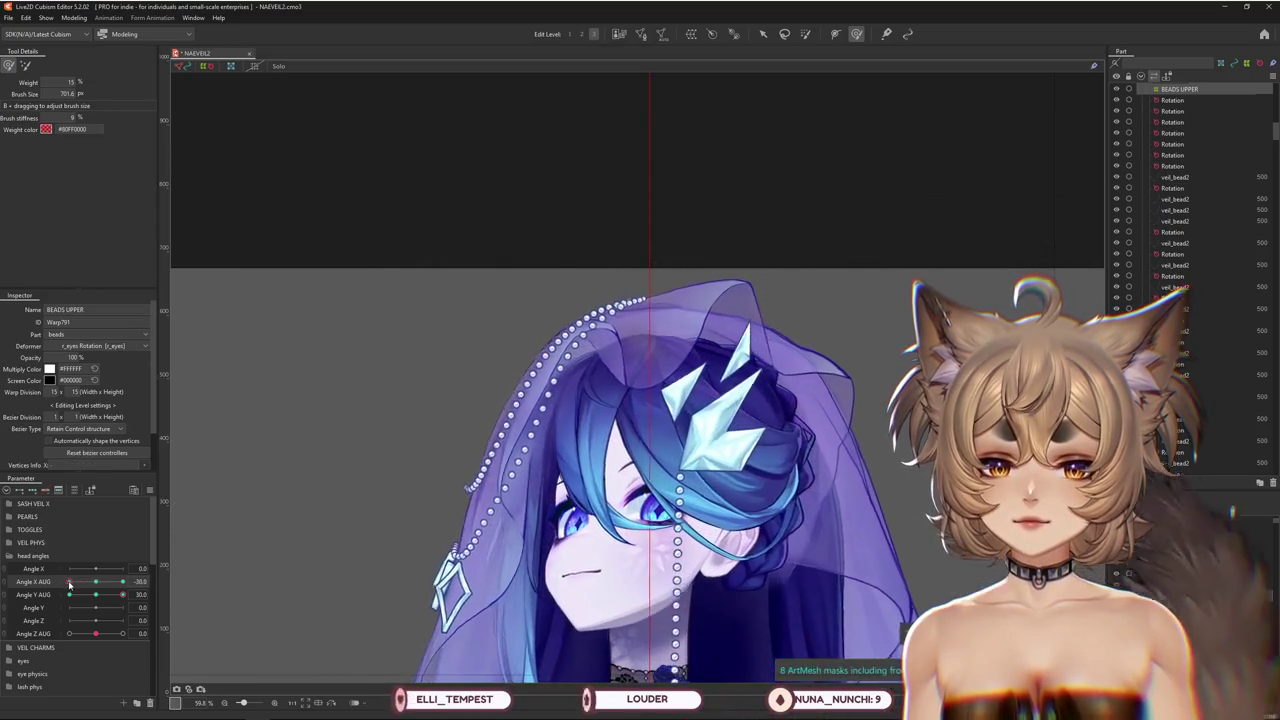
{"action": "mouse_move", "coordinate": [108, 580]}
{"action": "left_mouse_down"}
{"action": "mouse_move", "coordinate": [100, 587]}
{"action": "mouse_move", "coordinate": [124, 582]}
{"action": "left_mouse_up"}
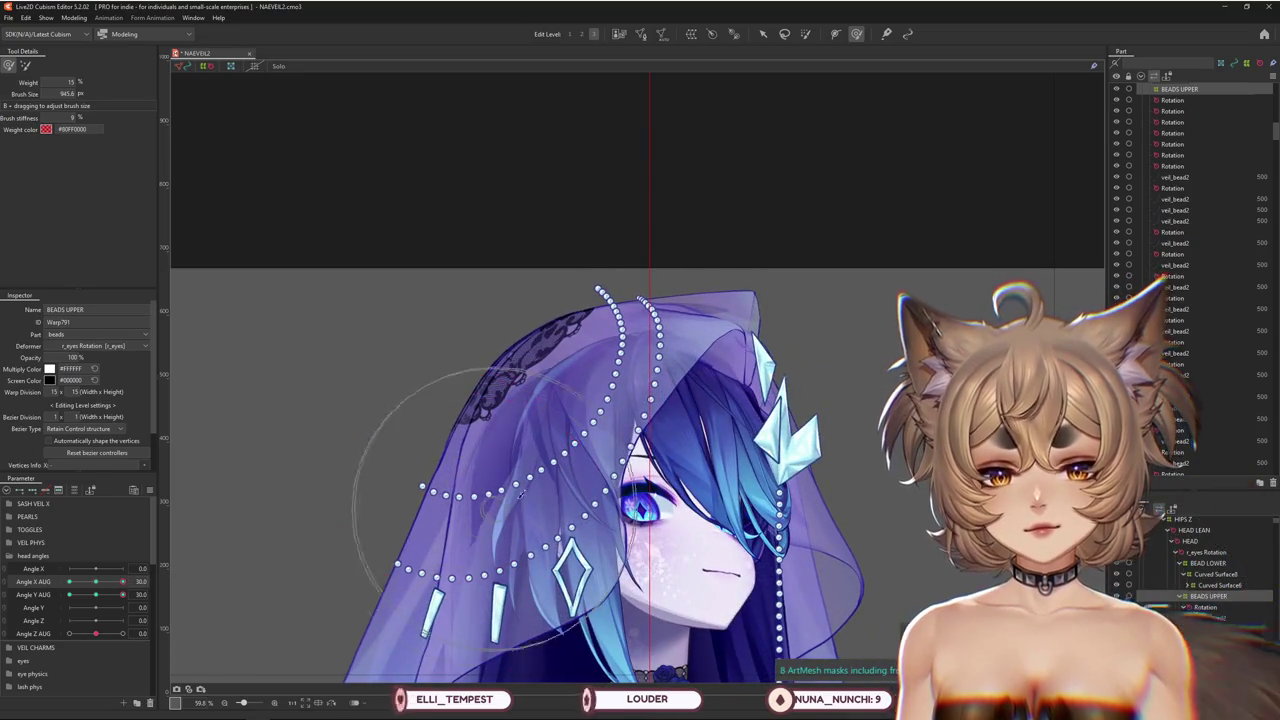
{"action": "scroll", "coordinate": [580, 490], "scroll_direction": "down", "scroll_amount": 1}
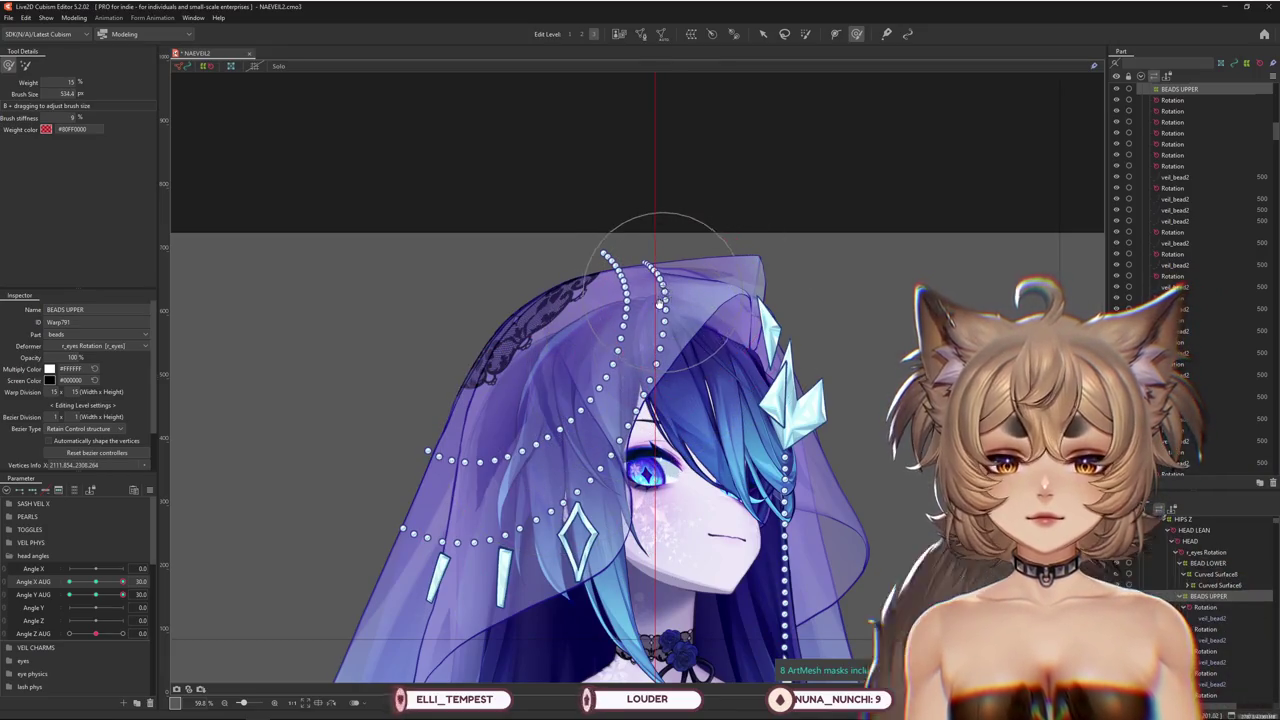
{"action": "scroll", "coordinate": [666, 297], "scroll_direction": "up", "scroll_amount": 1}
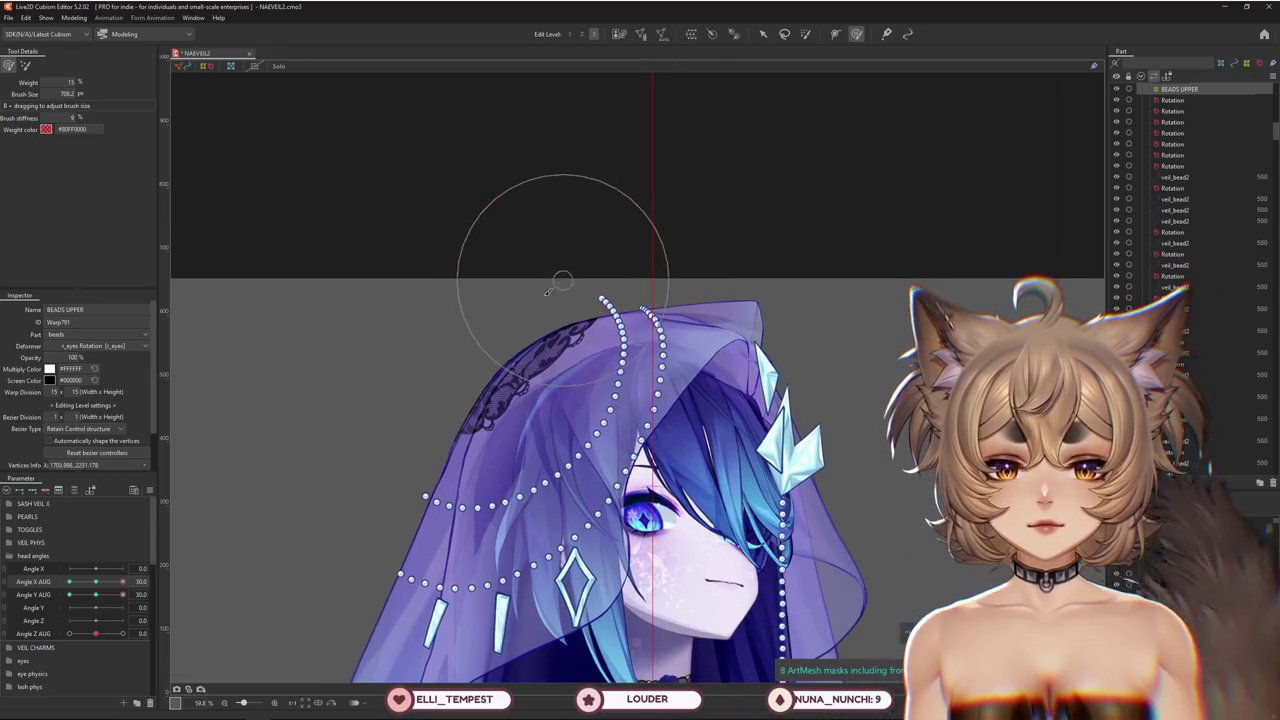
{"action": "mouse_move", "coordinate": [96, 581]}
{"action": "left_mouse_down"}
{"action": "mouse_move", "coordinate": [132, 580]}
{"action": "mouse_move", "coordinate": [97, 581]}
{"action": "mouse_move", "coordinate": [102, 591]}
{"action": "left_mouse_up"}
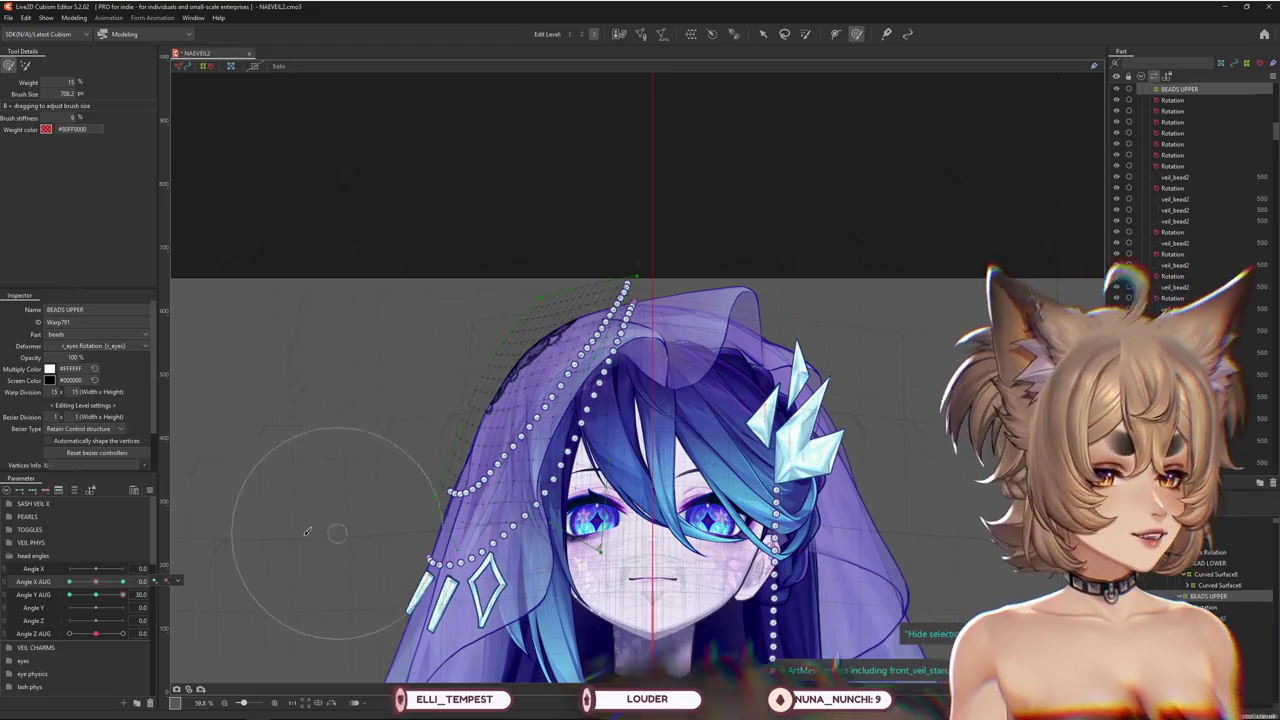
Touch up the bead strand warp at Angle X AUG 30, then reset Angle X and Y AUG to 0
{"action": "left_click_drag", "start_coordinate": [96, 581], "coordinate": [124, 581]}
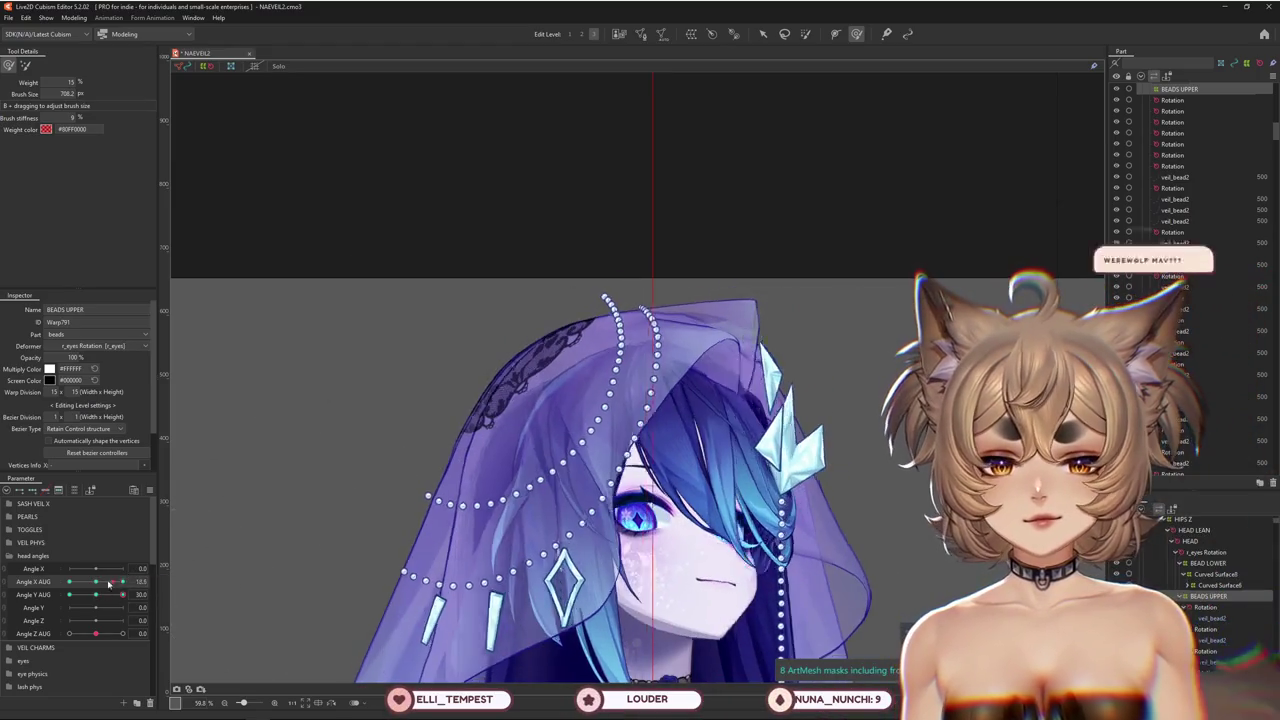
{"action": "left_click_drag", "start_coordinate": [571, 483], "coordinate": [566, 445]}
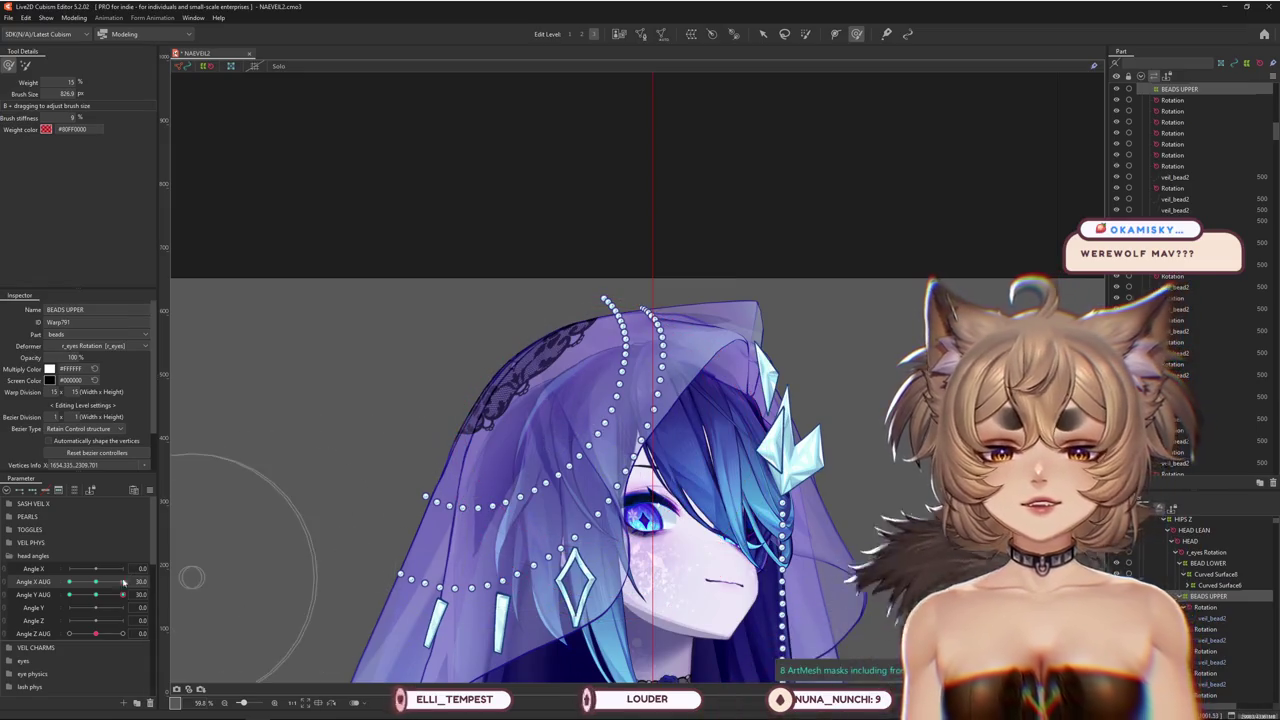
{"action": "scroll", "coordinate": [640, 400], "scroll_direction": "up", "scroll_amount": 3}
{"action": "left_click_drag", "start_coordinate": [122, 594], "coordinate": [104, 597]}
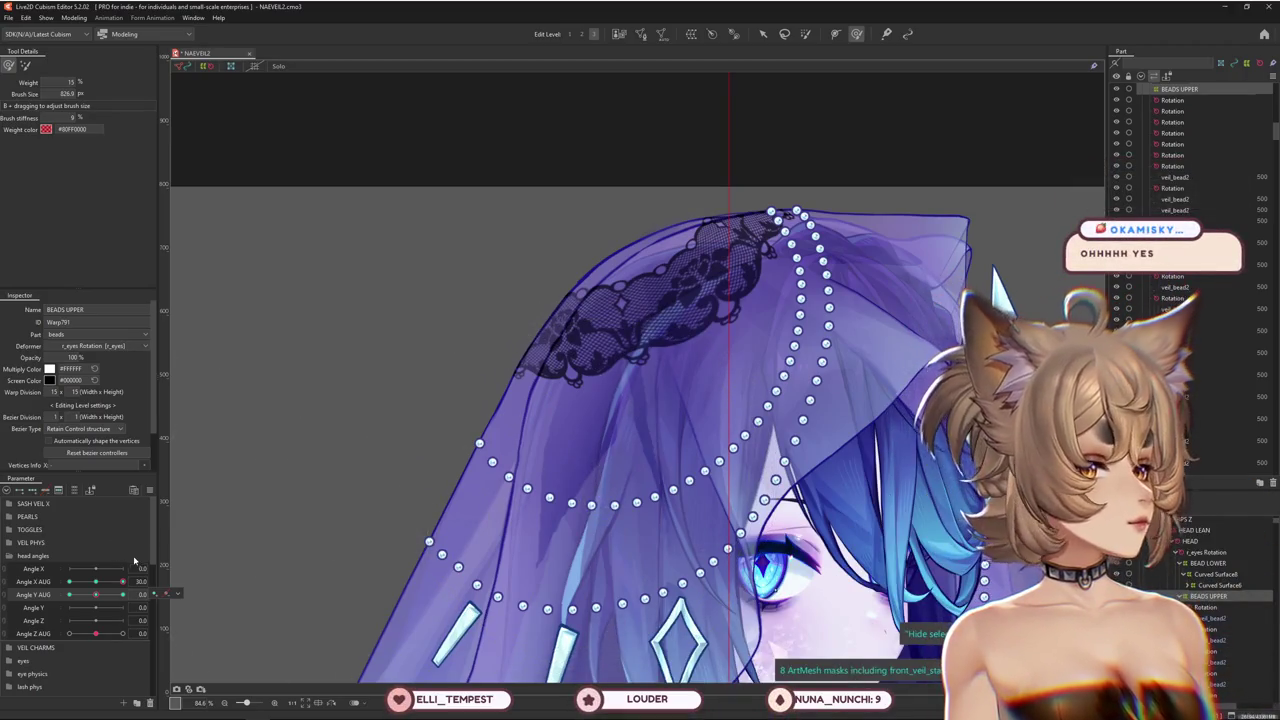
{"action": "left_click_drag", "start_coordinate": [112, 580], "coordinate": [104, 582]}
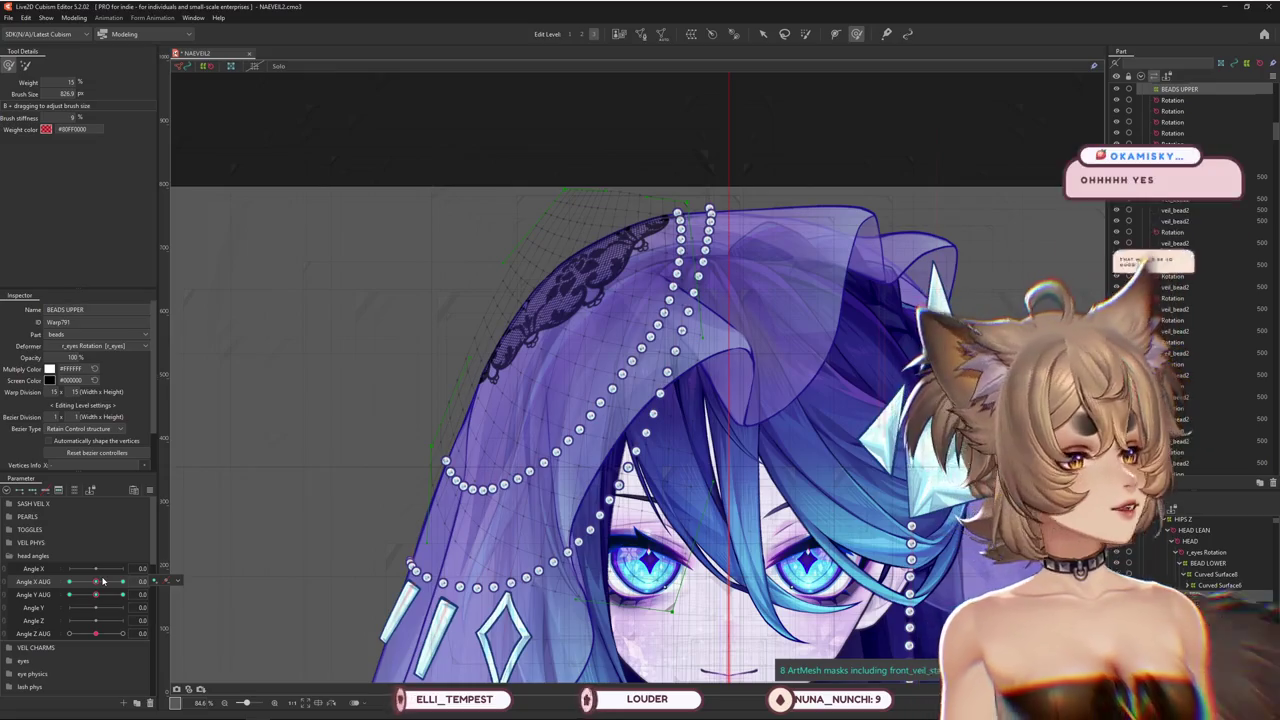